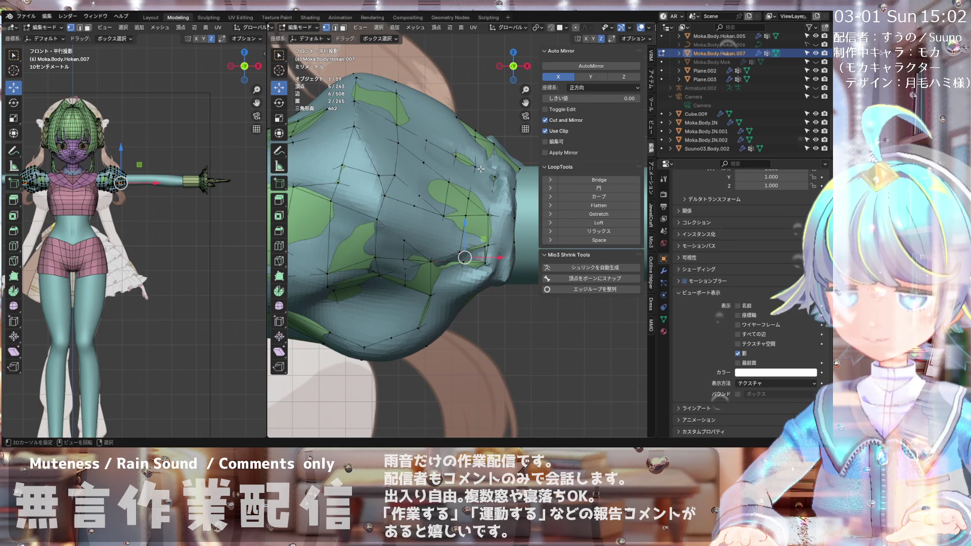
scroll(473, 150, "down", 1)
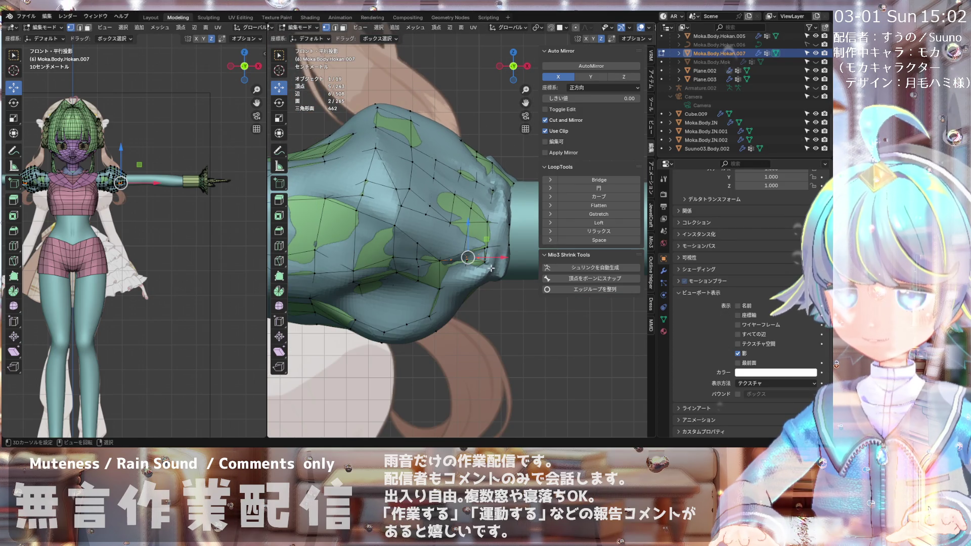
Step: Enable In Front so the sleeve wireframe draws over the body, then select a second vertex
scroll(490, 268, "up", 2)
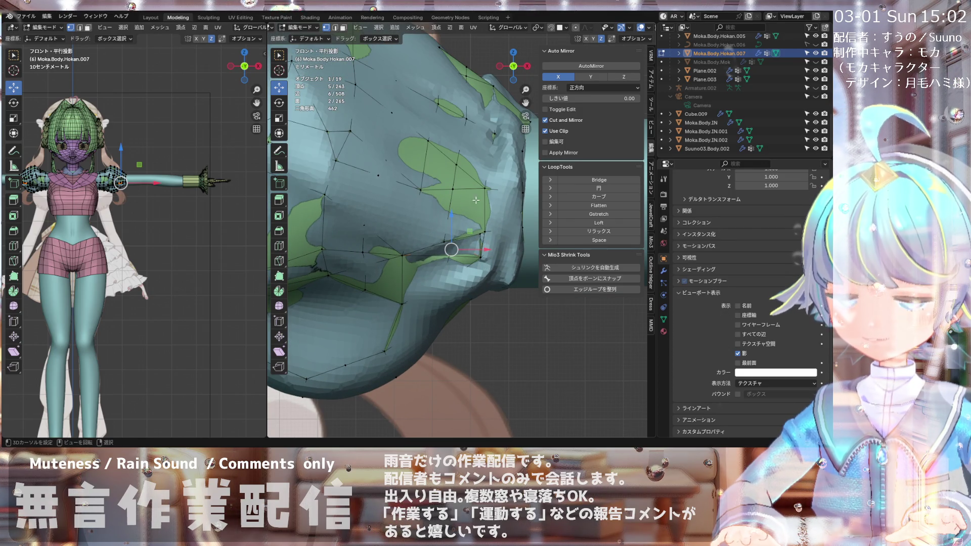
scroll(477, 215, "down", 2)
scroll(484, 234, "up", 1)
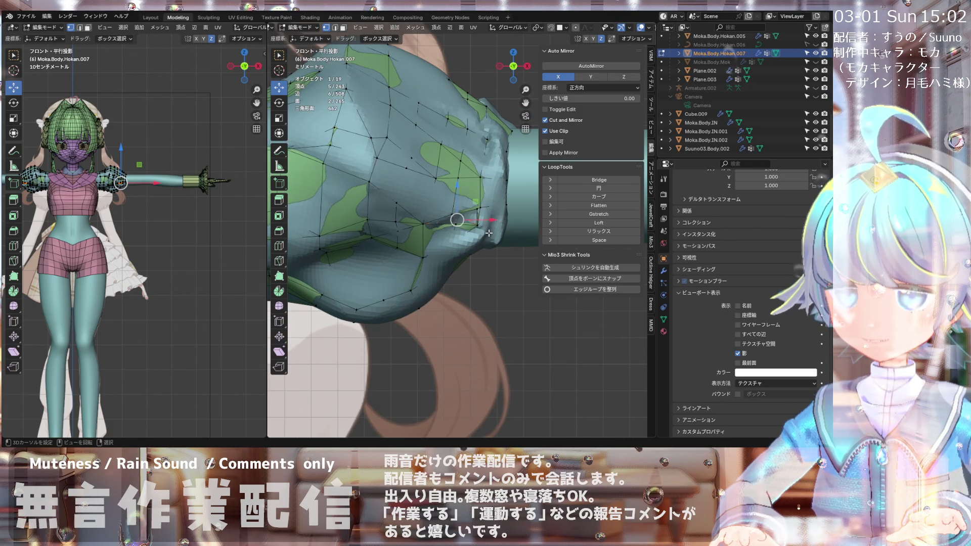
mouse_move(485, 257)
middle_mouse_down()
mouse_move(465, 238)
mouse_move(506, 263)
middle_mouse_up()
left_click(738, 362)
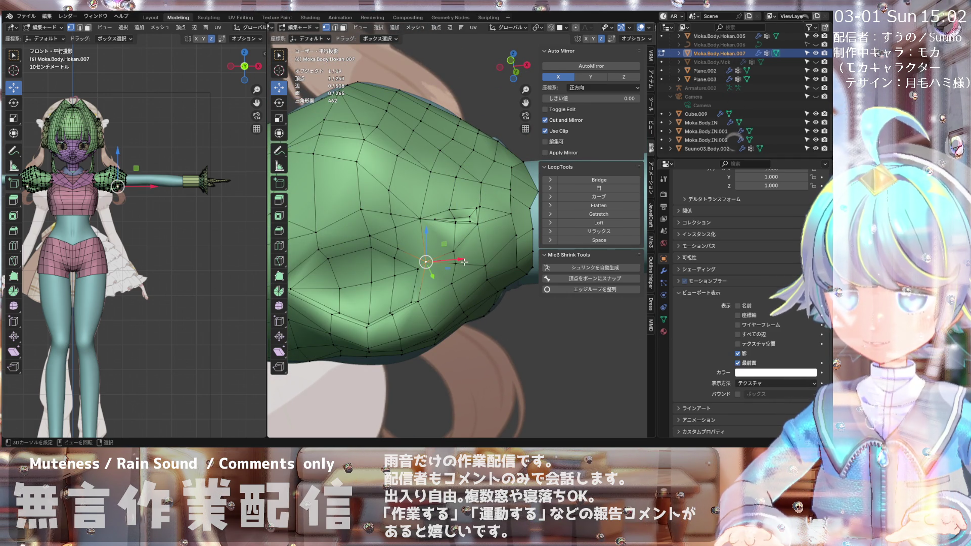
left_click(511, 217, "shift")
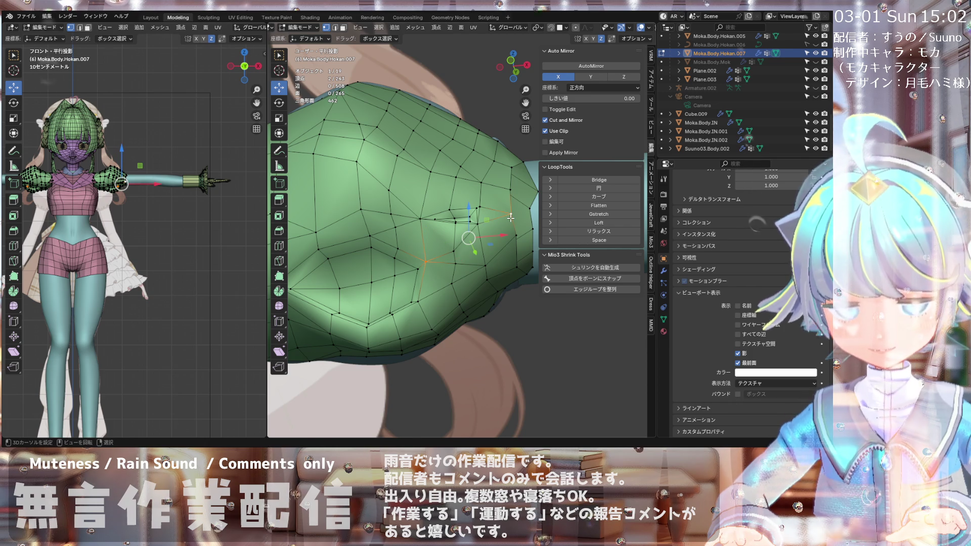
Step: Knife-cut a new edge across the sleeve face near its fold
key("k")
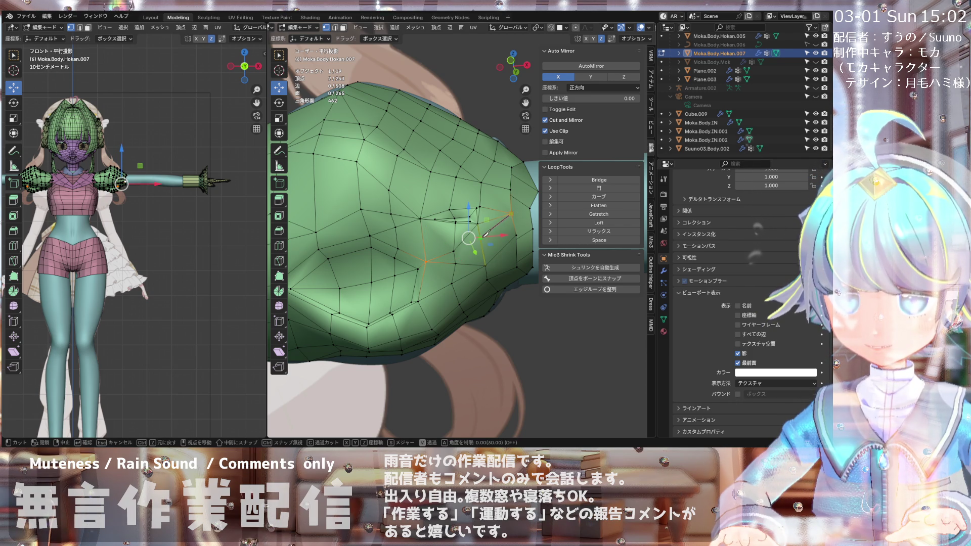
left_click(428, 259)
key("Return")
mouse_move(428, 259)
middle_mouse_down()
mouse_move(447, 268)
mouse_move(443, 186)
mouse_move(424, 258)
mouse_move(489, 289)
mouse_move(446, 289)
mouse_move(494, 253)
mouse_move(470, 206)
middle_mouse_up()
Step: Shrink/Fatten the new vertices slightly outward along their normals, ending at 0.00261 m
key("alt+s")
left_click(485, 283)
key("alt+s")
left_click(494, 252)
scroll(470, 207, "up", 2)
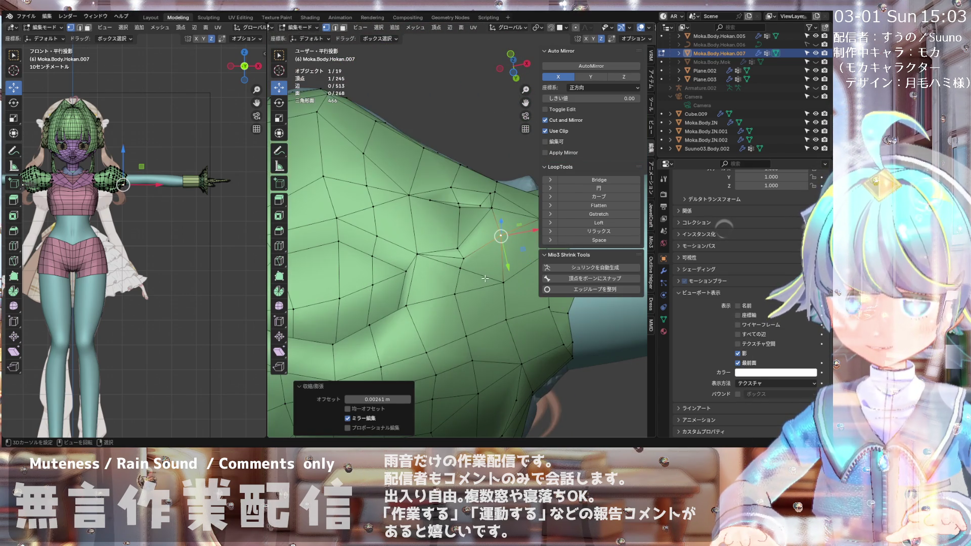
Step: Reposition a vertex near the shoulder fold over three moves so it follows the body
left_click(457, 252)
key("g")
left_click(457, 252)
mouse_move(456, 251)
middle_mouse_down()
mouse_move(465, 271)
mouse_move(455, 211)
mouse_move(457, 271)
middle_mouse_up()
key("g")
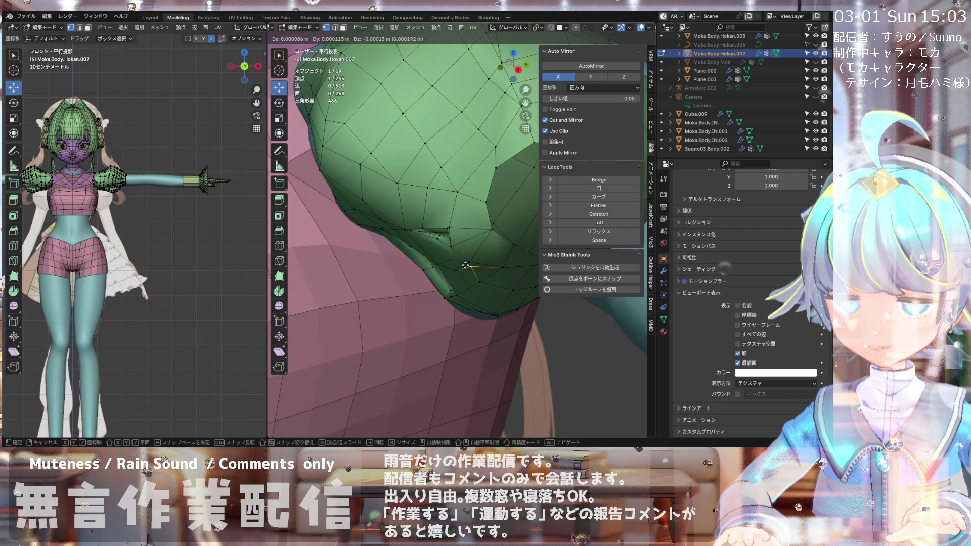
left_click(460, 265)
key("g")
left_click(464, 260)
Step: From front view, zoom into the shoulder and select two neighbouring vertices
key("KP_1")
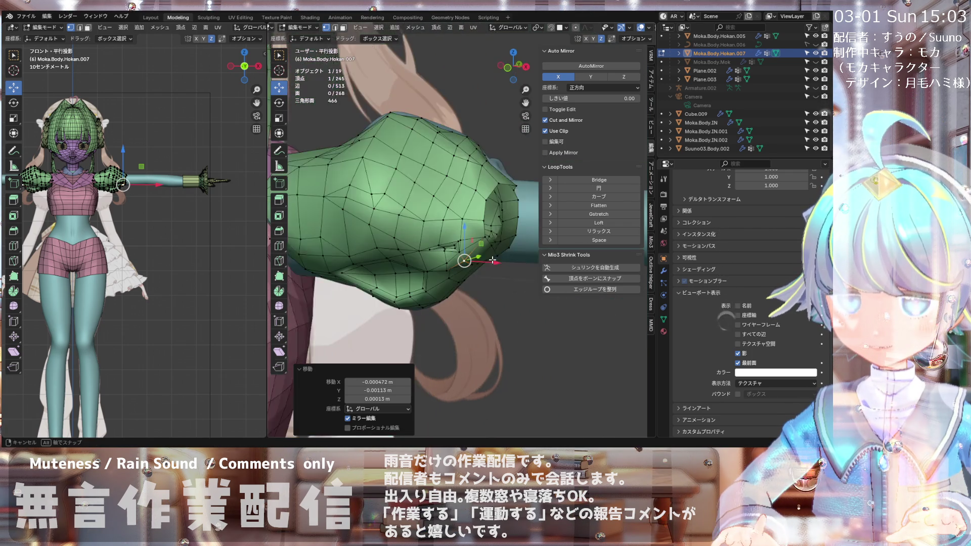
mouse_move(498, 259)
middle_mouse_down()
mouse_move(483, 224)
mouse_move(444, 236)
mouse_move(455, 227)
mouse_move(449, 236)
mouse_move(444, 219)
middle_mouse_up()
scroll(479, 222, "up", 2)
scroll(449, 236, "up", 1)
left_click(444, 222)
left_click(443, 220, "shift")
Step: Merge the two vertices at center, leaving the mesh at 244 vertices
key("m")
left_click(444, 221)
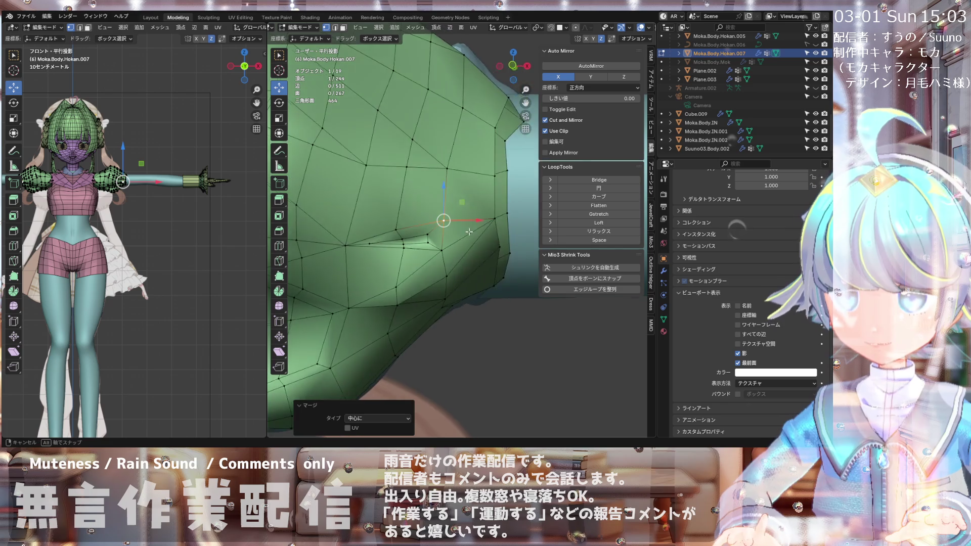
mouse_move(455, 235)
middle_mouse_down()
mouse_move(471, 235)
mouse_move(442, 237)
middle_mouse_up()
scroll(436, 236, "up", 2)
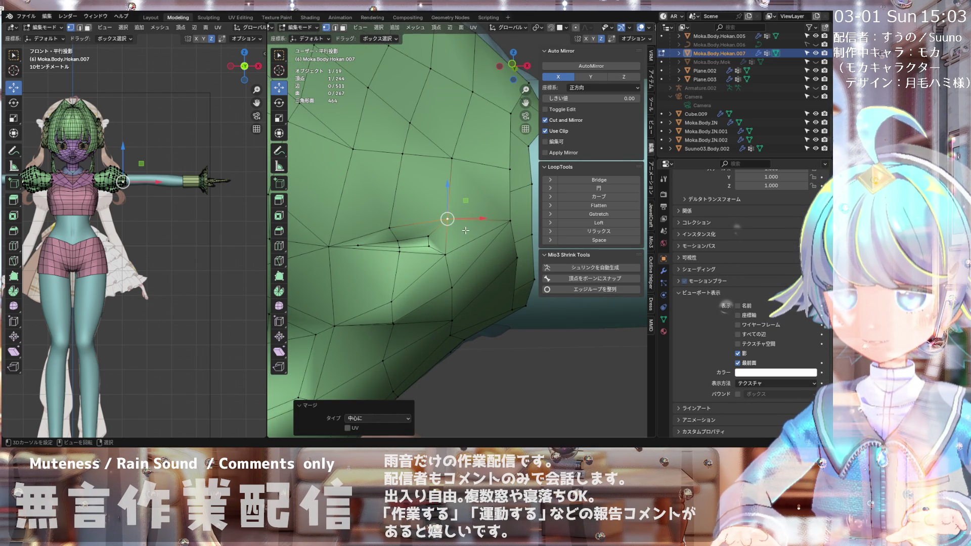
mouse_move(440, 233)
middle_mouse_down()
mouse_move(445, 246)
mouse_move(449, 198)
mouse_move(469, 238)
middle_mouse_up()
scroll(437, 236, "down", 3)
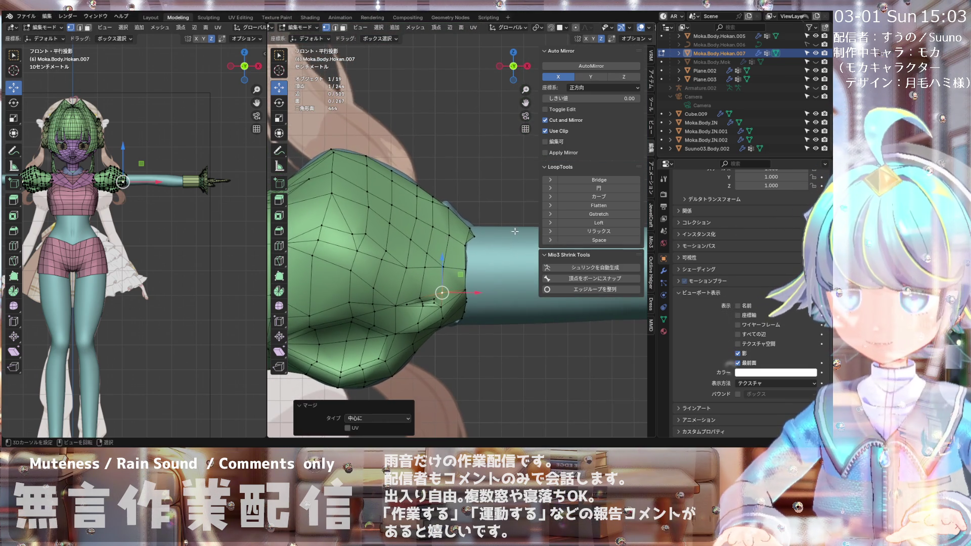
scroll(443, 221, "up", 1)
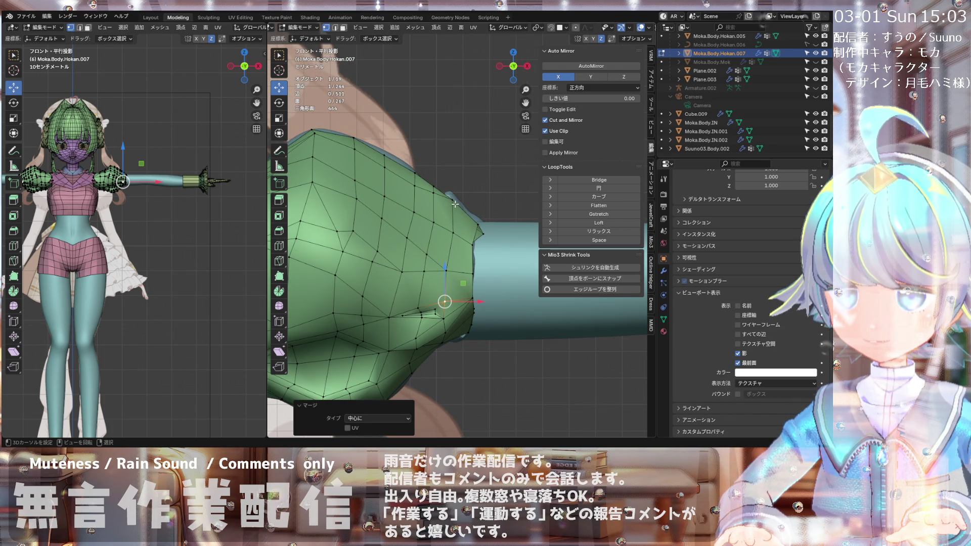
scroll(466, 213, "down", 1)
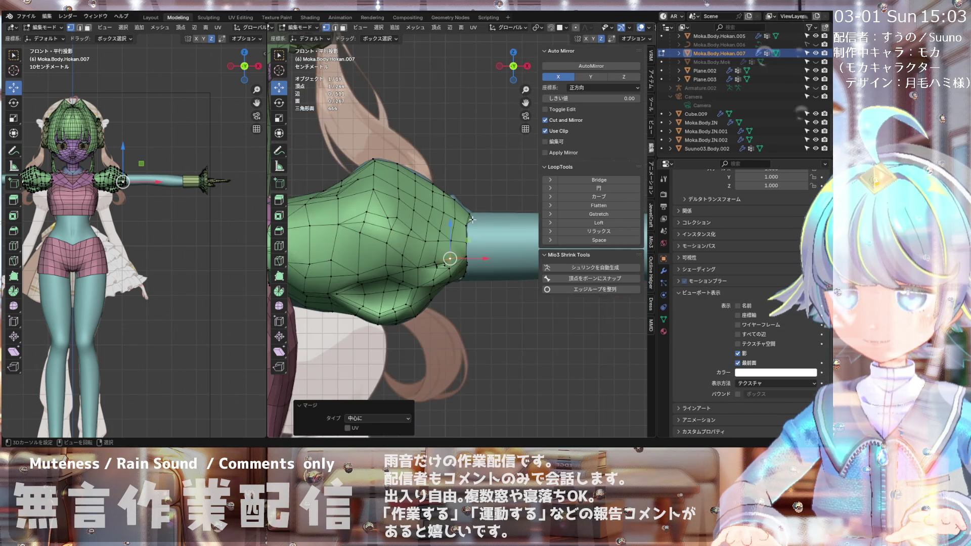
scroll(448, 198, "up", 2)
scroll(441, 171, "down", 3)
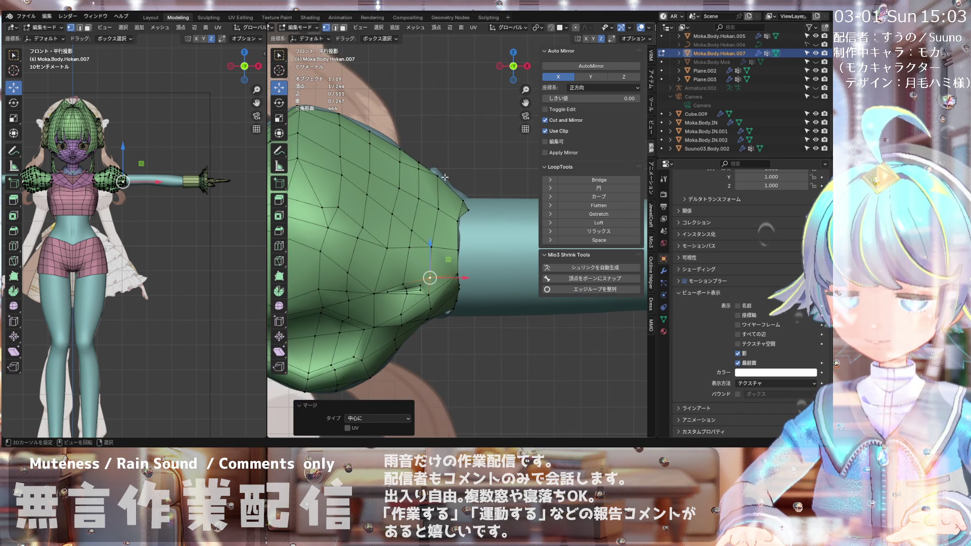
middle_click_drag(451, 209, 446, 221)
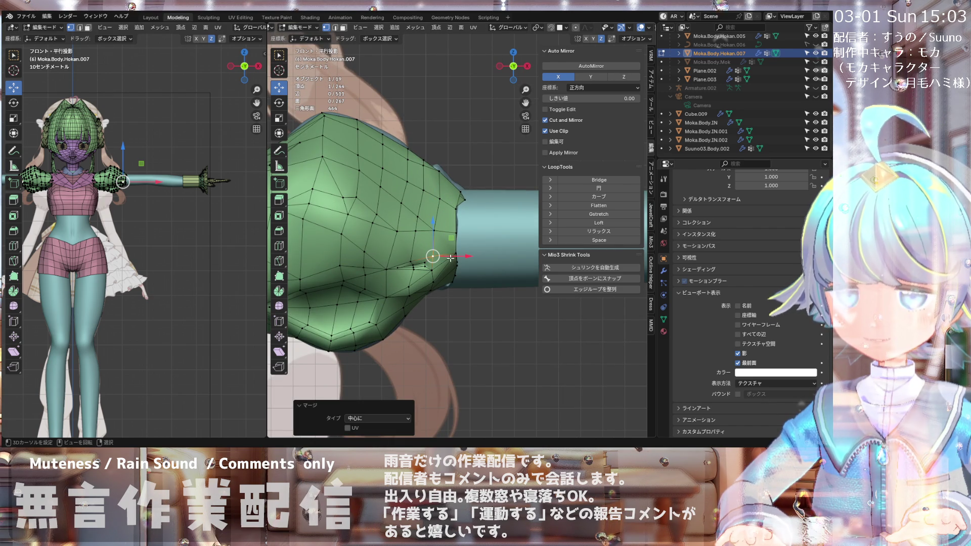
Step: Switch to Edge select mode and orbit toward the sleeve's cuff
left_click(335, 28)
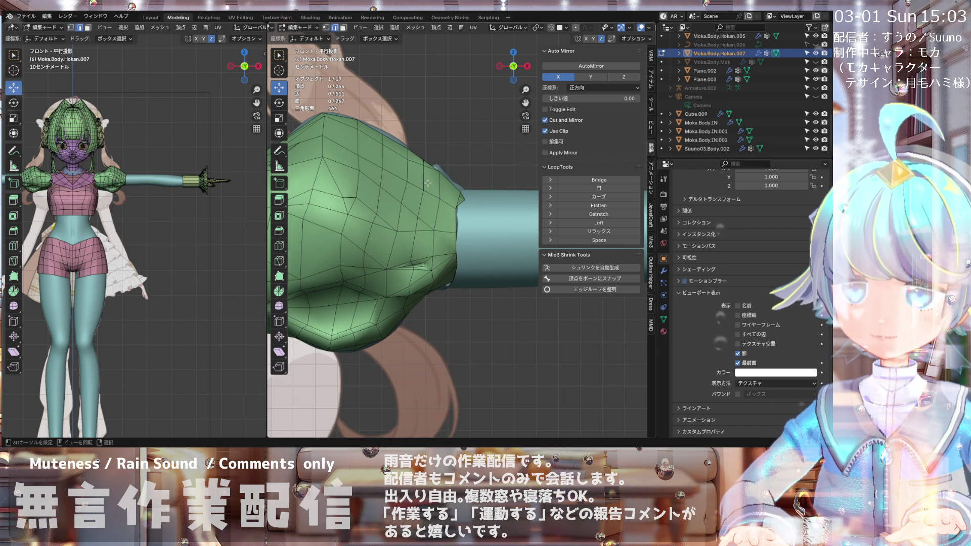
scroll(453, 185, "up", 2)
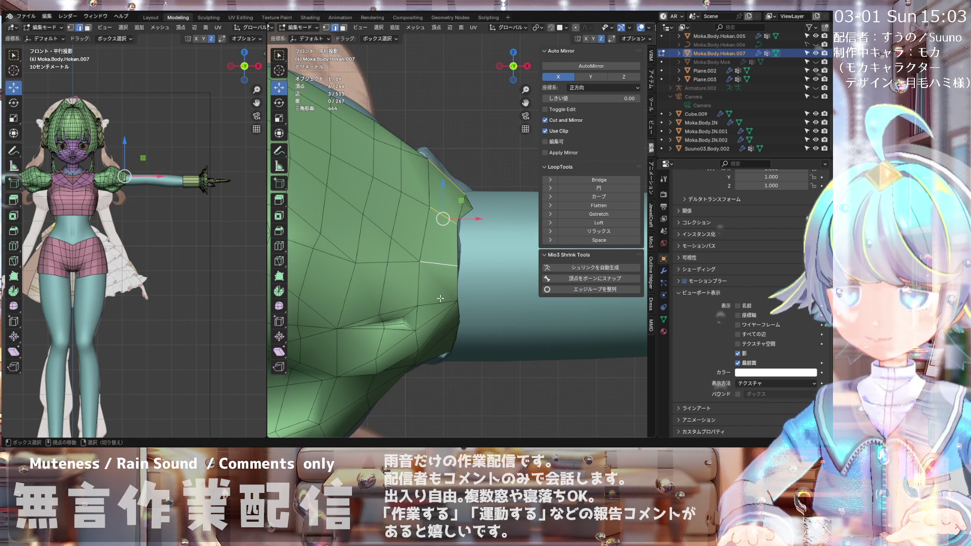
mouse_move(386, 217)
middle_mouse_down()
mouse_move(417, 243)
mouse_move(434, 285)
middle_mouse_up()
Step: Select three edges around the sleeve's cuff opening
left_click(417, 243, "shift")
left_click(439, 267, "shift")
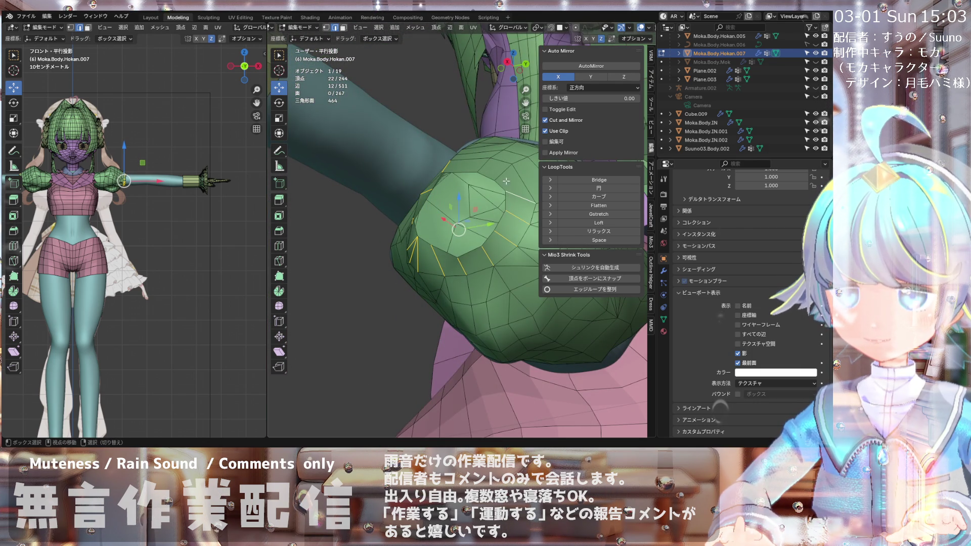
left_click(489, 167, "shift")
mouse_move(488, 166)
middle_mouse_down()
mouse_move(345, 191)
mouse_move(408, 199)
middle_mouse_up()
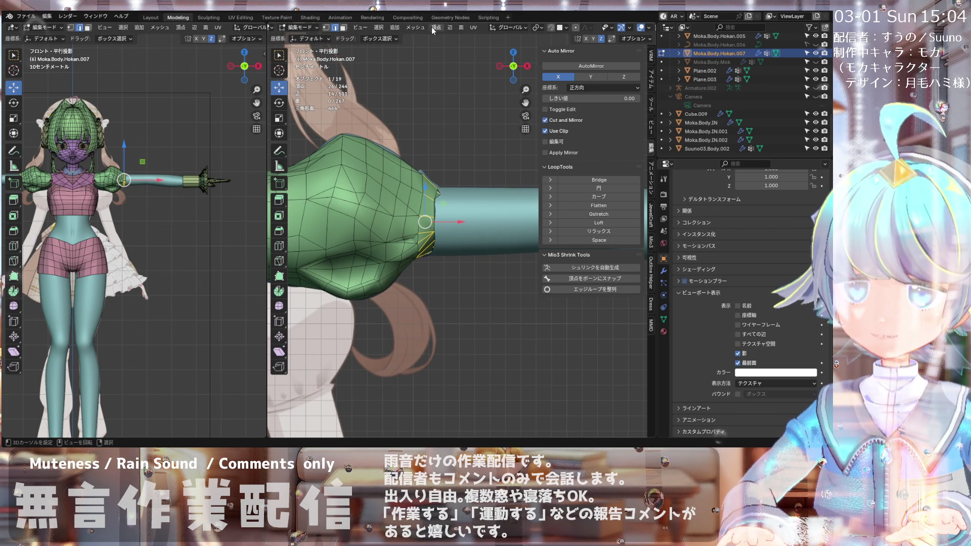
left_click(451, 31)
Step: Subdivide the cuff edges with one cut, giving 258 vertices, 539 edges and 281 faces
left_click(468, 76)
scroll(427, 208, "up", 1)
middle_click_drag(426, 207, 413, 164)
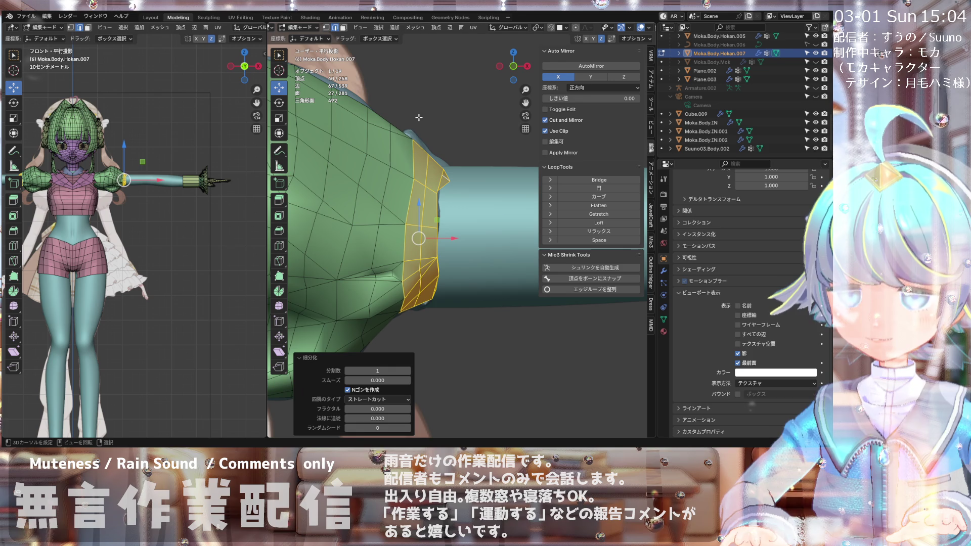
middle_click_drag(418, 118, 418, 117)
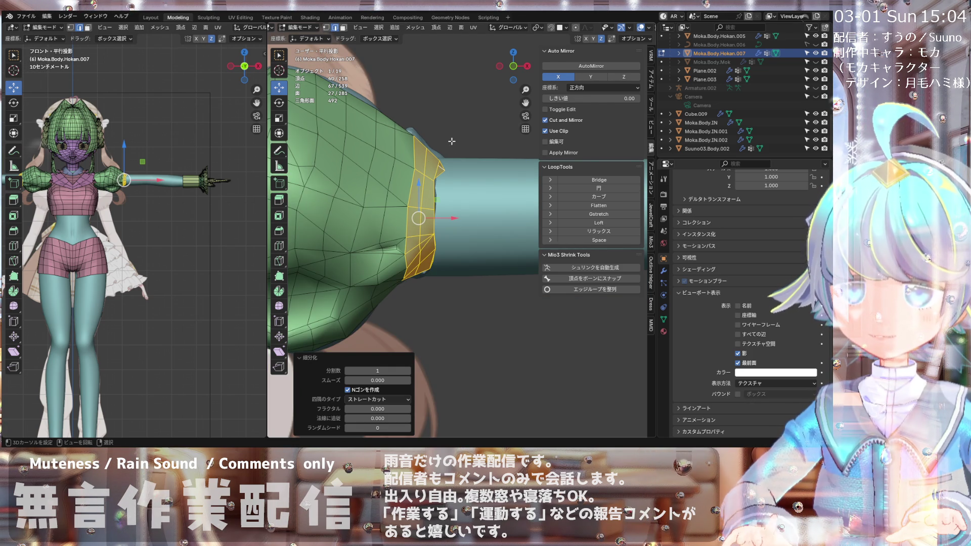
scroll(424, 118, "up", 2)
left_click(414, 149)
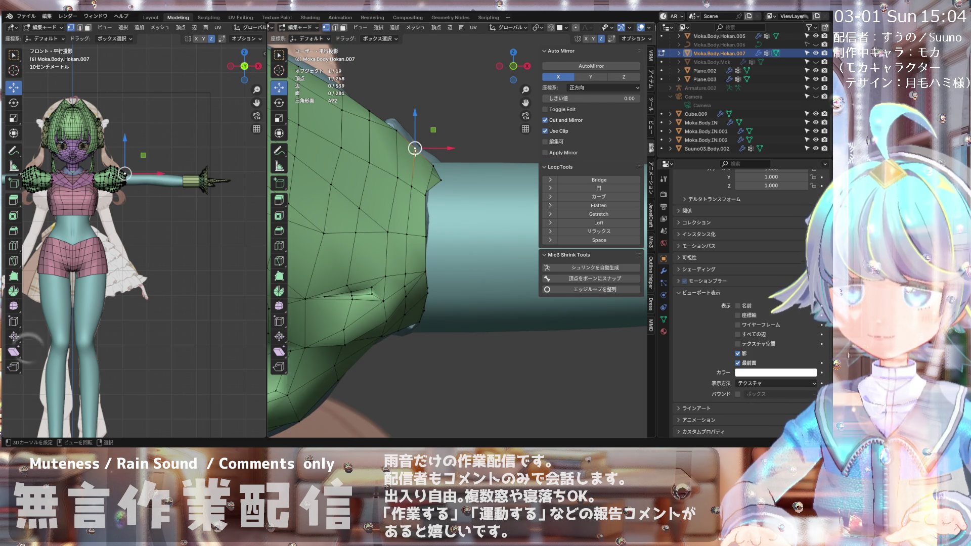
Step: In front view, pull the cuff's top vertex up and left to follow the sleeve shape
key("KP_1")
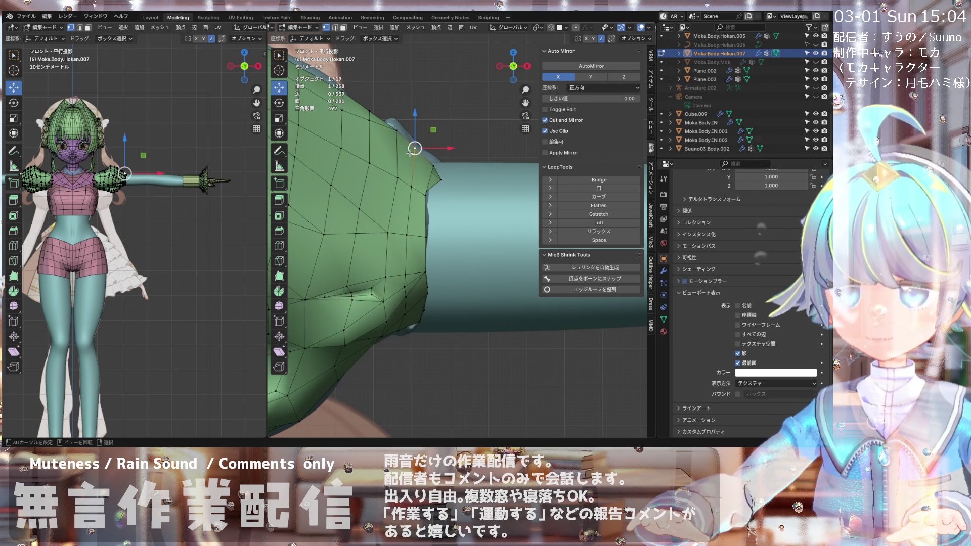
scroll(399, 145, "down", 2)
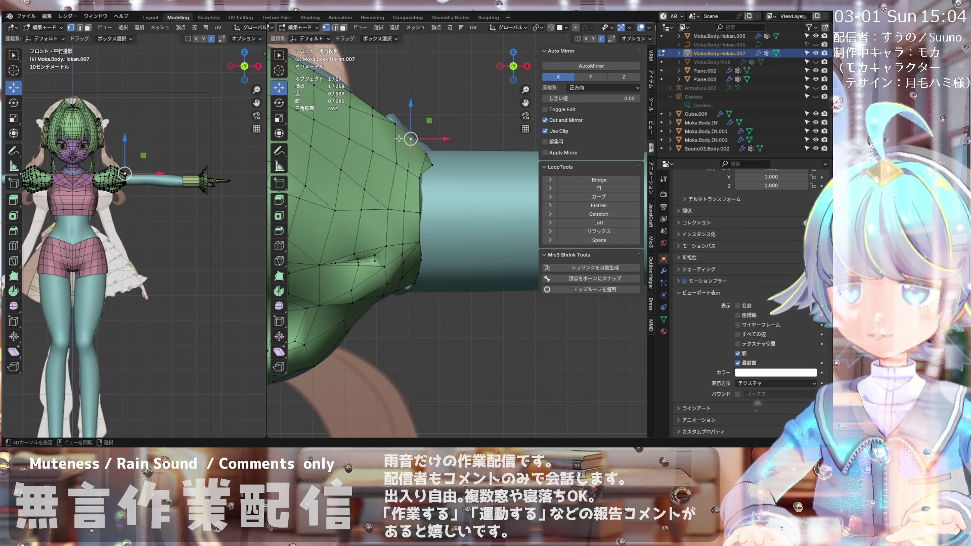
mouse_move(393, 160)
middle_mouse_down()
mouse_move(355, 200)
mouse_move(397, 191)
middle_mouse_up()
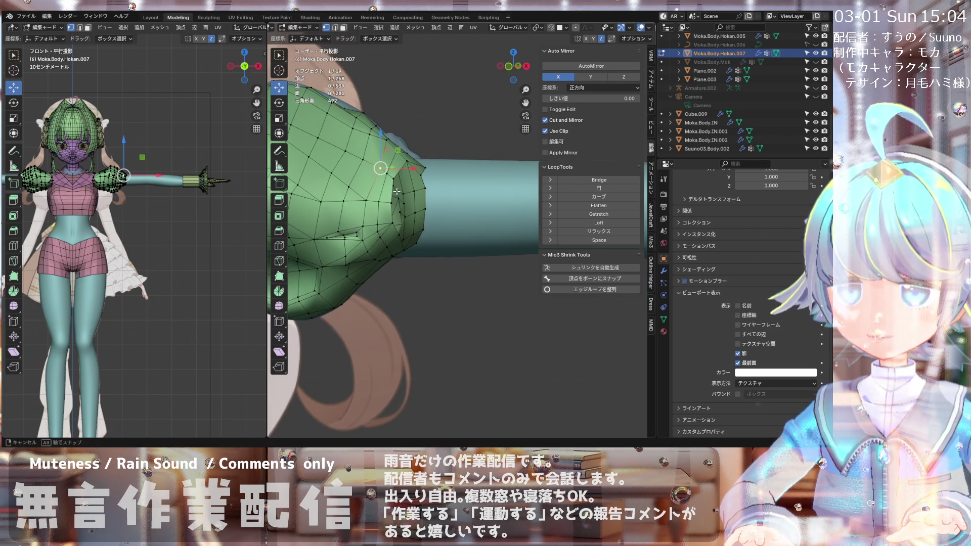
key("KP_1")
scroll(382, 139, "up", 3)
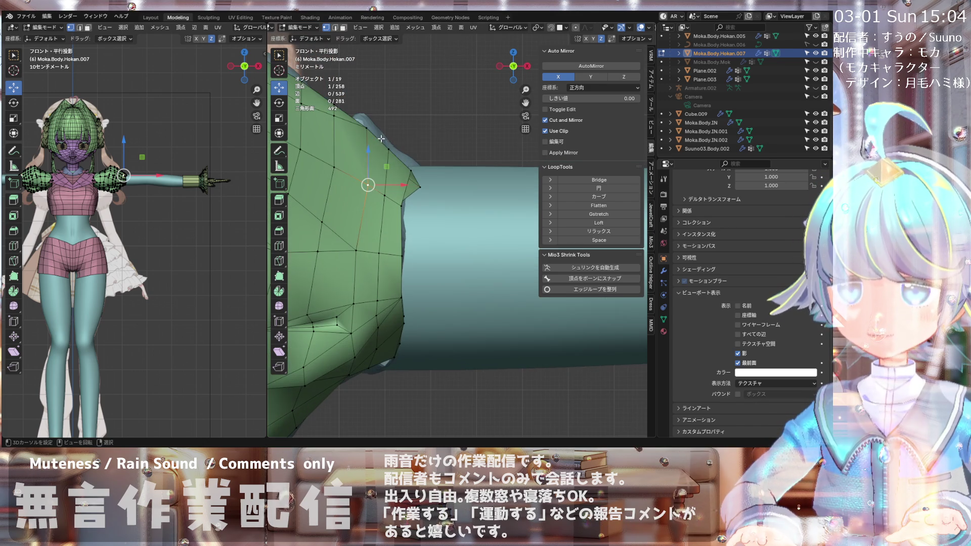
left_click_drag(389, 146, 368, 126)
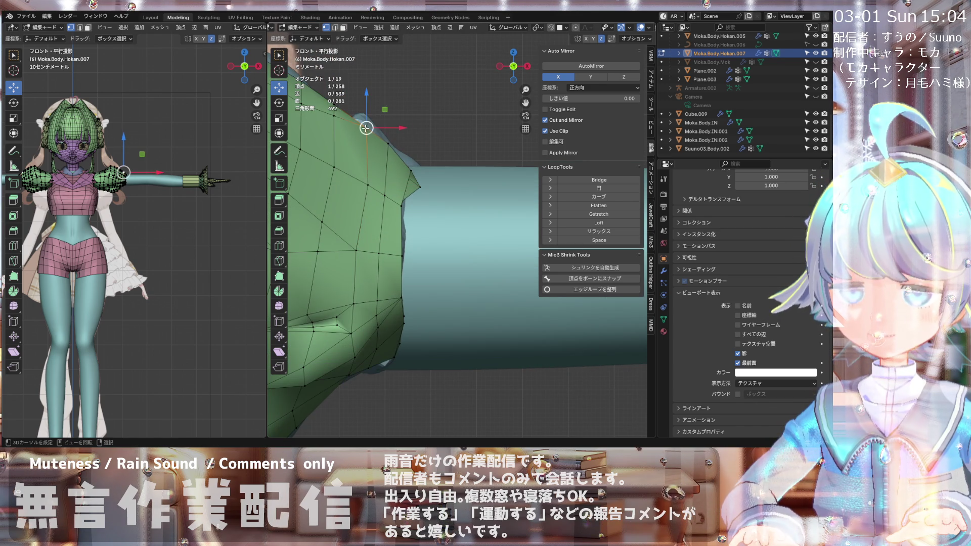
mouse_move(349, 142)
middle_mouse_down()
mouse_move(333, 157)
mouse_move(349, 144)
mouse_move(361, 169)
middle_mouse_up()
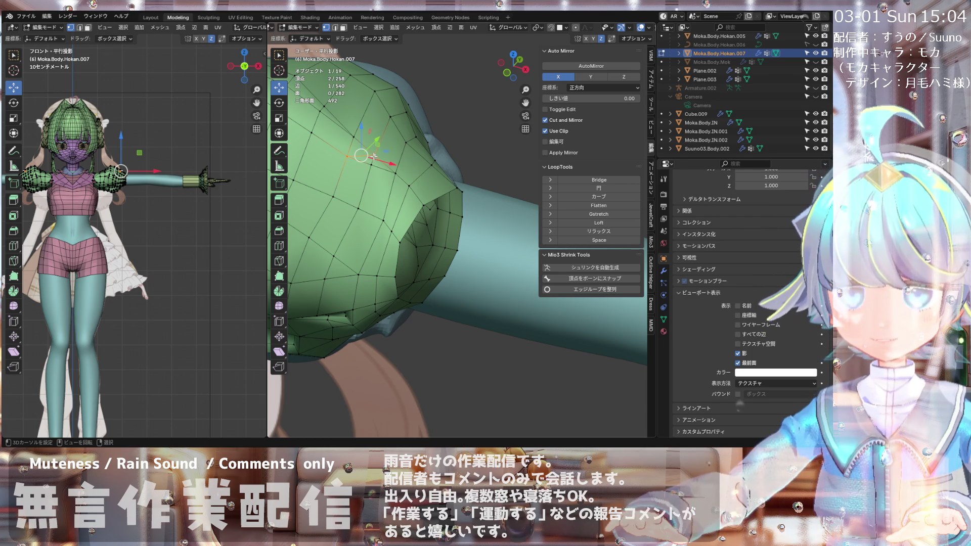
key("KP_1")
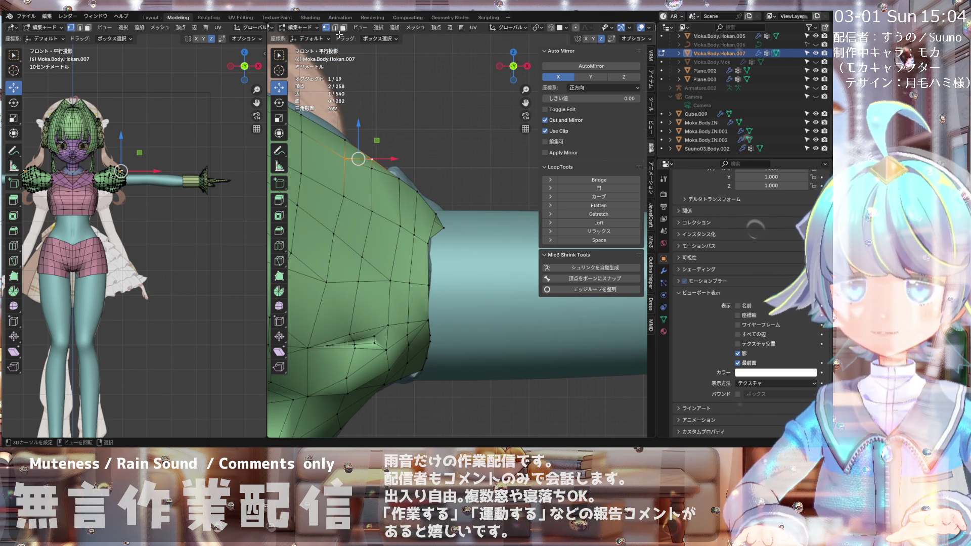
middle_click_drag(372, 162, 382, 181)
scroll(382, 182, "down", 4)
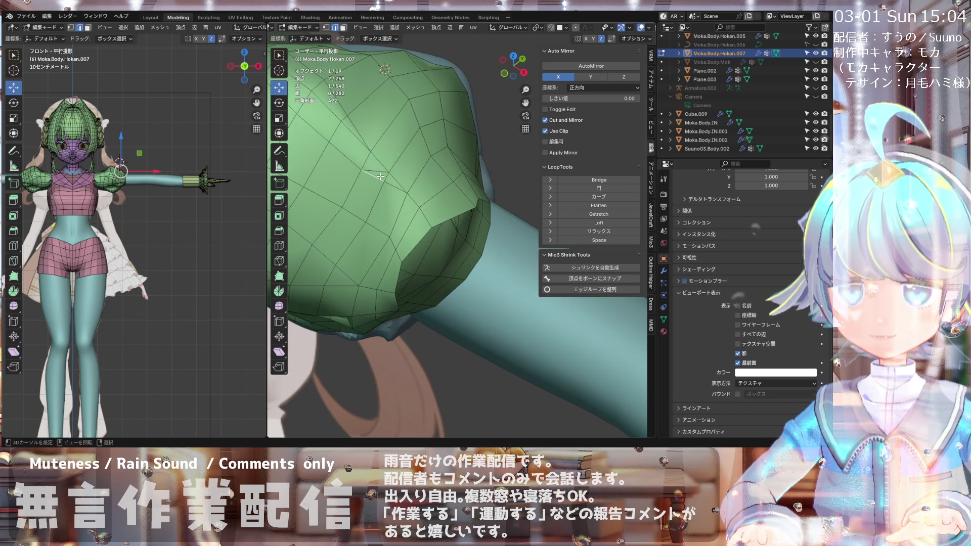
Step: Dissolve the selected edges, reducing the mesh to 257 vertices, 537 edges and 280 faces
key("x")
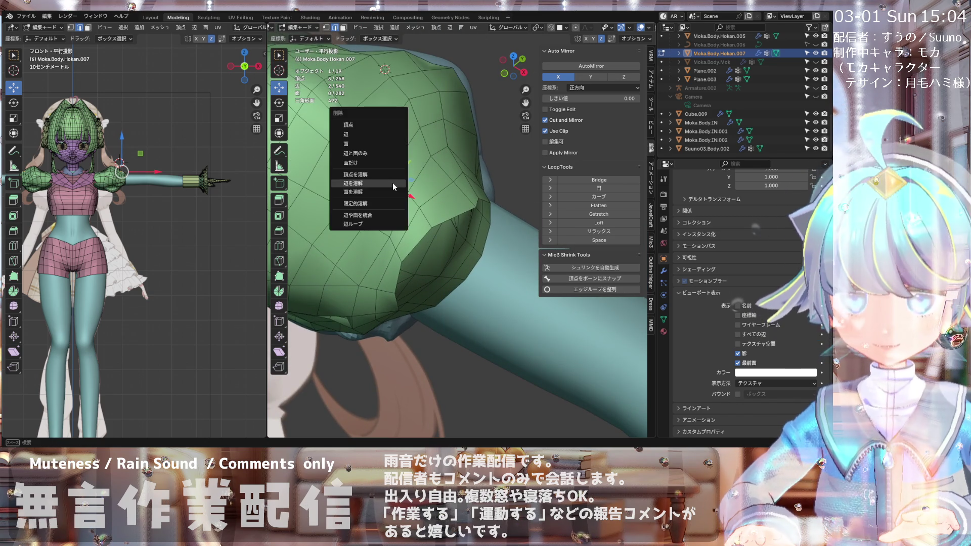
left_click(385, 181)
key("KP_1")
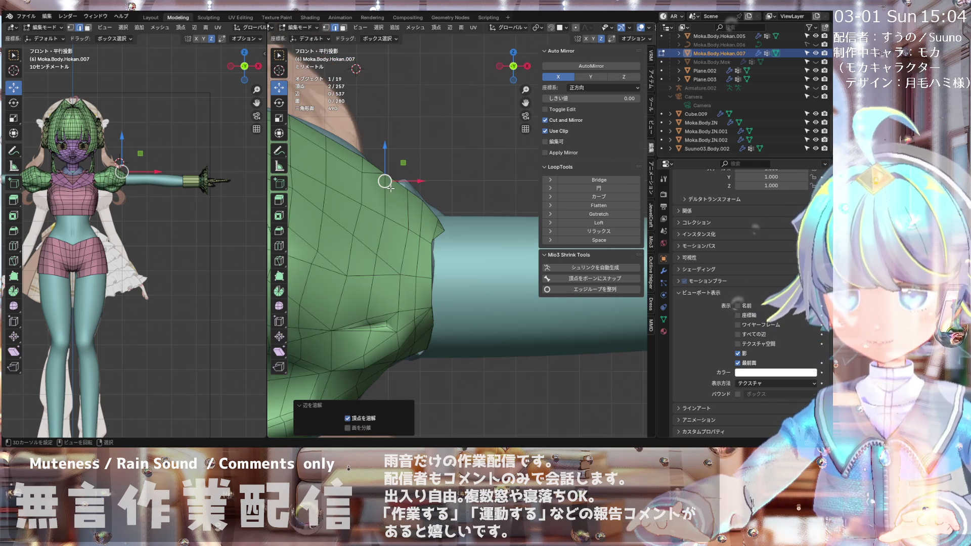
scroll(390, 192, "up", 3)
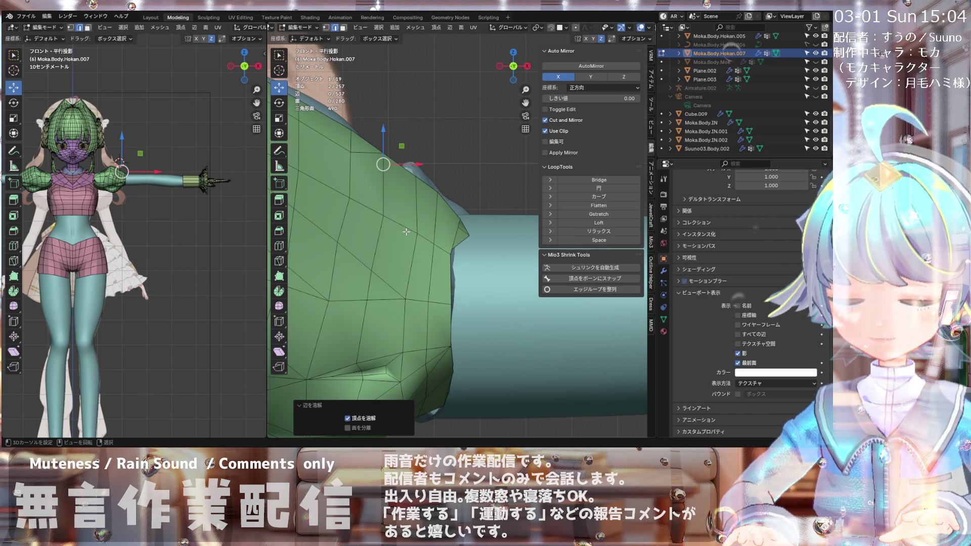
mouse_move(406, 232)
middle_mouse_down()
mouse_move(352, 262)
mouse_move(348, 279)
middle_mouse_up()
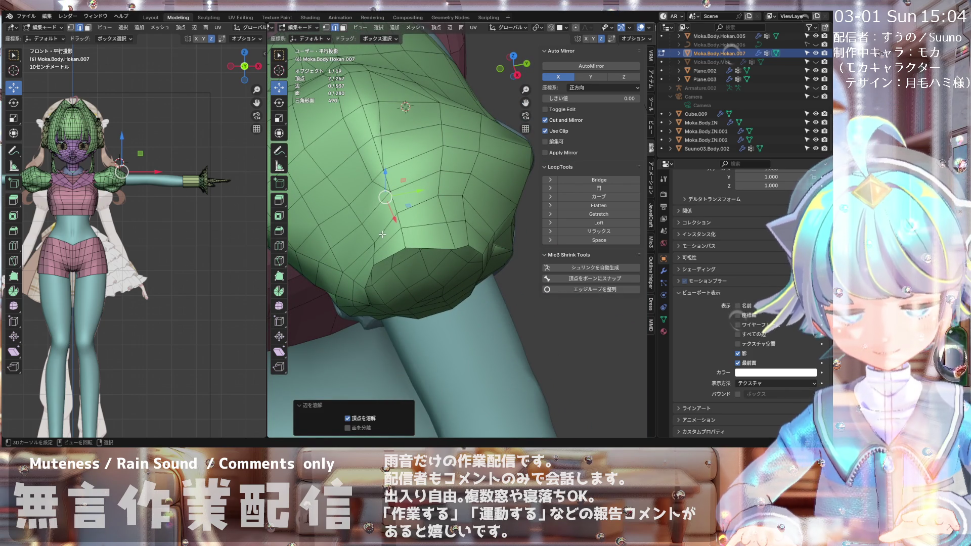
Step: Knife-cut new edges across the sleeve puff in two passes
key("k")
middle_click_drag(382, 235, 380, 236)
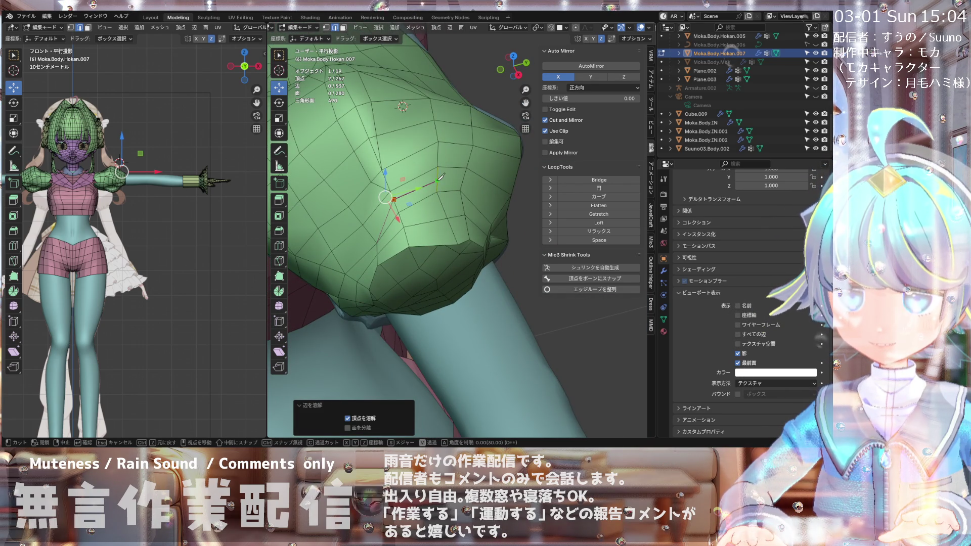
key("Return")
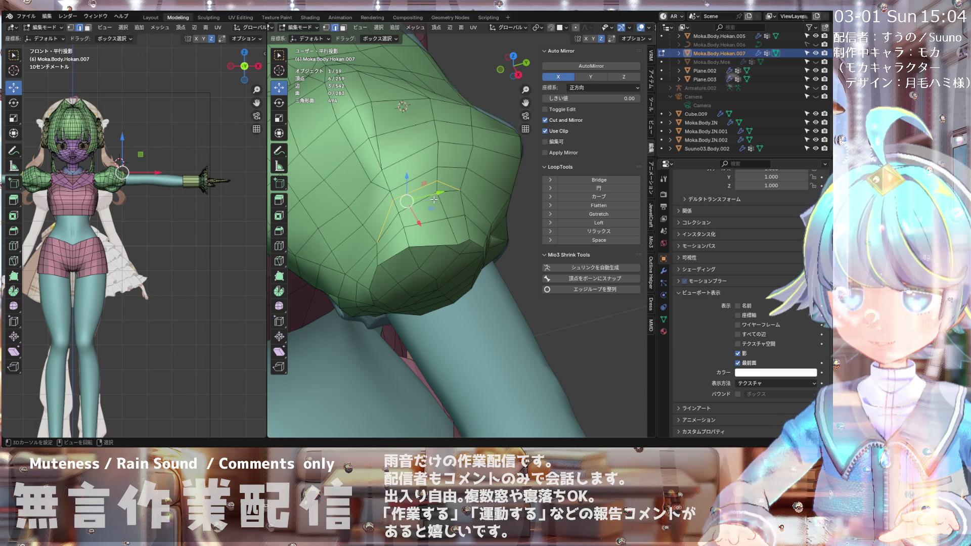
key("k")
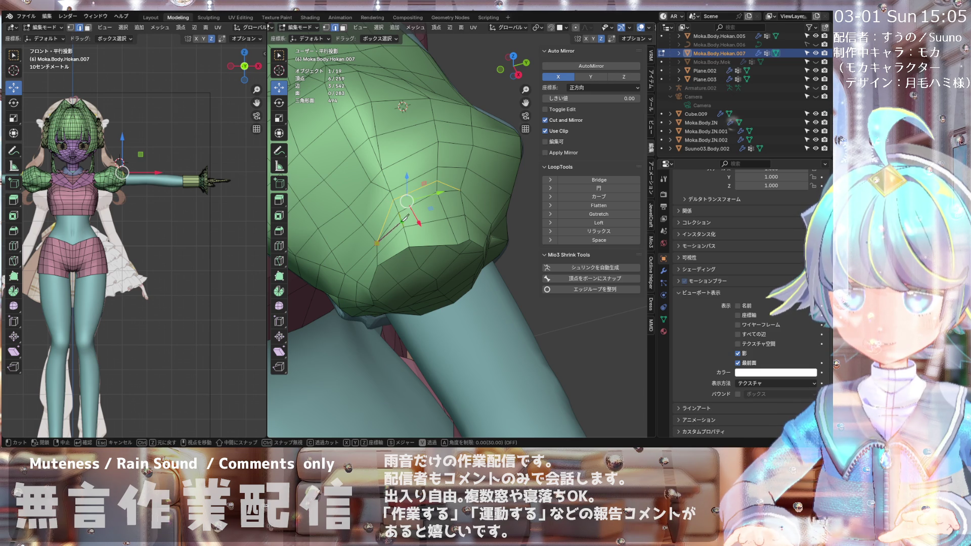
left_click(402, 222)
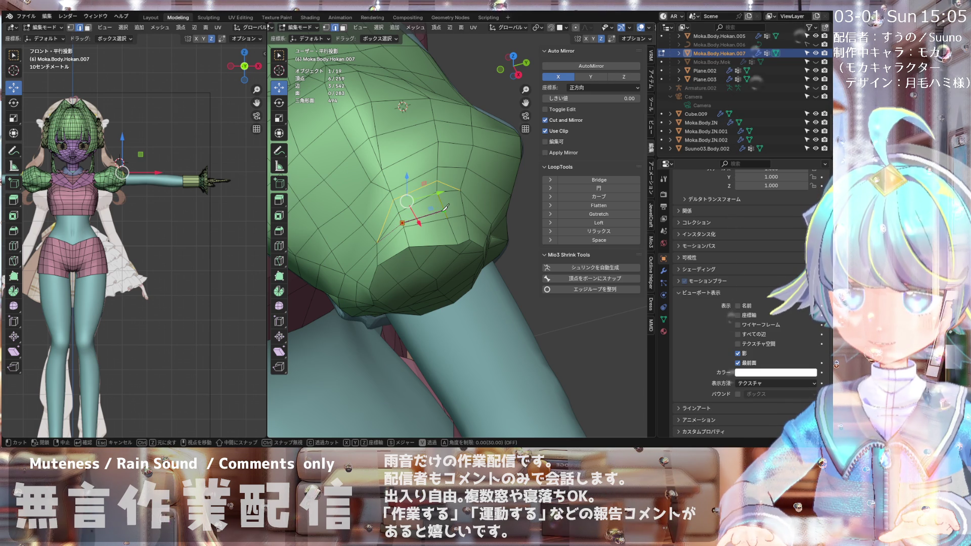
left_click(454, 191)
key("Return")
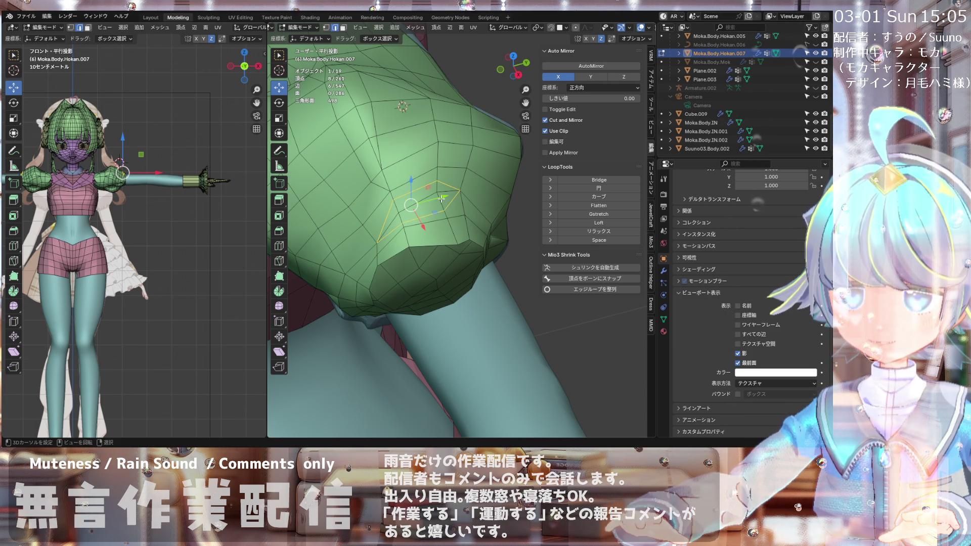
Step: In vertex mode, move the shoulder-top vertex about 0.0021 m in X and 0.0029 m in Z
key("KP_1")
scroll(412, 175, "up", 2)
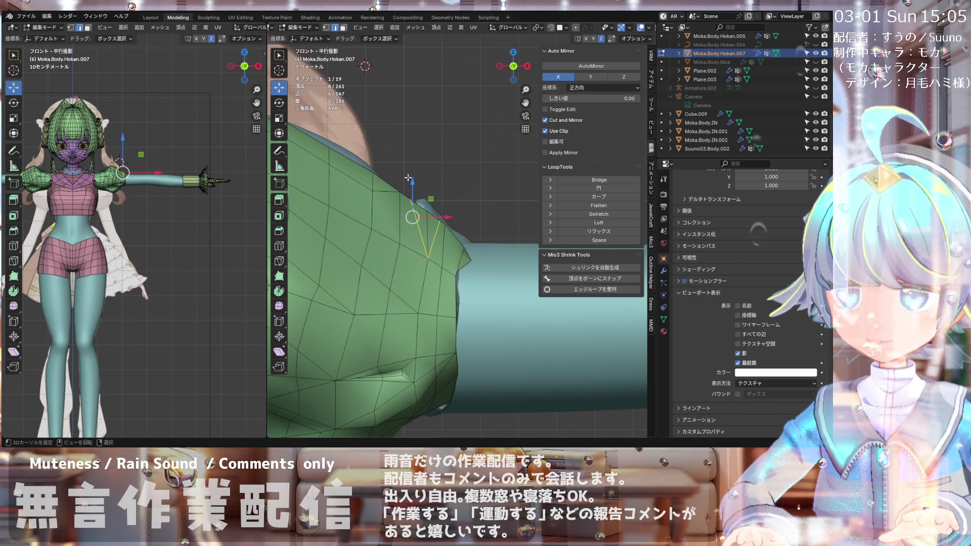
key("1")
scroll(471, 221, "up", 1)
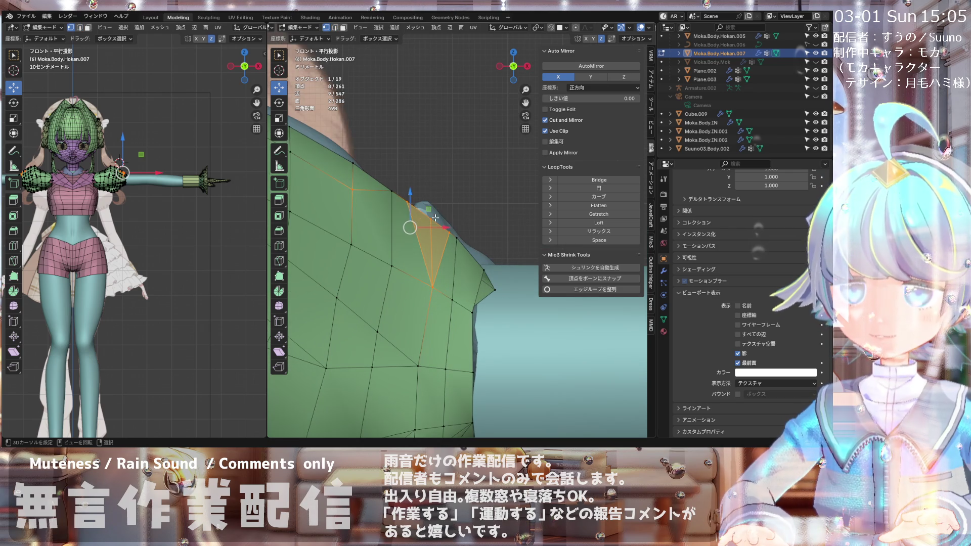
left_click(431, 206)
key("g")
left_click(432, 201)
mouse_move(432, 201)
middle_mouse_down()
mouse_move(468, 220)
mouse_move(389, 225)
mouse_move(386, 216)
mouse_move(470, 256)
middle_mouse_up()
Step: Refine the shoulder vertex position with several small moves in front view
key("g")
left_click(386, 226)
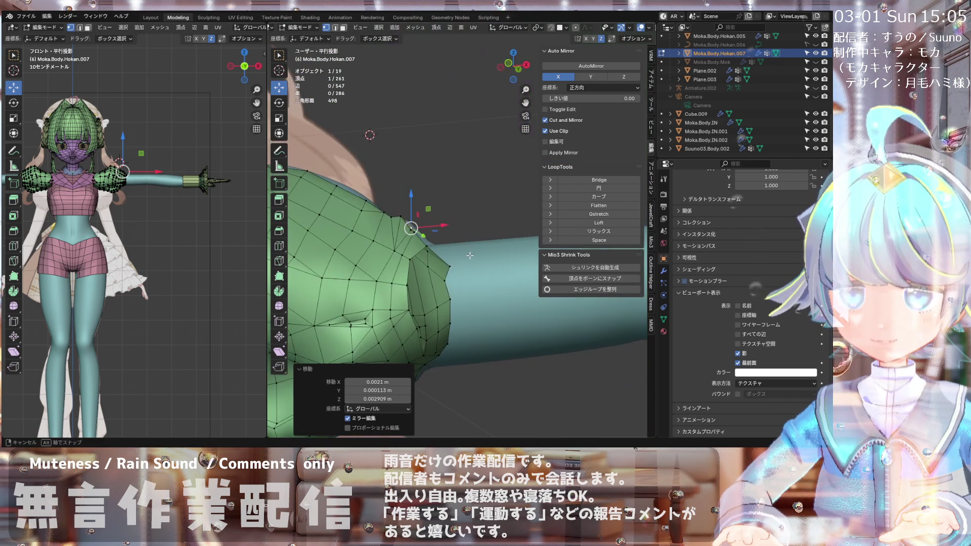
key("KP_1")
middle_click_drag(408, 227, 407, 226)
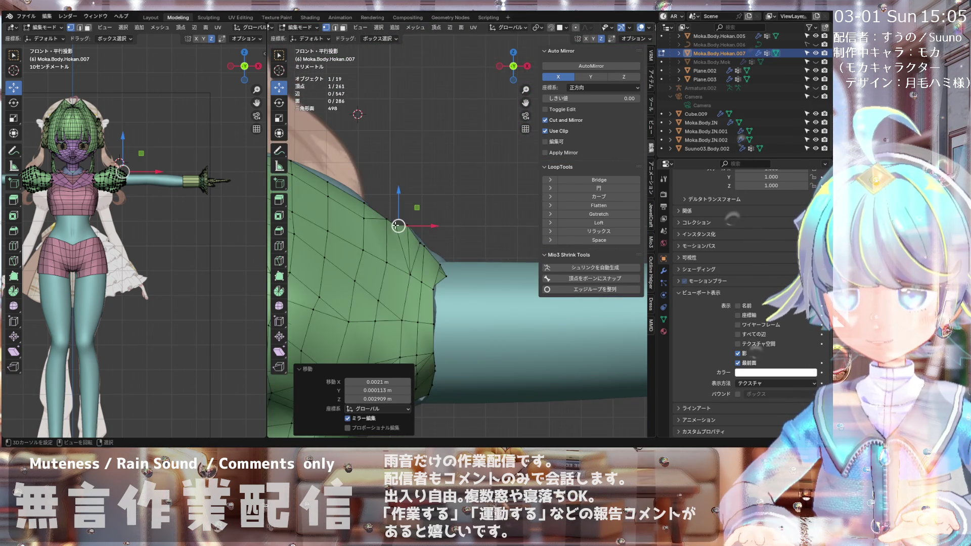
key("KP_1")
key("g")
left_click(423, 226)
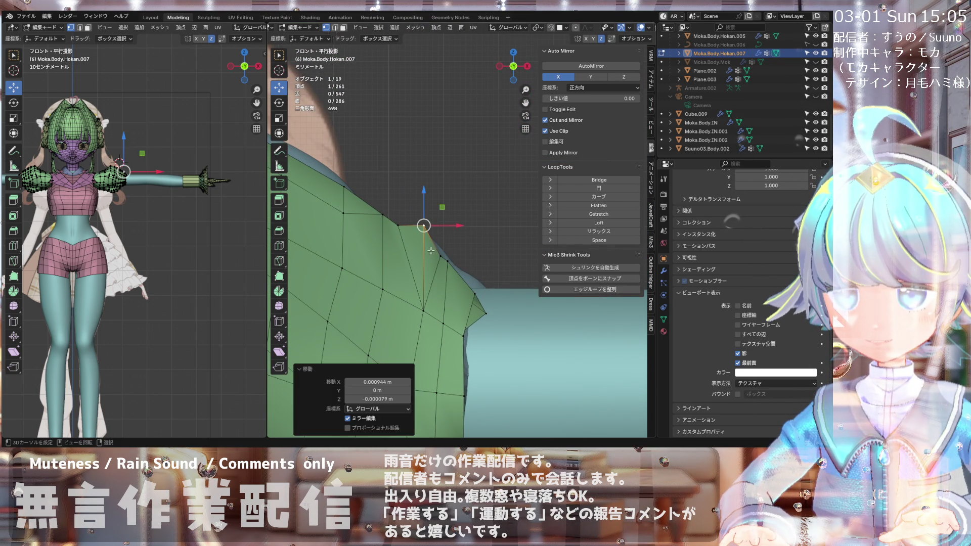
scroll(422, 226, "down", 1)
key("g")
left_click(451, 263)
key("g")
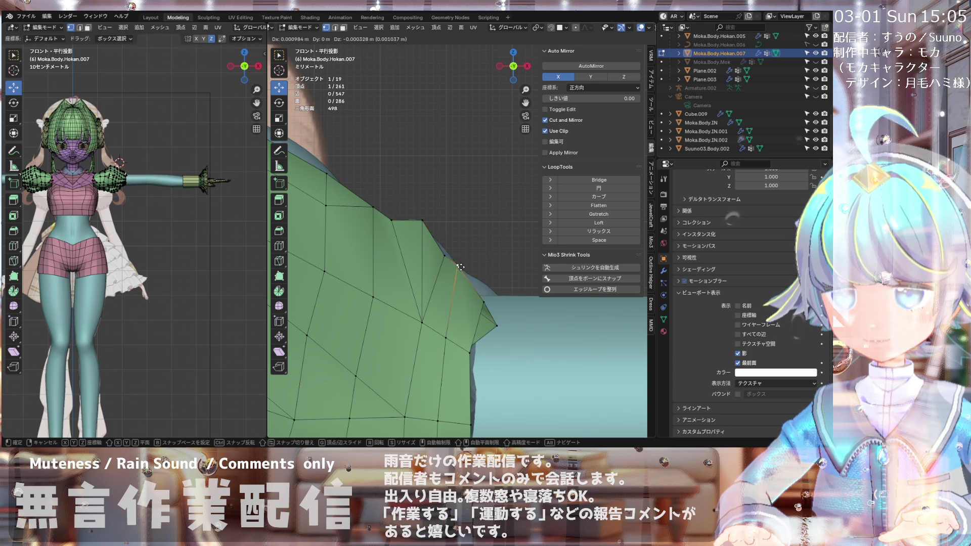
left_click(462, 272)
scroll(463, 272, "down", 2)
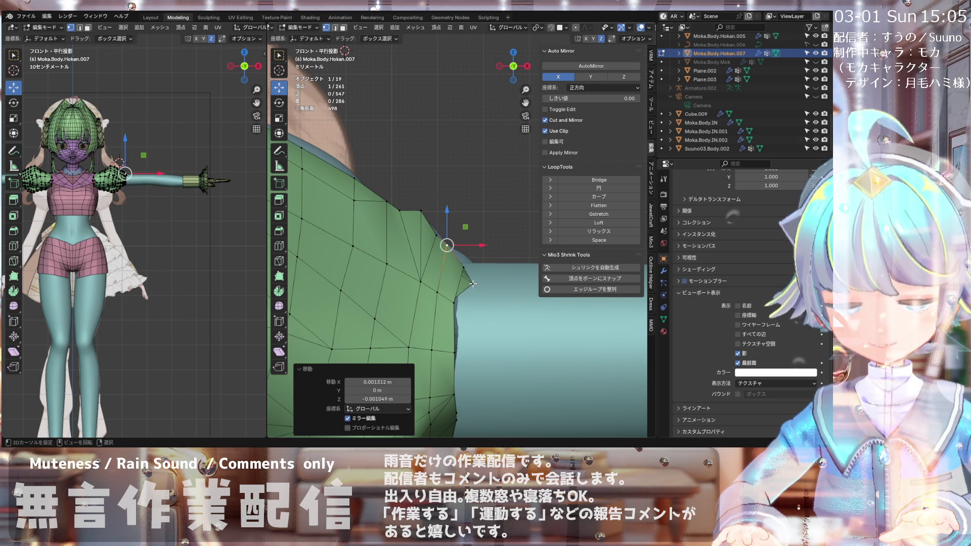
Step: Flatten the open cuff loop to zero width on X and reposition it
left_click(458, 287, "alt")
scroll(460, 281, "down", 2)
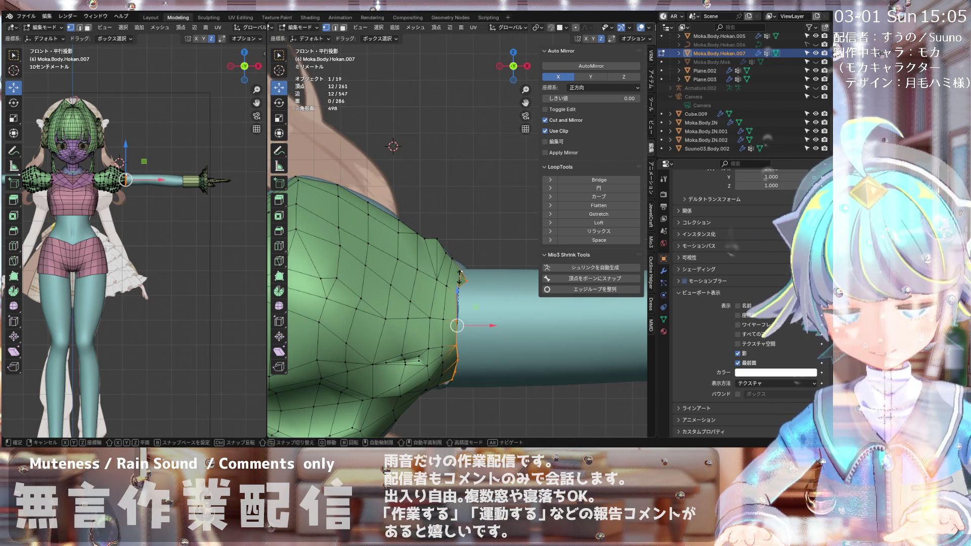
key("s")
key("x")
key("0")
key("Return")
scroll(458, 277, "up", 2)
key("g")
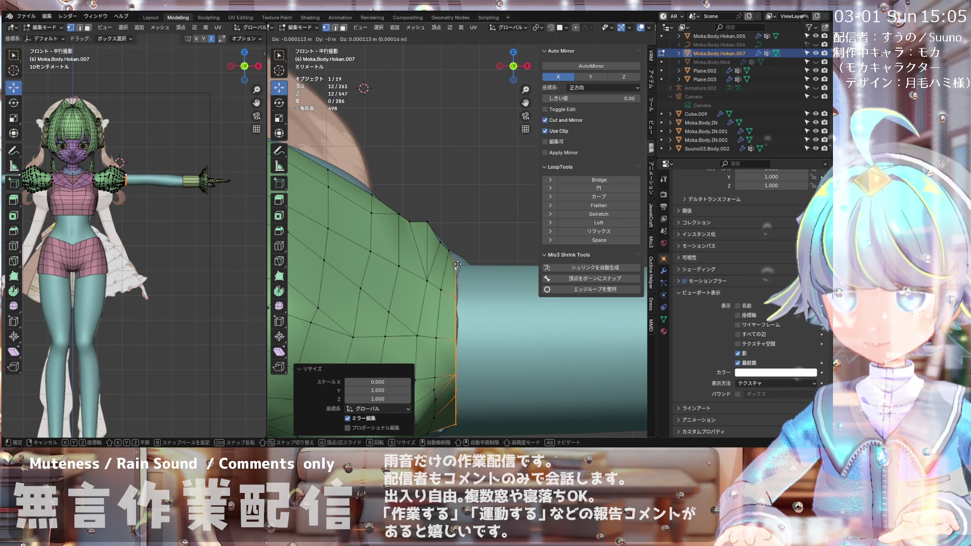
left_click(458, 264)
scroll(458, 242, "down", 3)
Step: Move a lower cuff vertex about 0.0016 m in X and 0.0027 m in Z
left_click(456, 314)
scroll(450, 332, "up", 3)
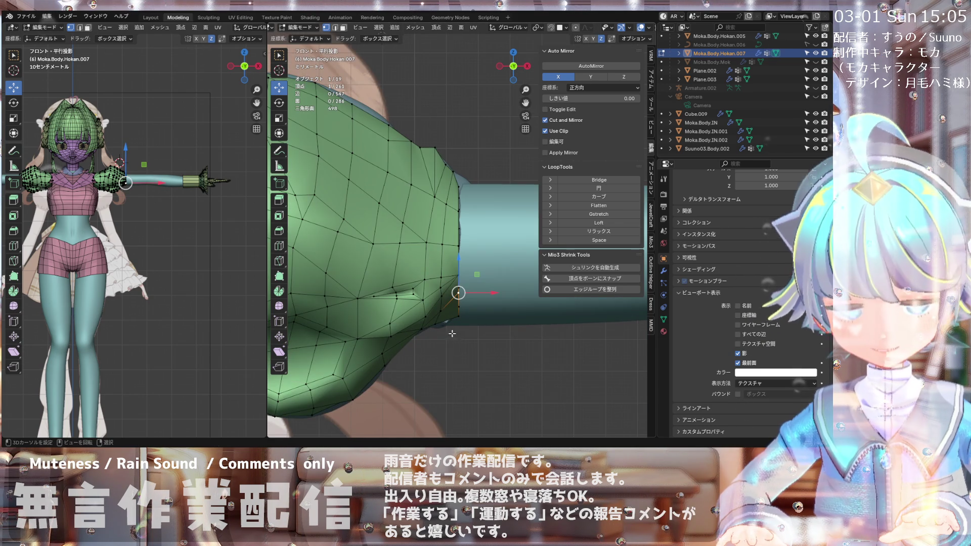
scroll(450, 314, "down", 3)
scroll(455, 223, "up", 2)
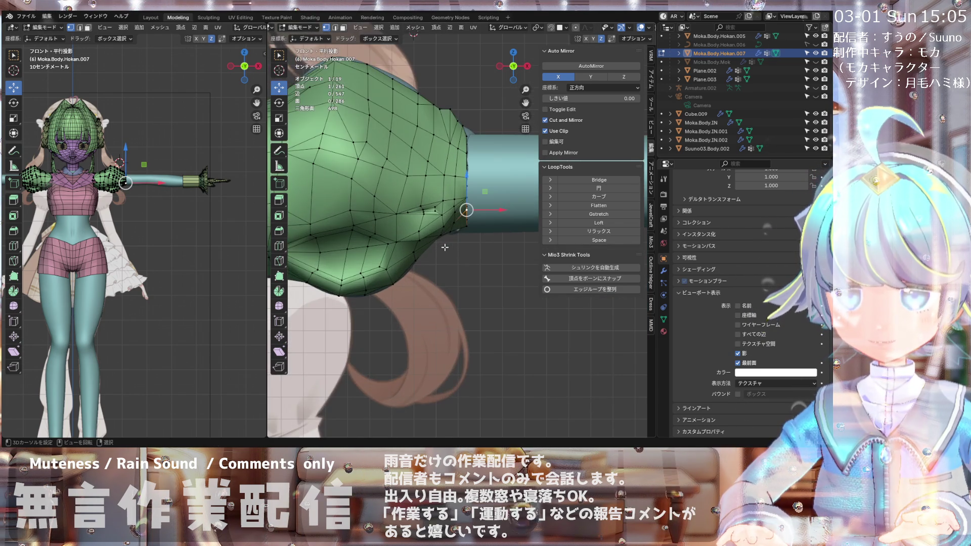
left_click(460, 235)
middle_click_drag(458, 229, 468, 177)
key("KP_1")
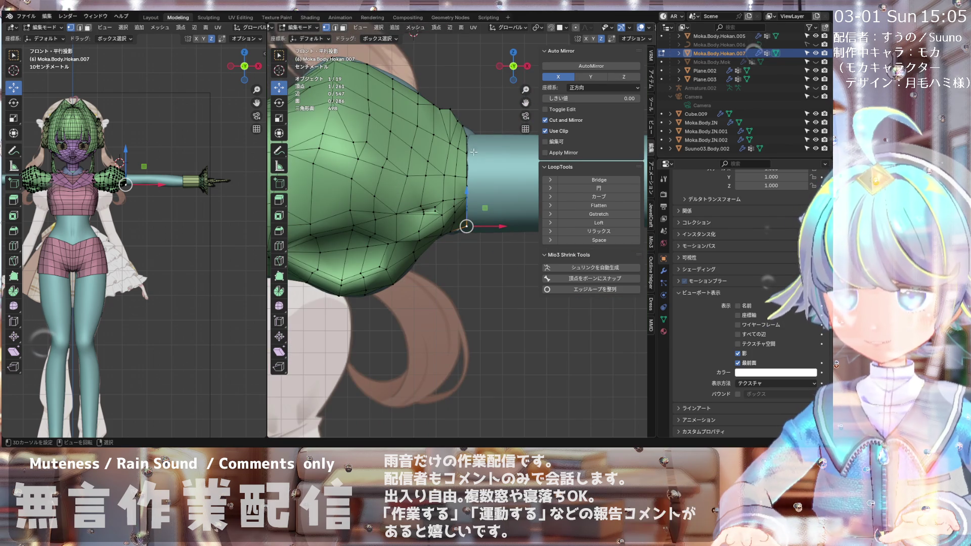
key("g")
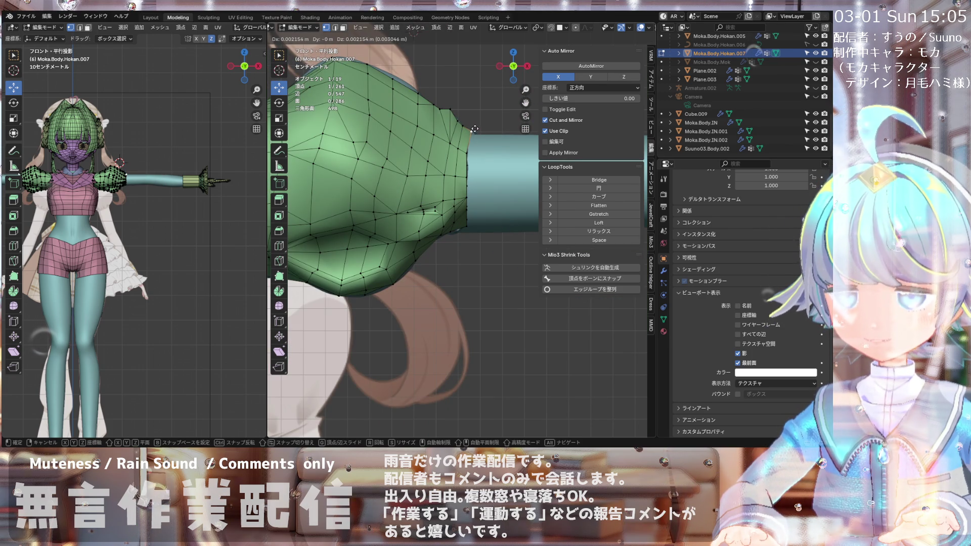
left_click(474, 128)
middle_click_drag(363, 184, 363, 188)
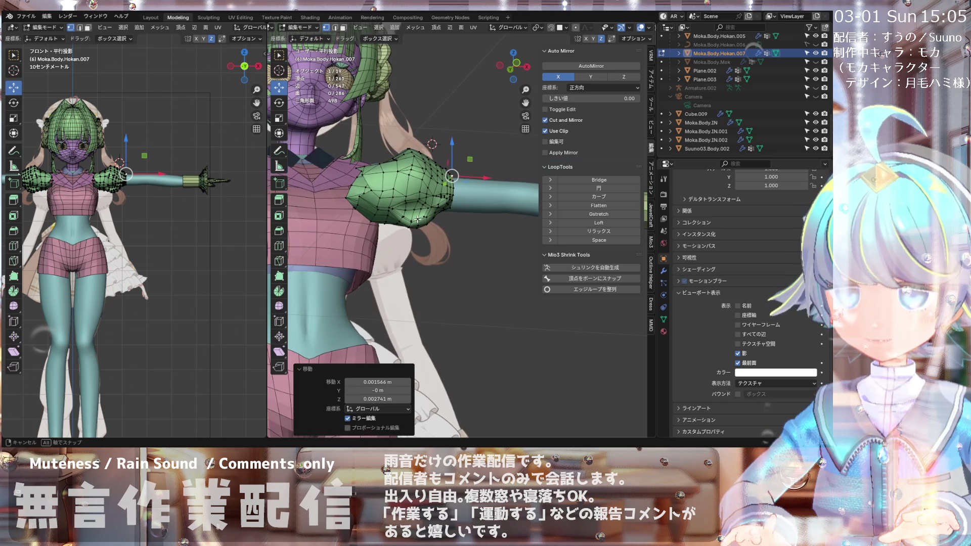
key("KP_1")
scroll(381, 164, "up", 1)
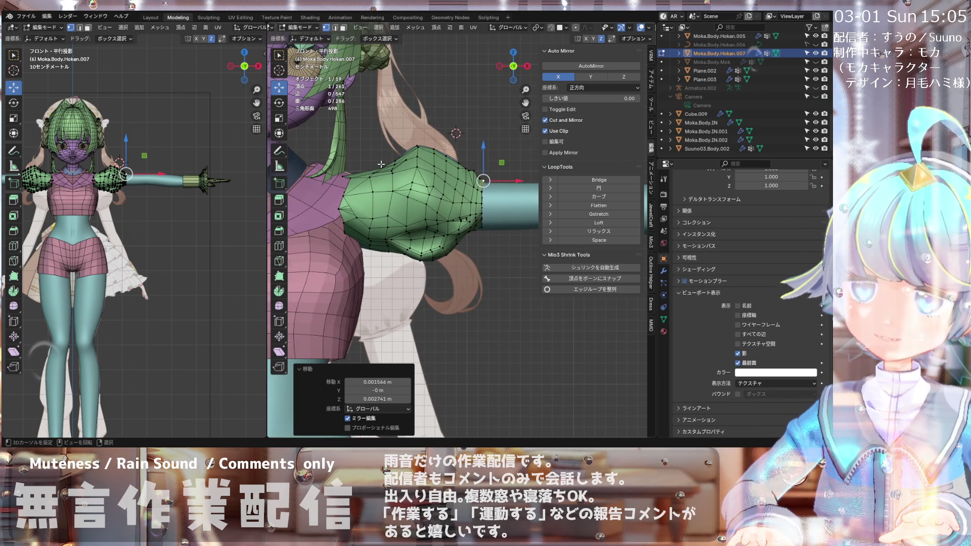
scroll(381, 165, "up", 2)
scroll(405, 175, "down", 2)
scroll(429, 185, "up", 3)
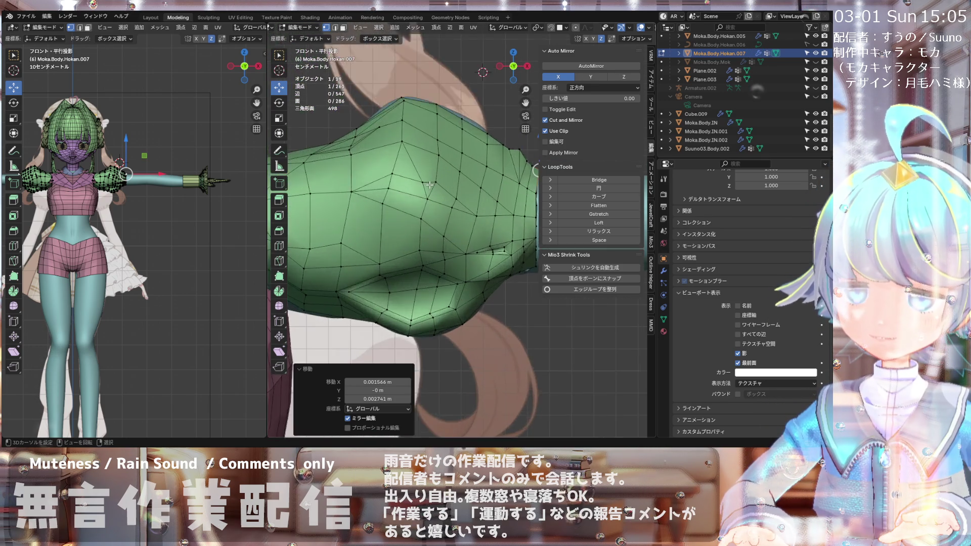
scroll(429, 185, "down", 3)
mouse_move(429, 185)
middle_mouse_down()
mouse_move(430, 87)
mouse_move(394, 189)
mouse_move(376, 175)
mouse_move(354, 199)
mouse_move(479, 183)
mouse_move(487, 199)
mouse_move(534, 201)
mouse_move(457, 191)
mouse_move(458, 177)
middle_mouse_up()
left_click(457, 175)
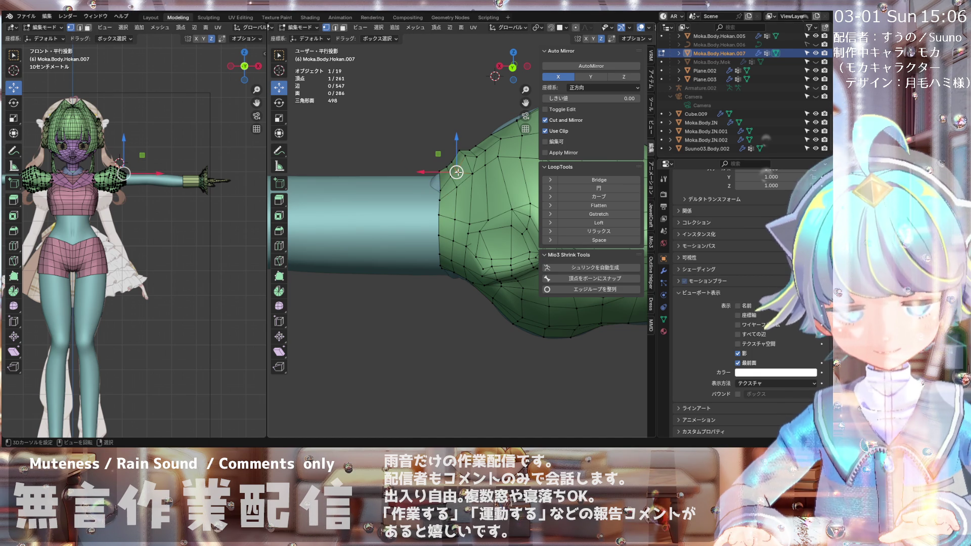
key("k")
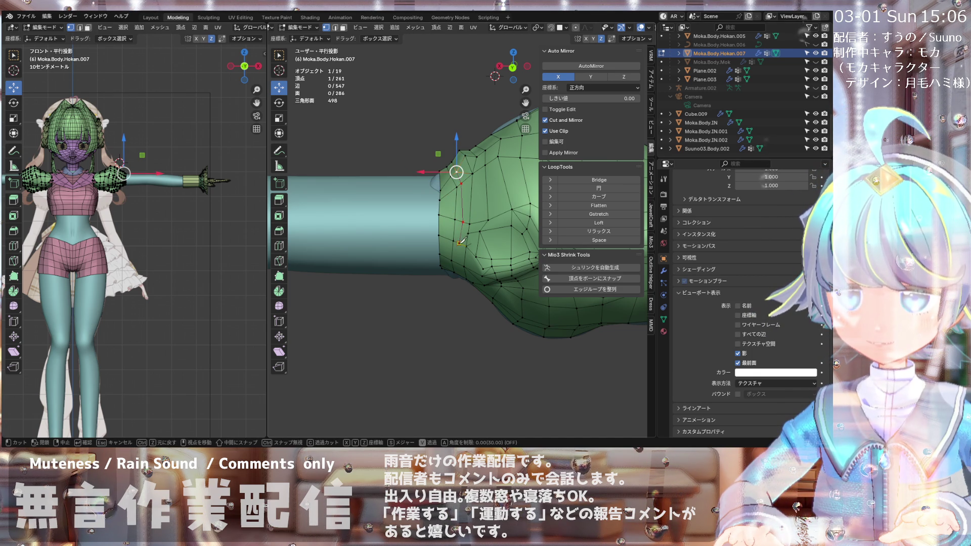
middle_click_drag(461, 262, 446, 259)
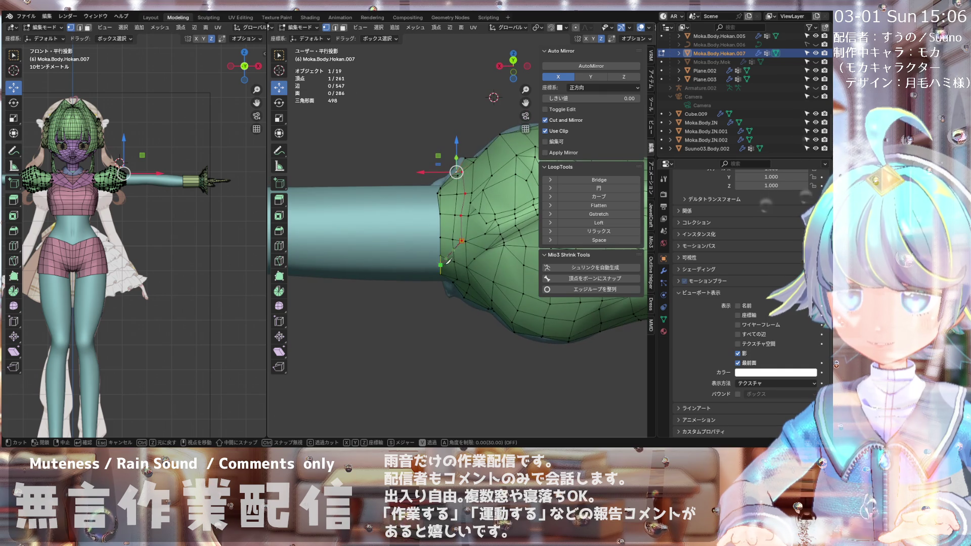
key("Return")
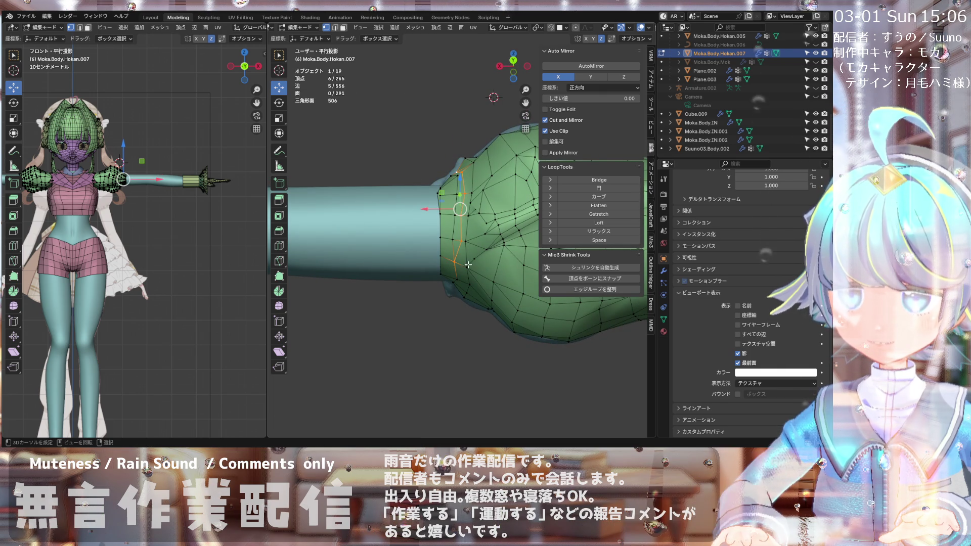
middle_click_drag(440, 269, 435, 292)
mouse_move(440, 183)
middle_mouse_down()
mouse_move(478, 178)
mouse_move(451, 223)
mouse_move(475, 210)
mouse_move(448, 202)
middle_mouse_up()
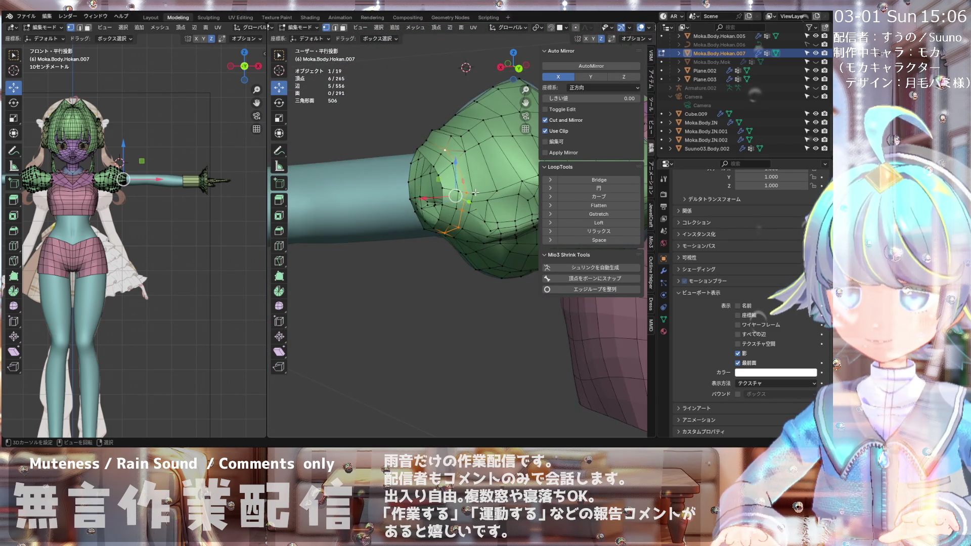
mouse_move(460, 183)
middle_mouse_down()
mouse_move(462, 206)
mouse_move(450, 195)
mouse_move(424, 200)
middle_mouse_up()
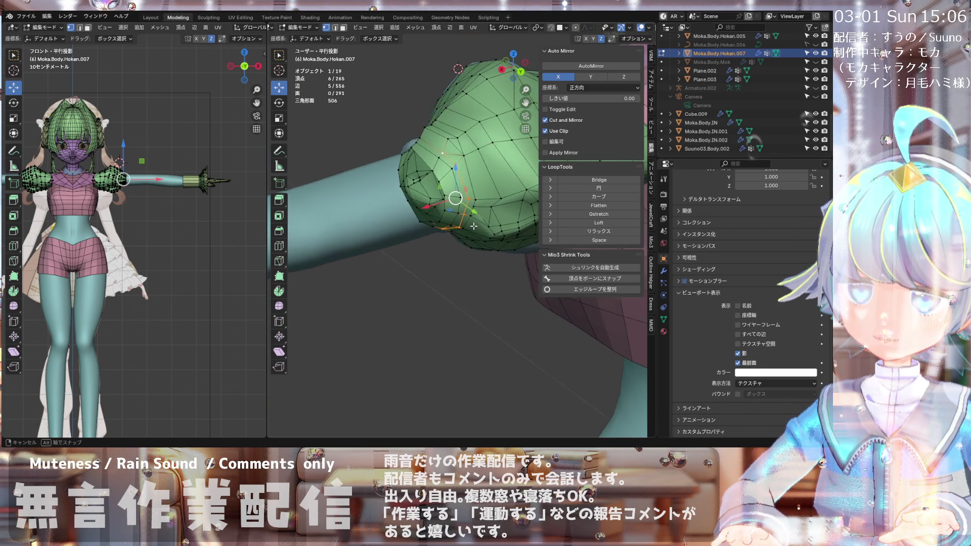
middle_click_drag(458, 226, 458, 226)
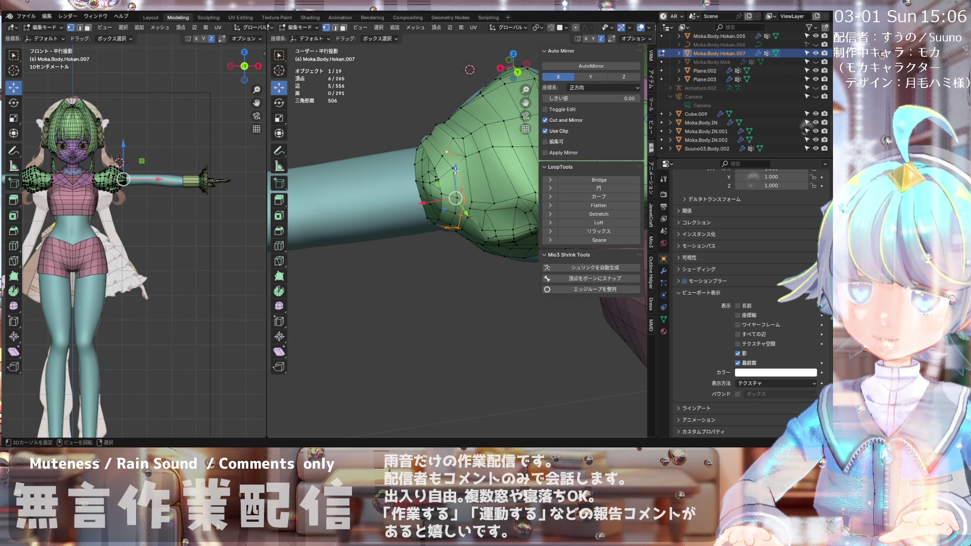
mouse_move(455, 170)
middle_mouse_down()
mouse_move(446, 144)
mouse_move(464, 190)
middle_mouse_up()
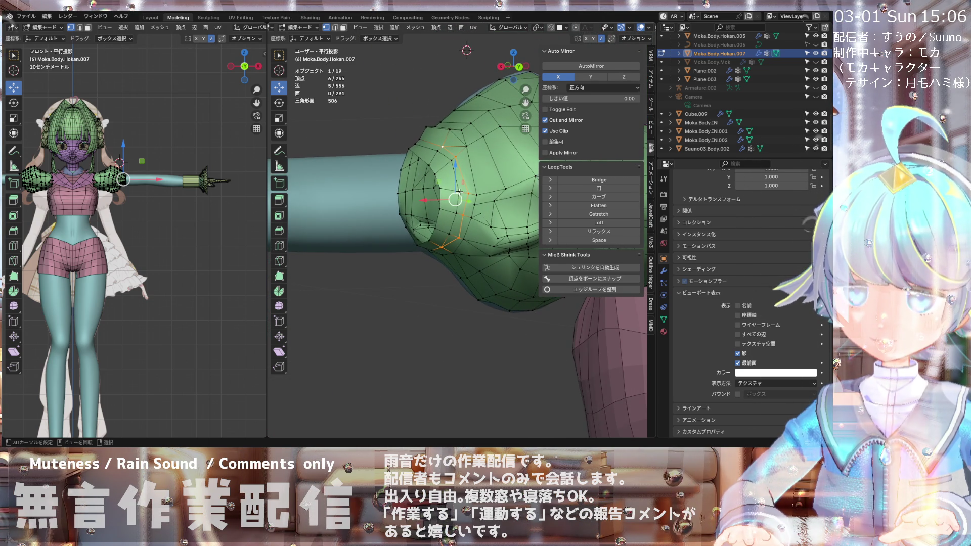
mouse_move(459, 191)
middle_mouse_down()
mouse_move(452, 170)
mouse_move(470, 187)
mouse_move(468, 197)
middle_mouse_up()
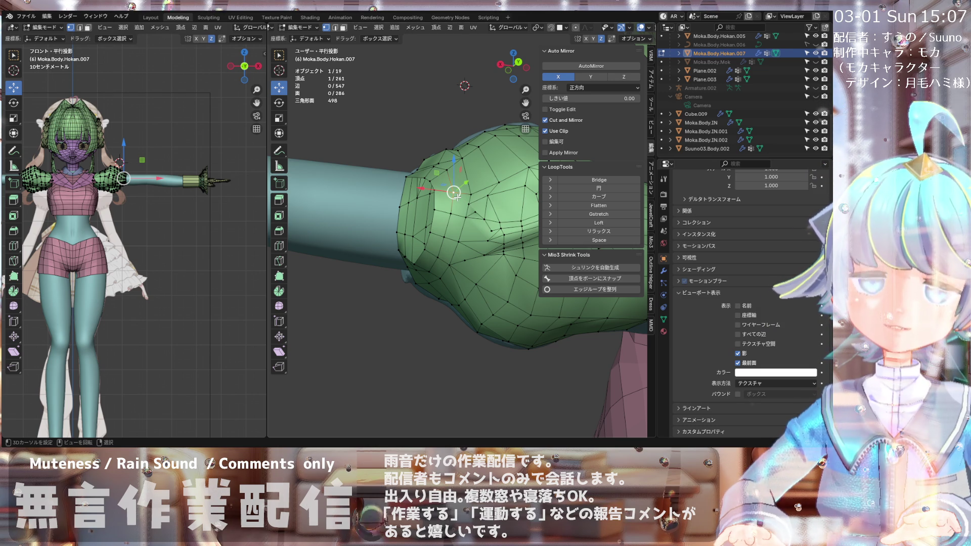
Step: Make two Knife cuts across the sleeve near its opening, the first through three points down to the rim
scroll(457, 198, "up", 4)
middle_click_drag(420, 199, 439, 164)
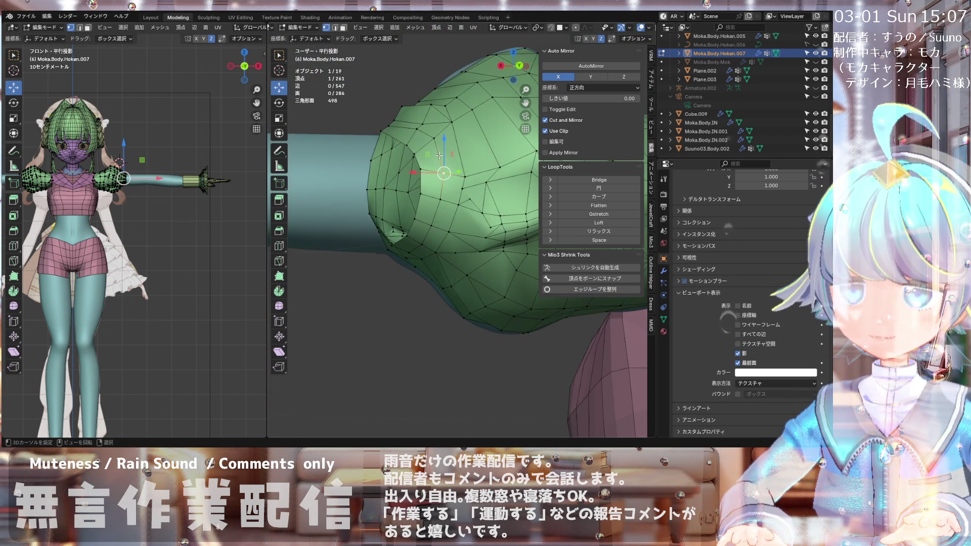
key("k")
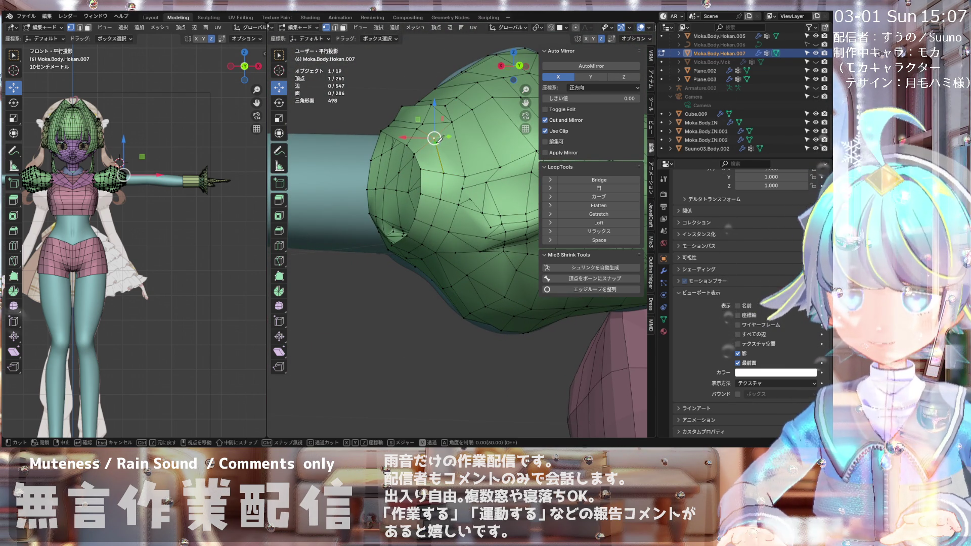
left_click(434, 137)
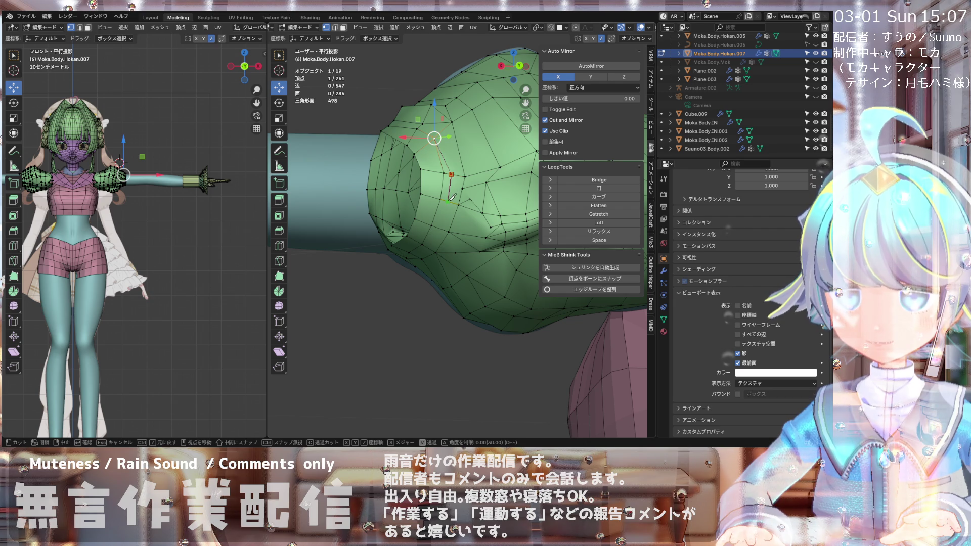
left_click(440, 228)
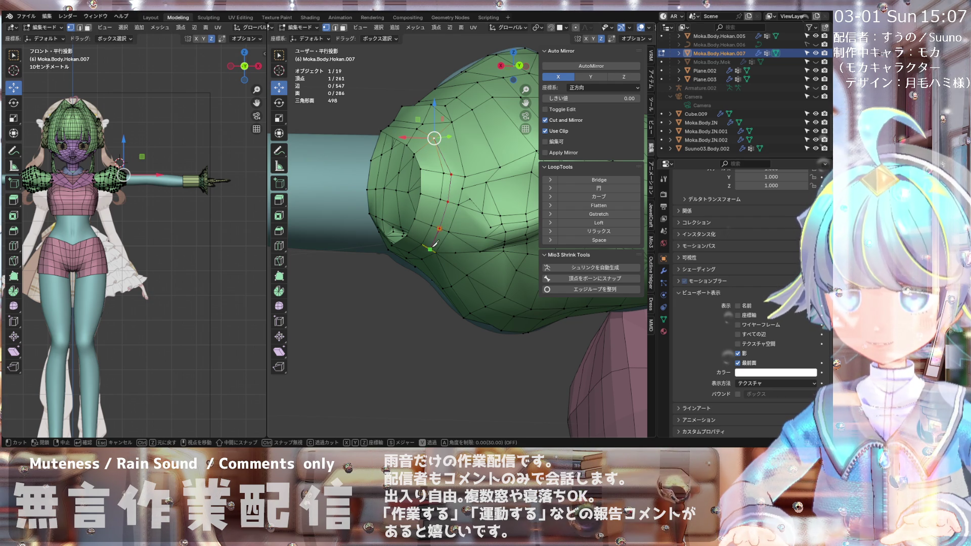
left_click(423, 245)
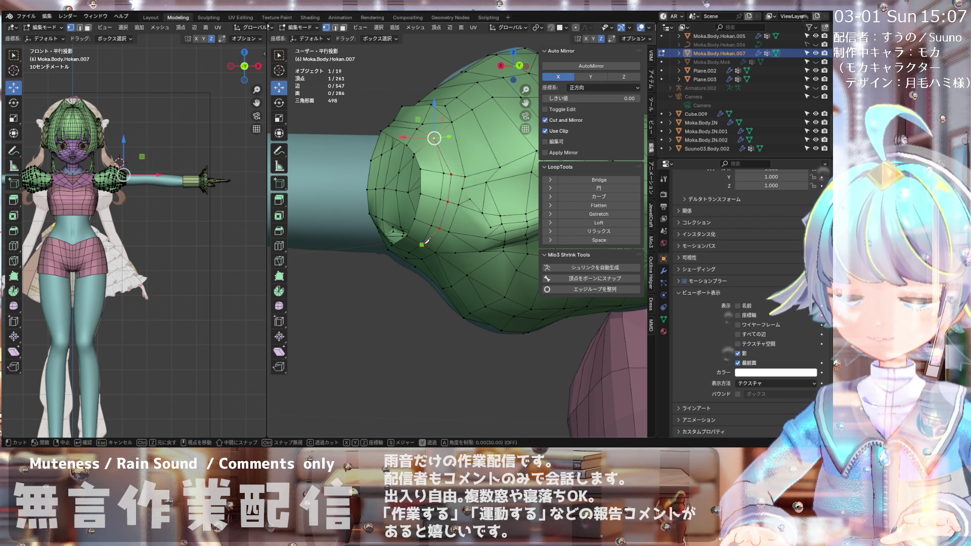
key("Return")
key("k")
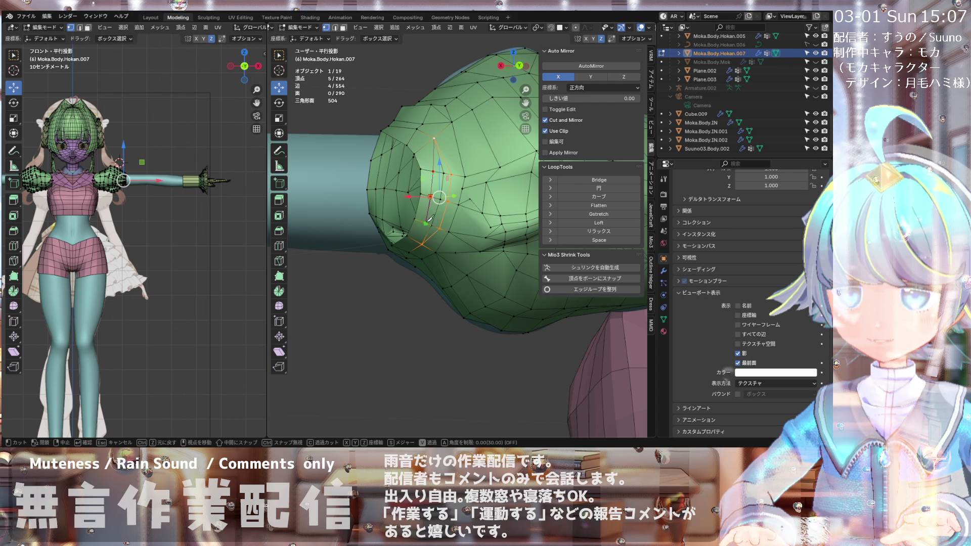
key("Return")
mouse_move(419, 237)
middle_mouse_down()
mouse_move(409, 131)
mouse_move(400, 258)
mouse_move(449, 207)
mouse_move(429, 204)
middle_mouse_up()
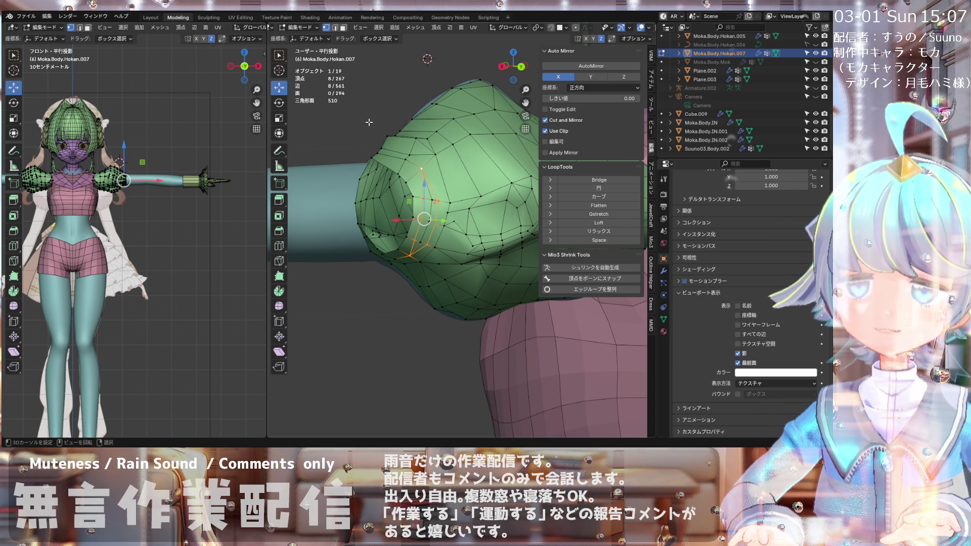
Step: Switch the sleeve mesh into Sculpt Mode
left_click(302, 24)
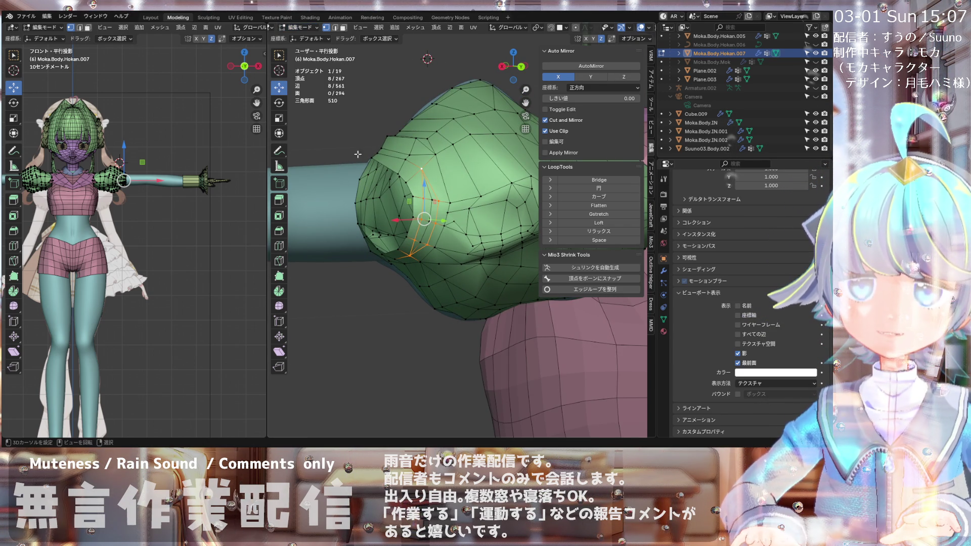
left_click(305, 28)
left_click(309, 40)
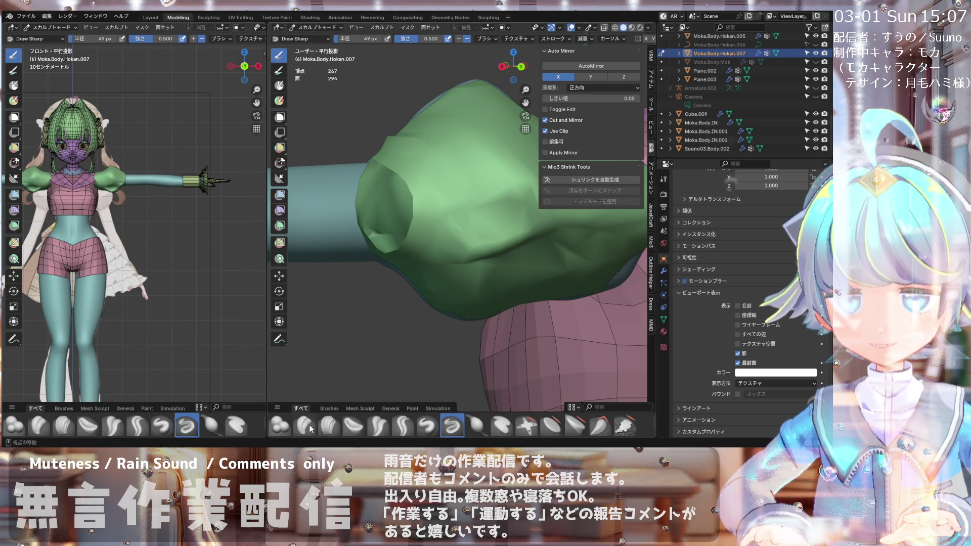
Step: Choose the plain Draw brush and enable Wireframe in Viewport Display
left_click(420, 429)
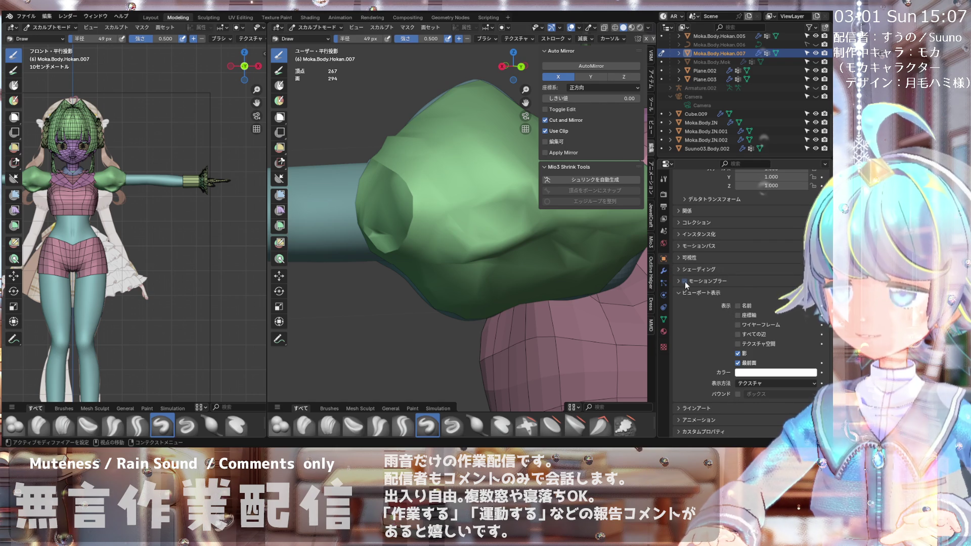
left_click(738, 325)
scroll(428, 209, "up", 4)
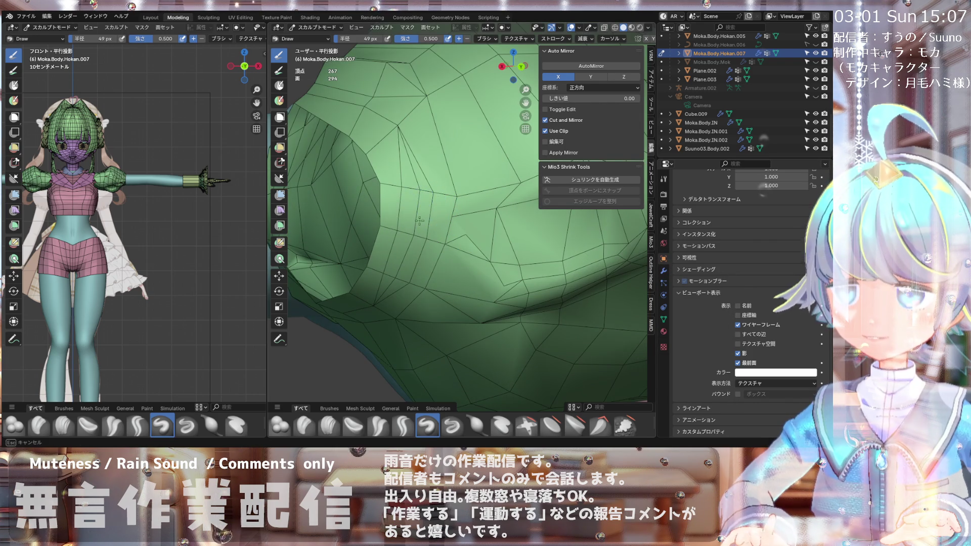
mouse_move(415, 227)
middle_mouse_down()
mouse_move(360, 238)
mouse_move(415, 215)
mouse_move(424, 160)
middle_mouse_up()
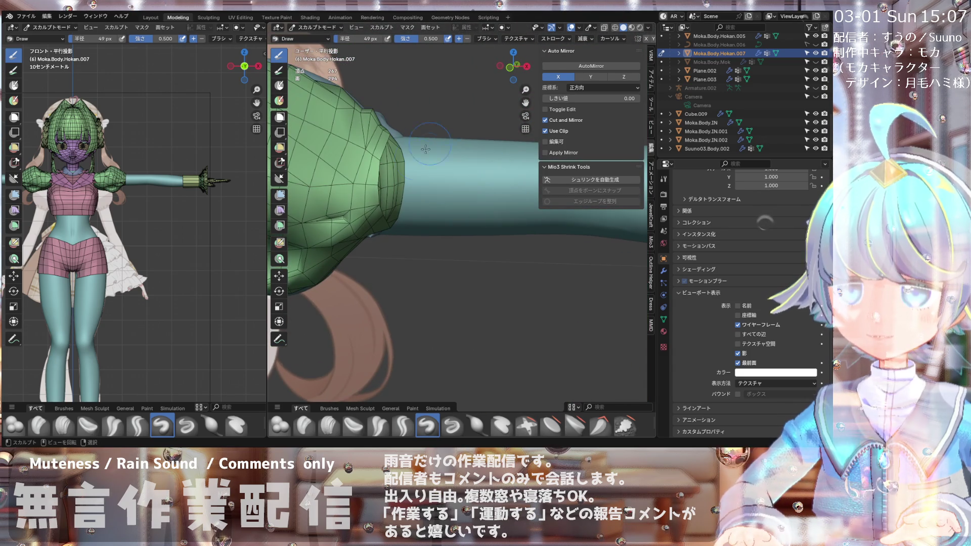
Step: Orbit around the sleeve ruffle and shoulder puff, then snap to the front view (numpad 1)
scroll(423, 160, "down", 2)
middle_click_drag(397, 207, 297, 166)
scroll(389, 156, "down", 4)
mouse_move(386, 147)
middle_mouse_down()
mouse_move(399, 188)
mouse_move(452, 146)
mouse_move(390, 137)
mouse_move(378, 125)
mouse_move(365, 172)
middle_mouse_up()
scroll(399, 189, "up", 3)
key("KP_1")
scroll(396, 142, "up", 2)
key("KP_1")
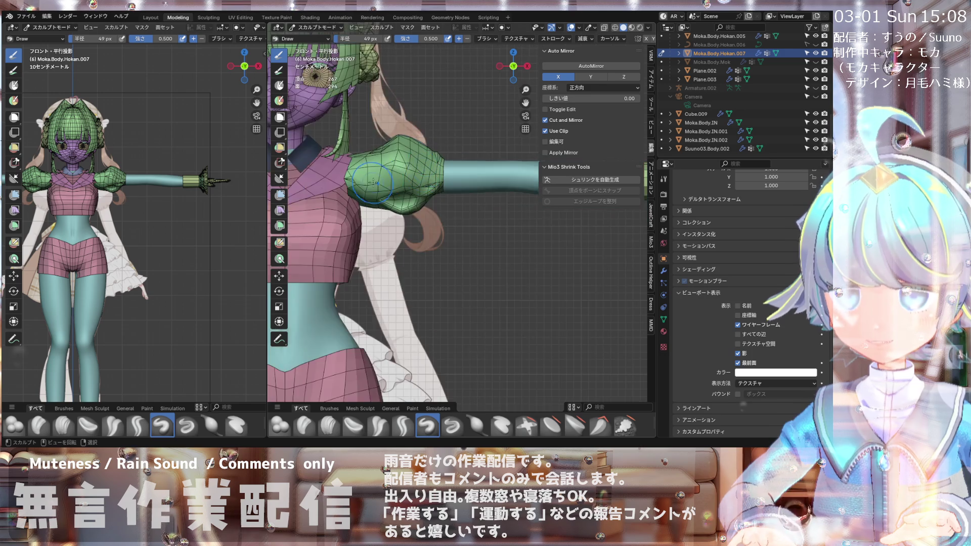
middle_click_drag(435, 164, 443, 165, "shift")
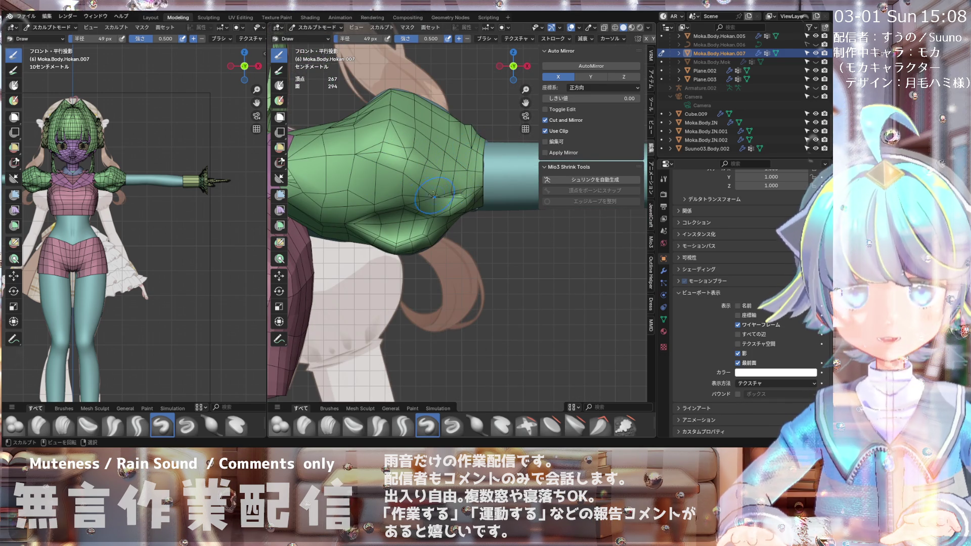
mouse_move(373, 99)
middle_mouse_down()
mouse_move(351, 78)
mouse_move(307, 168)
mouse_move(395, 135)
mouse_move(401, 165)
middle_mouse_up()
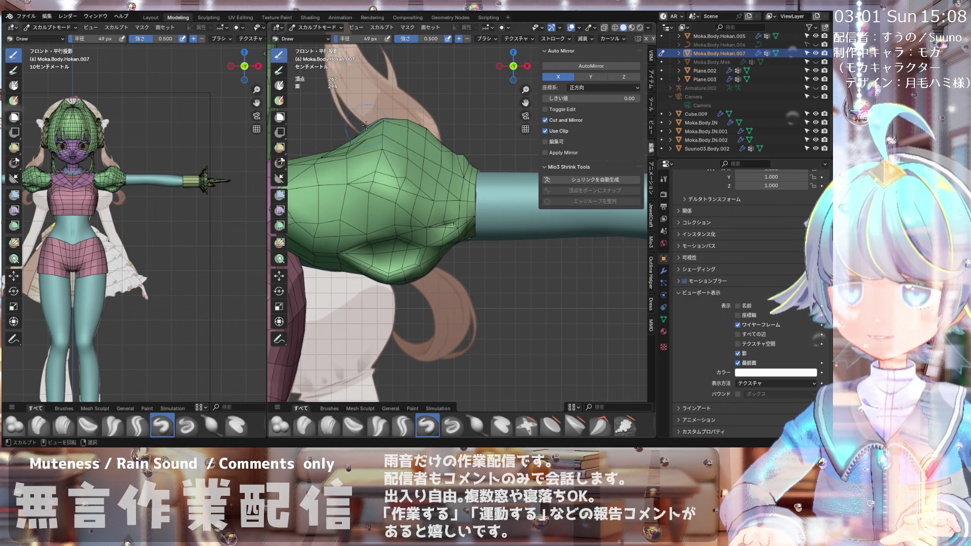
mouse_move(379, 122)
middle_mouse_down()
mouse_move(354, 172)
mouse_move(349, 146)
mouse_move(373, 135)
mouse_move(419, 68)
mouse_move(389, 81)
middle_mouse_up()
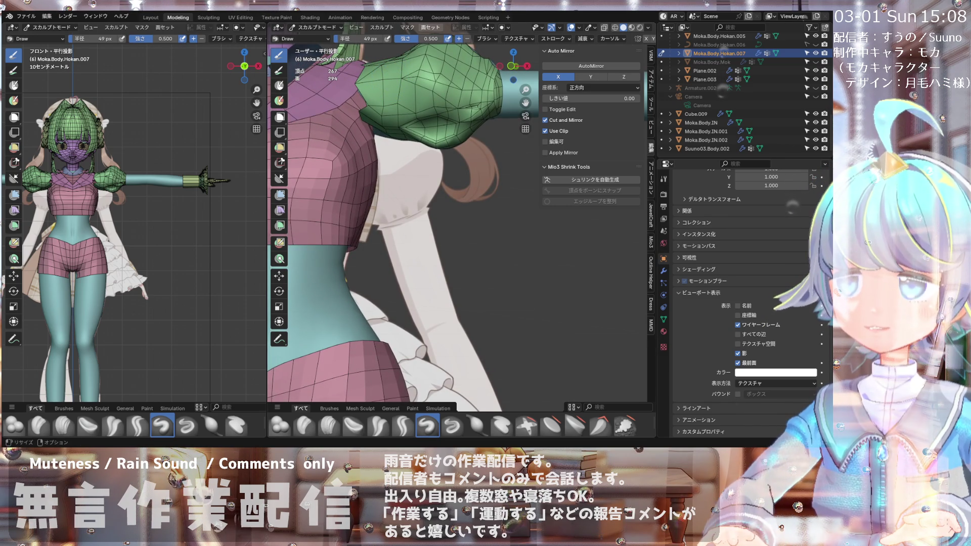
mouse_move(390, 81)
middle_mouse_down()
mouse_move(438, 73)
mouse_move(456, 105)
mouse_move(455, 74)
middle_mouse_up()
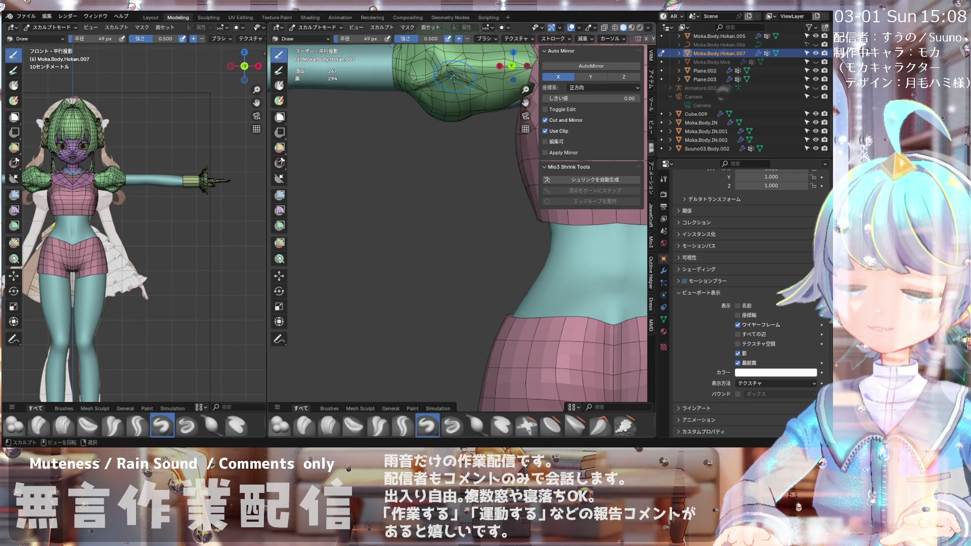
mouse_move(405, 172)
middle_mouse_down()
mouse_move(440, 106)
mouse_move(428, 115)
mouse_move(475, 126)
mouse_move(439, 139)
mouse_move(444, 171)
mouse_move(434, 164)
middle_mouse_up()
scroll(470, 120, "down", 2)
scroll(455, 127, "up", 5)
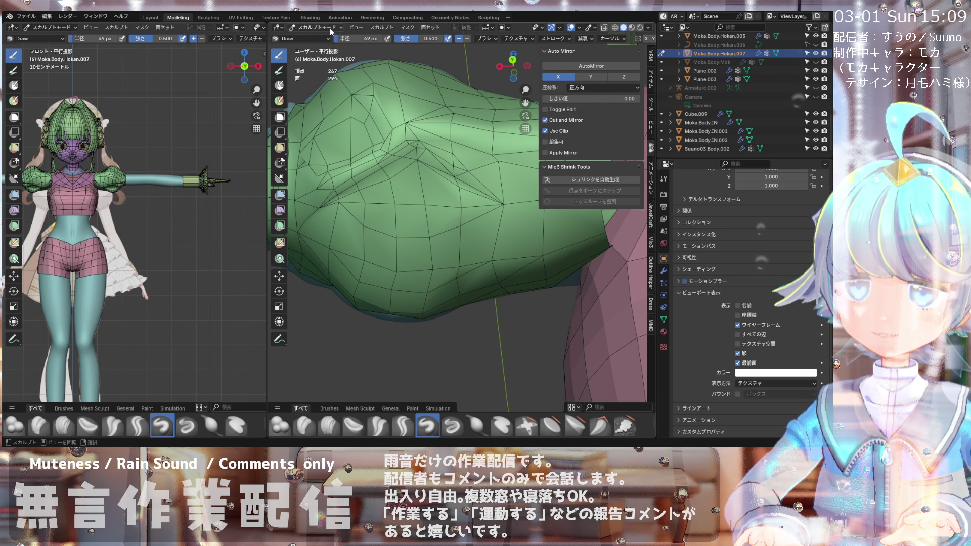
middle_click_drag(405, 132, 400, 97)
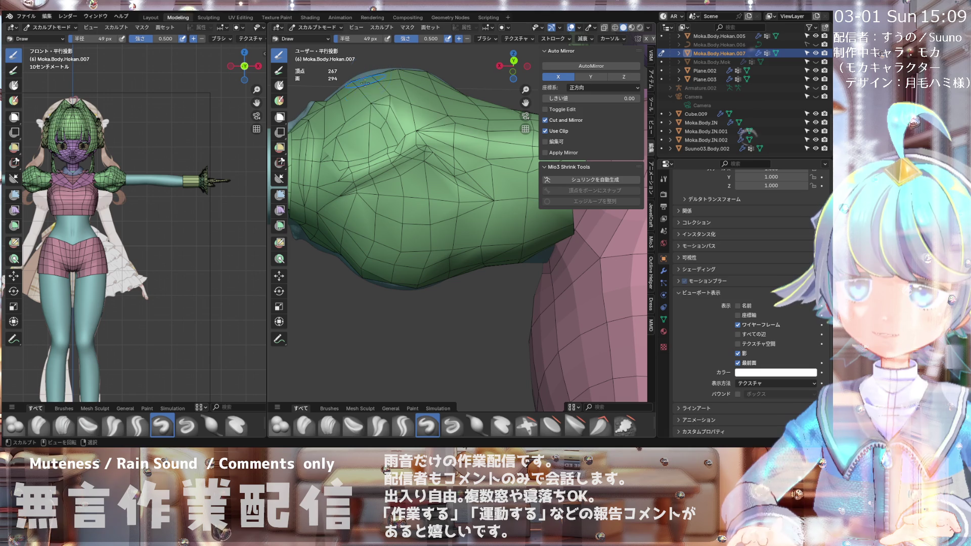
mouse_move(386, 105)
middle_mouse_down()
mouse_move(363, 143)
mouse_move(413, 18)
mouse_move(399, 55)
mouse_move(354, 101)
mouse_move(364, 88)
mouse_move(371, 102)
middle_mouse_up()
scroll(361, 87, "up", 4)
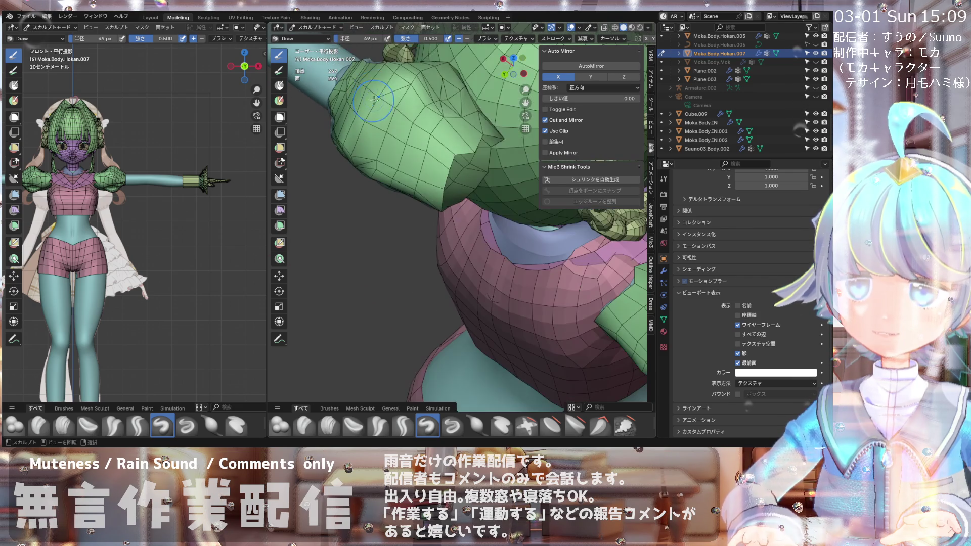
mouse_move(437, 145)
middle_mouse_down()
mouse_move(335, 84)
mouse_move(479, 115)
mouse_move(413, 172)
middle_mouse_up()
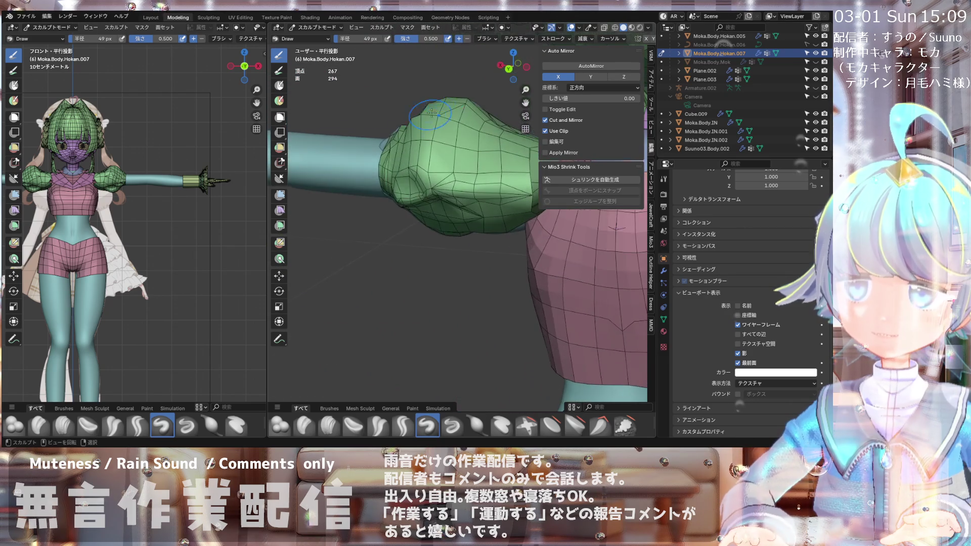
middle_click_drag(475, 166, 489, 111)
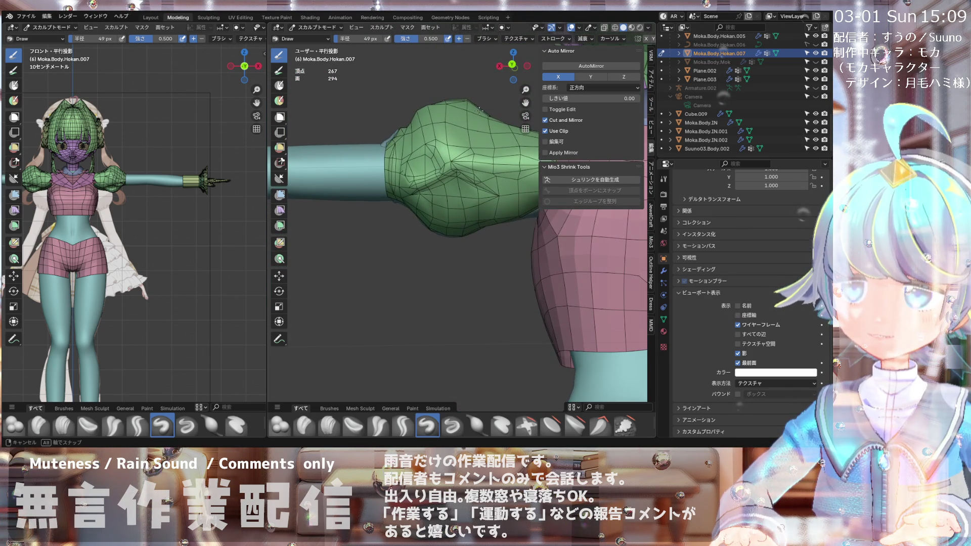
mouse_move(439, 113)
middle_mouse_down()
mouse_move(443, 143)
mouse_move(410, 146)
middle_mouse_up()
middle_click_drag(287, 20, 315, 41)
left_click(314, 27)
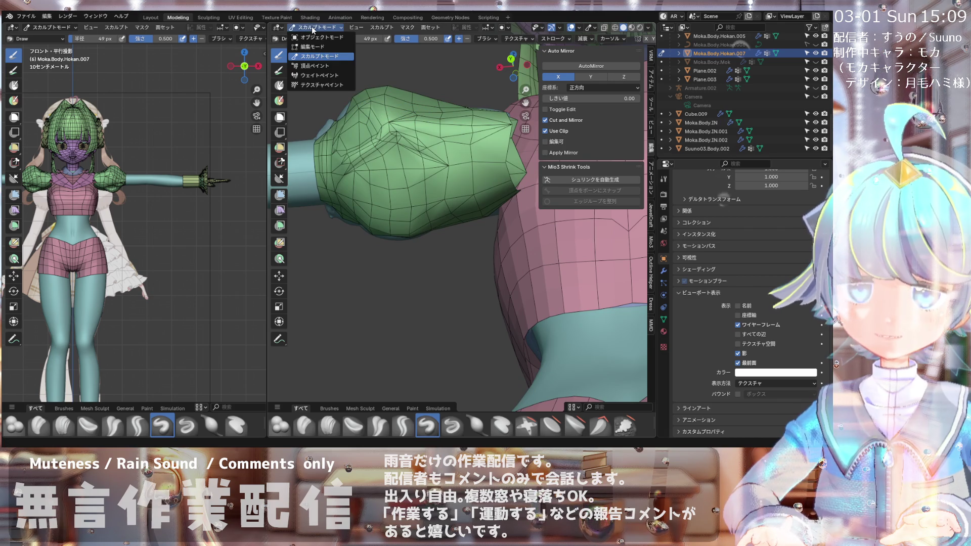
Step: Return the sleeve to Edit Mode with edge selection active
left_click(316, 44)
key("2")
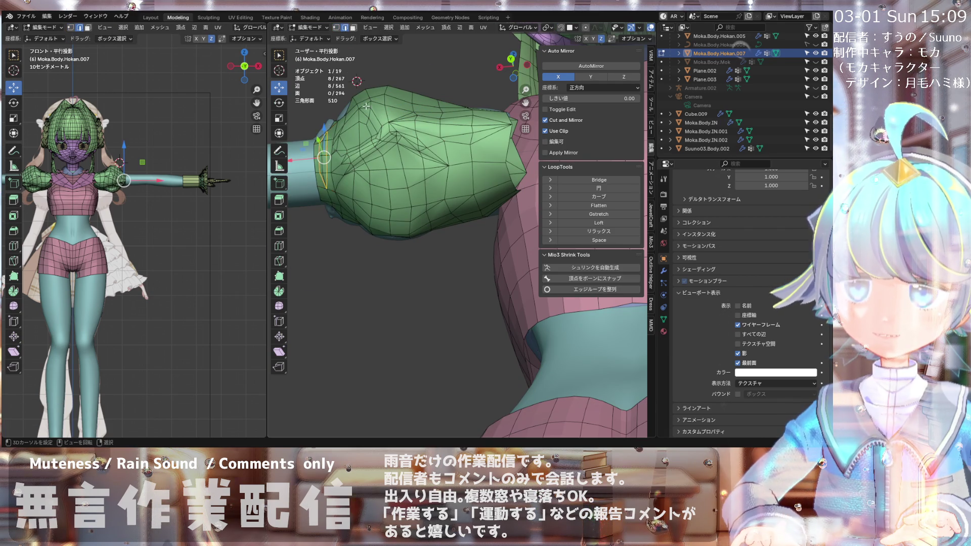
scroll(370, 123, "up", 5)
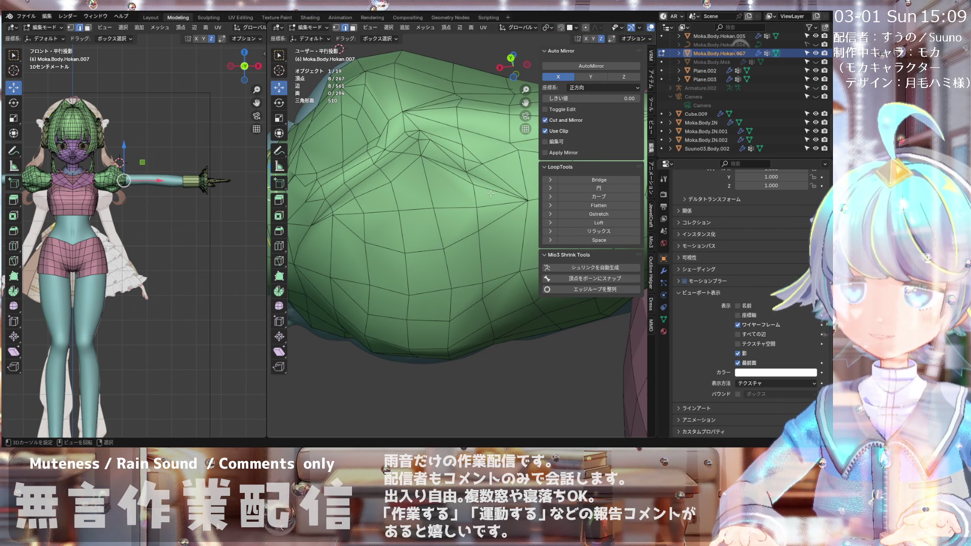
Step: Select the edge in the sleeve's fold and dissolve it
left_click(474, 166)
mouse_move(475, 168)
middle_mouse_down()
mouse_move(477, 185)
mouse_move(475, 161)
middle_mouse_up()
scroll(476, 149, "up", 4)
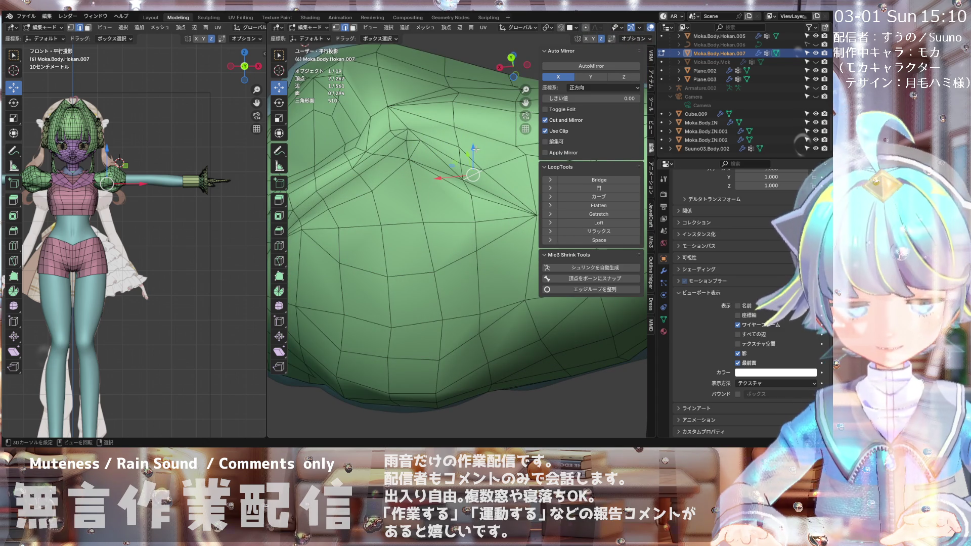
middle_click_drag(462, 162, 457, 165)
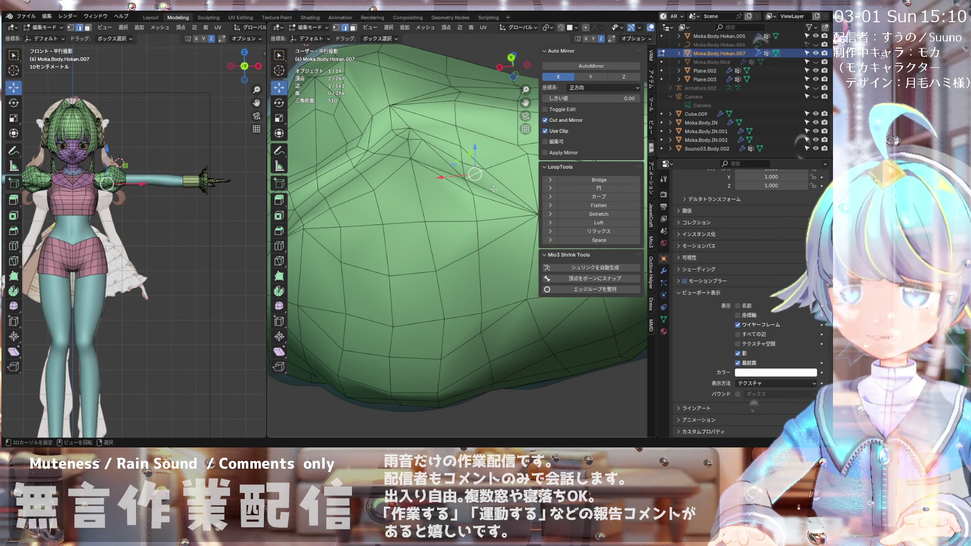
key("x")
left_click(459, 166)
mouse_move(459, 166)
middle_mouse_down()
mouse_move(445, 164)
mouse_move(456, 175)
middle_mouse_up()
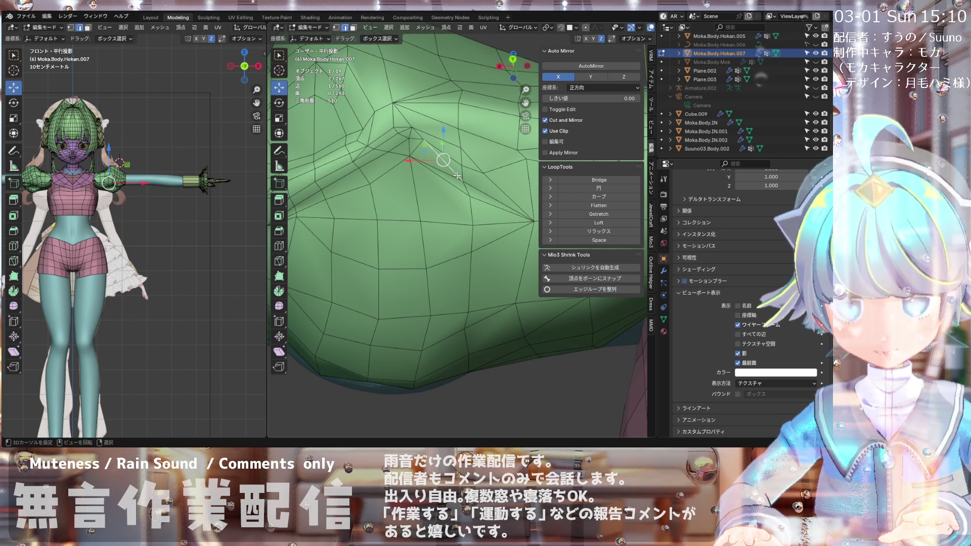
Step: Dissolve two more selected edges in the sleeve fold
key("x")
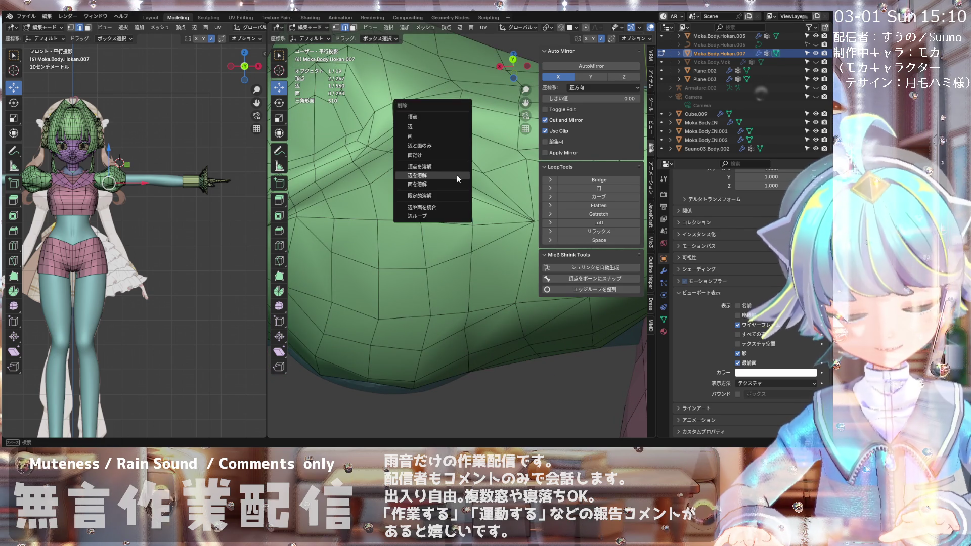
left_click(456, 175)
mouse_move(457, 175)
middle_mouse_down()
mouse_move(454, 162)
mouse_move(440, 162)
middle_mouse_up()
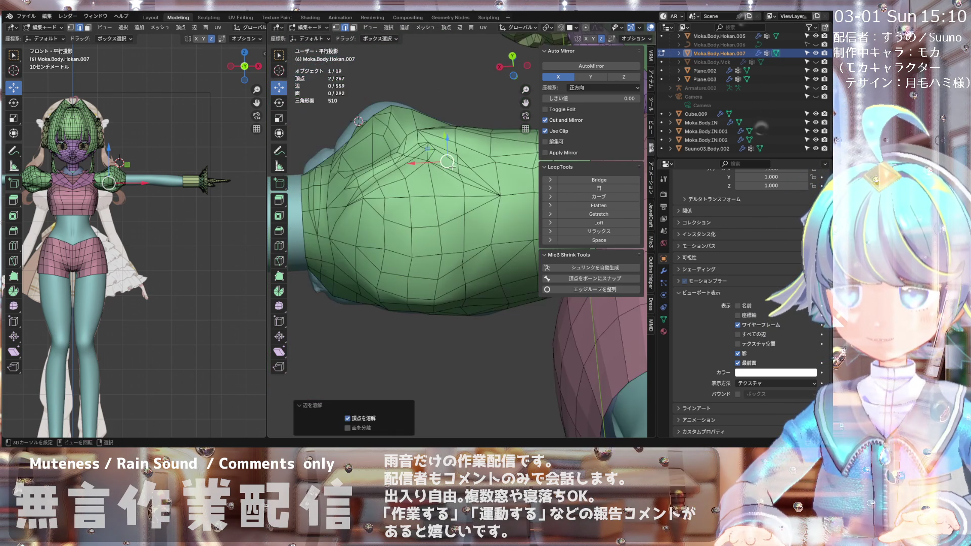
mouse_move(398, 139)
middle_mouse_down()
mouse_move(382, 147)
mouse_move(394, 126)
mouse_move(424, 145)
middle_mouse_up()
key("x")
left_click(382, 147)
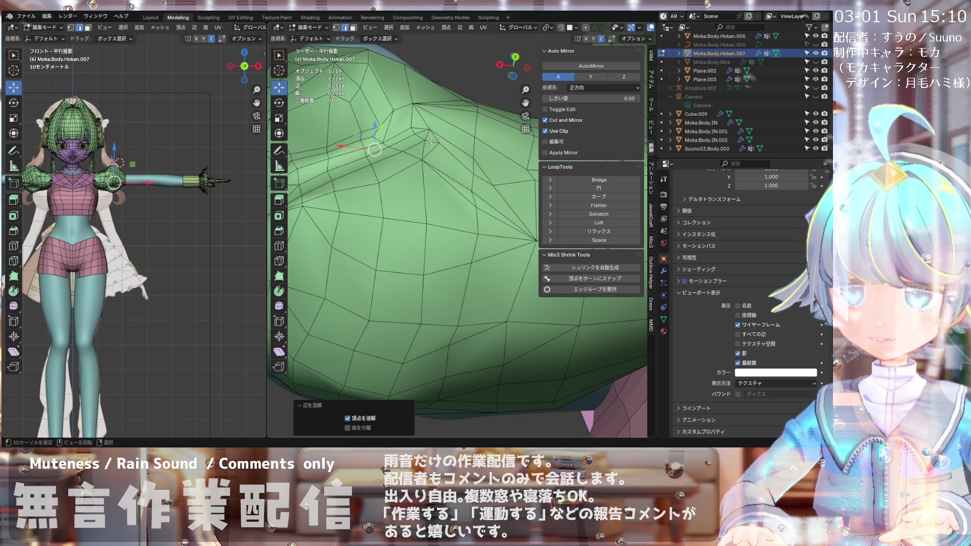
Step: Select the next fold edge and inspect the sleeve silhouette around it
left_click(438, 136)
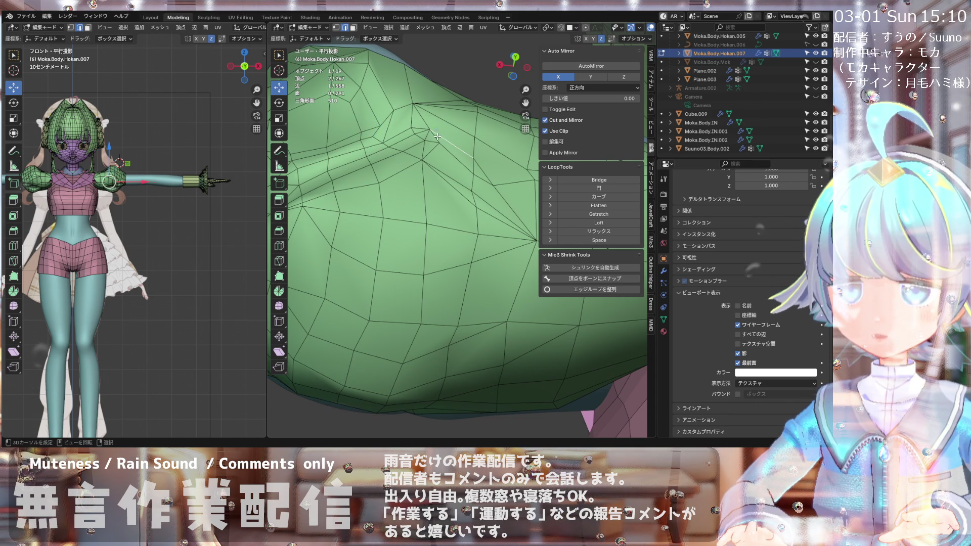
middle_click_drag(433, 147, 425, 150)
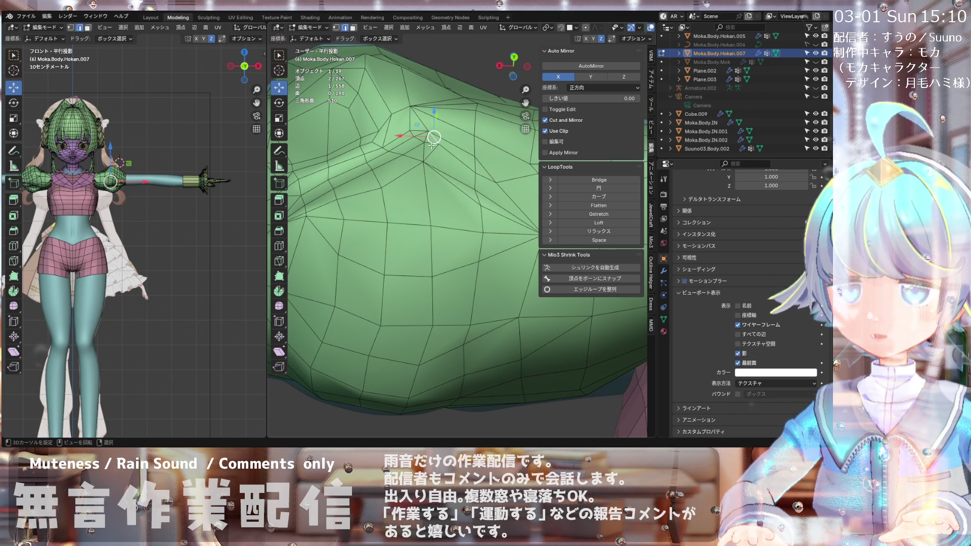
middle_click_drag(429, 143, 413, 147)
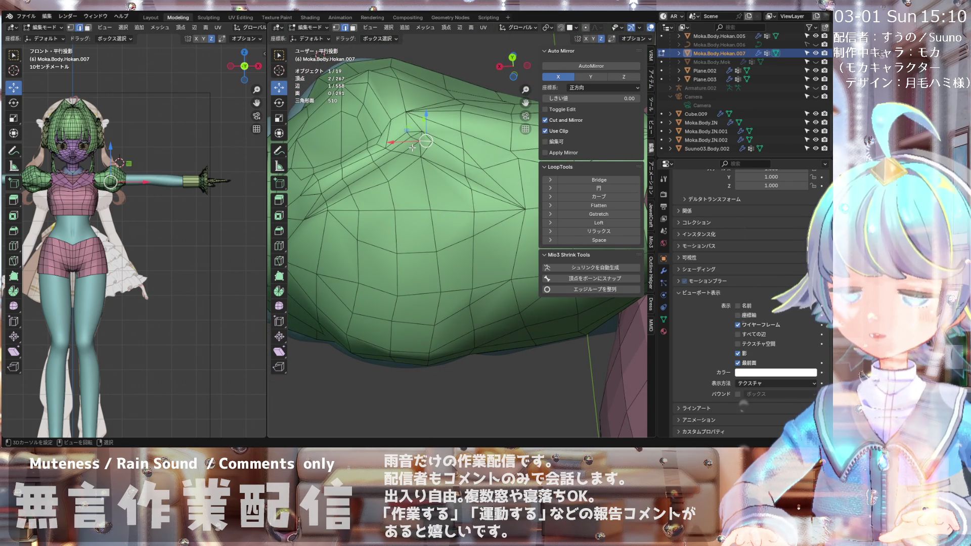
scroll(440, 160, "down", 3)
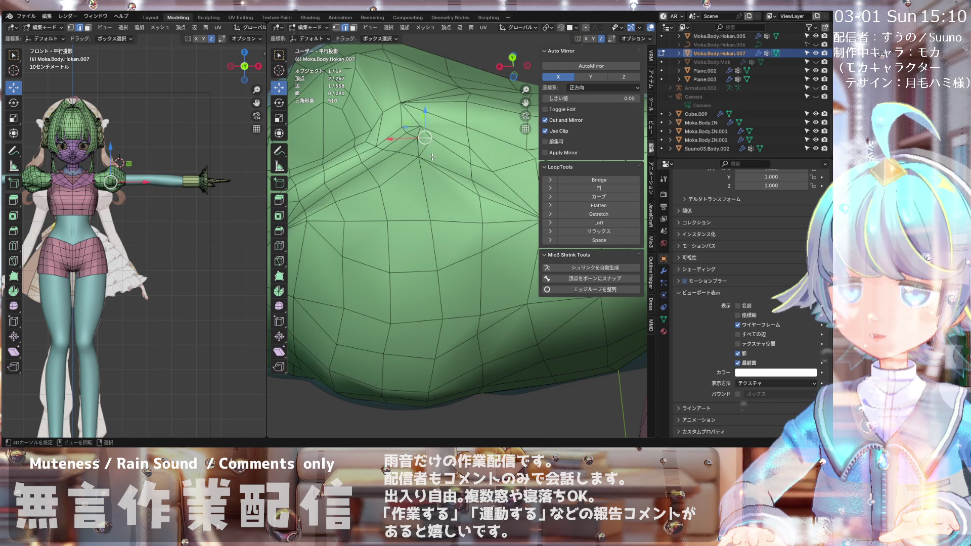
scroll(440, 160, "up", 2)
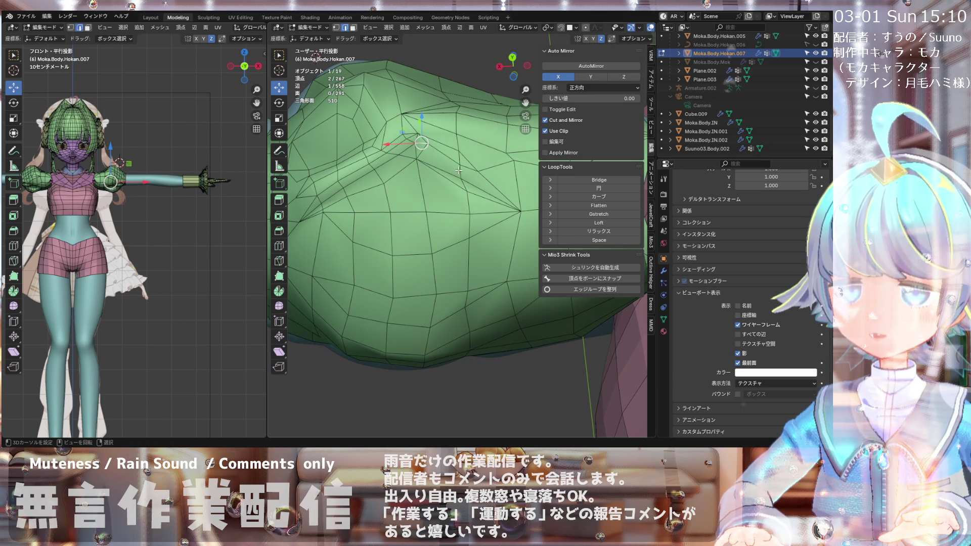
scroll(445, 161, "down", 2)
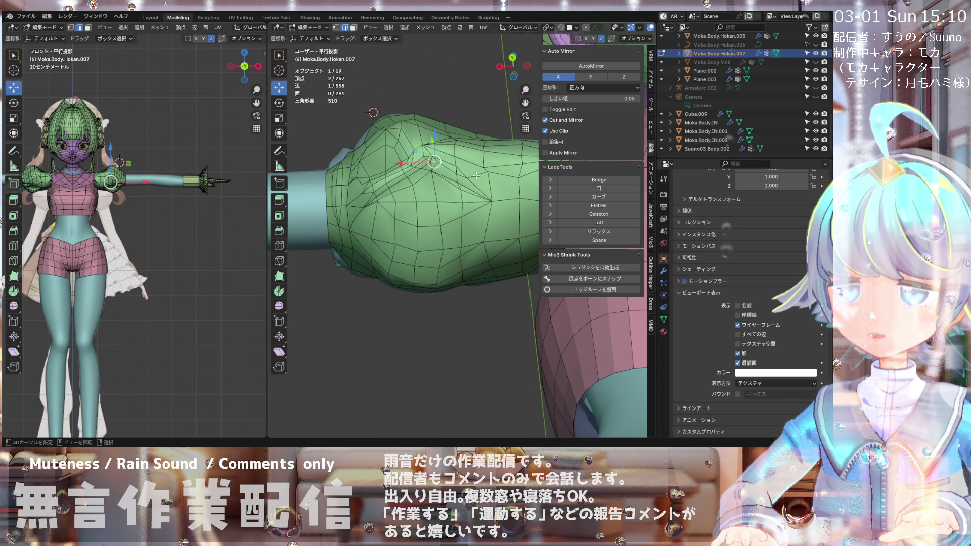
scroll(475, 171, "up", 1)
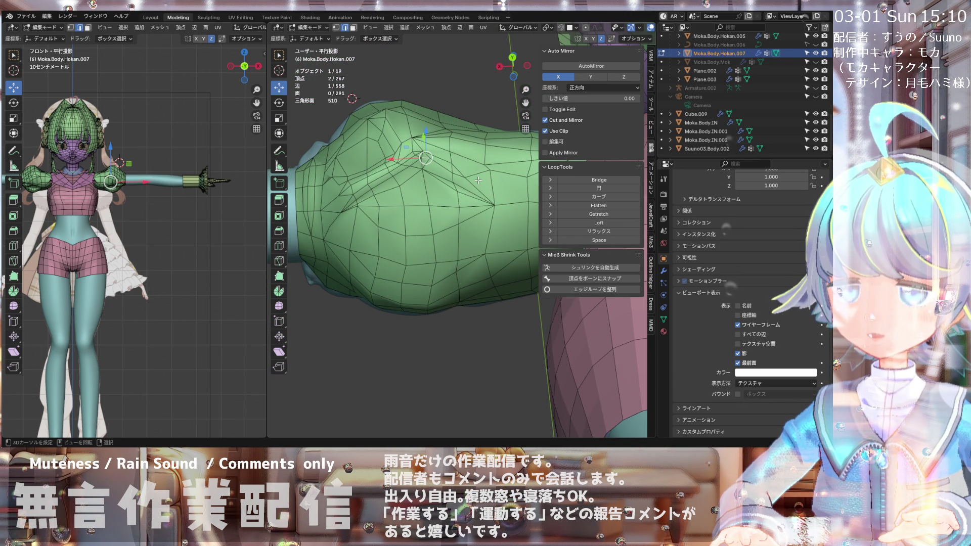
scroll(475, 177, "up", 1)
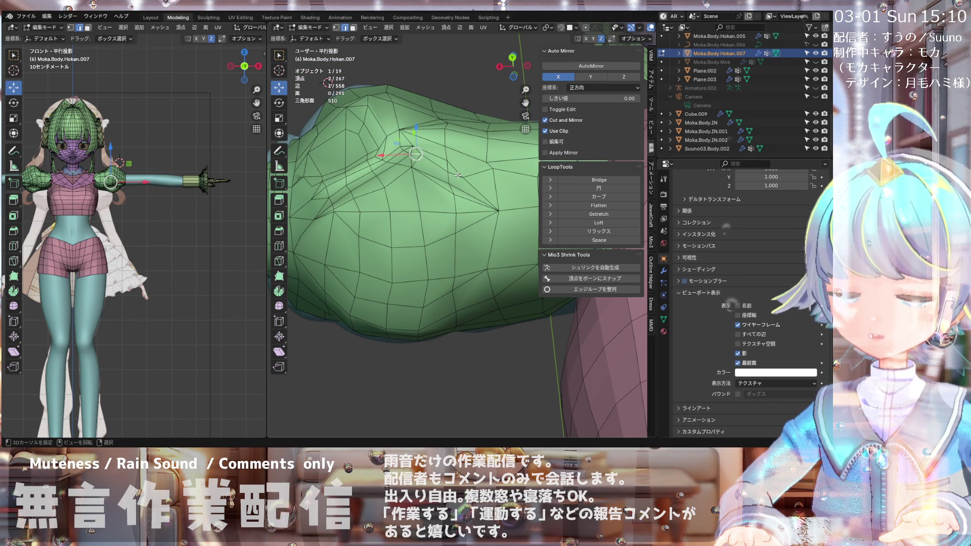
mouse_move(462, 175)
middle_mouse_down()
mouse_move(466, 162)
mouse_move(451, 182)
mouse_move(487, 162)
mouse_move(461, 176)
middle_mouse_up()
scroll(474, 171, "up", 2)
Step: Dissolve the selected edge, then join two selected vertices with a new edge
key("x")
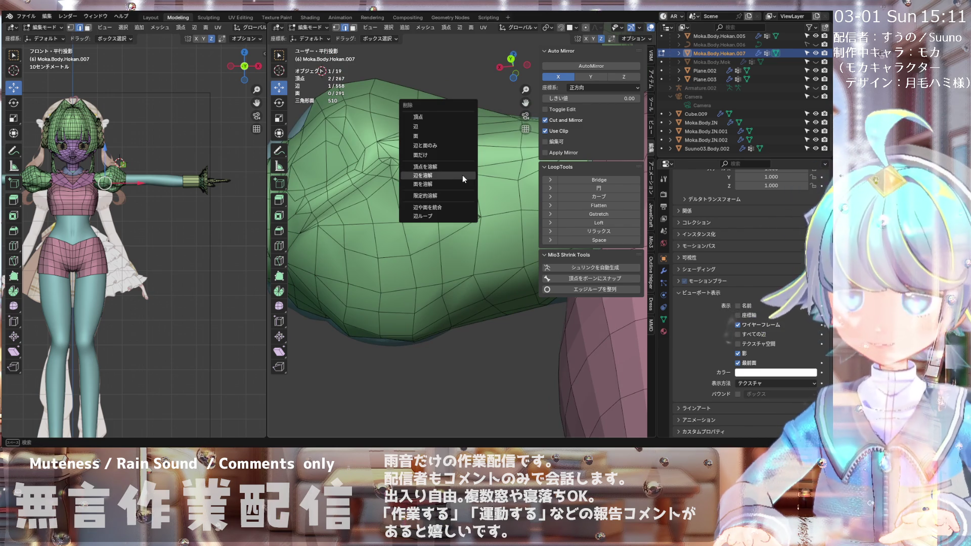
left_click(462, 175)
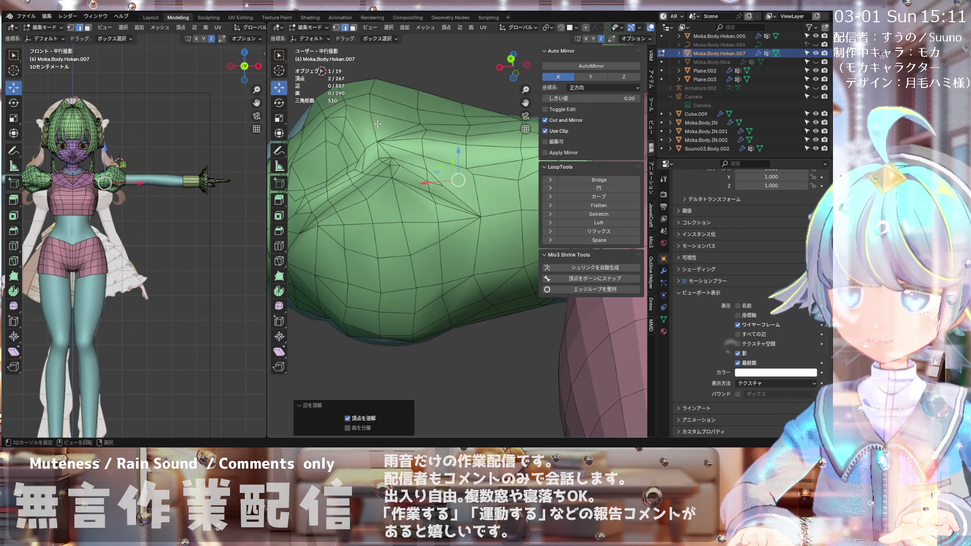
left_click(336, 28)
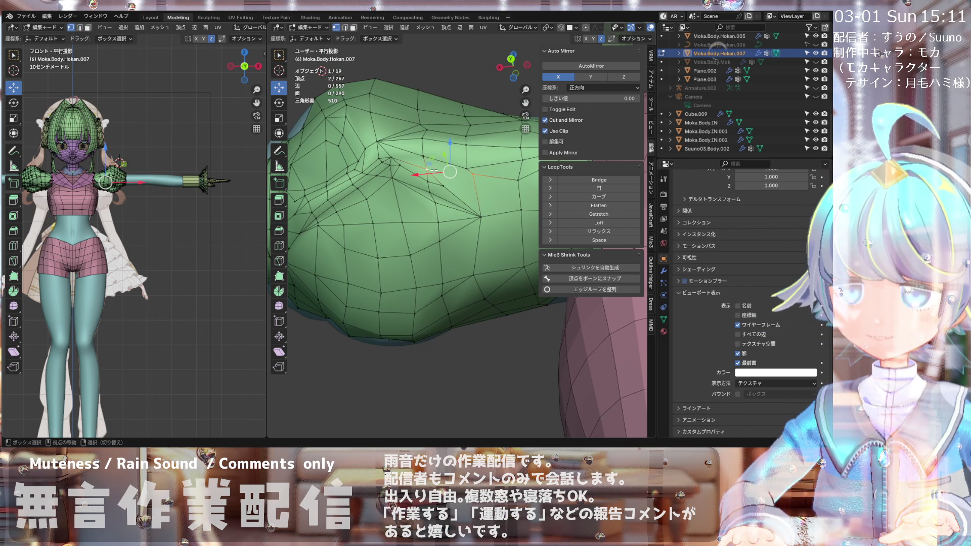
key("j")
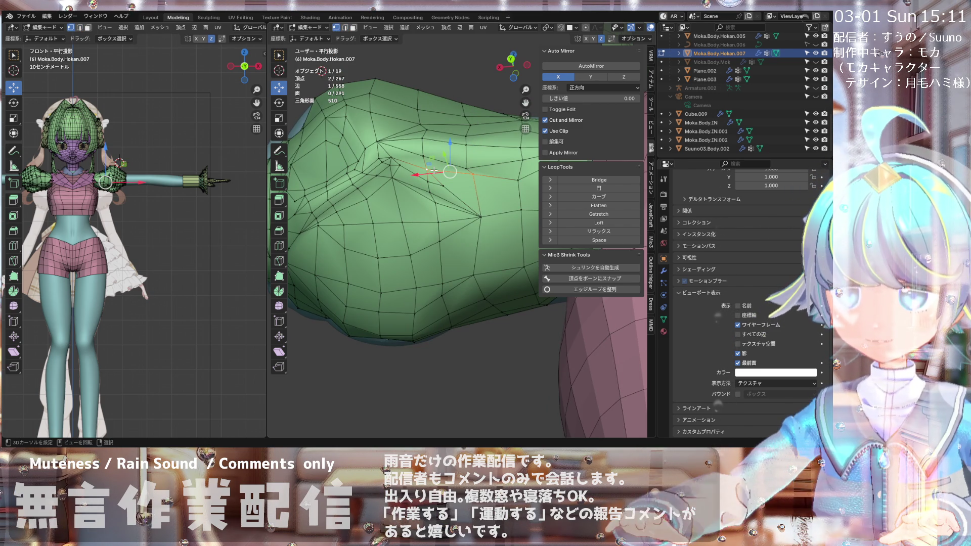
Step: Slide a crease vertex slightly to smooth the fold
left_click(425, 206)
middle_click_drag(425, 206, 440, 166)
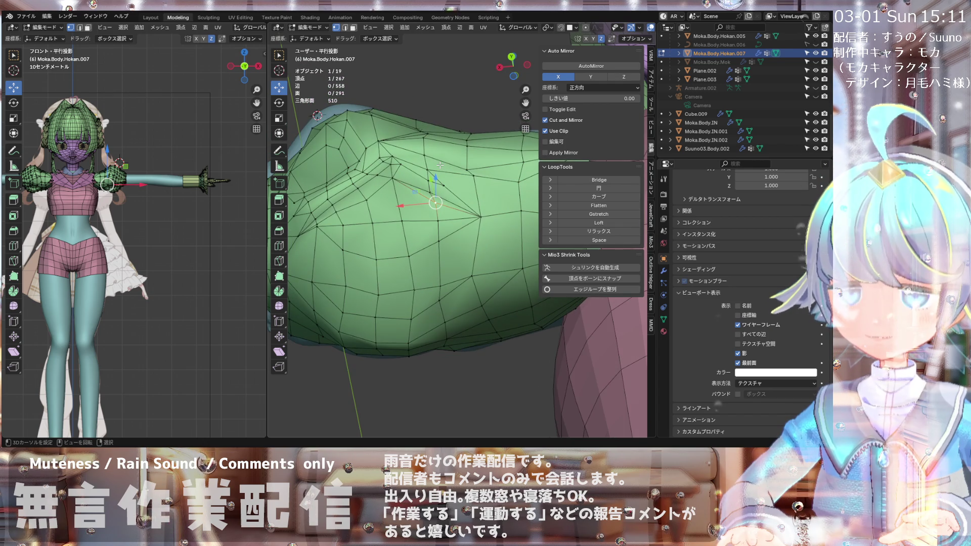
scroll(448, 184, "up", 2)
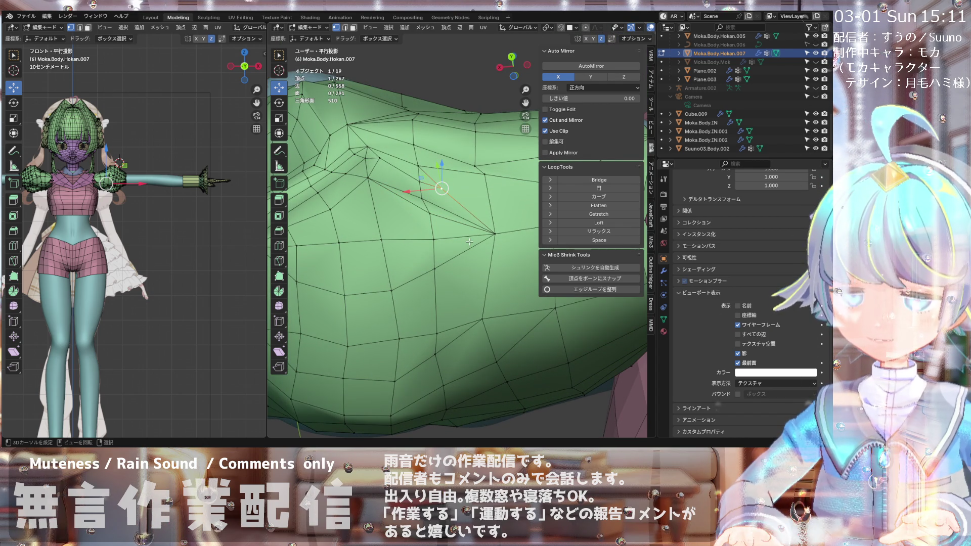
left_click_drag(442, 189, 449, 196)
scroll(424, 194, "down", 3)
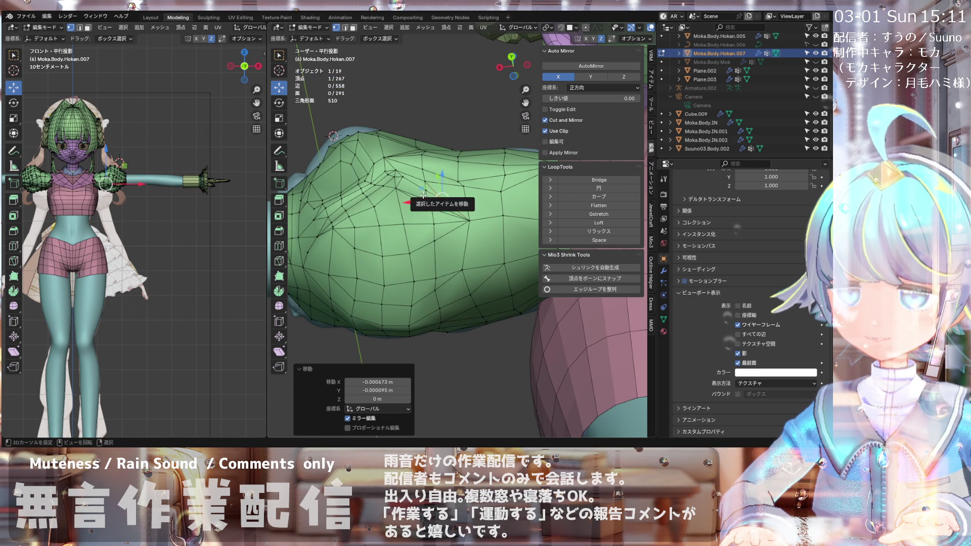
scroll(427, 194, "up", 2)
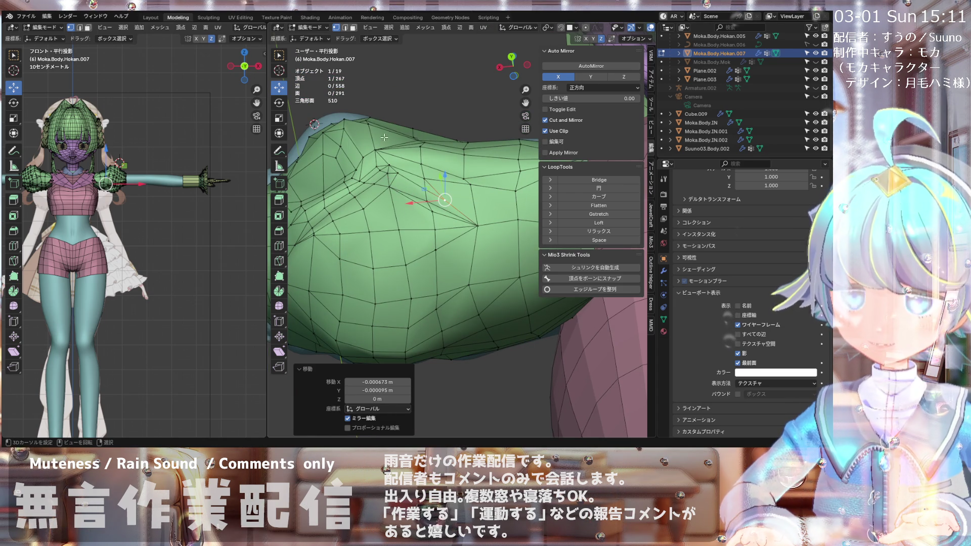
scroll(385, 135, "up", 1)
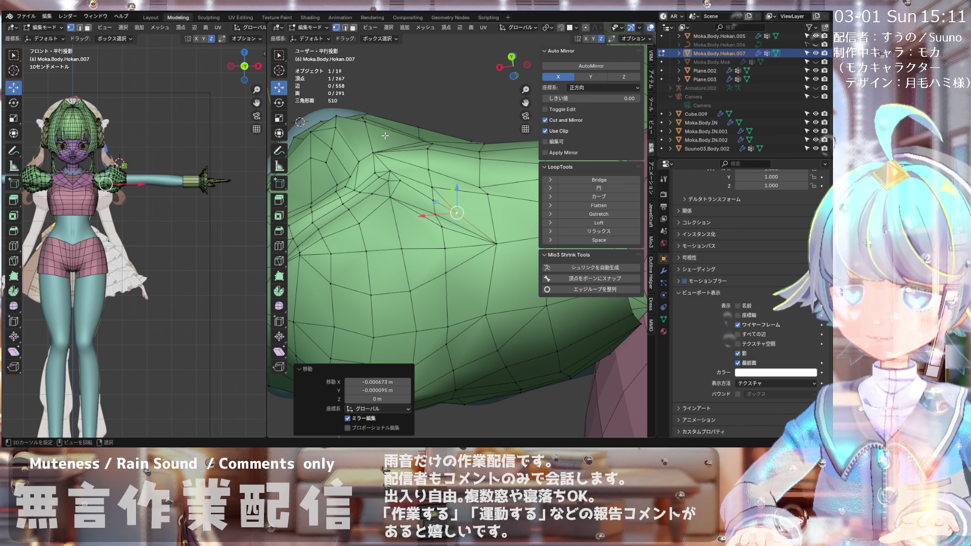
middle_click_drag(340, 49, 387, 166)
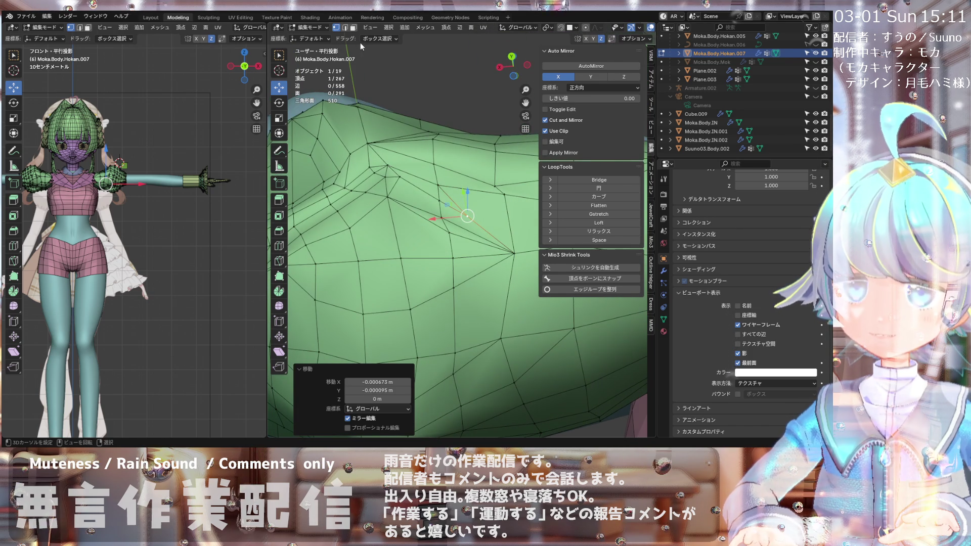
Step: In edge mode, dissolve another fold edge and select the next one to remove
left_click(346, 32)
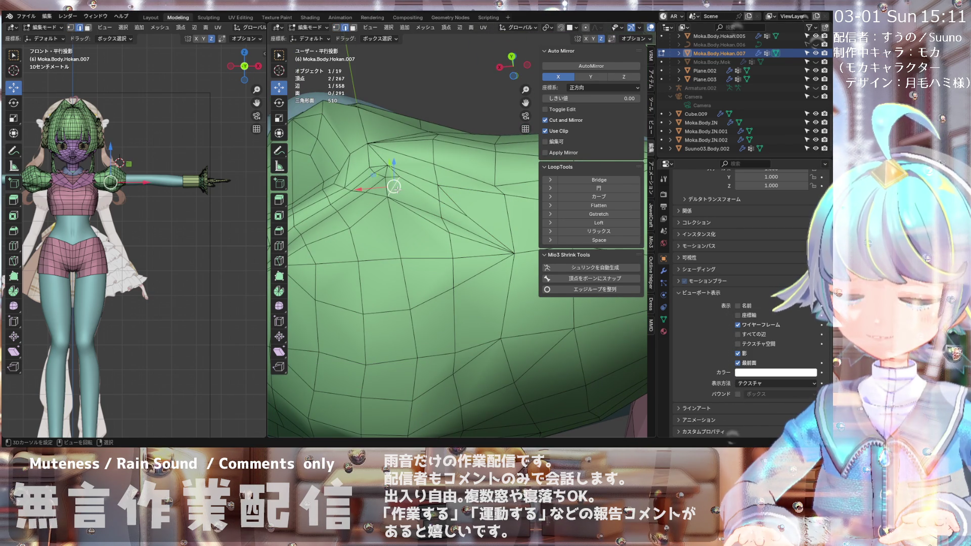
key("x")
left_click(397, 190)
mouse_move(396, 189)
middle_mouse_down()
mouse_move(412, 217)
mouse_move(390, 180)
middle_mouse_up()
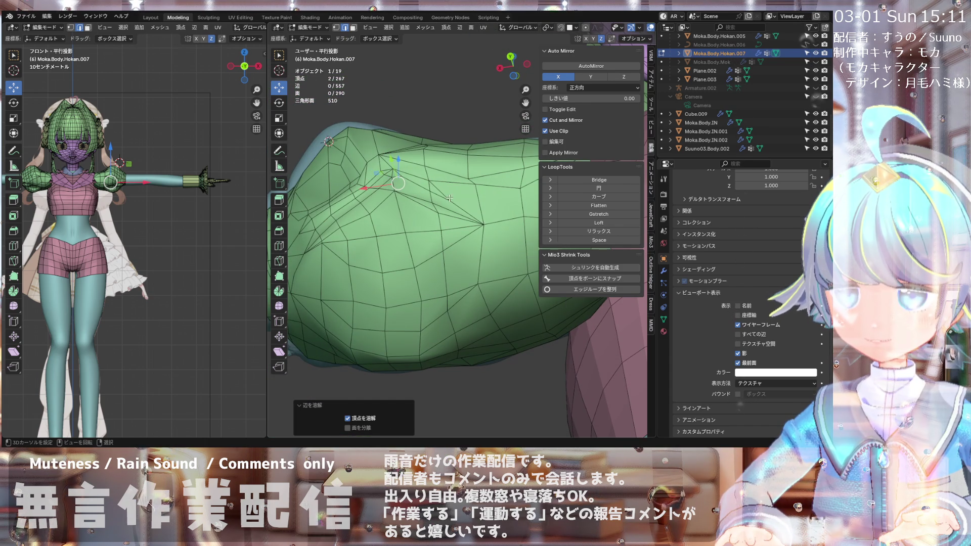
mouse_move(451, 198)
middle_mouse_down()
mouse_move(434, 222)
mouse_move(460, 187)
mouse_move(398, 173)
middle_mouse_up()
left_click(398, 174)
Step: Dissolve the selected fold edge
key("x")
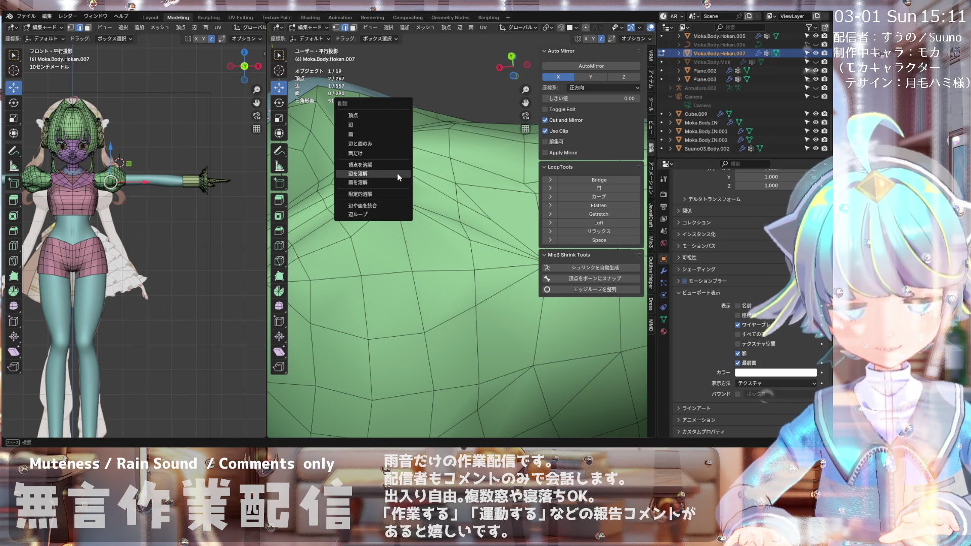
left_click(396, 173)
mouse_move(396, 173)
middle_mouse_down()
mouse_move(408, 209)
mouse_move(394, 192)
middle_mouse_up()
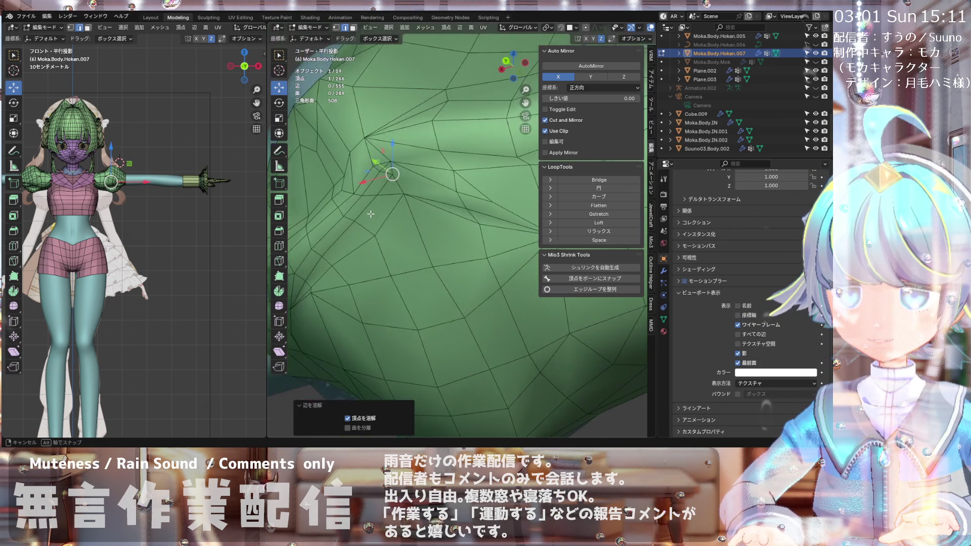
scroll(388, 184, "down", 6)
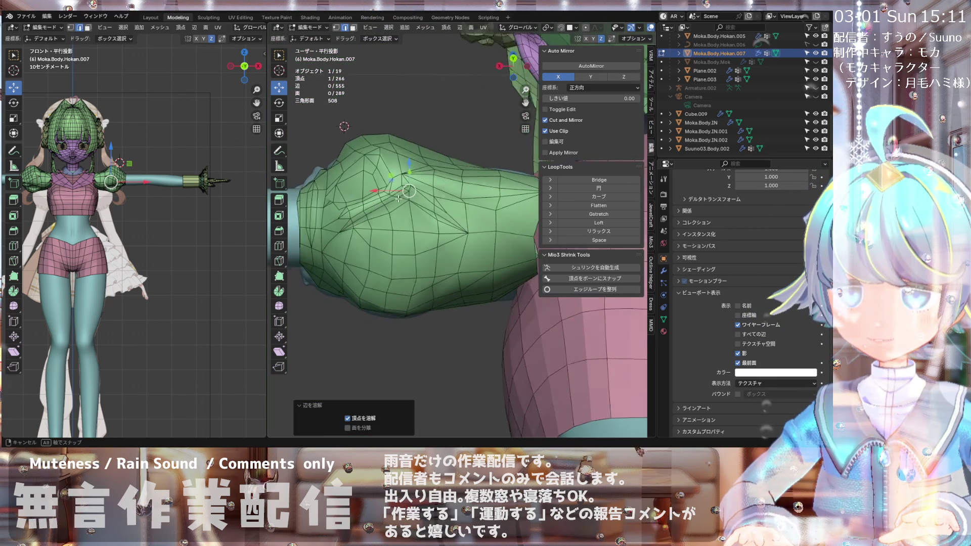
scroll(400, 185, "up", 6)
scroll(403, 187, "down", 2)
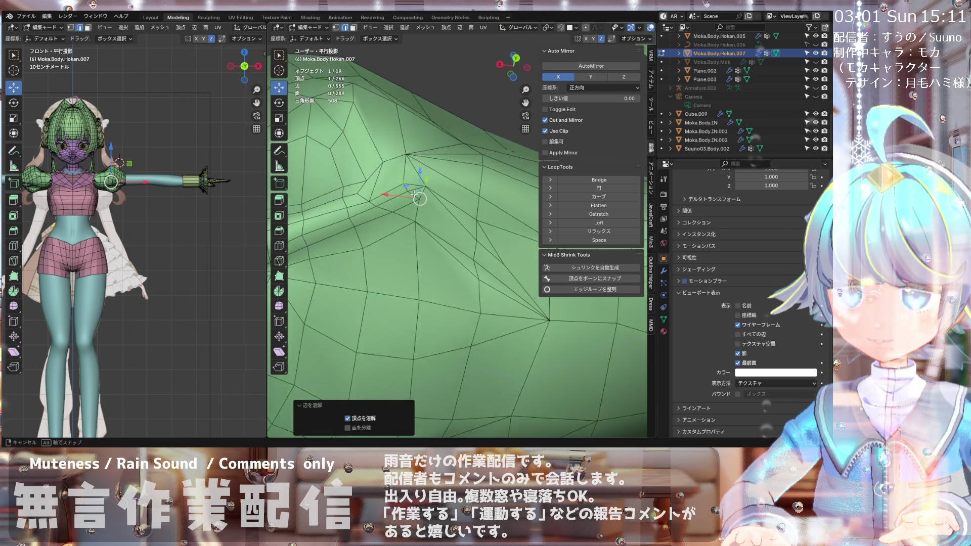
scroll(404, 190, "up", 3)
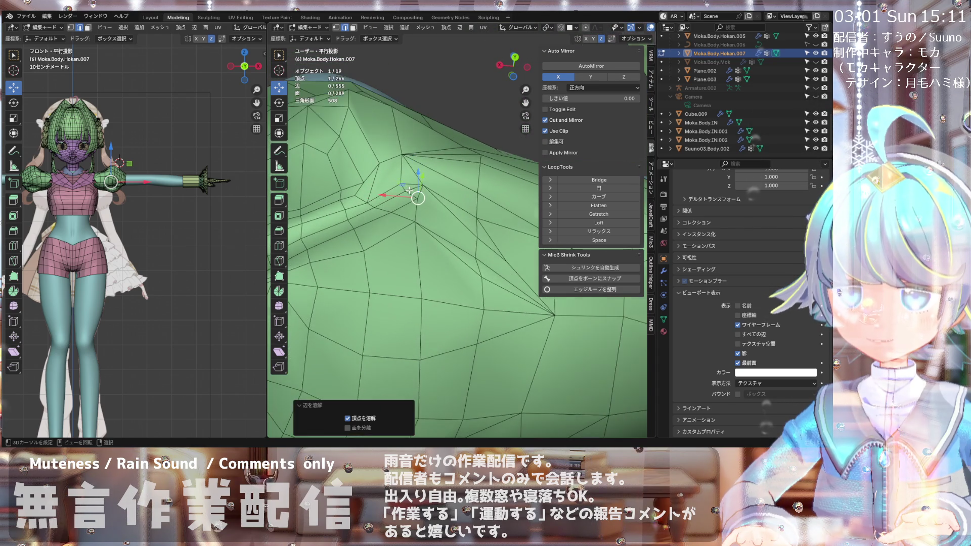
Step: Dissolve two adjacent upper-sleeve edges along with their shared vertex
left_click(408, 195)
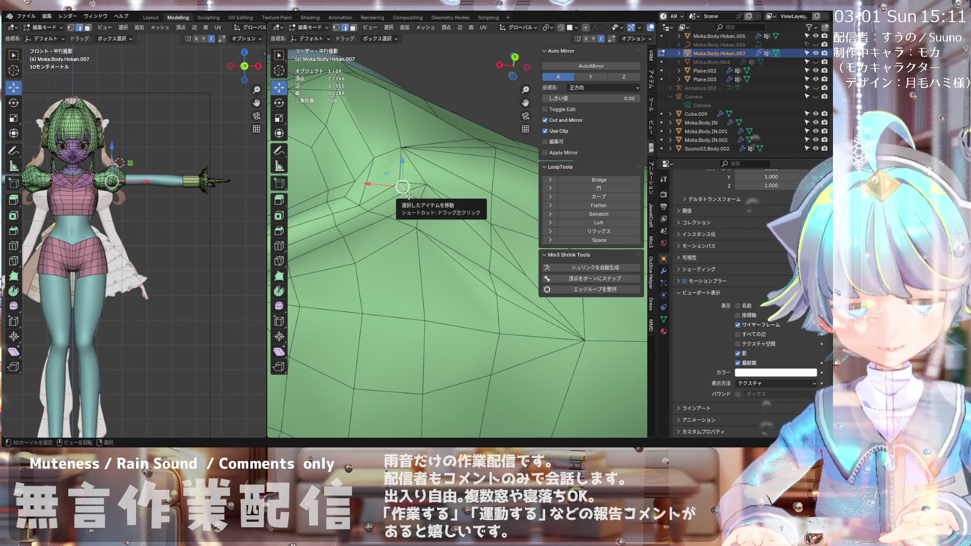
left_click(408, 195, "shift")
mouse_move(408, 194)
middle_mouse_down()
mouse_move(404, 212)
mouse_move(411, 202)
middle_mouse_up()
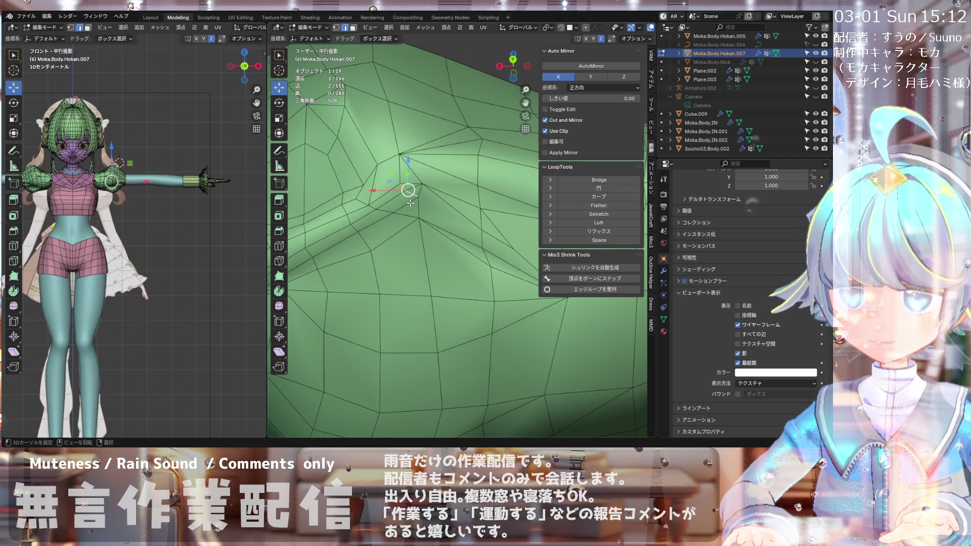
key("x")
left_click(413, 198)
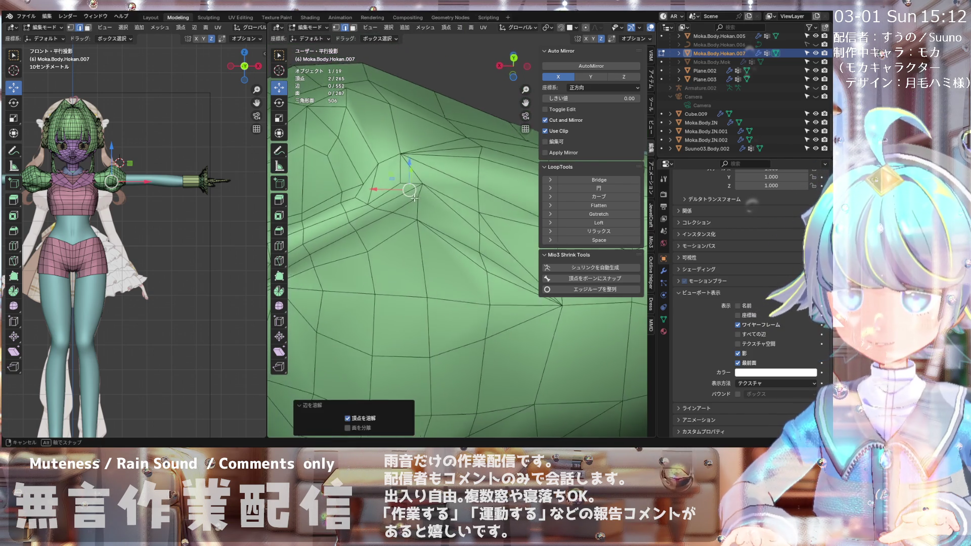
mouse_move(414, 198)
middle_mouse_down()
mouse_move(416, 242)
mouse_move(444, 170)
mouse_move(399, 218)
mouse_move(418, 175)
mouse_move(424, 188)
middle_mouse_up()
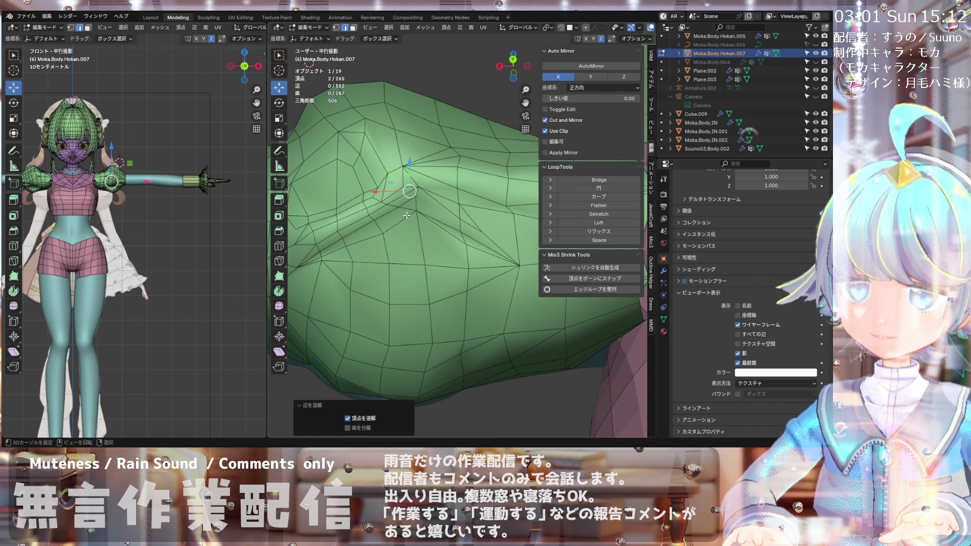
Step: Select four crease vertices and dissolve the edges between them
left_click(393, 205, "shift")
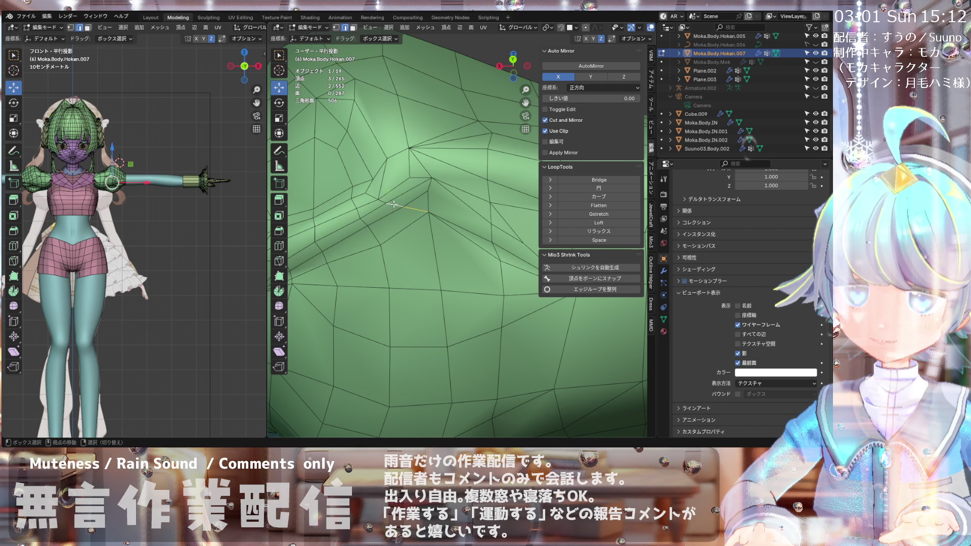
scroll(381, 201, "down", 2)
left_click(387, 207, "shift")
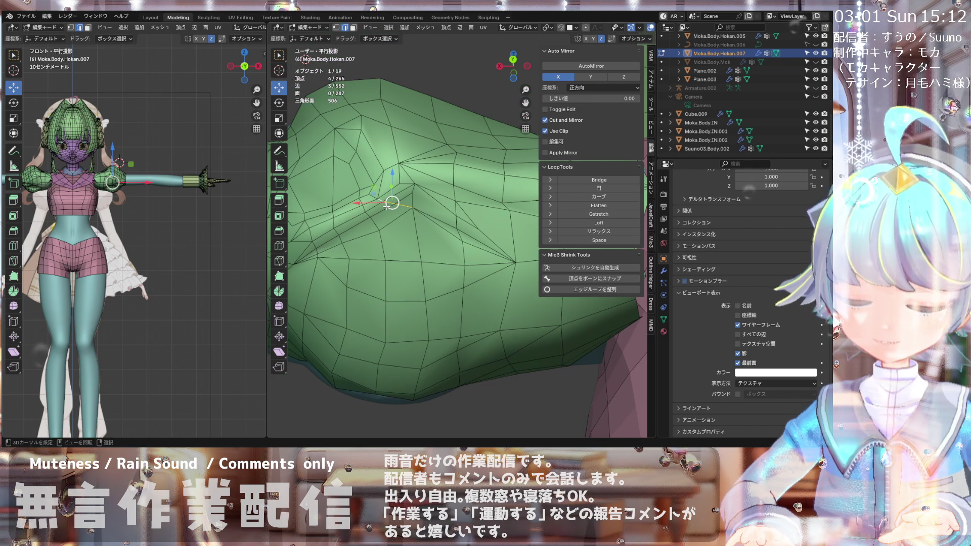
key("x")
left_click(387, 206)
scroll(399, 205, "down", 2)
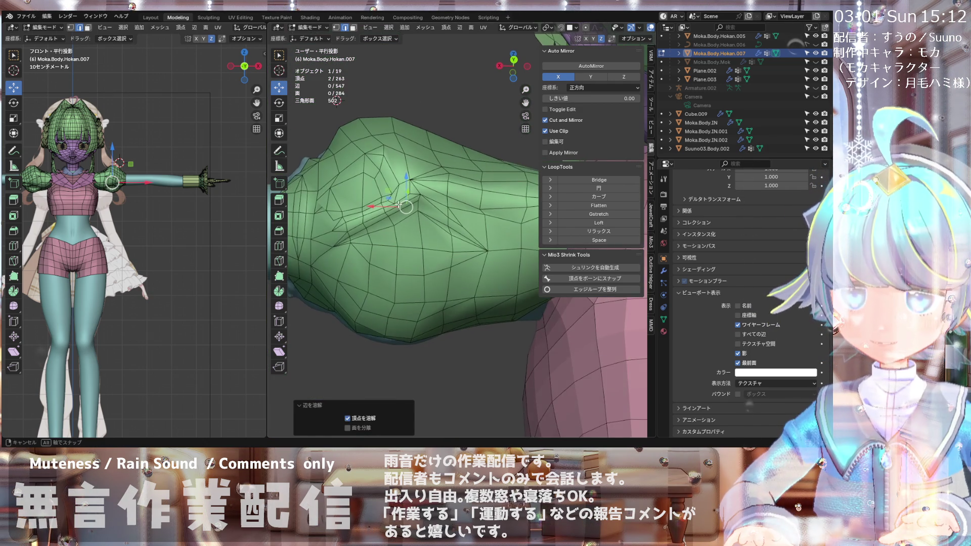
scroll(399, 205, "up", 2)
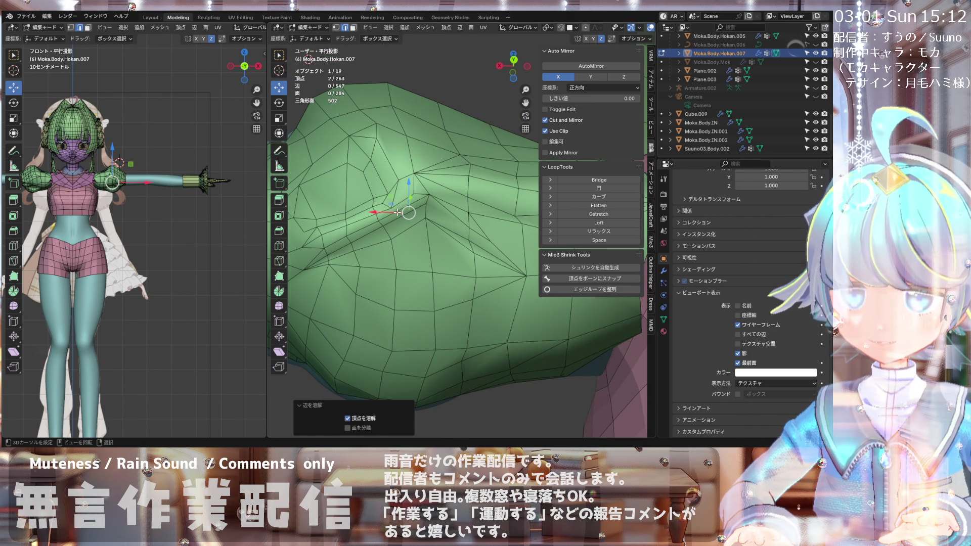
scroll(397, 213, "up", 1)
mouse_move(394, 205)
middle_mouse_down()
mouse_move(429, 219)
mouse_move(398, 208)
middle_mouse_up()
Step: Inspect the cleaned-up sleeve fold and arm mesh from several angles
scroll(401, 208, "up", 2)
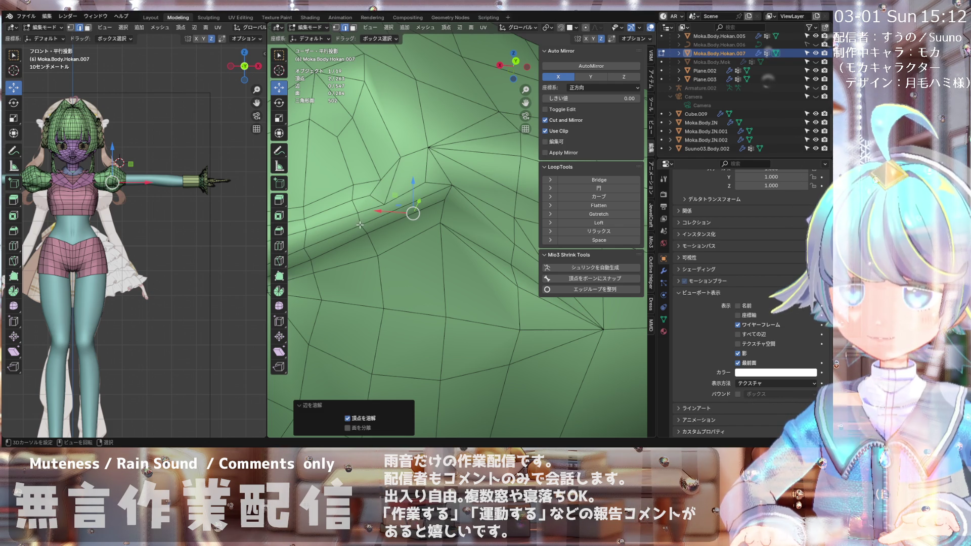
scroll(360, 224, "down", 3)
scroll(352, 218, "up", 1)
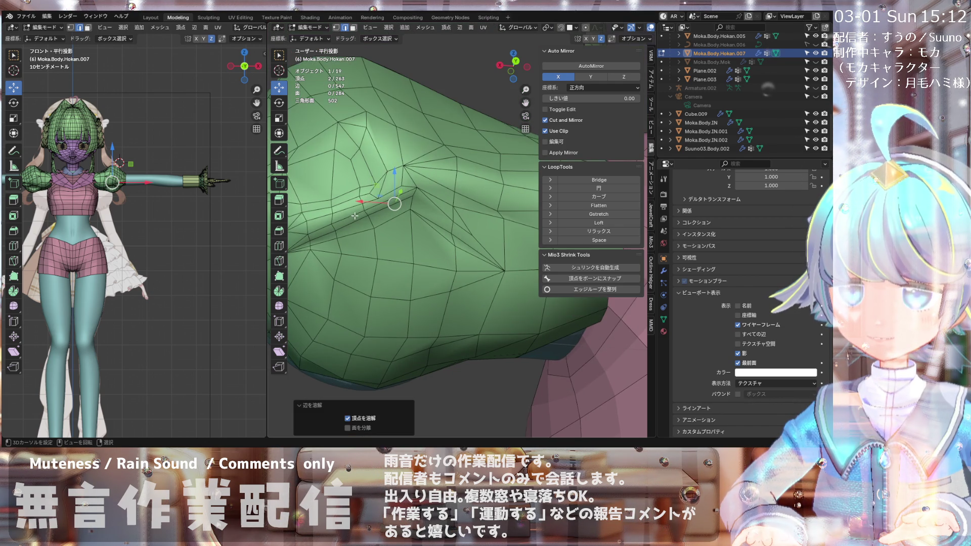
scroll(402, 180, "up", 1)
scroll(402, 180, "down", 1)
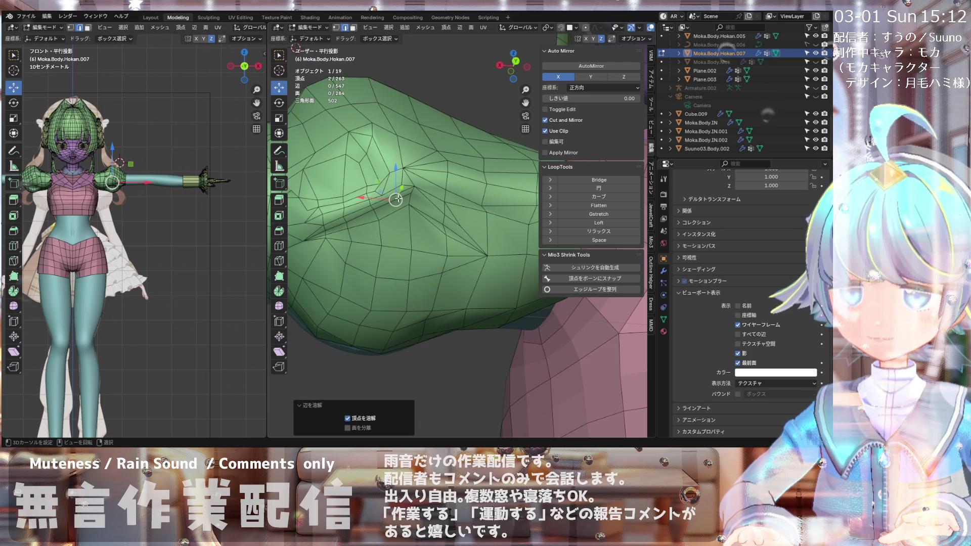
middle_click_drag(407, 186, 394, 190)
scroll(394, 190, "up", 1)
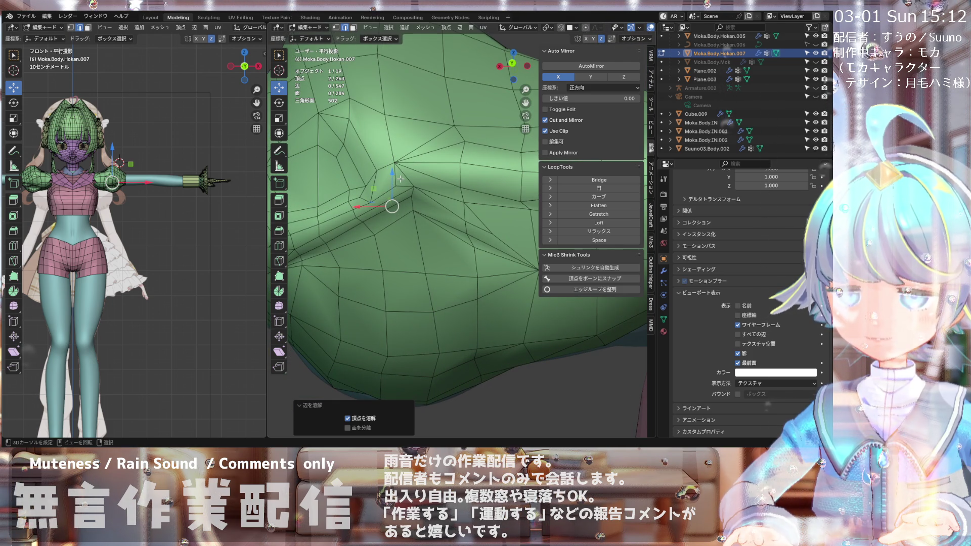
scroll(401, 179, "down", 1)
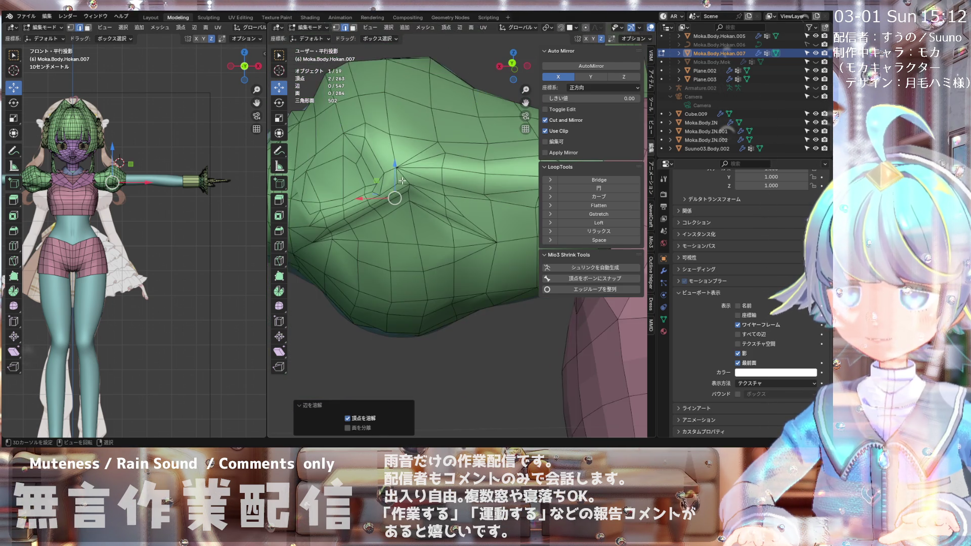
middle_click_drag(401, 179, 412, 185)
scroll(417, 187, "up", 2)
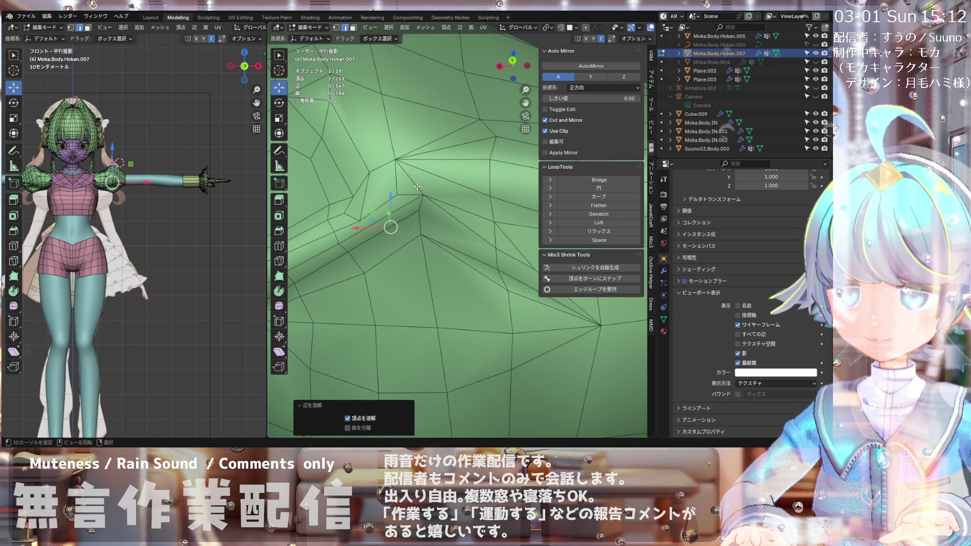
scroll(417, 187, "down", 2)
scroll(429, 193, "up", 1)
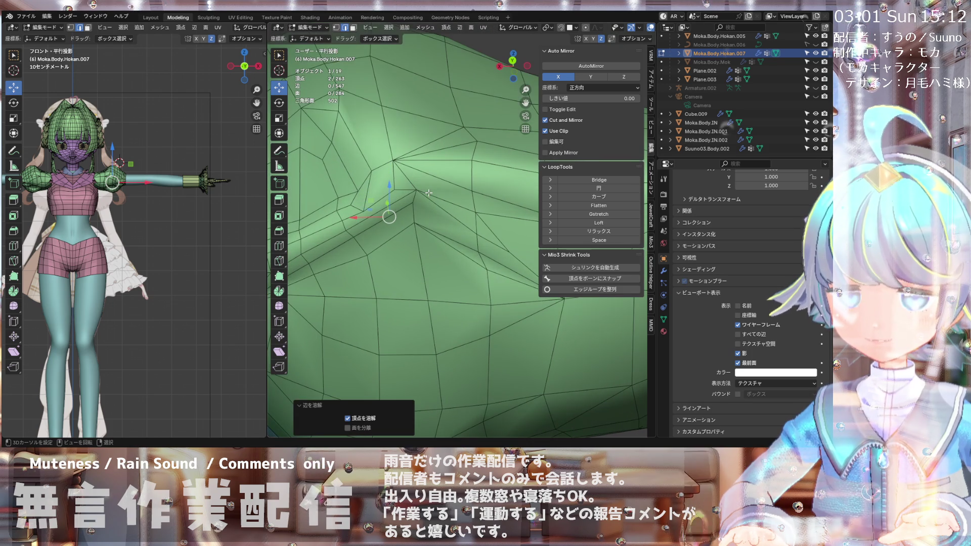
scroll(425, 190, "down", 4)
scroll(423, 189, "up", 2)
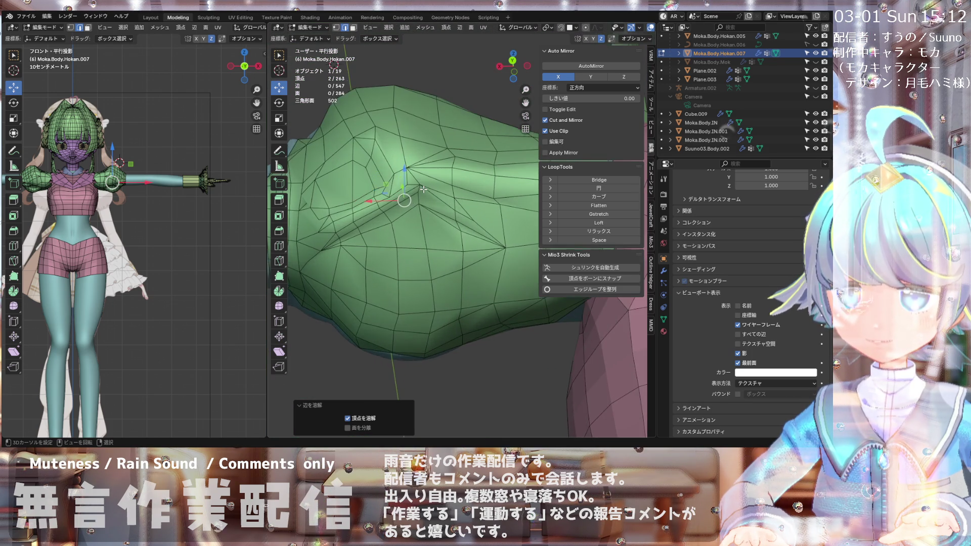
scroll(424, 189, "up", 1)
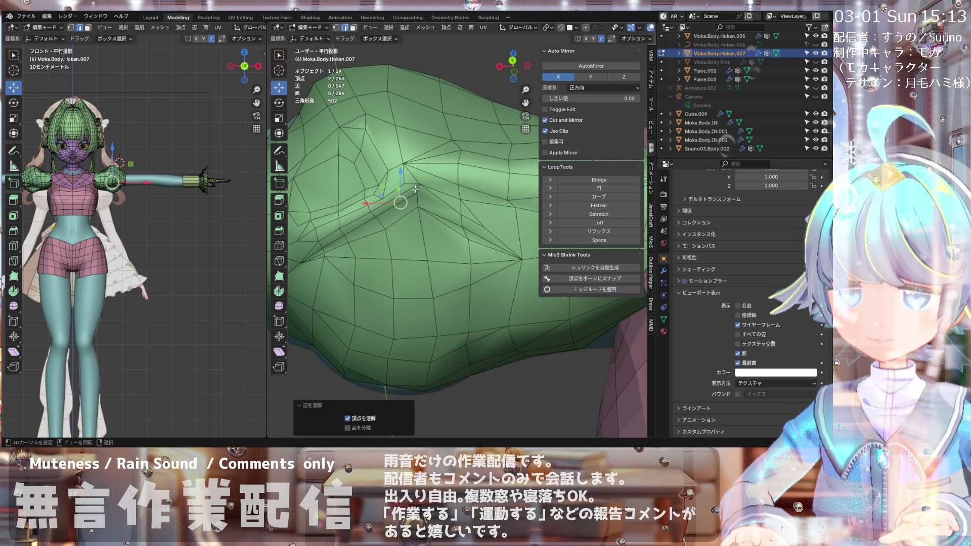
scroll(412, 187, "up", 1)
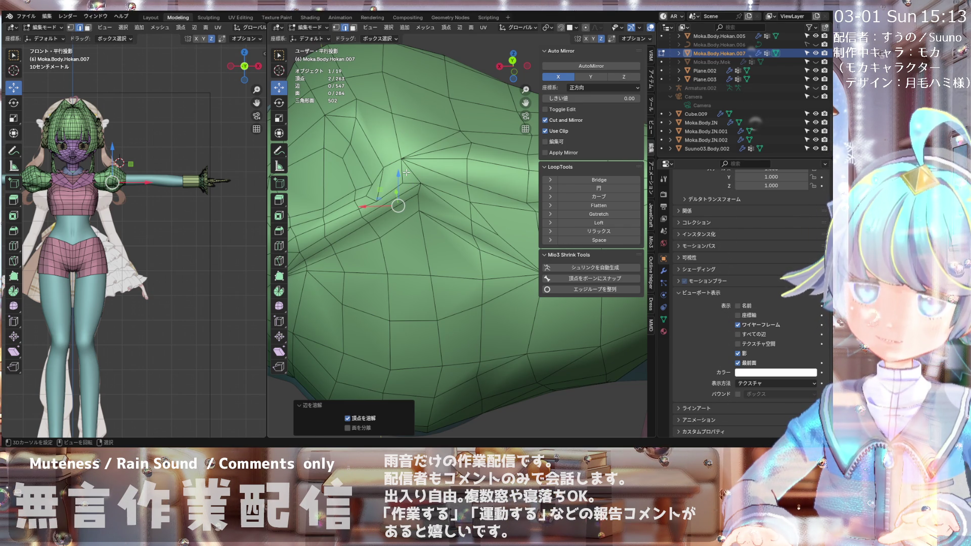
scroll(406, 173, "down", 1)
mouse_move(408, 173)
middle_mouse_down()
mouse_move(485, 192)
mouse_move(408, 181)
mouse_move(401, 196)
middle_mouse_up()
scroll(405, 183, "up", 2)
Step: In vertex mode, merge the three fold vertices at their center
left_click(335, 30)
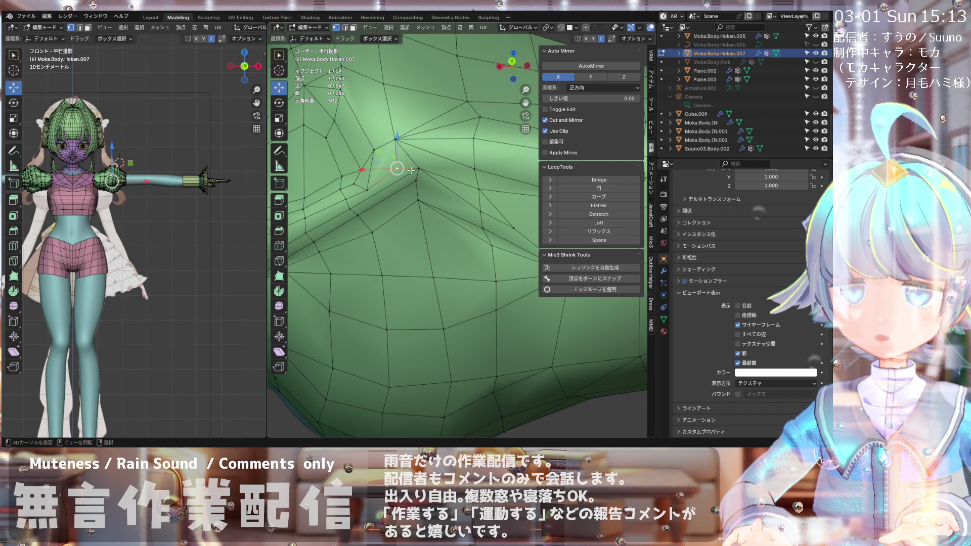
left_click(415, 176, "ctrl")
key("m")
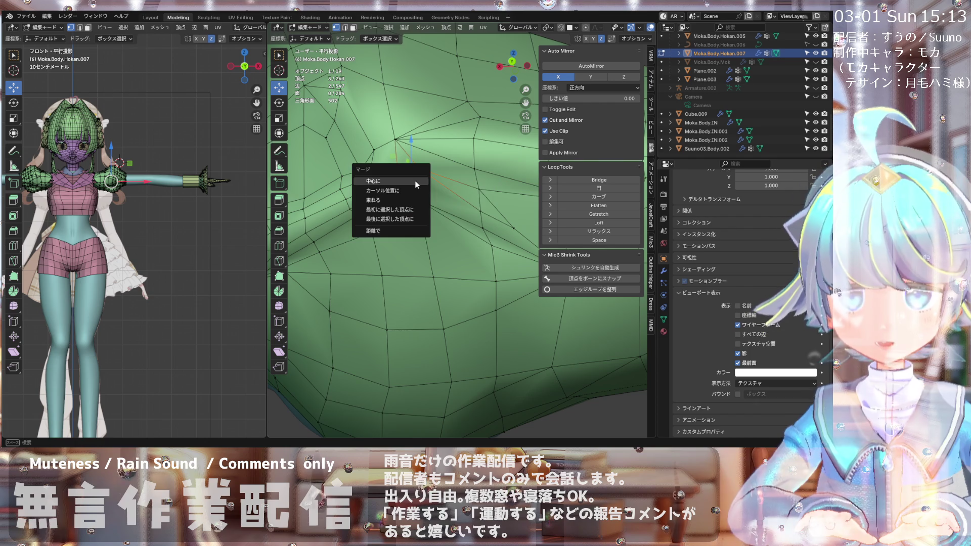
left_click(392, 225)
middle_click_drag(422, 154, 397, 165)
Step: Move a neighbouring fold vertex, then shift it vertically along Z
left_click(398, 142)
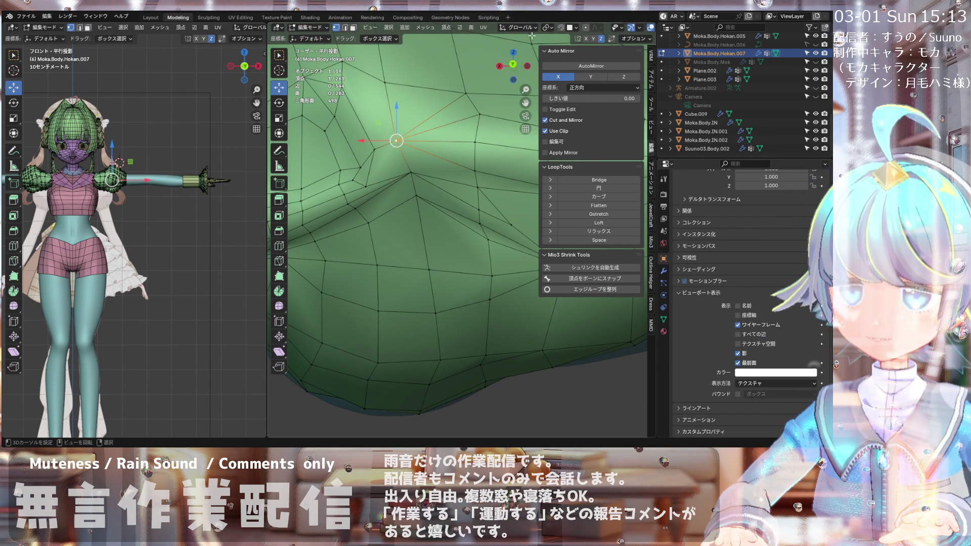
key("g")
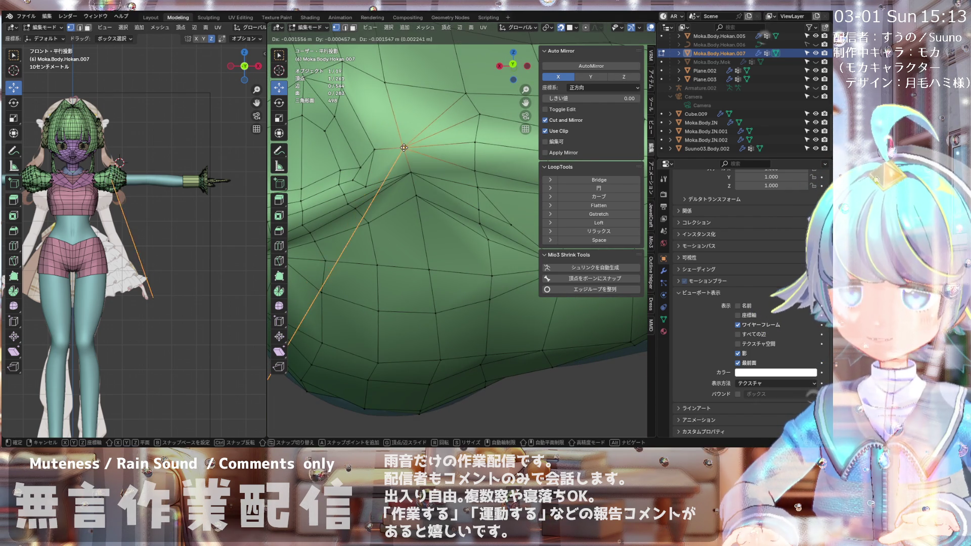
left_click(409, 179)
middle_click_drag(407, 178, 388, 160)
key("g")
key("z")
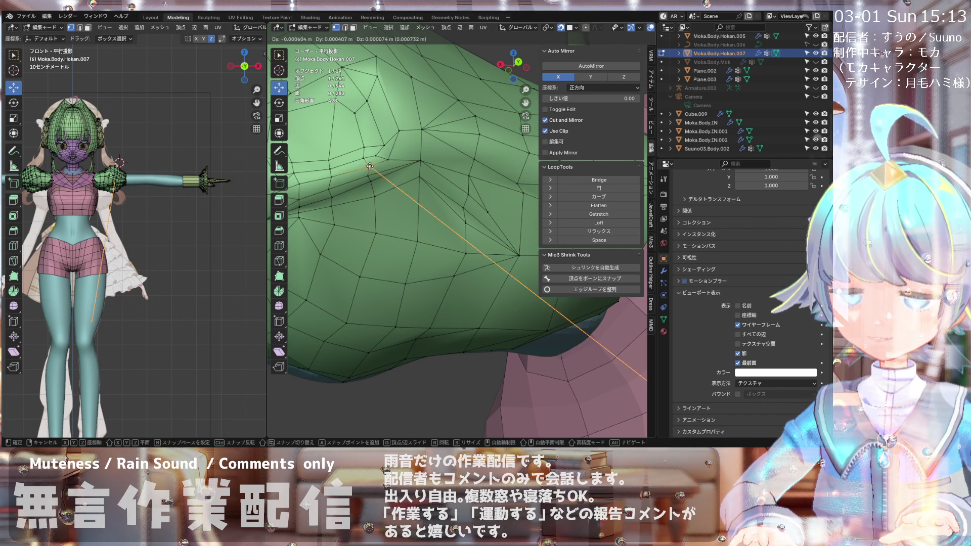
left_click(370, 167)
middle_click_drag(370, 166, 379, 147)
Step: Reposition another vertex on the fold
left_click(381, 142)
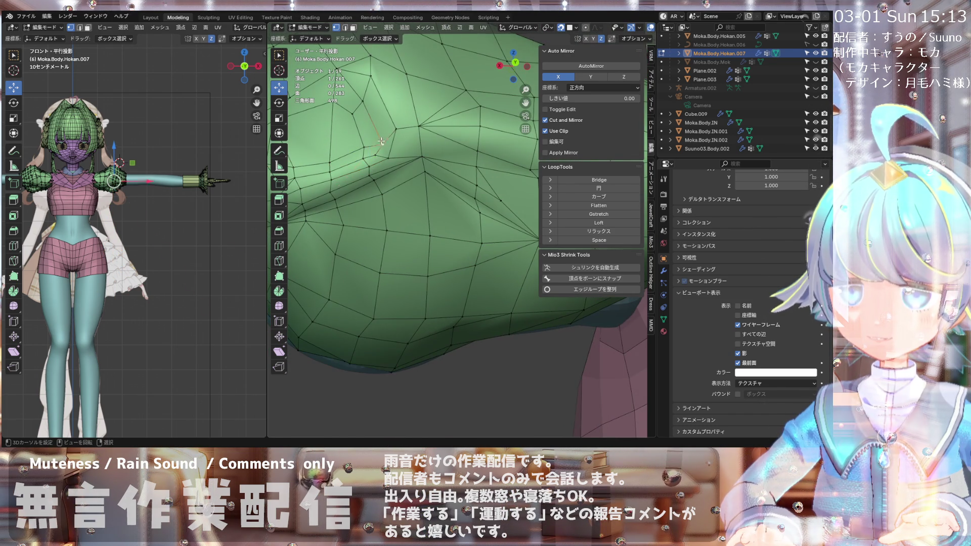
key("g")
left_click(382, 142)
key("g")
left_click(374, 152)
scroll(370, 164, "down", 3)
scroll(370, 165, "up", 3)
middle_click_drag(370, 165, 427, 182)
scroll(401, 167, "down", 2)
Step: Fine-tune a fold vertex, dropping it inward then raising it slightly
key("g")
left_click(405, 164)
key("g")
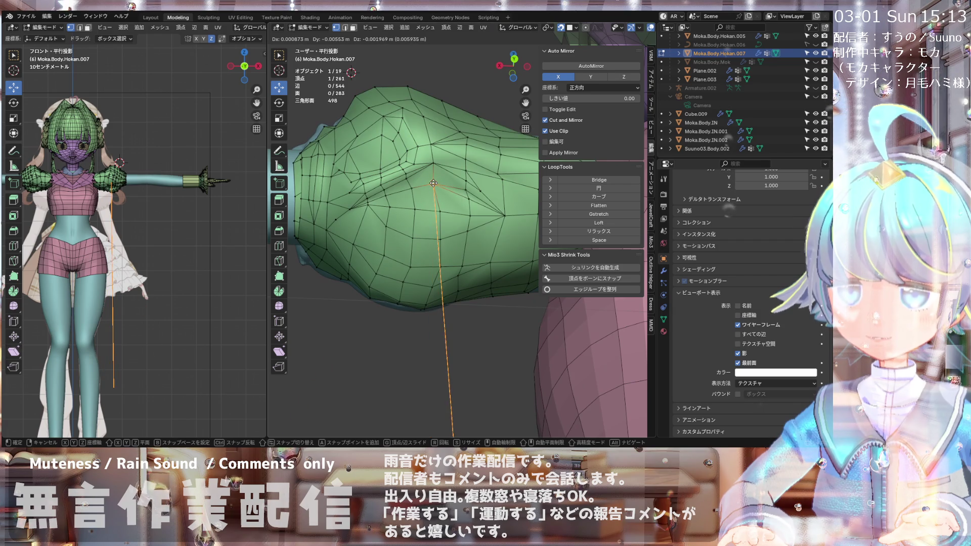
left_click(433, 175)
key("g")
left_click(433, 162)
mouse_move(432, 162)
middle_mouse_down()
mouse_move(381, 138)
mouse_move(386, 96)
mouse_move(399, 110)
mouse_move(405, 102)
mouse_move(385, 107)
mouse_move(408, 115)
mouse_move(395, 112)
middle_mouse_up()
Step: Select a single vertex higher on the sleeve and drag it into place, orbiting to check
left_click(403, 120)
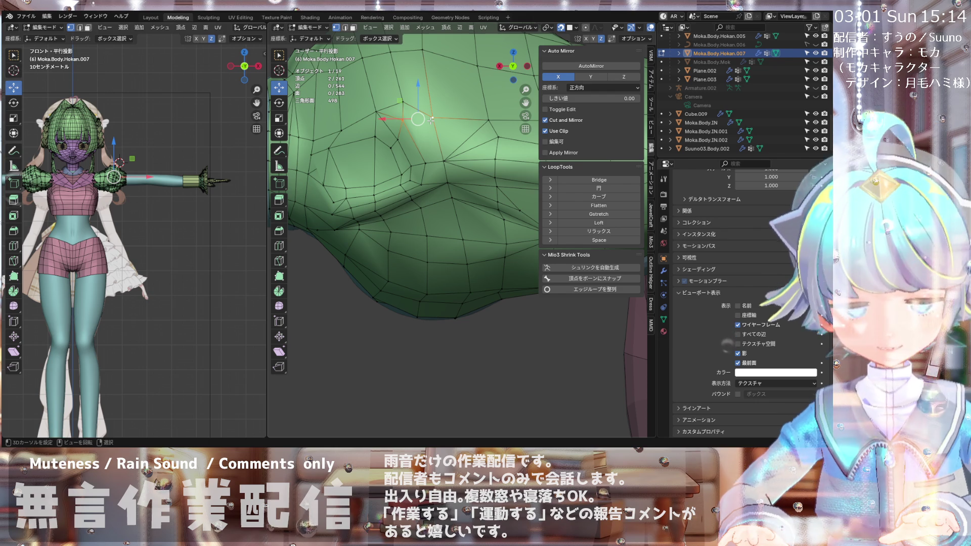
left_click(417, 130)
middle_click_drag(417, 131, 406, 212)
middle_click_drag(397, 115, 385, 120)
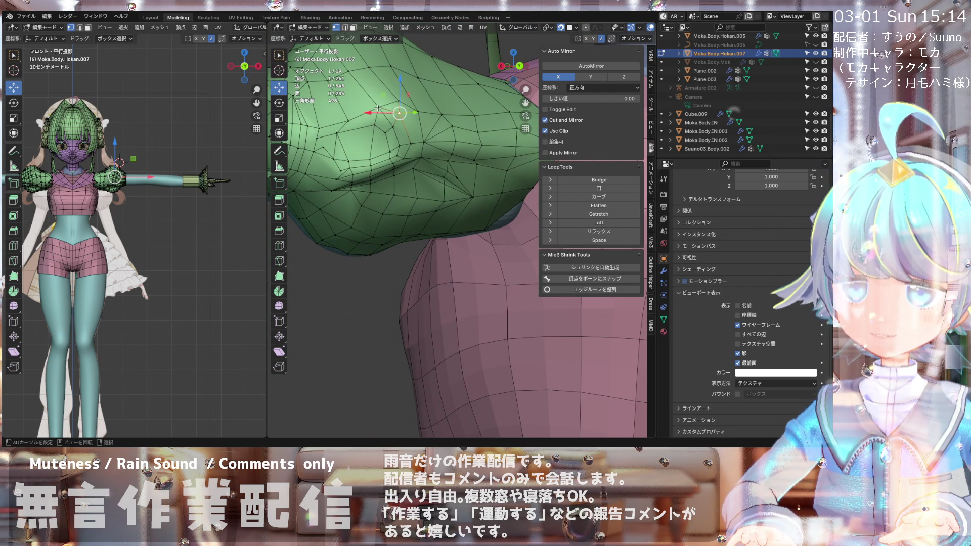
left_click_drag(377, 108, 377, 109)
mouse_move(378, 110)
middle_mouse_down()
mouse_move(395, 142)
mouse_move(372, 201)
middle_mouse_up()
mouse_move(427, 131)
middle_mouse_down()
mouse_move(345, 124)
mouse_move(424, 89)
mouse_move(445, 155)
mouse_move(429, 191)
mouse_move(403, 182)
mouse_move(420, 175)
middle_mouse_up()
scroll(447, 153, "up", 3)
Step: Grab and reposition three vertices along the sleeve's lower edge to smooth the crease against the arm
left_click(442, 160)
key("g")
left_click(442, 160)
left_click(416, 163)
key("g")
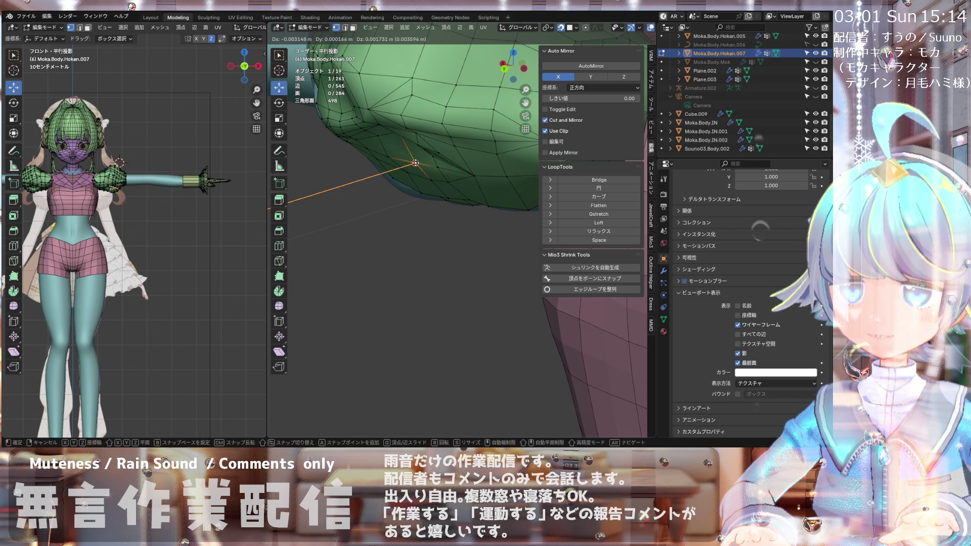
left_click(408, 156)
key("g")
left_click(382, 153)
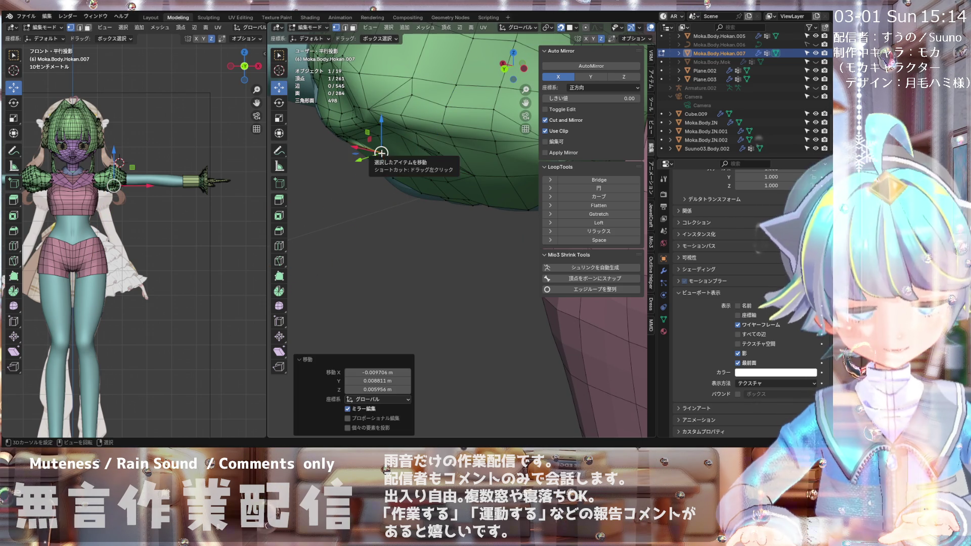
mouse_move(380, 155)
middle_mouse_down()
mouse_move(392, 151)
mouse_move(347, 176)
mouse_move(460, 155)
mouse_move(437, 189)
mouse_move(369, 182)
middle_mouse_up()
left_click(399, 151)
key("g")
left_click(397, 151)
scroll(364, 167, "down", 3)
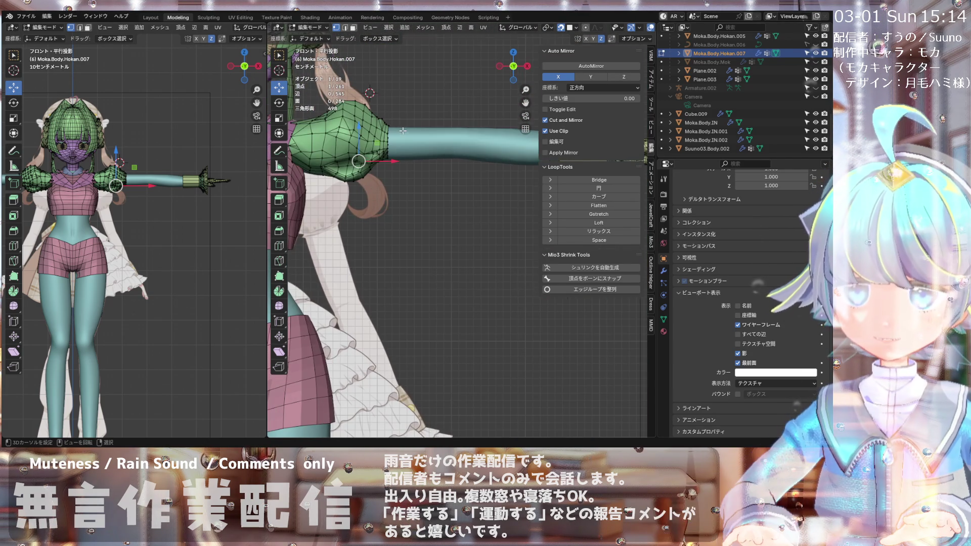
Step: In front view, shift the shoulder-seam vertex about 0.0129 m in −X and 0.0027 m up
key("KP_1")
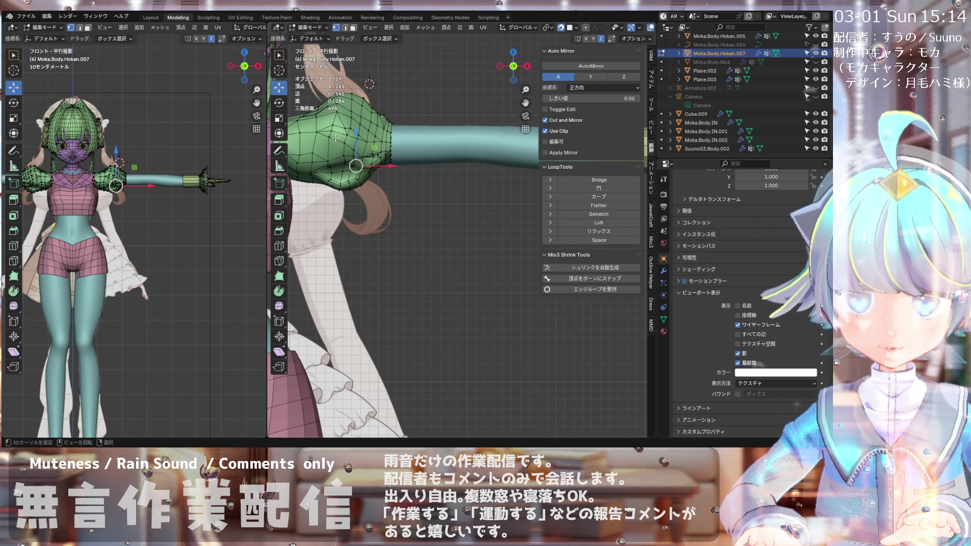
mouse_move(336, 138)
middle_mouse_down("shift")
mouse_move(378, 139)
mouse_move(373, 133)
middle_mouse_up("shift")
scroll(374, 143, "up", 2)
scroll(383, 145, "down", 2)
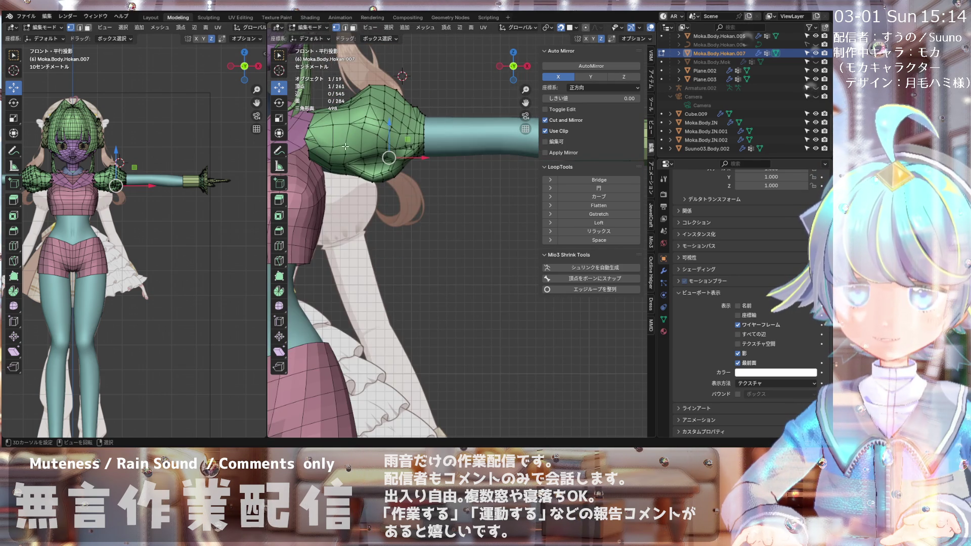
scroll(346, 148, "up", 2)
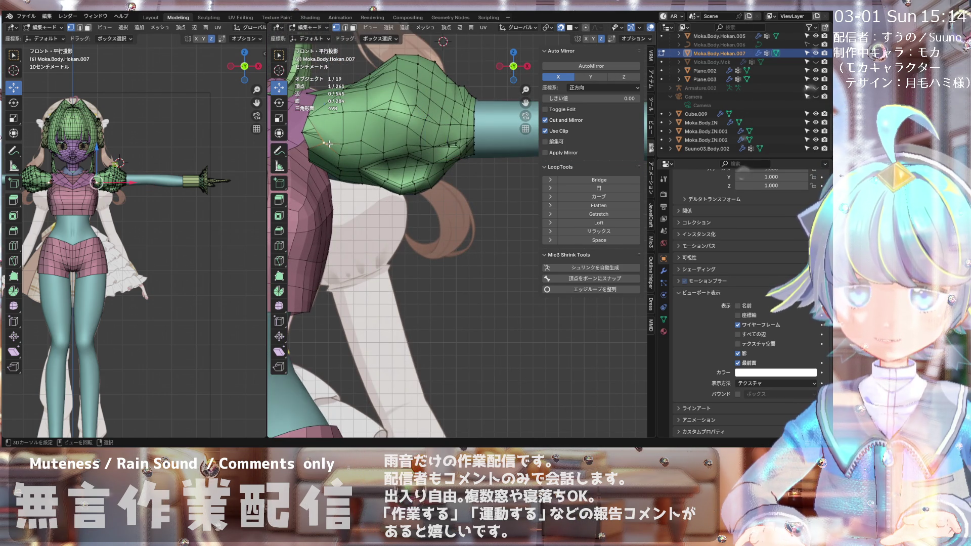
left_click(325, 143)
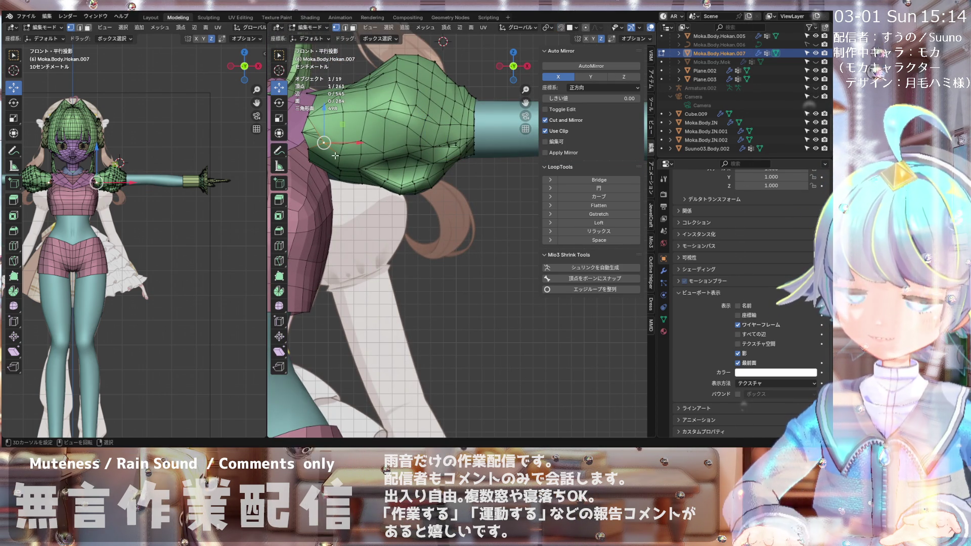
left_click_drag(323, 143, 306, 137)
scroll(360, 151, "down", 2)
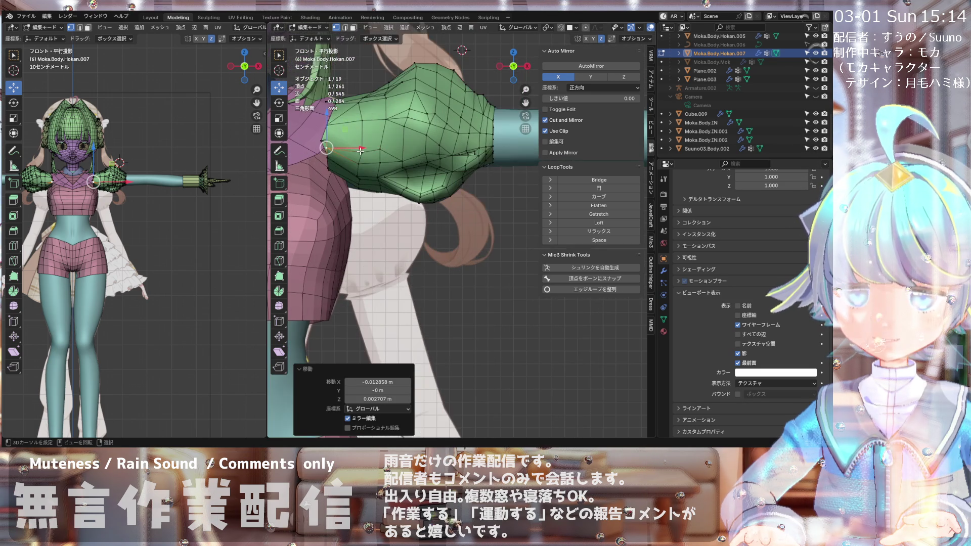
Step: Zoom, orbit and pan until the green sleeve mesh fills the right viewport beside the arm
middle_click_drag(360, 151, 360, 149)
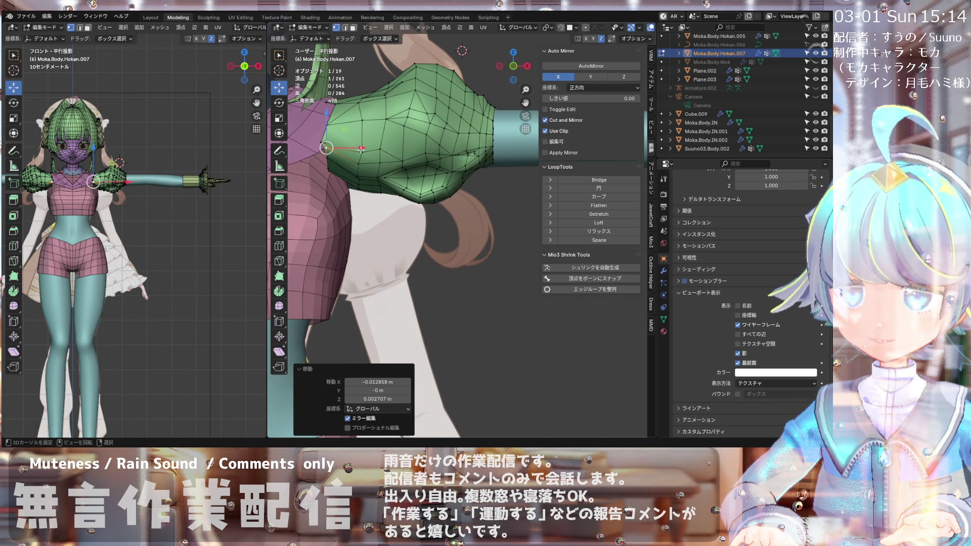
key("KP_1")
scroll(431, 129, "down", 3)
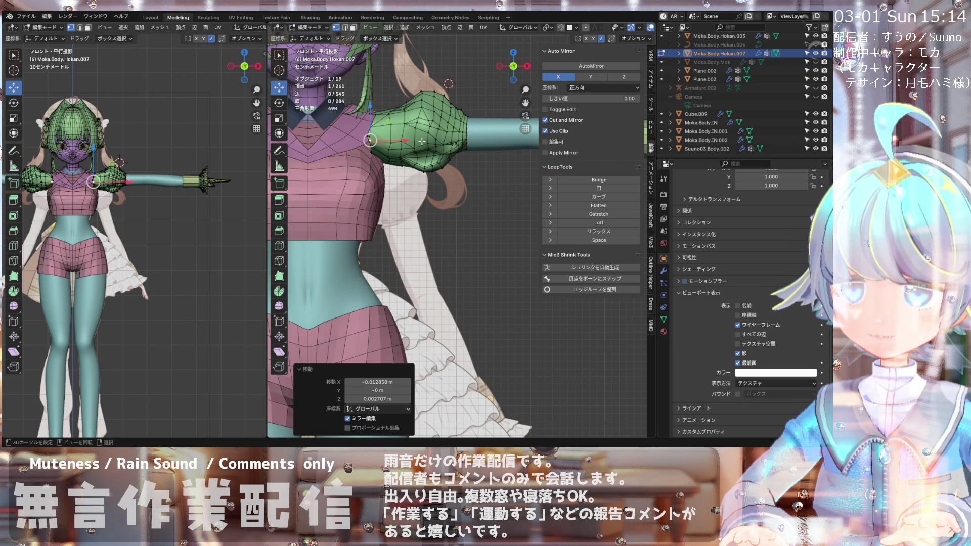
scroll(422, 141, "up", 2)
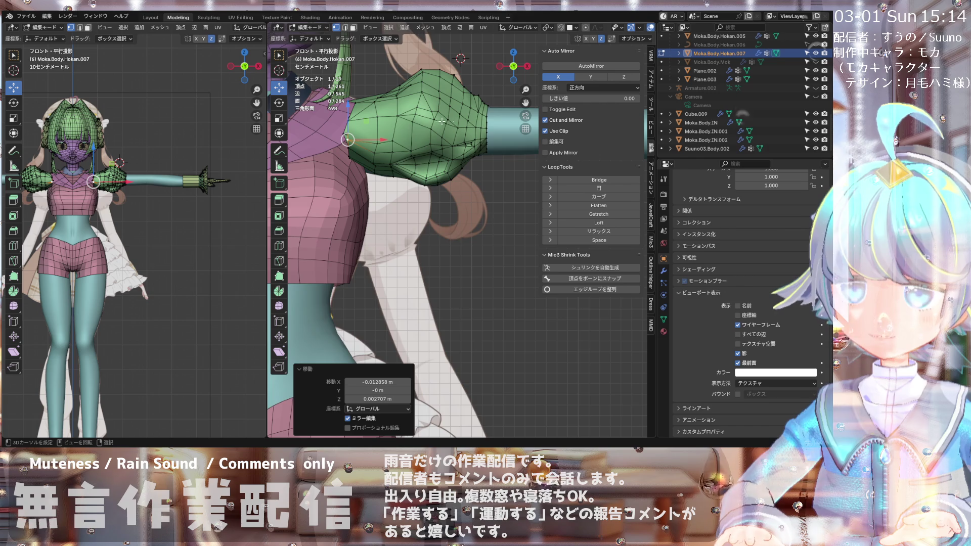
scroll(432, 107, "up", 1)
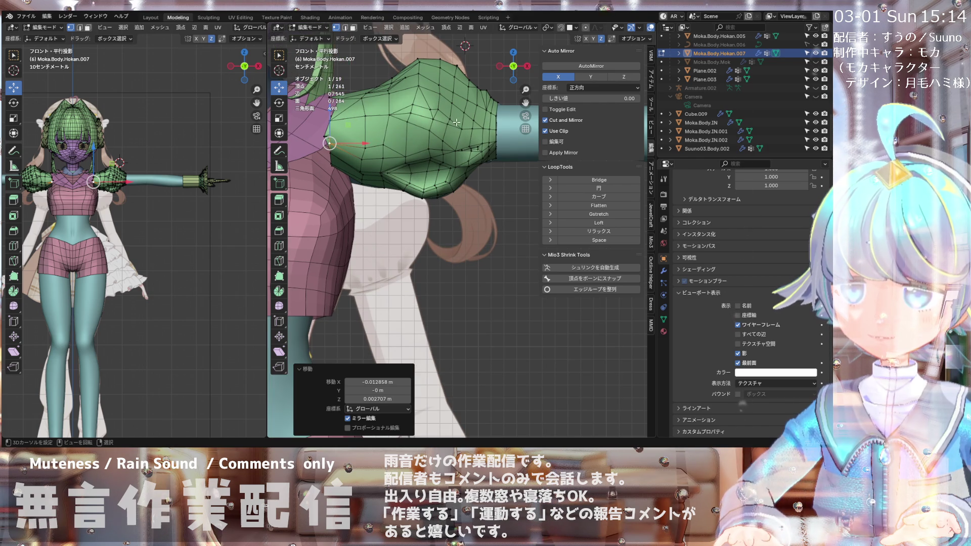
scroll(457, 122, "down", 2)
scroll(423, 136, "up", 2)
scroll(434, 142, "down", 1)
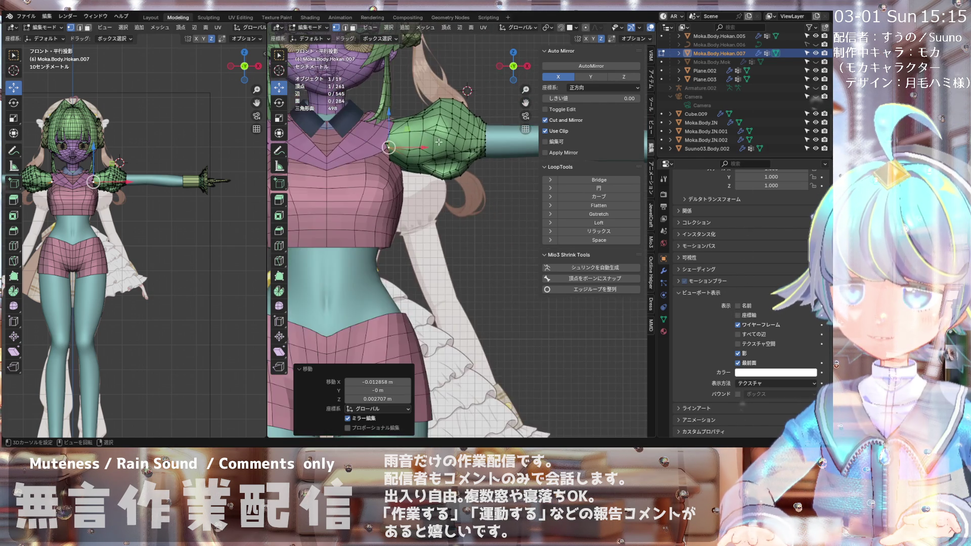
scroll(456, 148, "up", 2)
scroll(466, 147, "down", 1)
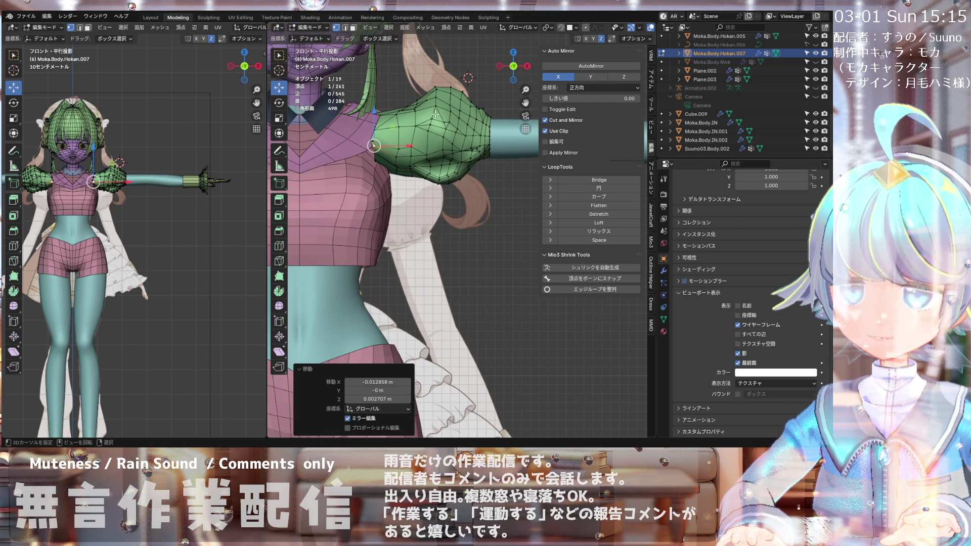
scroll(420, 106, "up", 2)
mouse_move(417, 127)
middle_mouse_down()
mouse_move(404, 190)
mouse_move(374, 177)
mouse_move(346, 227)
mouse_move(486, 170)
middle_mouse_up()
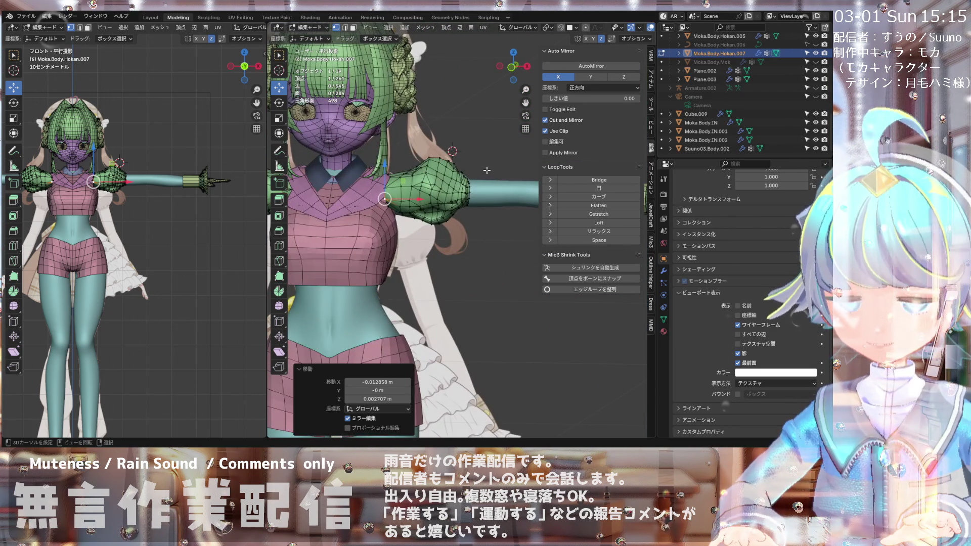
scroll(487, 170, "up", 5)
scroll(456, 170, "down", 3)
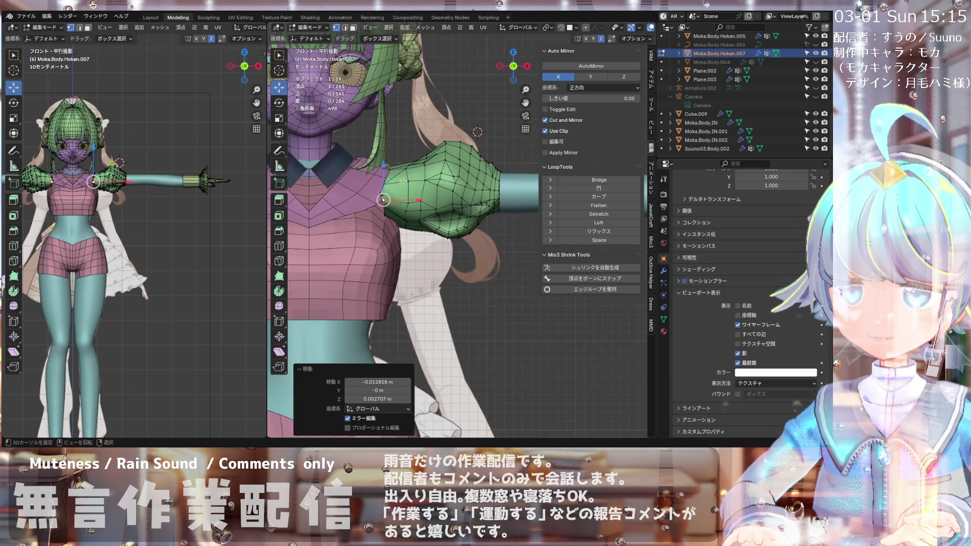
scroll(457, 170, "up", 1)
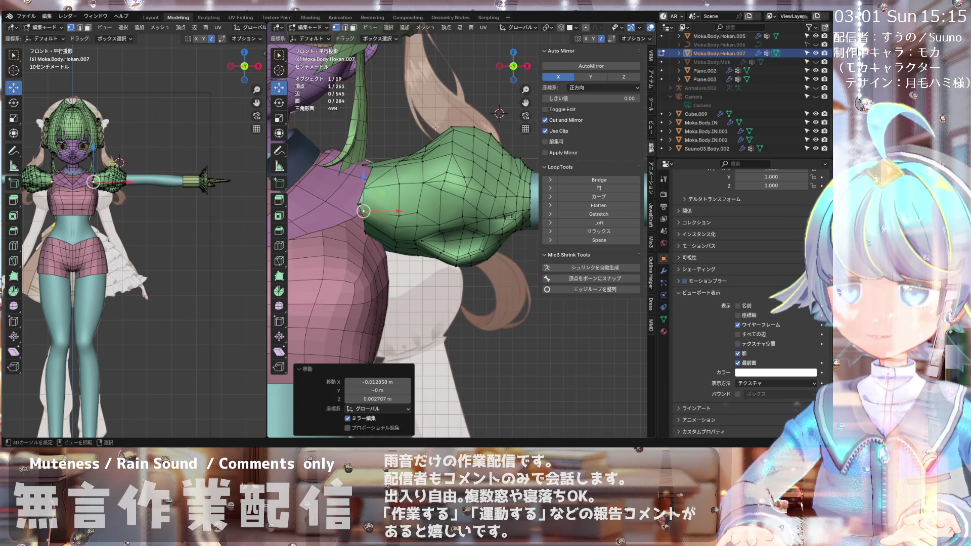
scroll(439, 128, "up", 2)
scroll(439, 128, "down", 1)
middle_click_drag(423, 125, 377, 140, "shift")
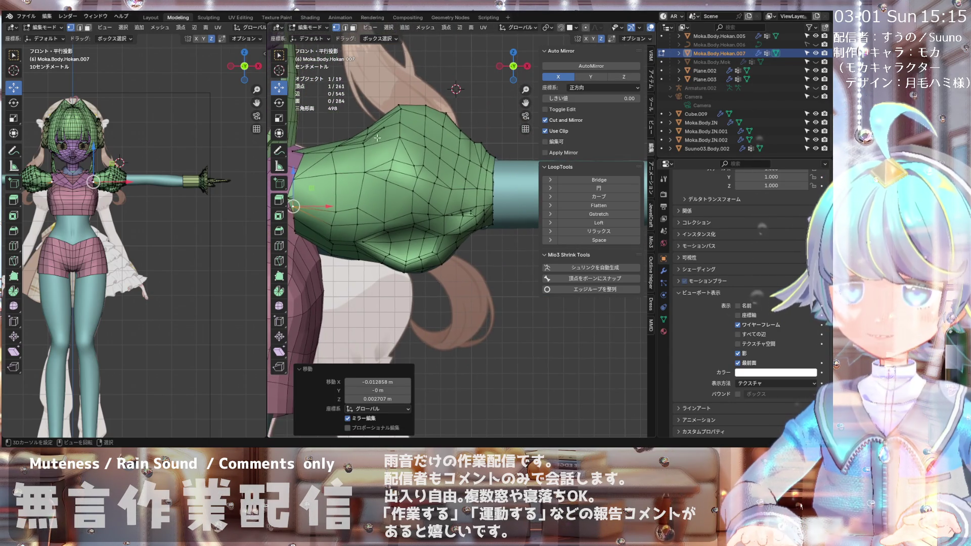
scroll(378, 140, "up", 1)
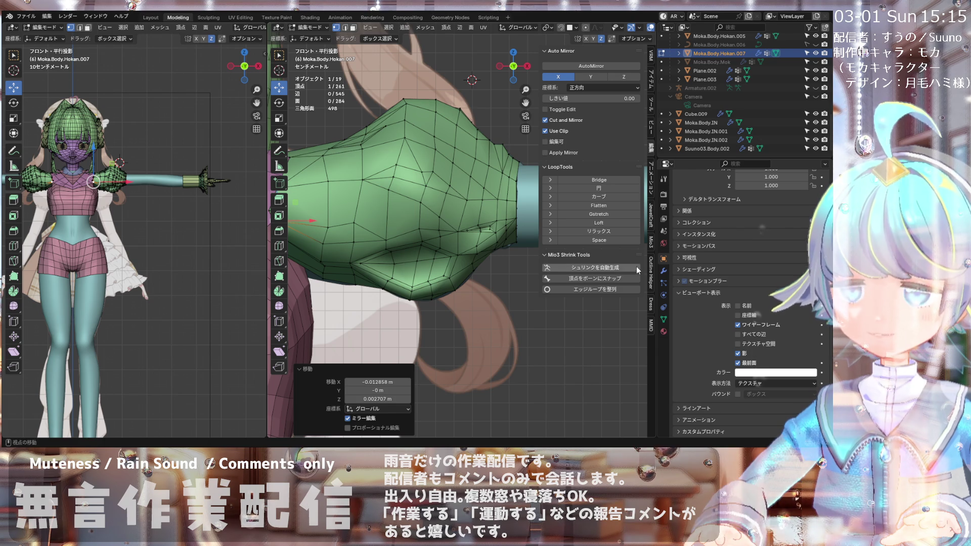
left_click(738, 363)
left_click(738, 363)
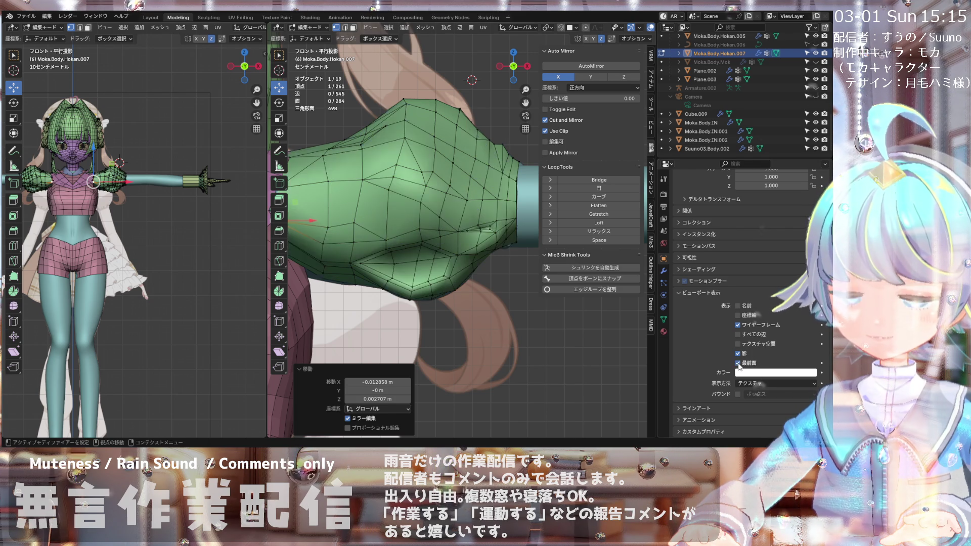
left_click(738, 363)
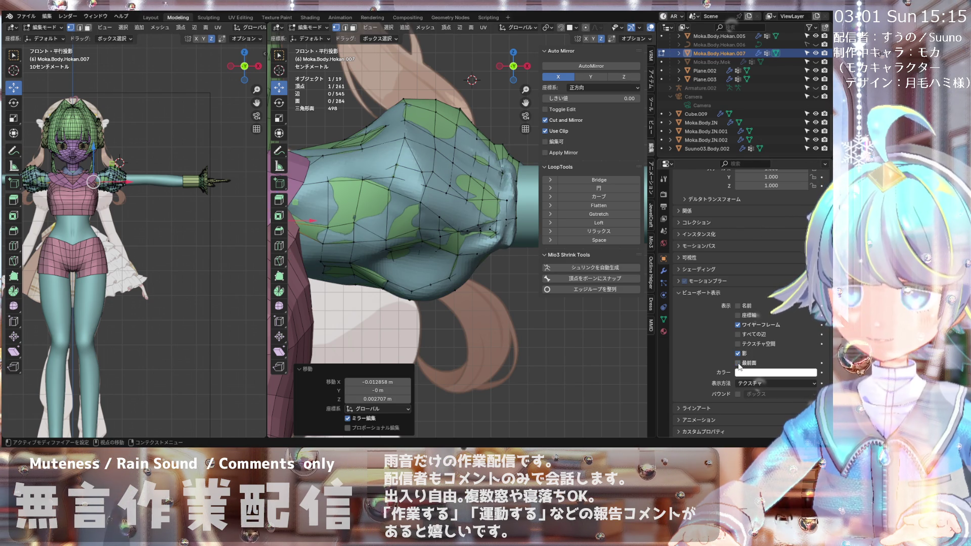
left_click(738, 363)
left_click(738, 363)
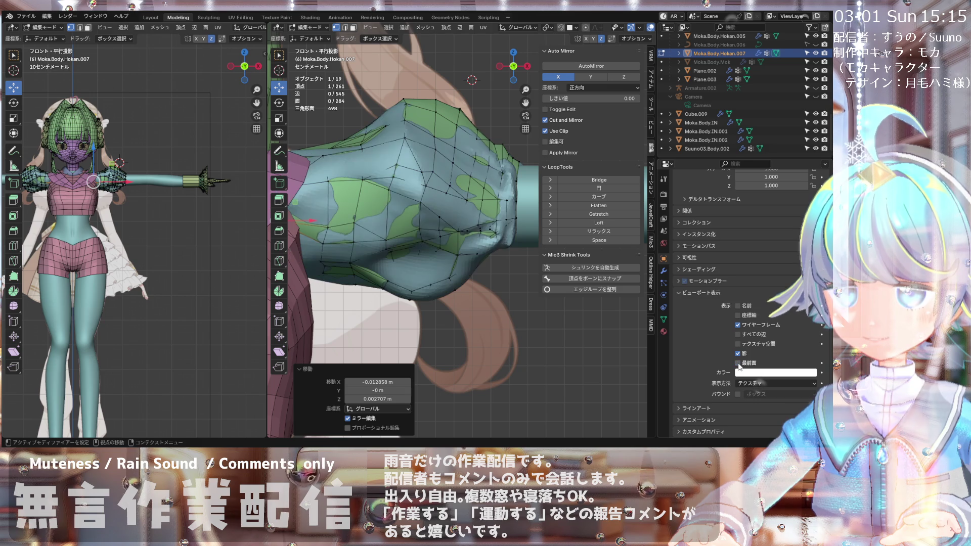
left_click(738, 363)
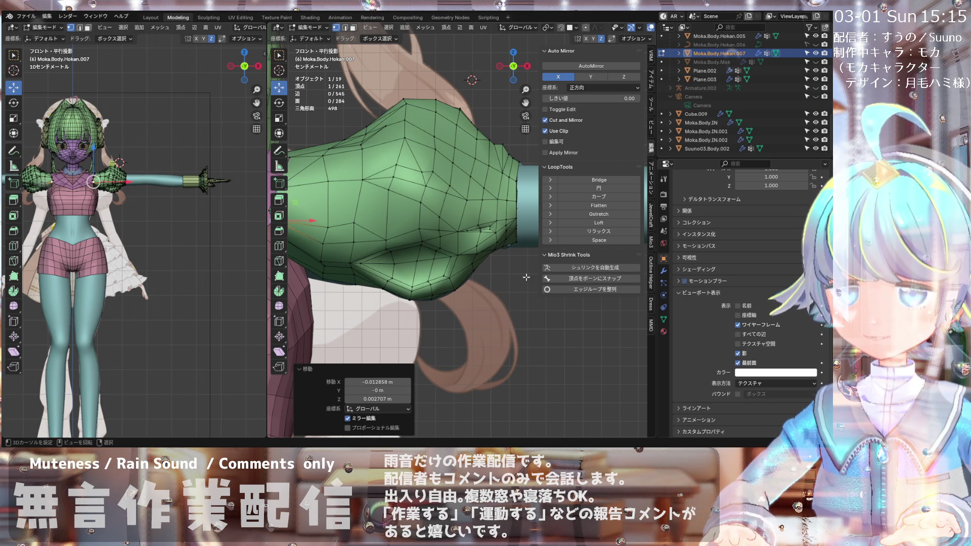
scroll(517, 167, "up", 2)
left_click(506, 174, "shift")
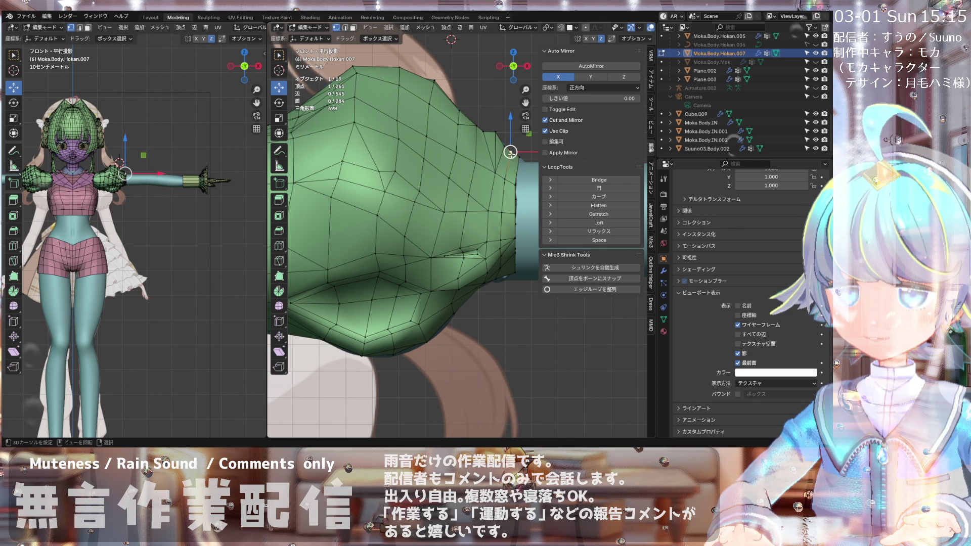
Step: Knife-cut two new edges across the sleeve's narrow cuff end, reaching 267 vertices and 292 faces
left_click(507, 175)
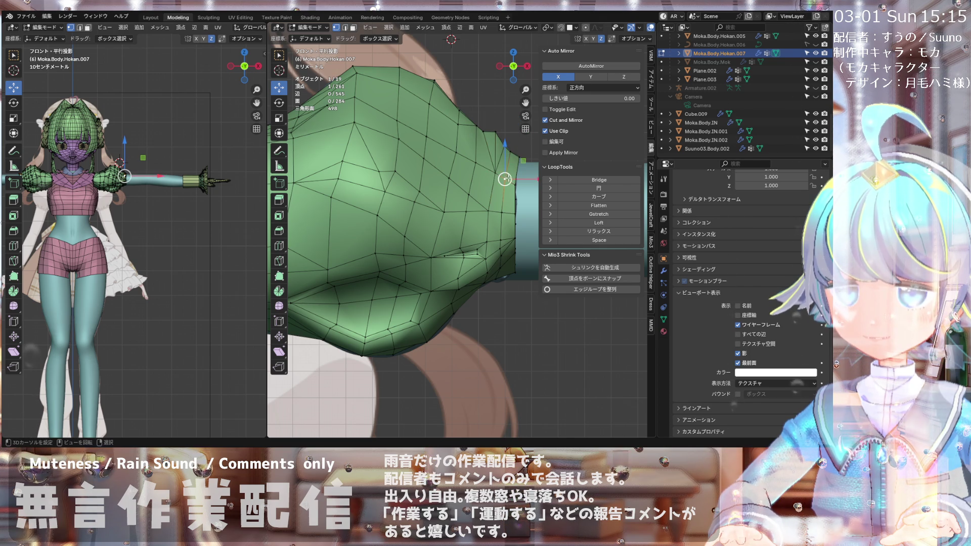
scroll(514, 143, "up", 2)
scroll(513, 143, "down", 2)
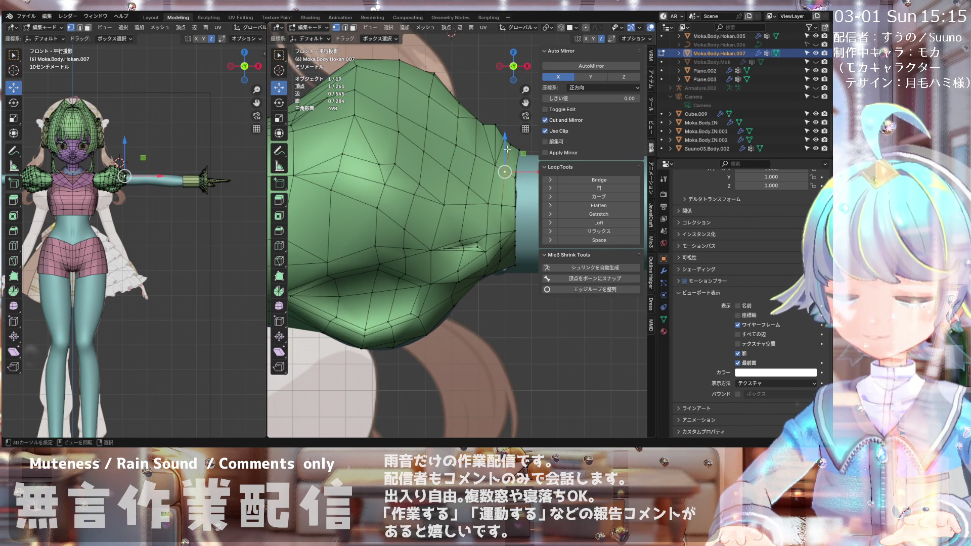
left_click(511, 146)
key("k")
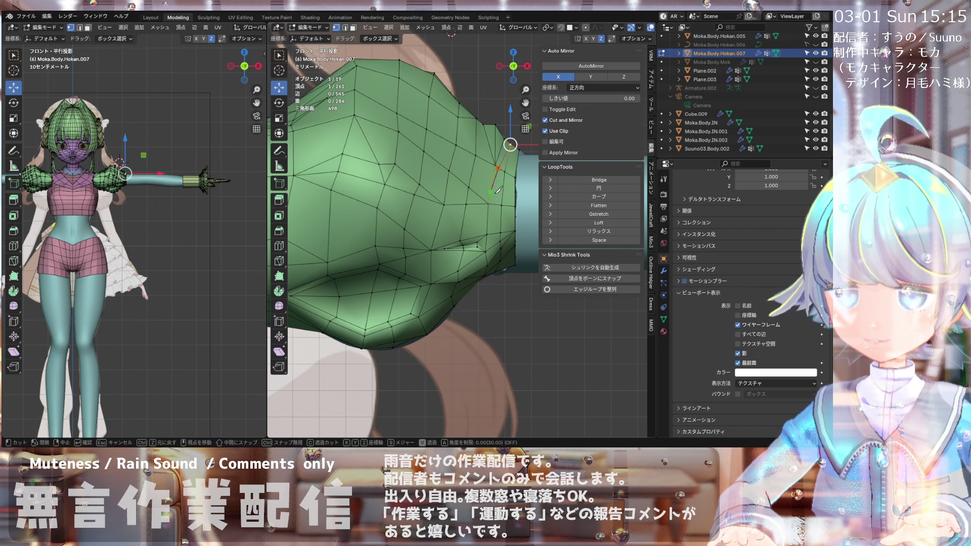
left_click(497, 233)
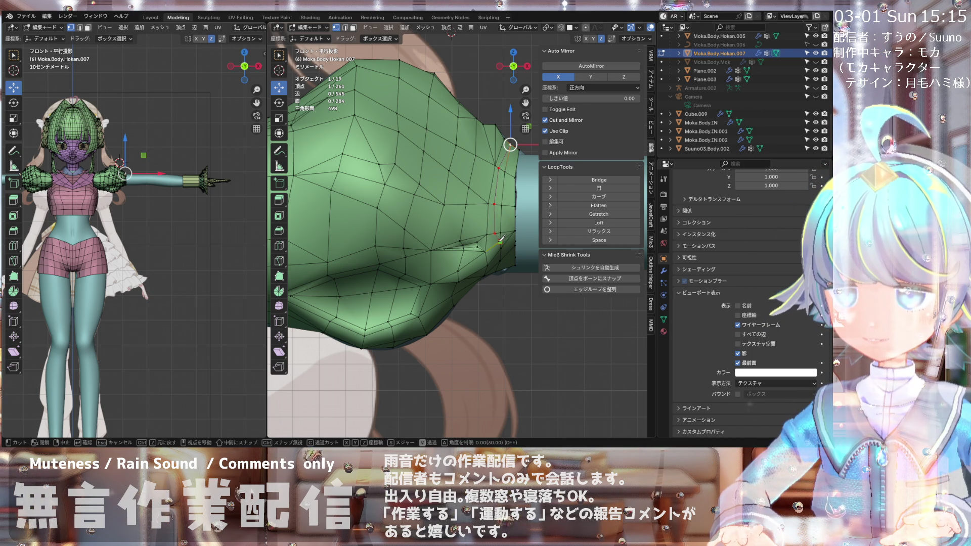
key("Return")
key("k")
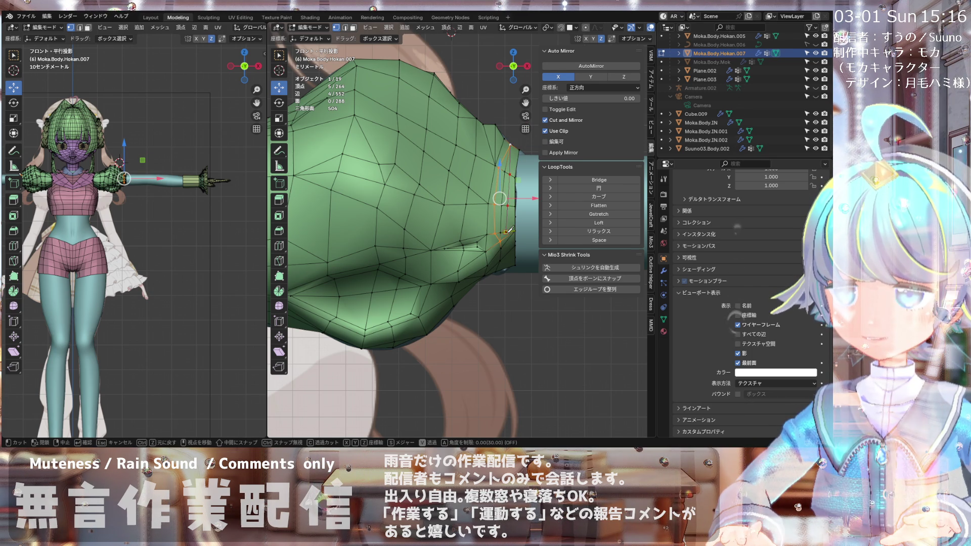
key("Return")
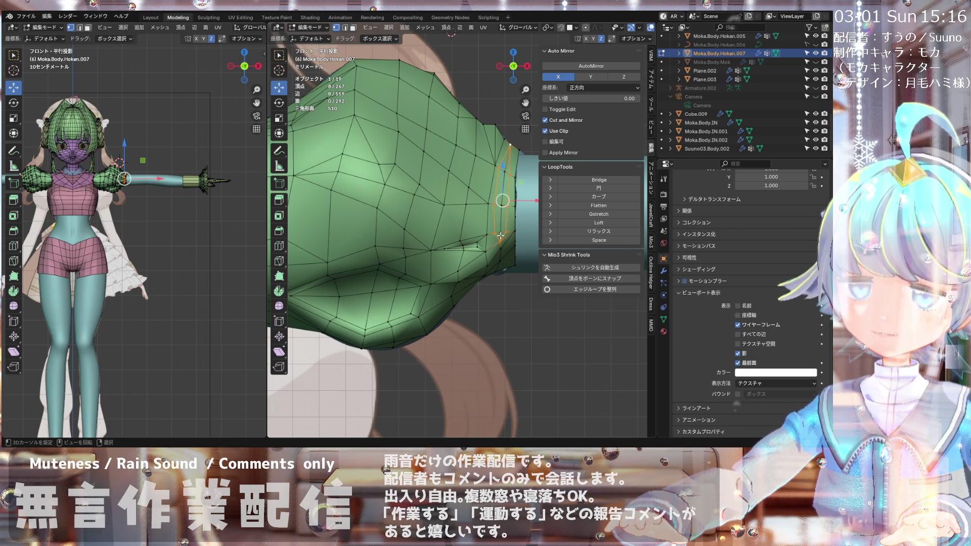
scroll(442, 162, "down", 1)
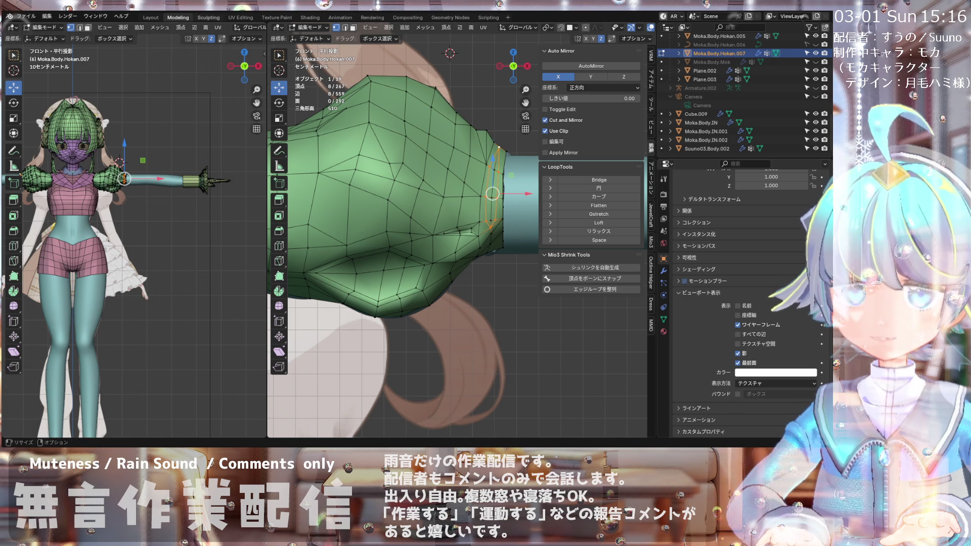
left_click(309, 28)
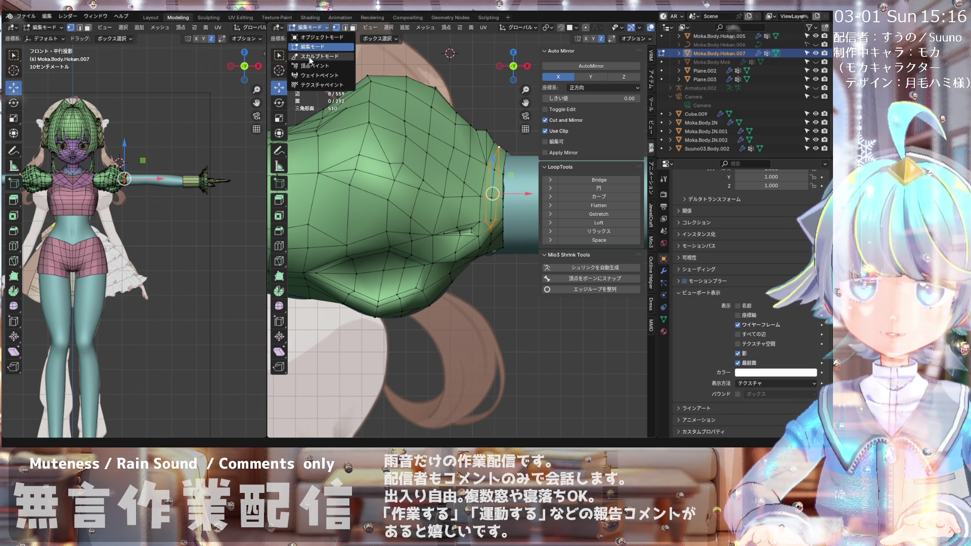
Step: Switch the green sleeve mesh to Sculpt Mode with the Draw brush and orbit around it
left_click(308, 56)
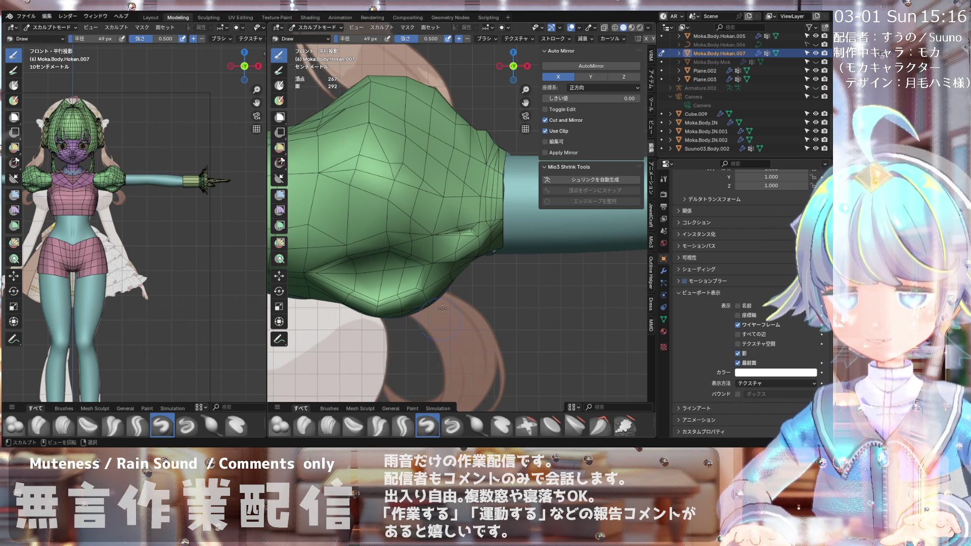
middle_click_drag(433, 346, 408, 227)
scroll(409, 226, "up", 5)
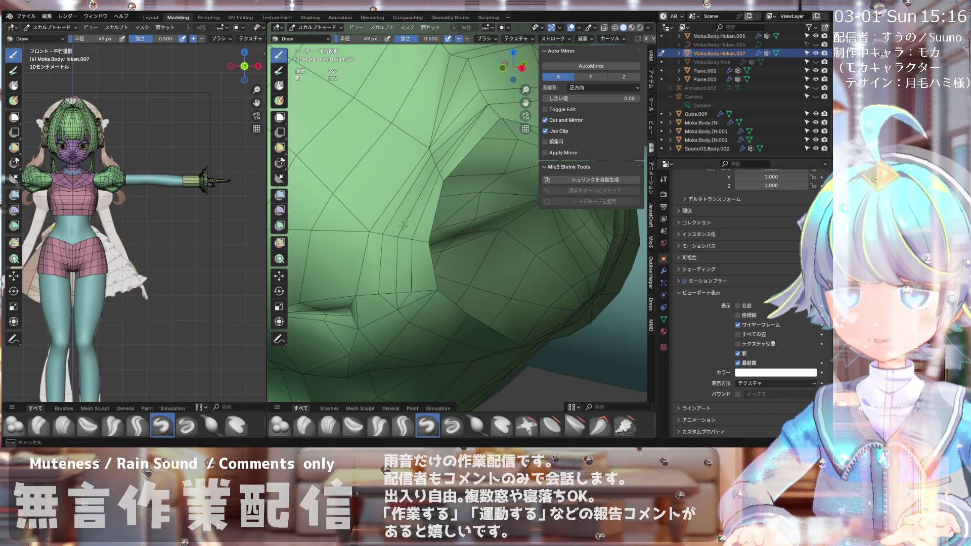
scroll(433, 148, "up", 4)
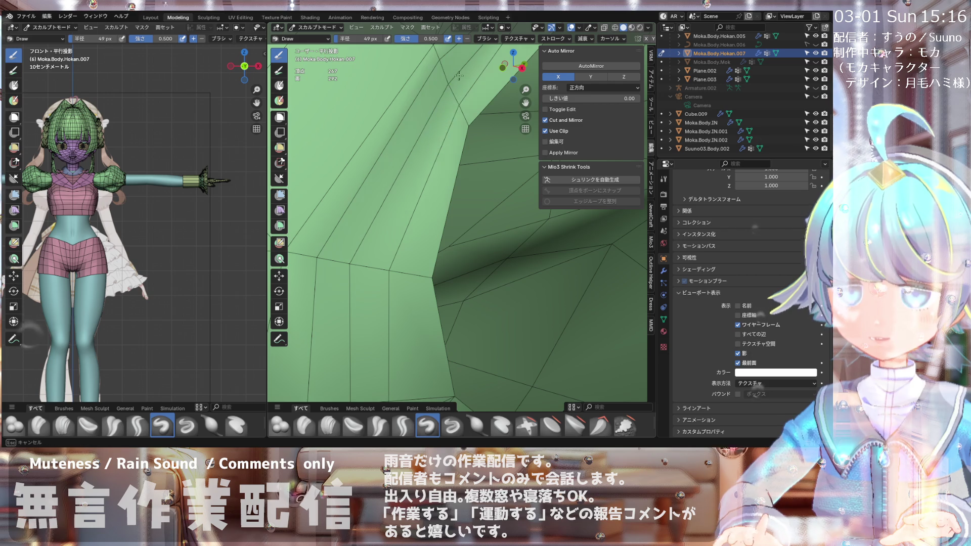
scroll(433, 141, "down", 5)
middle_click_drag(433, 141, 436, 164)
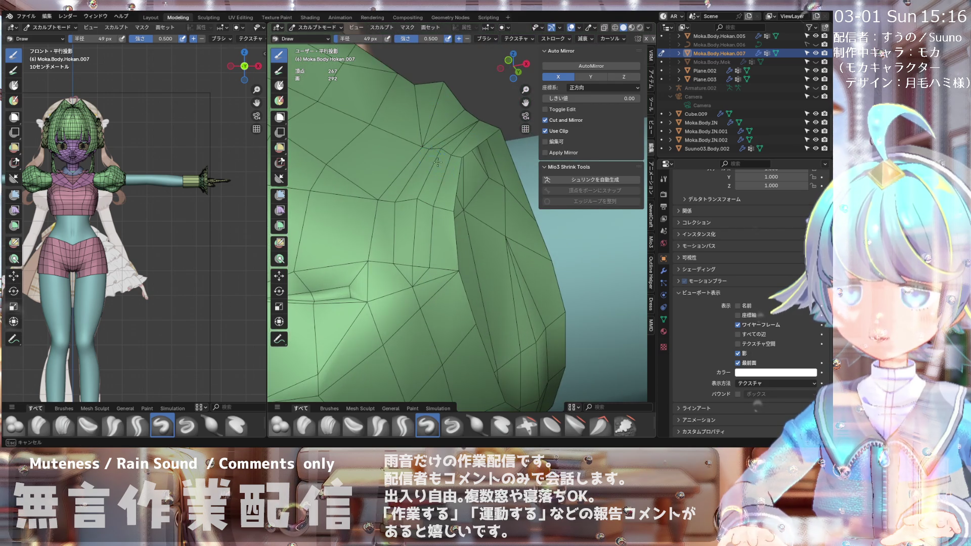
mouse_move(412, 212)
middle_mouse_down()
mouse_move(410, 264)
mouse_move(482, 280)
mouse_move(463, 284)
middle_mouse_up()
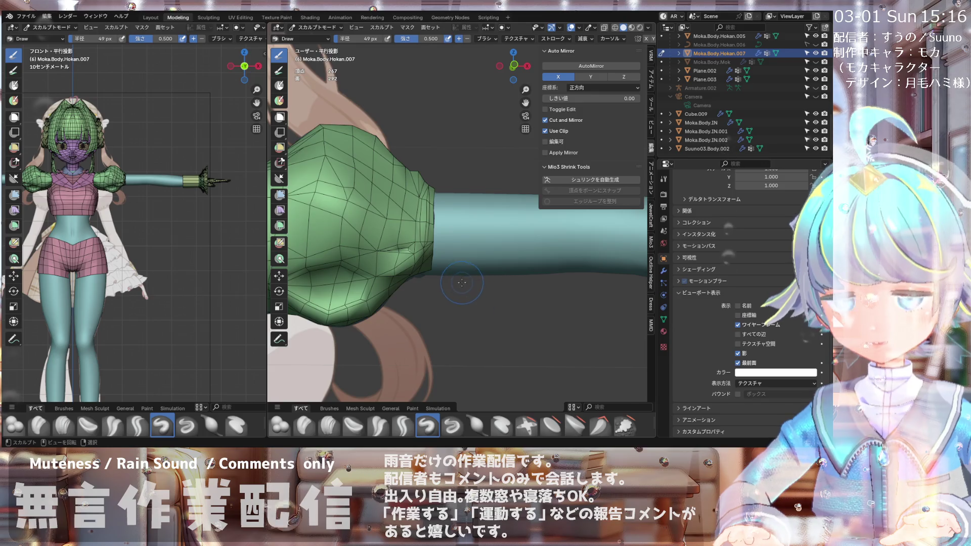
Step: From the front view, orbit, zoom and pan to inspect the whole sleeve surface
key("KP_1")
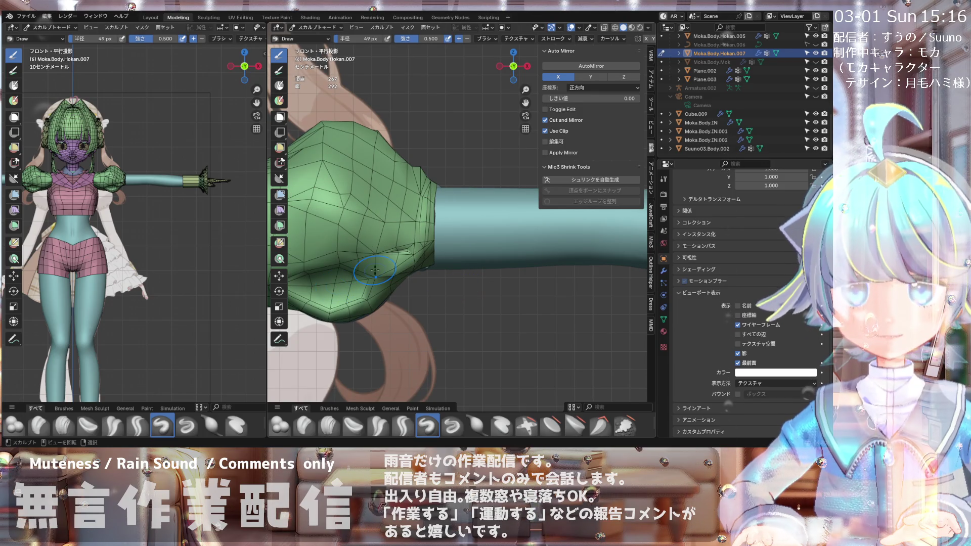
scroll(403, 244, "up", 2)
scroll(403, 245, "down", 3)
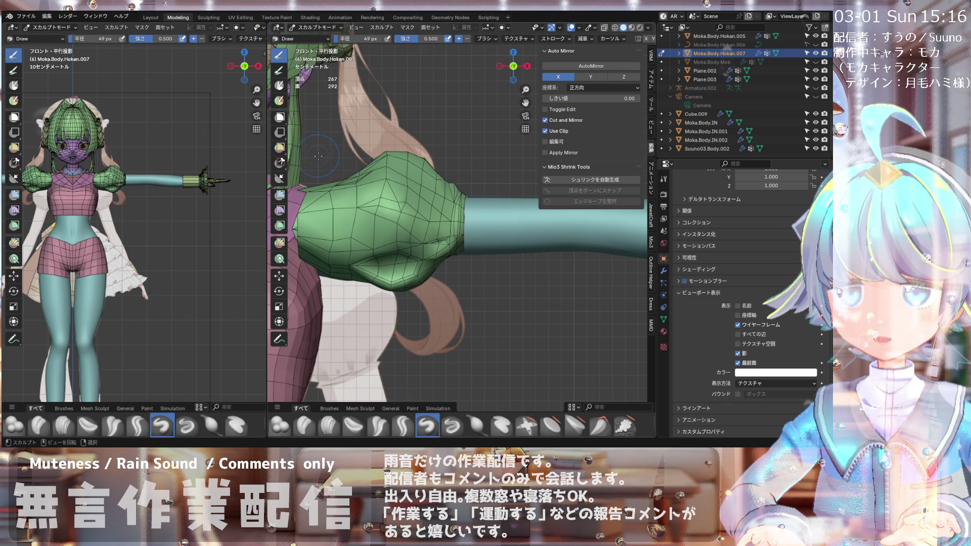
scroll(317, 156, "up", 2)
middle_click_drag(317, 155, 374, 154)
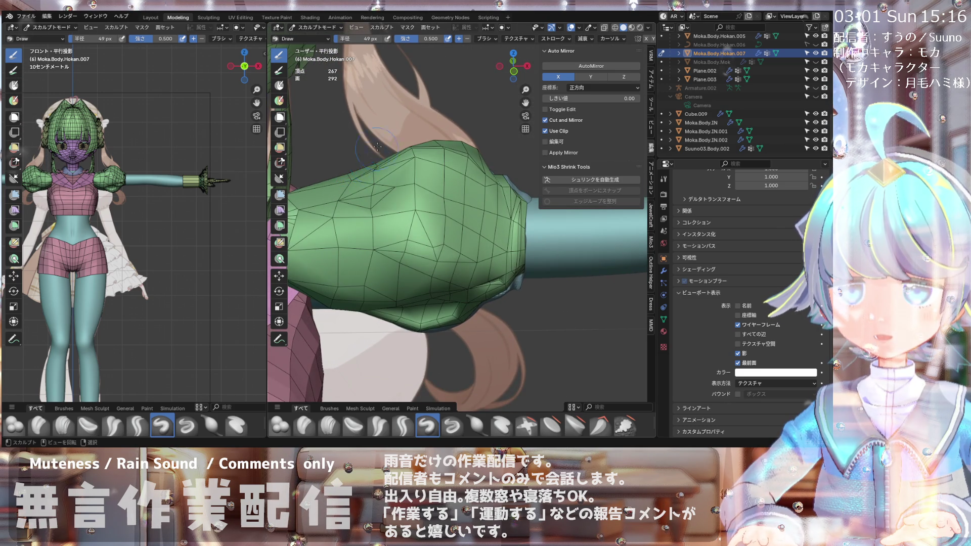
mouse_move(374, 155)
middle_mouse_down()
mouse_move(356, 230)
mouse_move(353, 175)
mouse_move(376, 147)
mouse_move(372, 126)
mouse_move(372, 167)
middle_mouse_up()
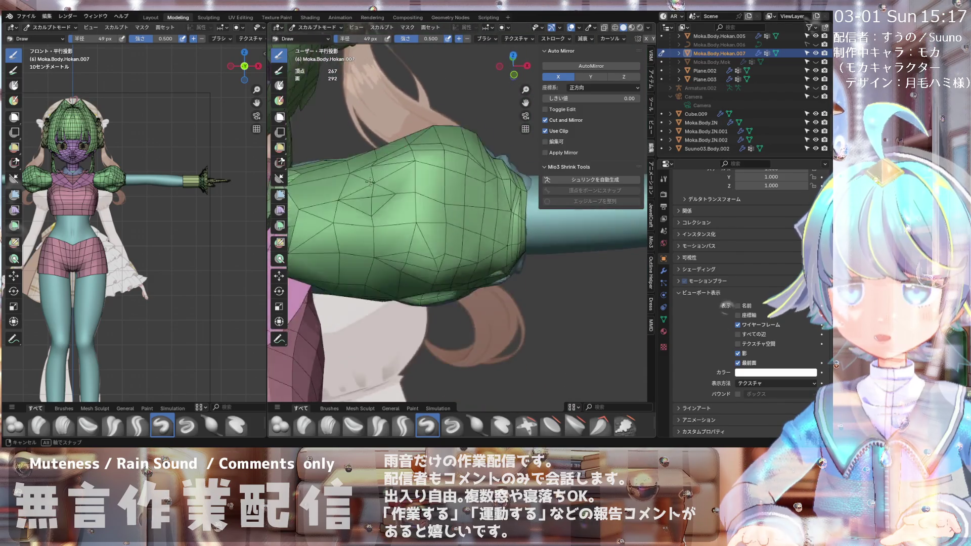
scroll(372, 204, "up", 5)
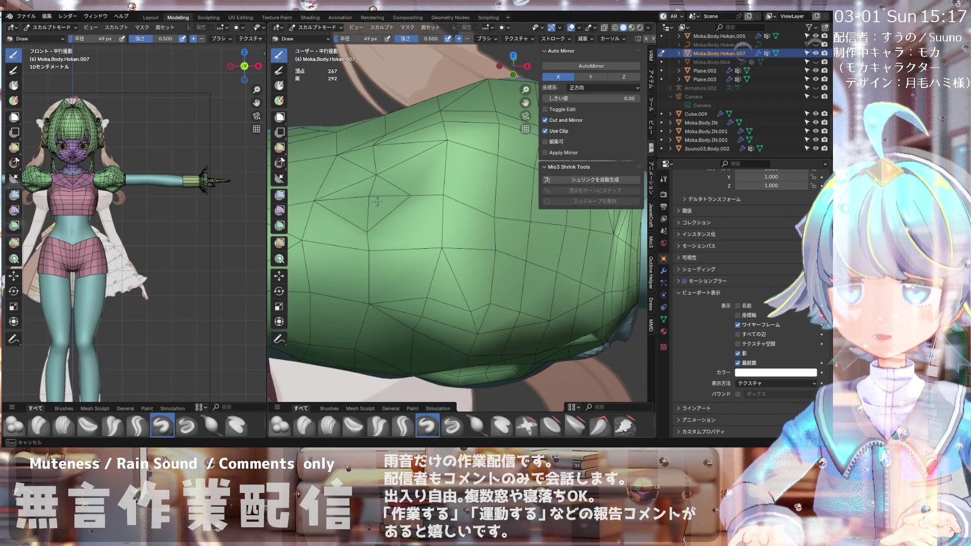
mouse_move(347, 202)
middle_mouse_down()
mouse_move(383, 197)
mouse_move(396, 208)
mouse_move(371, 186)
mouse_move(432, 107)
middle_mouse_up()
scroll(432, 108, "down", 4)
scroll(450, 187, "up", 3)
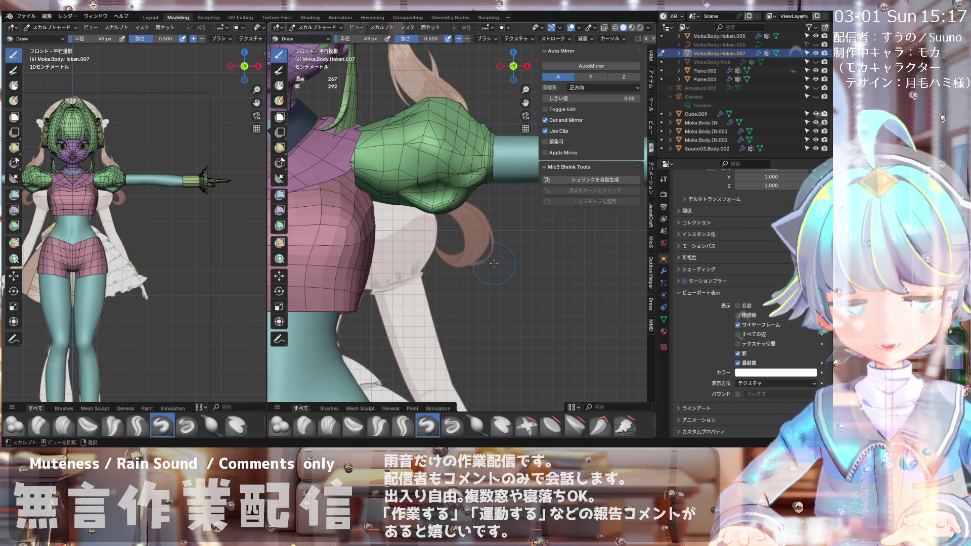
scroll(514, 230, "up", 1)
middle_click_drag(514, 230, 424, 186, "shift")
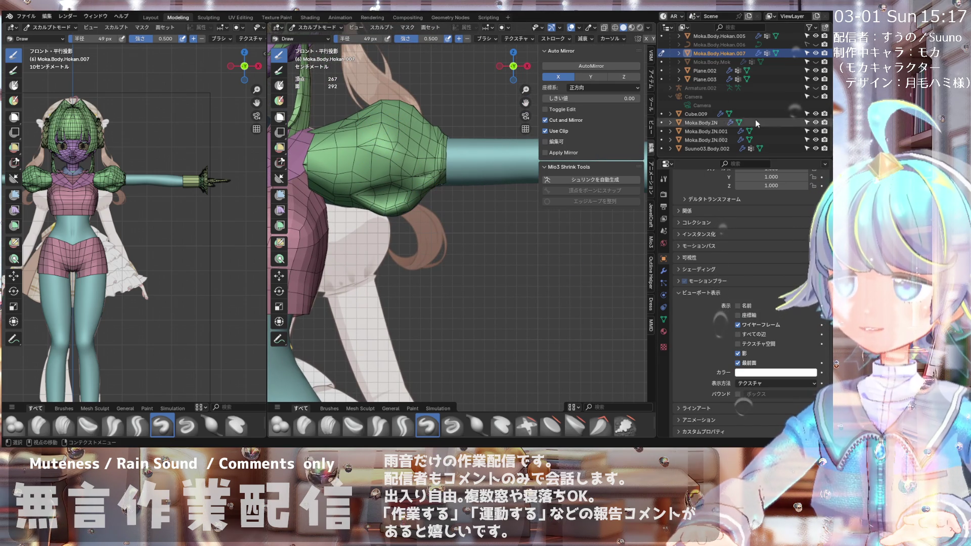
left_click(816, 54)
left_click(816, 54)
left_click(815, 54)
left_click(815, 53)
left_click(815, 54)
left_click(815, 54)
left_click(815, 54)
left_click(816, 54)
left_click(816, 54)
left_click(815, 54)
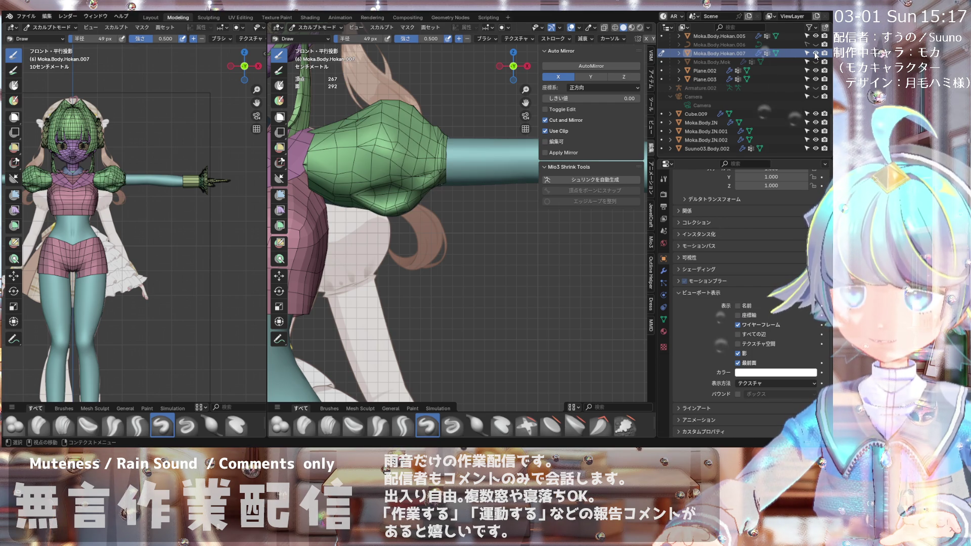
left_click(816, 54)
left_click(816, 54)
left_click(816, 54)
left_click(815, 54)
left_click(815, 53)
left_click(815, 53)
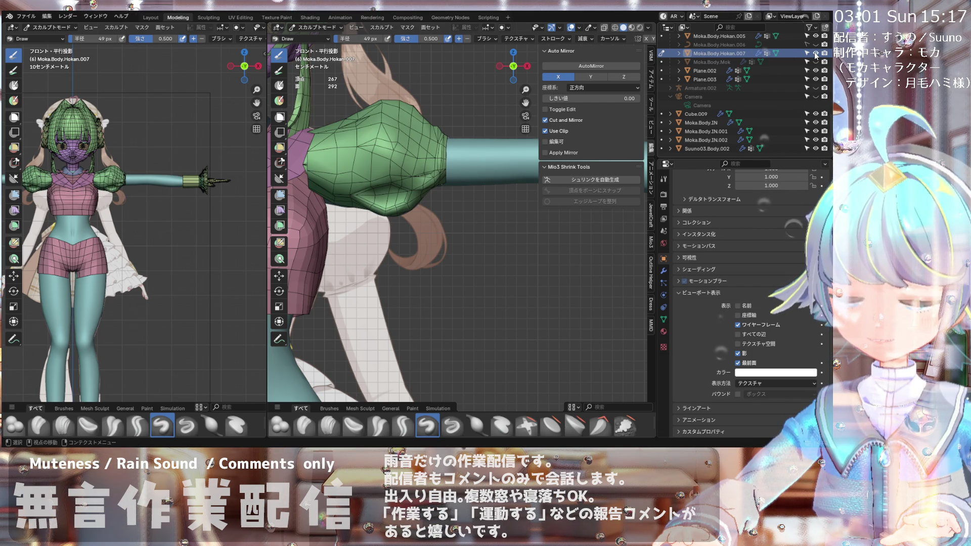
left_click(815, 53)
left_click(815, 53)
left_click(815, 54)
left_click(815, 53)
left_click(815, 54)
left_click(815, 54)
left_click(815, 54)
left_click(816, 53)
left_click(815, 54)
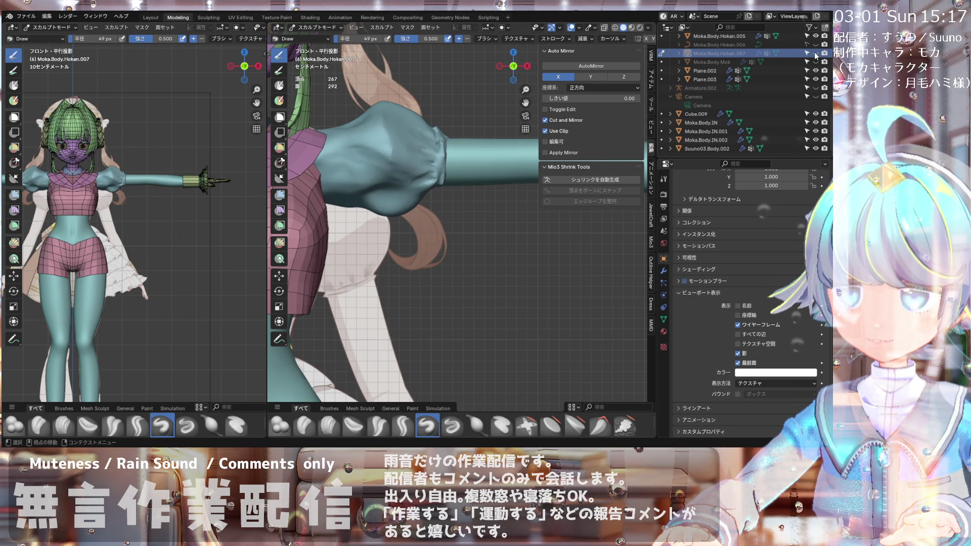
left_click(816, 54)
left_click(816, 53)
left_click(815, 53)
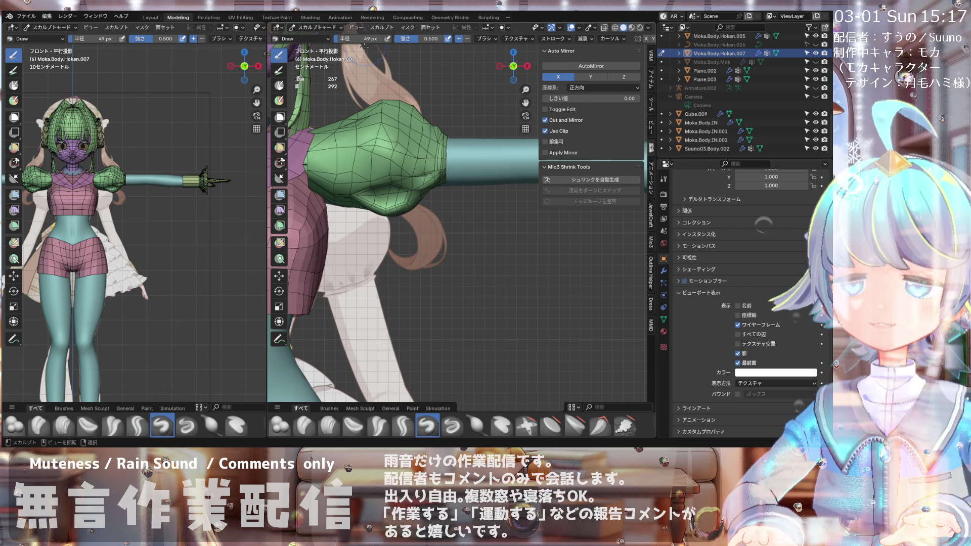
scroll(400, 115, "up", 2)
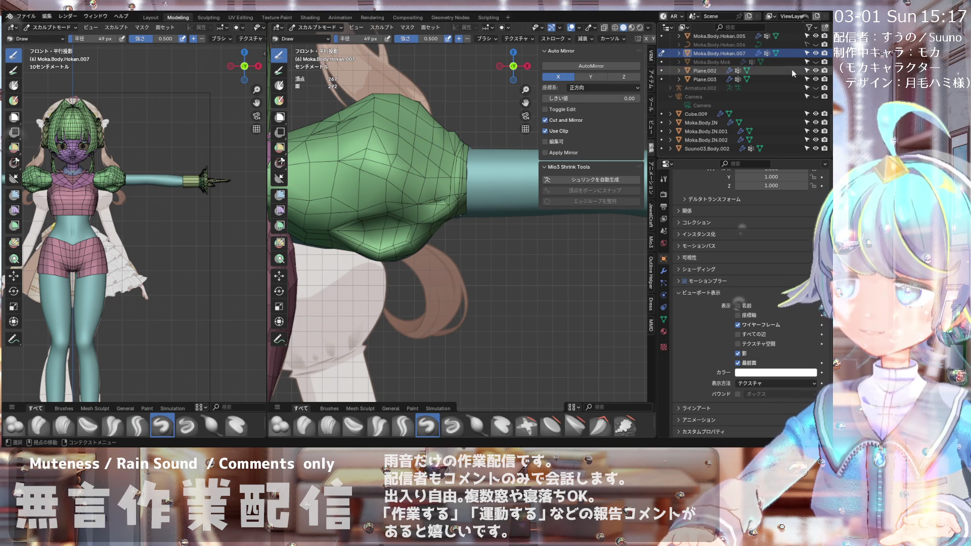
left_click(816, 53)
left_click(816, 54)
left_click(816, 53)
left_click(817, 53)
left_click(816, 53)
left_click(816, 53)
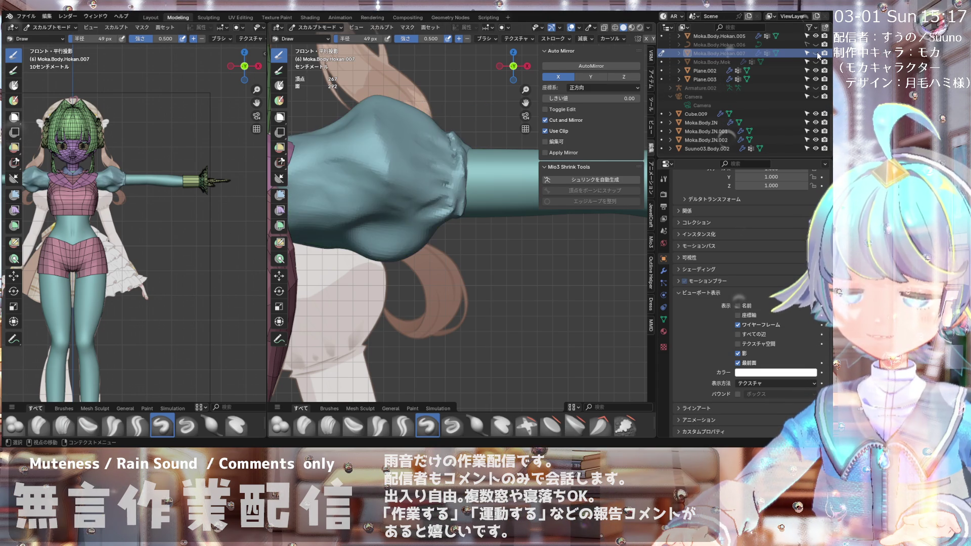
left_click(816, 53)
left_click(817, 53)
left_click(816, 54)
left_click(816, 53)
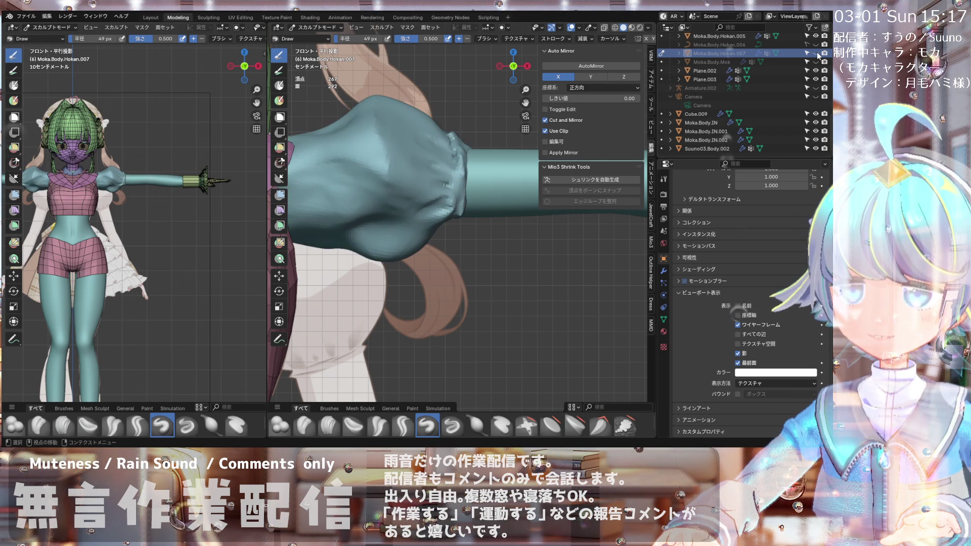
left_click(816, 53)
left_click(817, 53)
left_click(816, 53)
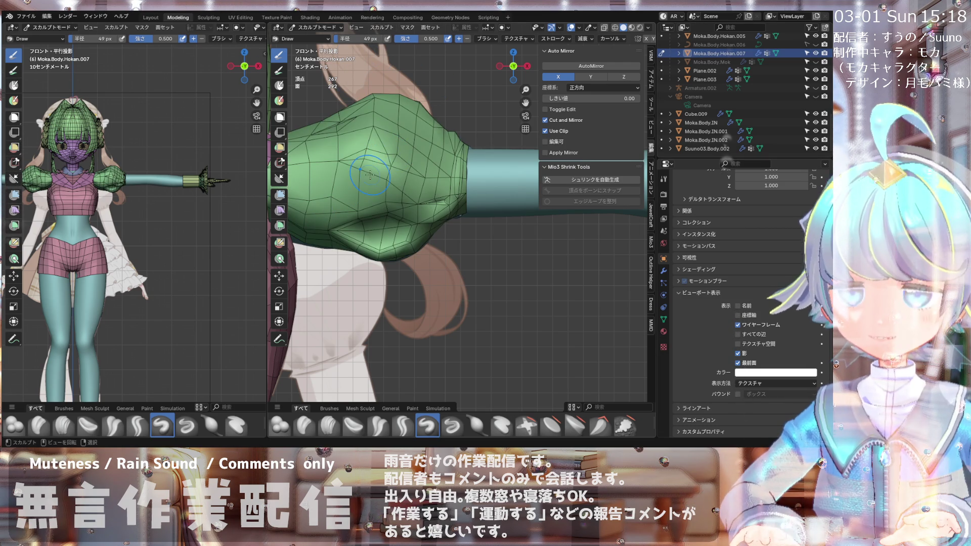
scroll(374, 430, "down", 2)
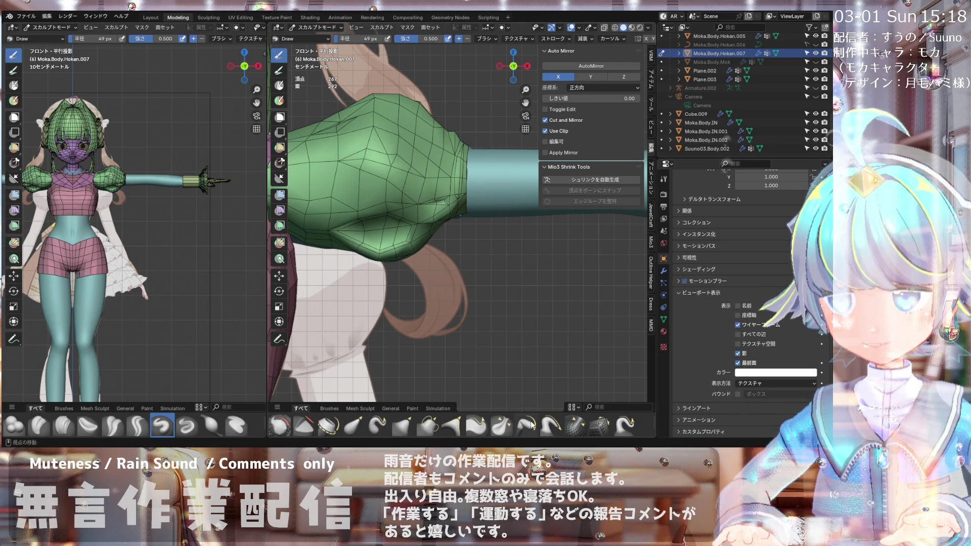
Step: Stroke the Relax Slide brush across the top of the sleeve, then hide and show it to check
left_click(601, 427)
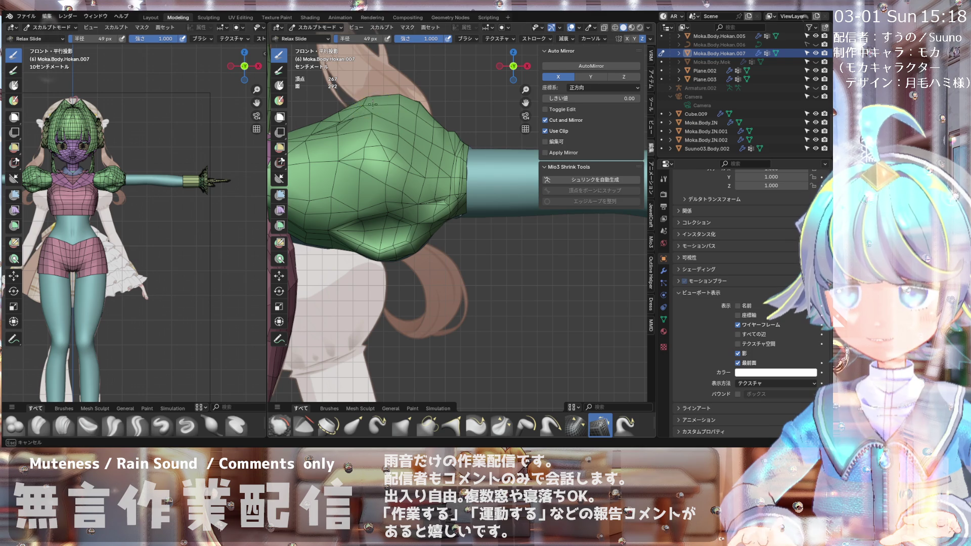
left_click_drag(371, 103, 357, 162)
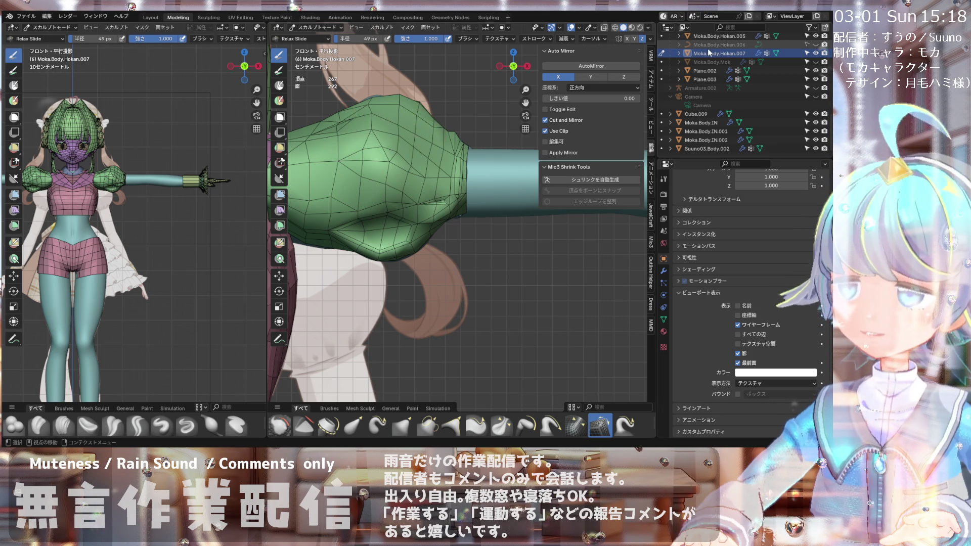
left_click(815, 53)
left_click(815, 53)
Step: Repeatedly toggle the green sleeve shell's Outliner visibility to compare with the original sleeve, ending visible
left_click(815, 53)
left_click(815, 53)
left_click(816, 53)
left_click(816, 53)
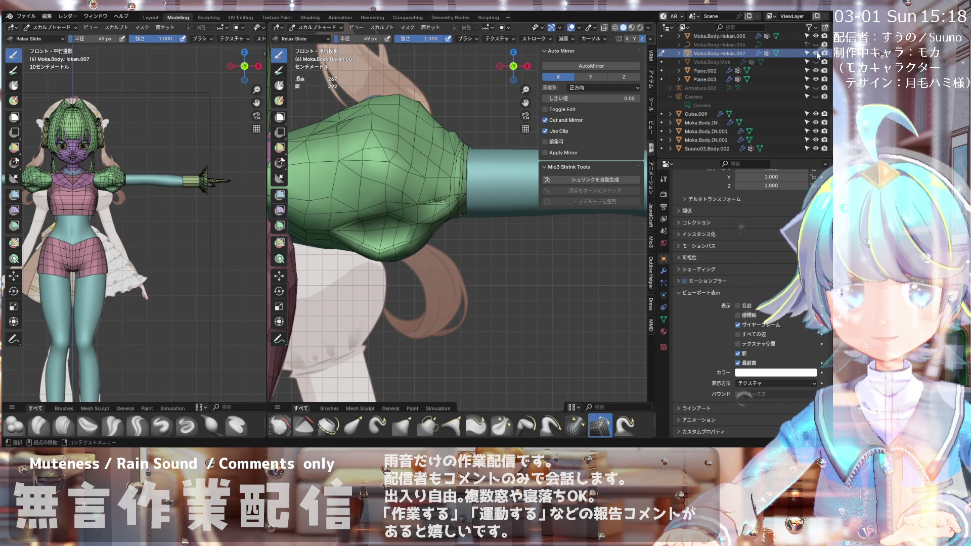
left_click(815, 54)
left_click(816, 53)
left_click(816, 53)
left_click(815, 54)
left_click(816, 53)
left_click(816, 53)
left_click(815, 53)
left_click(816, 54)
left_click(817, 53)
left_click(817, 54)
left_click(817, 54)
left_click(817, 54)
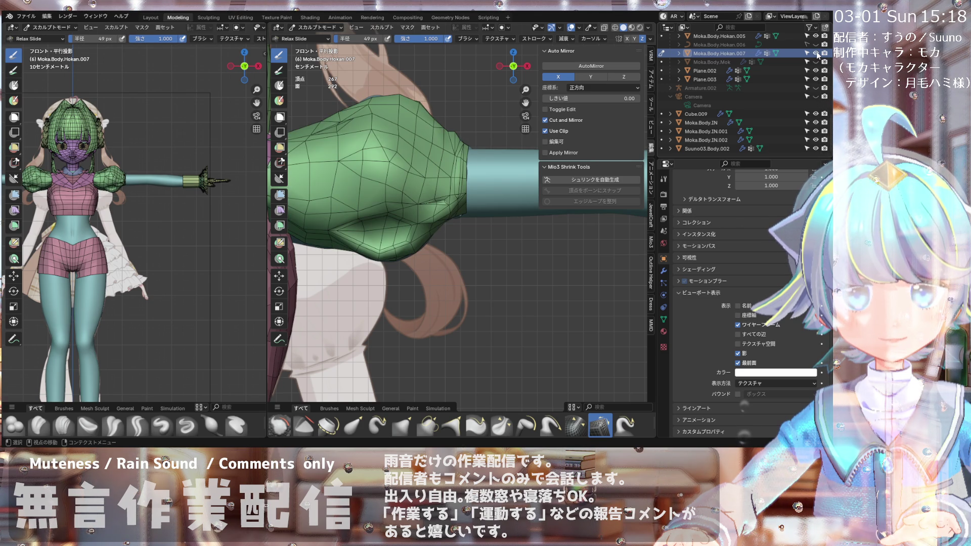
left_click(816, 54)
left_click(816, 53)
left_click(816, 53)
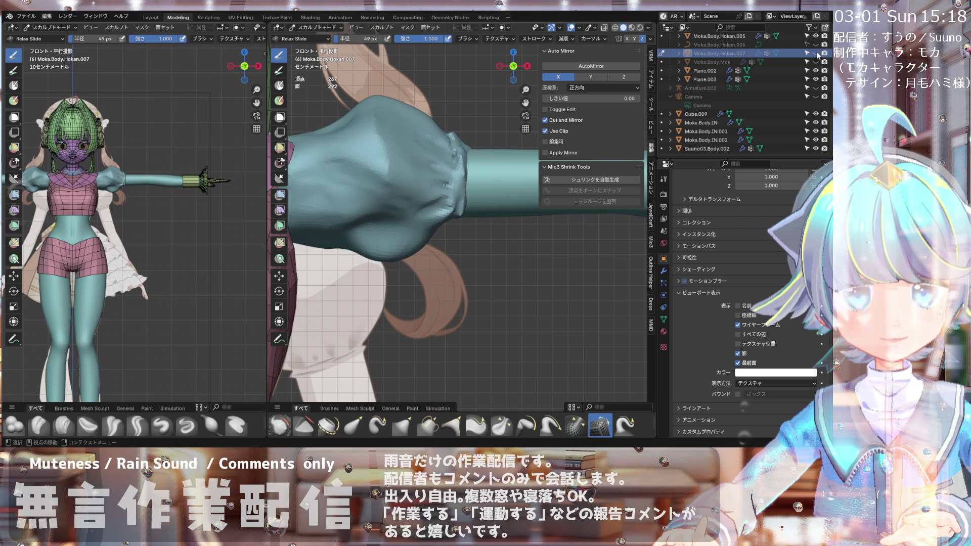
left_click(816, 53)
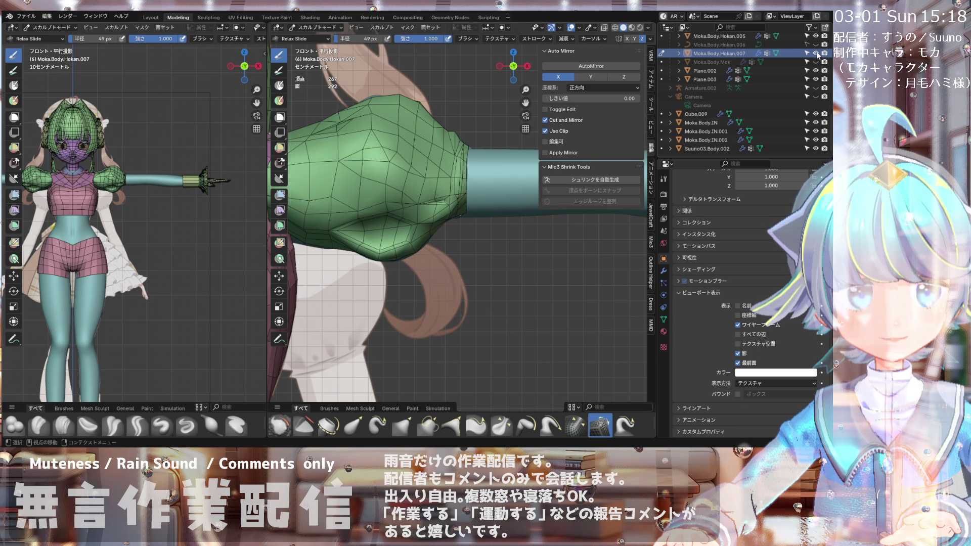
scroll(465, 151, "down", 5)
scroll(437, 131, "up", 5)
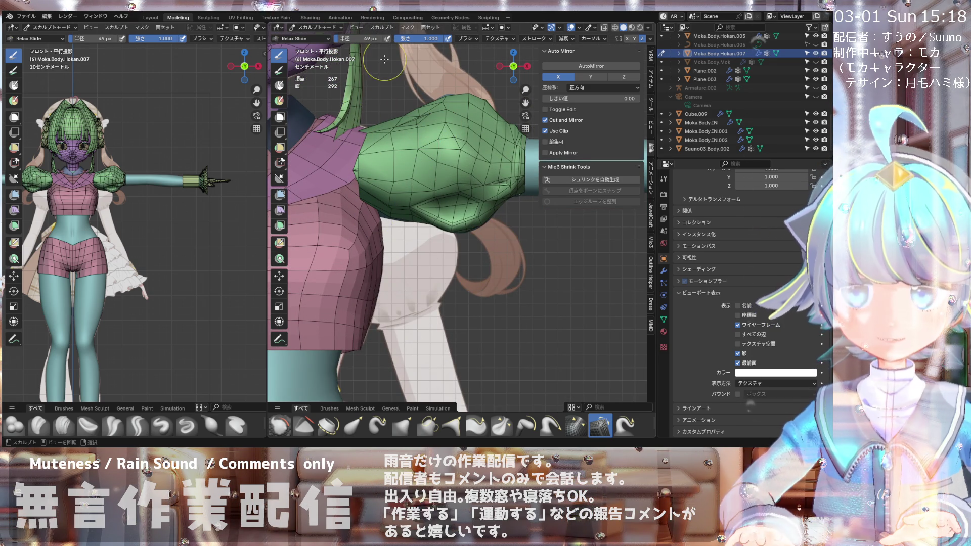
left_click(338, 29)
Step: In vertex edit mode, knife-cut a new edge from the lower-left sleeve vertex
left_click(308, 50)
scroll(417, 152, "up", 2)
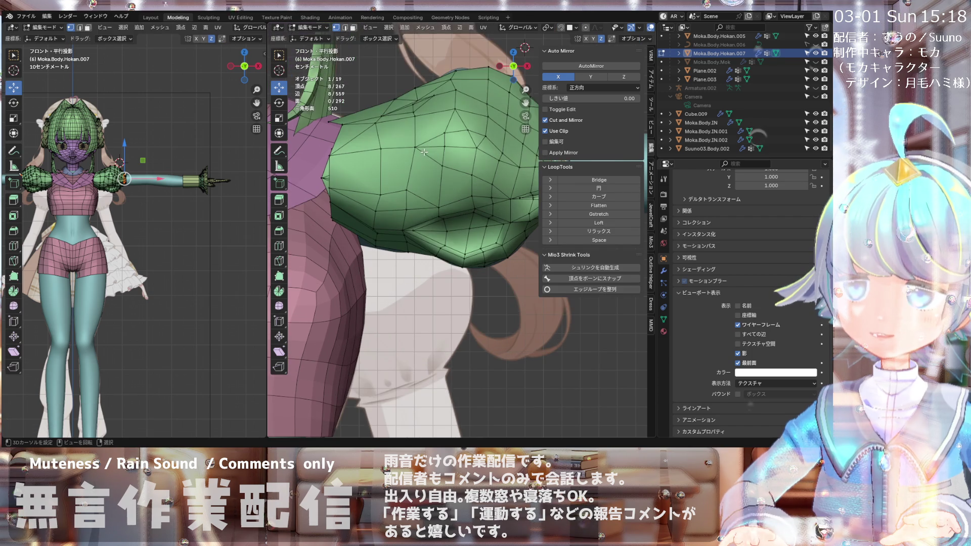
key("alt+z")
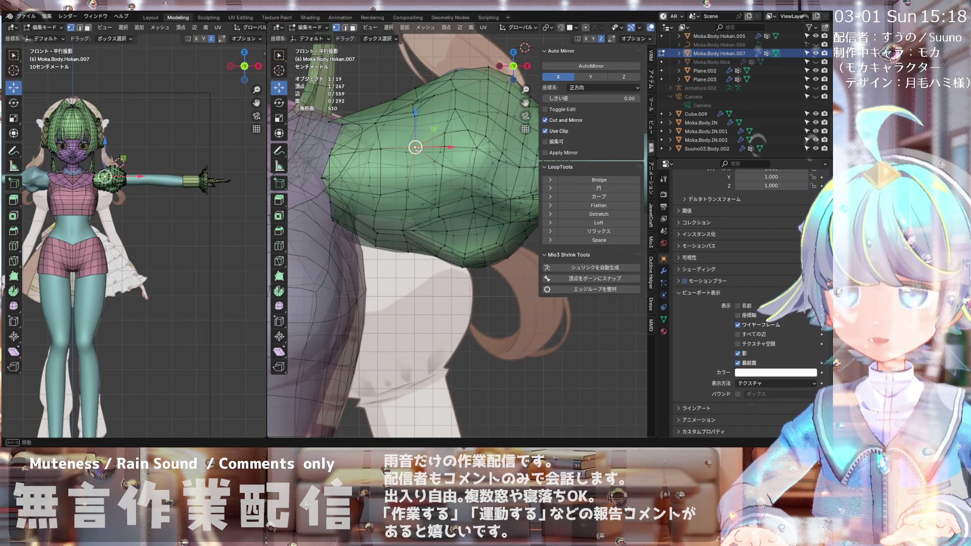
key("alt+z")
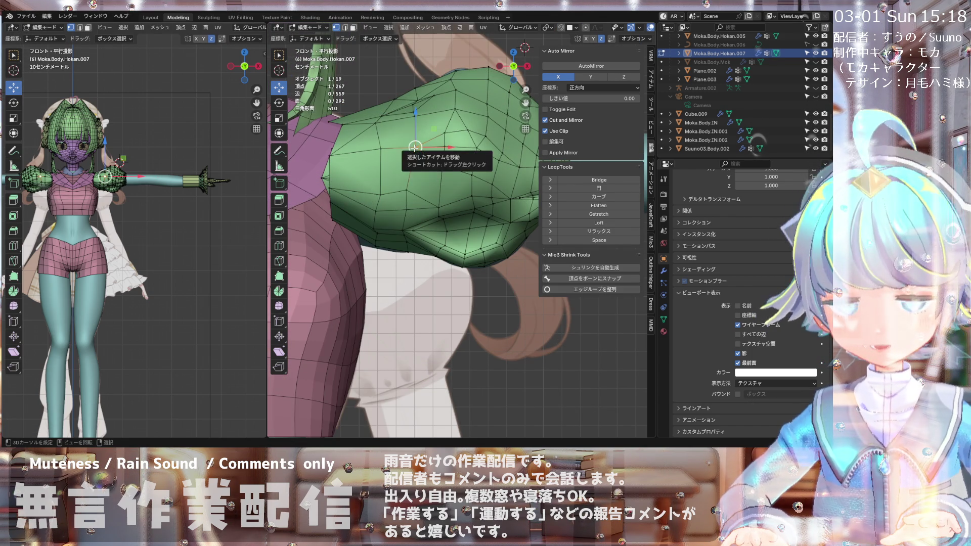
key("k")
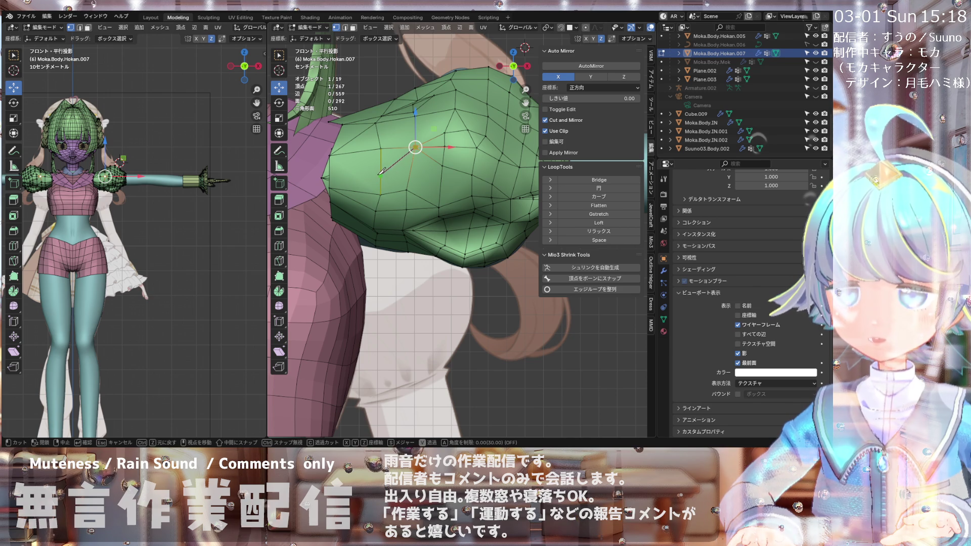
left_click(381, 171)
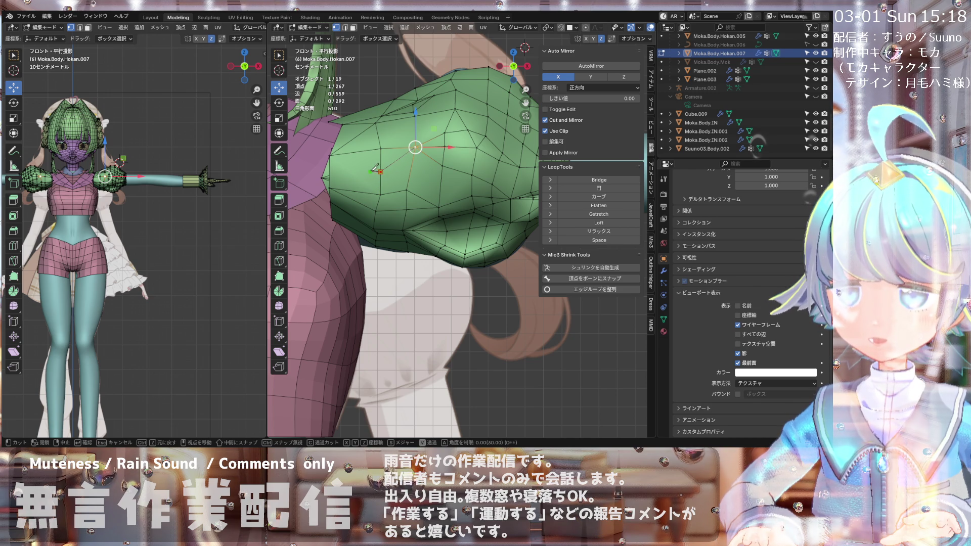
left_click(333, 185)
key("Return")
Step: Move the newly cut vertex up-right with smooth proportional falloff to round the bulge
key("g")
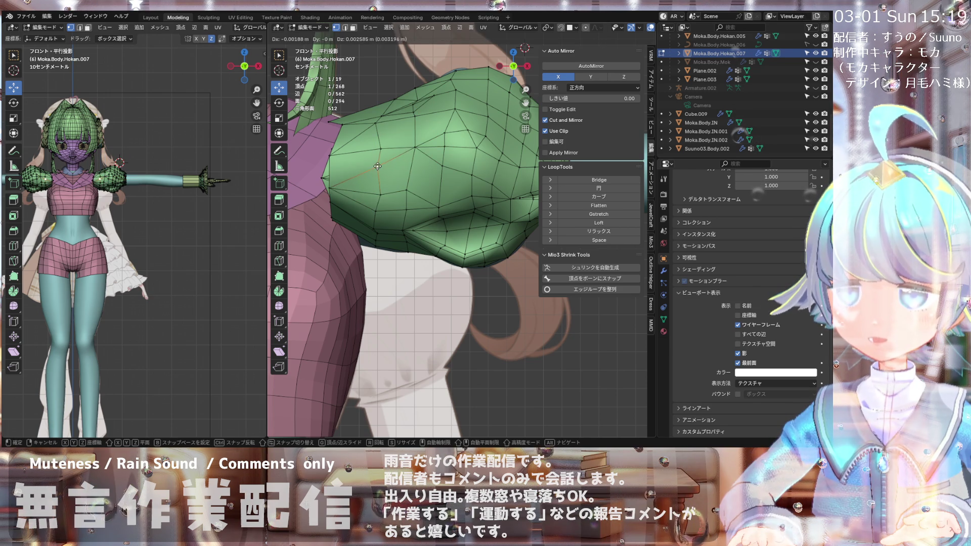
left_click(379, 167)
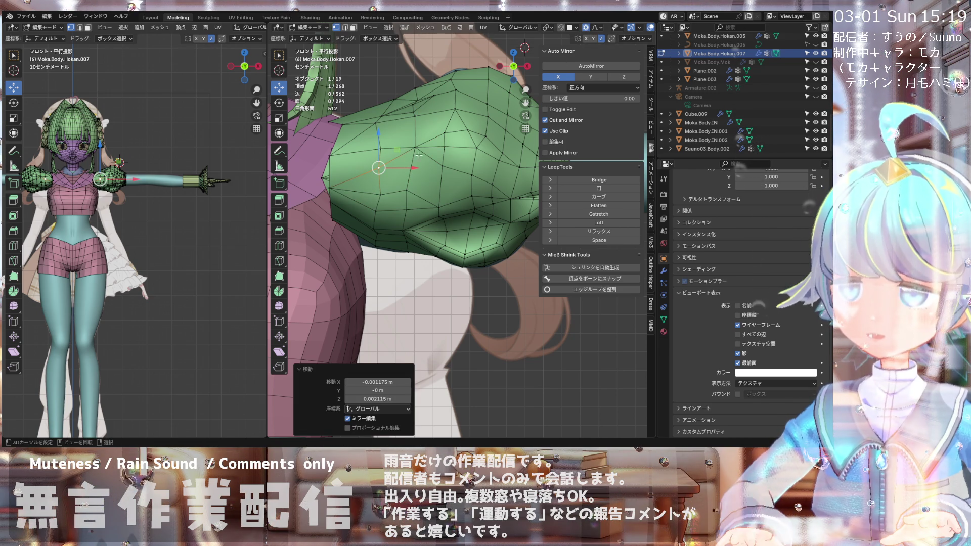
key("g")
key("g")
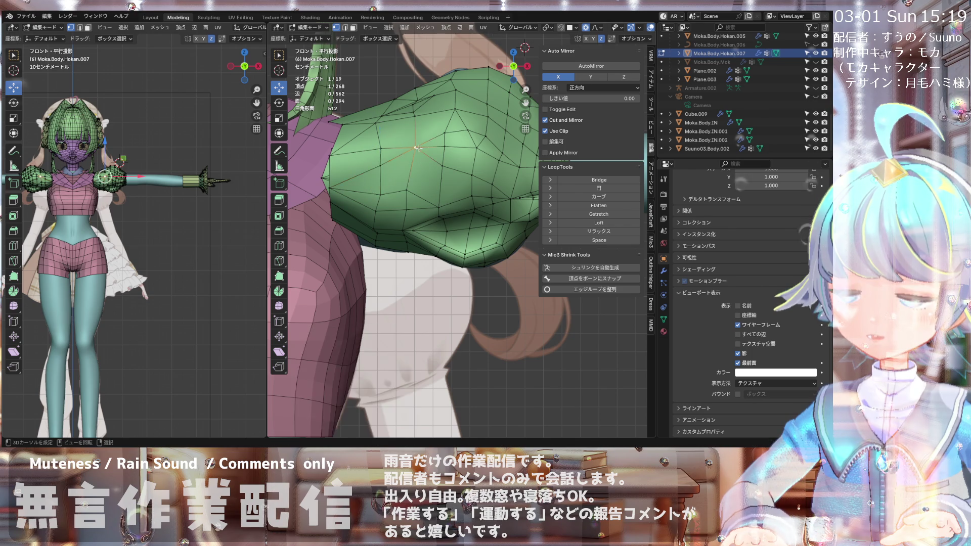
left_click(430, 148)
scroll(440, 148, "down", 3)
scroll(456, 146, "up", 3)
scroll(457, 145, "up", 2)
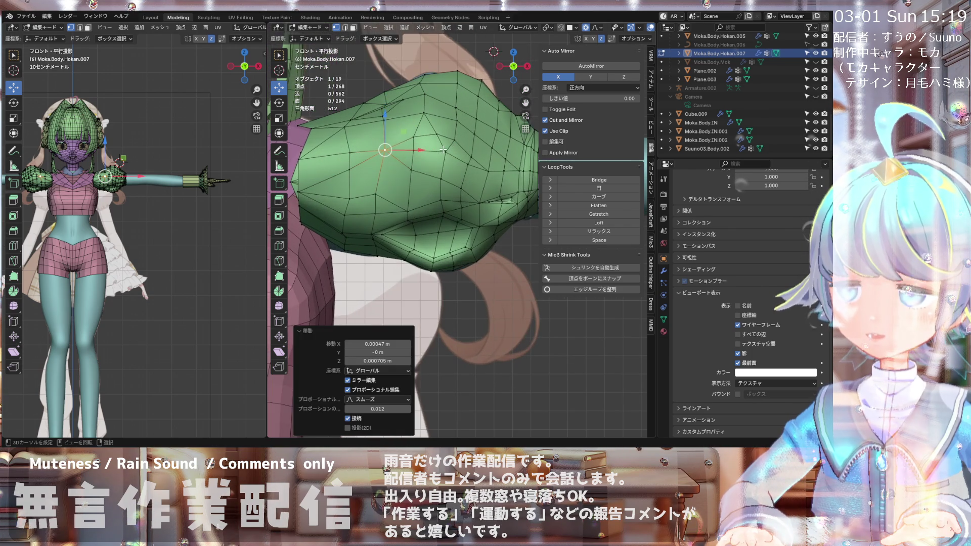
key("g")
left_click(444, 152)
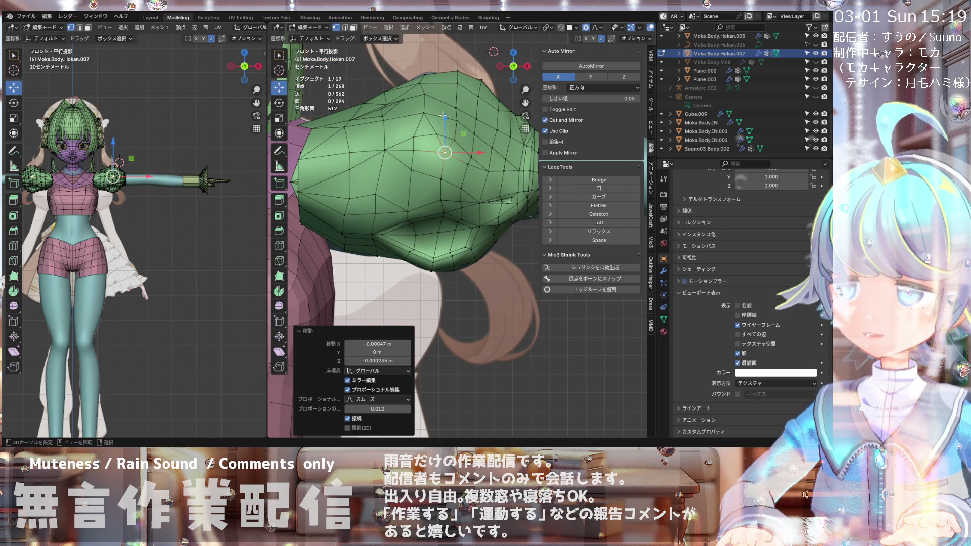
Step: Reposition the top sleeve vertex and inspect the sleeve shape, returning to front view
left_click(422, 77)
key("g")
left_click(423, 76)
scroll(423, 76, "down", 3)
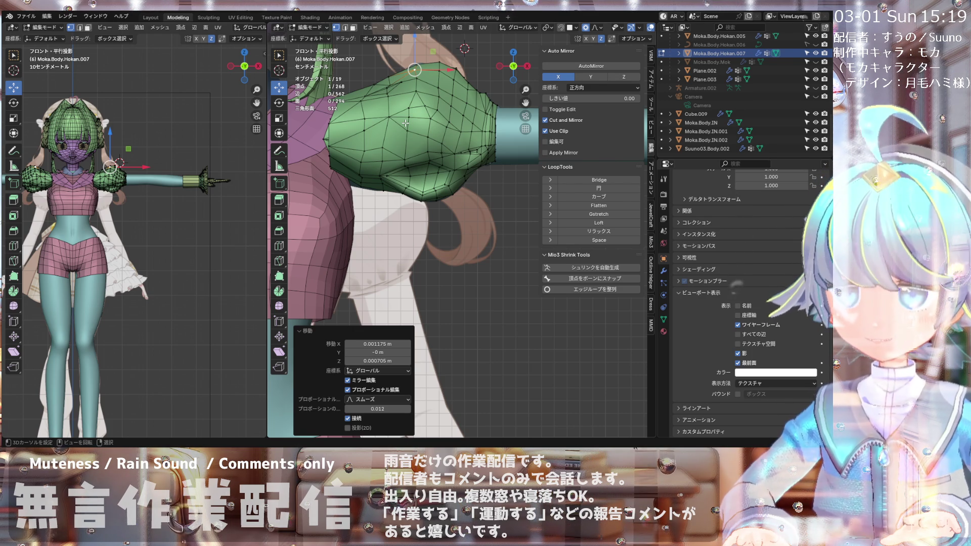
middle_click_drag(405, 123, 389, 158)
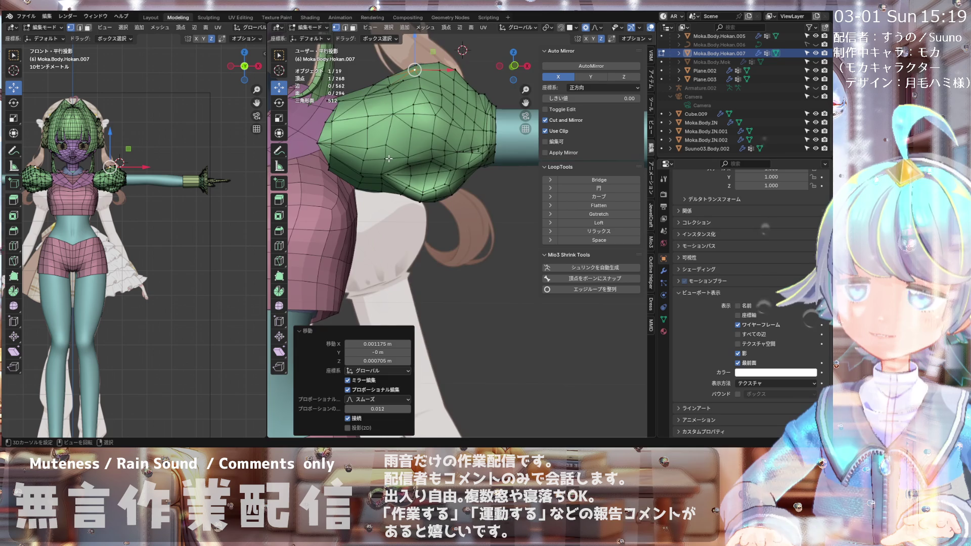
scroll(388, 158, "up", 2)
scroll(387, 153, "down", 5)
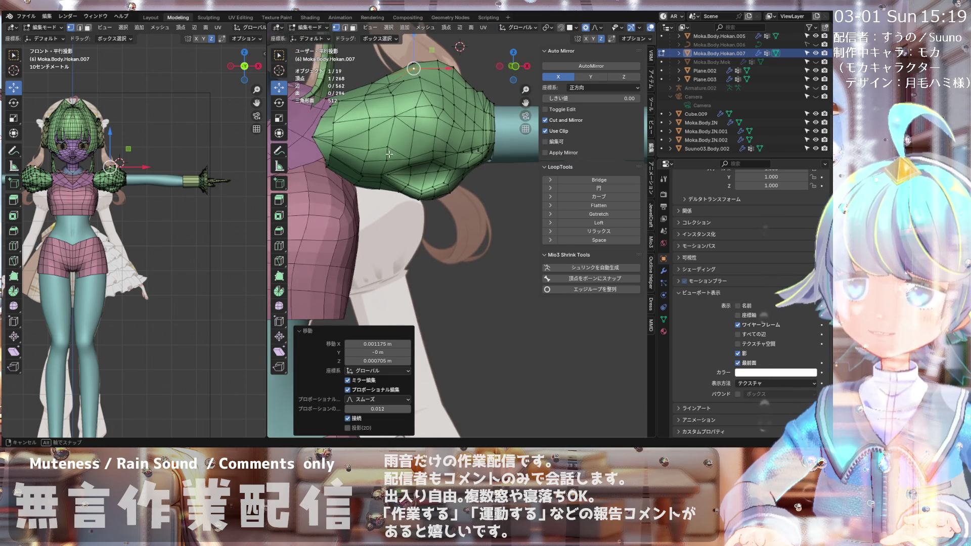
scroll(393, 146, "up", 3)
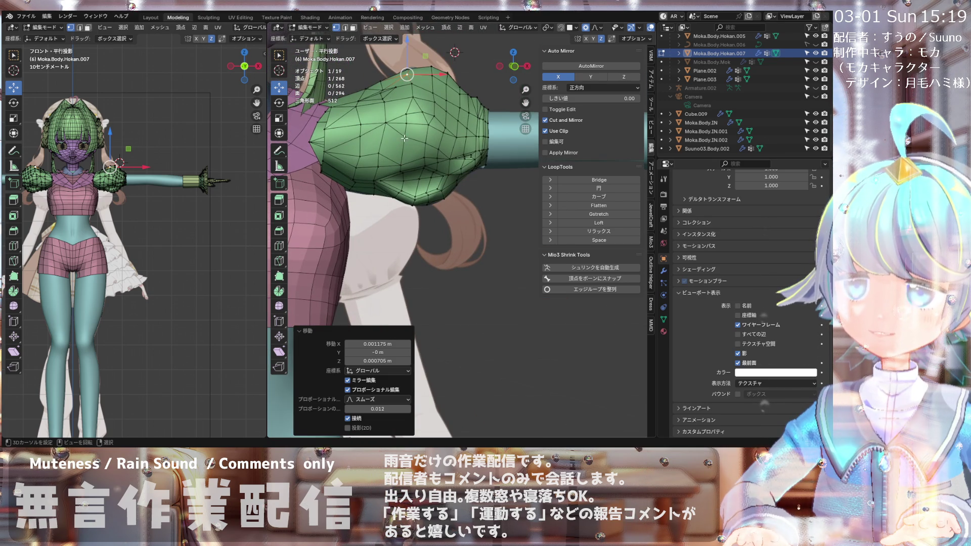
key("KP_1")
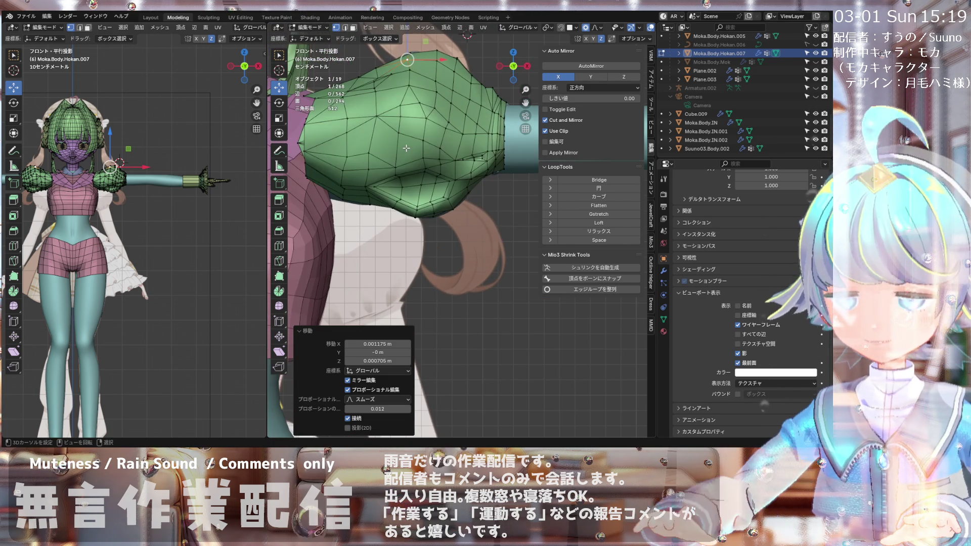
Step: Join three vertices on the front of the sleeve with new edges
left_click(369, 152)
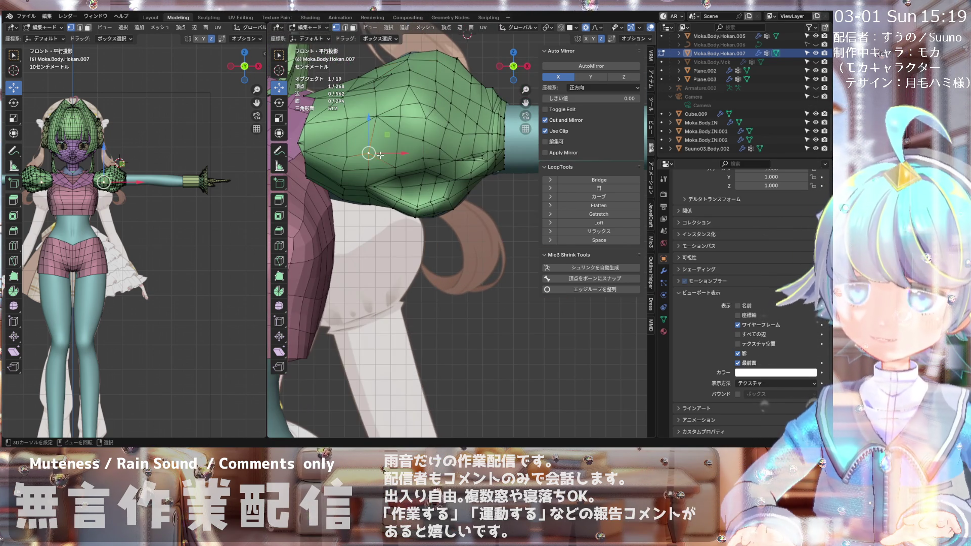
left_click(399, 132, "shift")
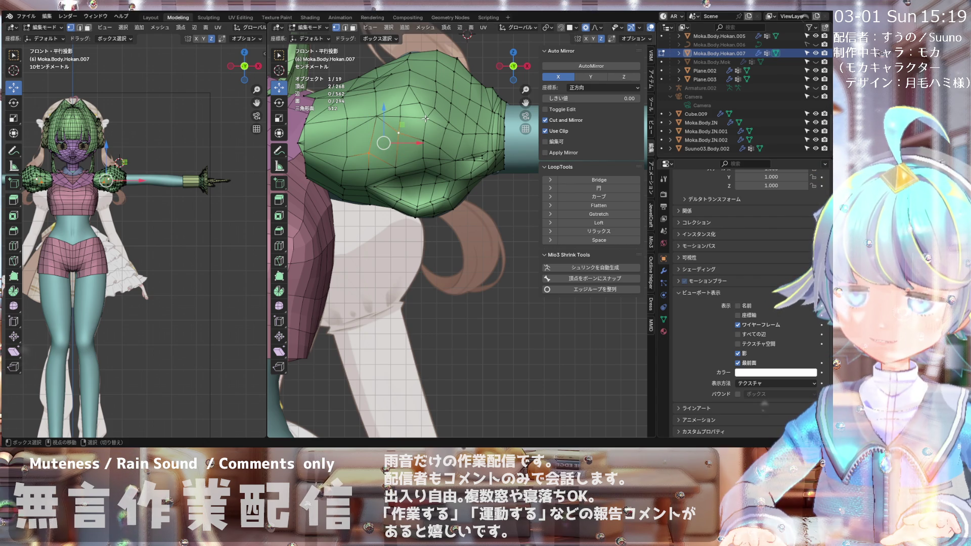
left_click(426, 119, "shift")
key("j")
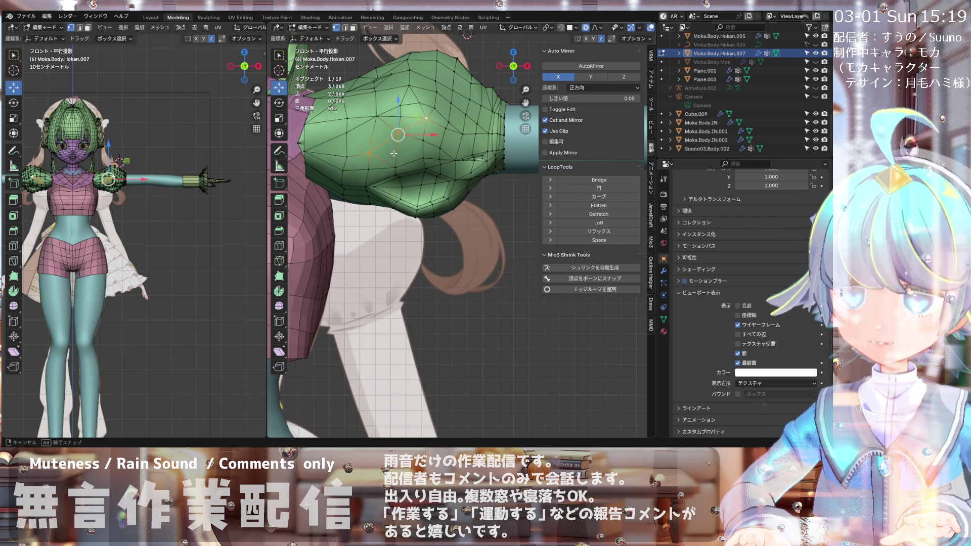
Step: Move a single front sleeve vertex with smooth proportional falloff
left_click(394, 153)
middle_click_drag(393, 153, 399, 153)
key("KP_1")
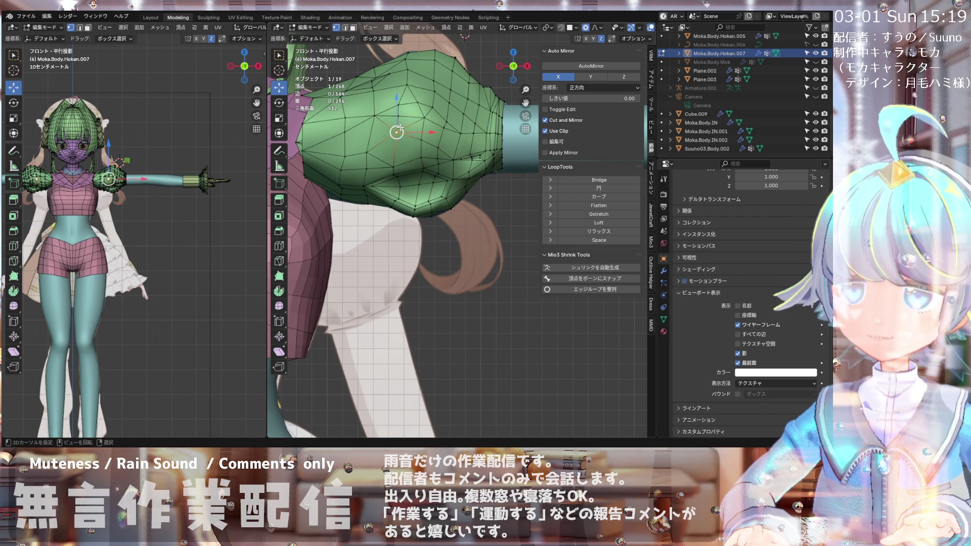
key("g")
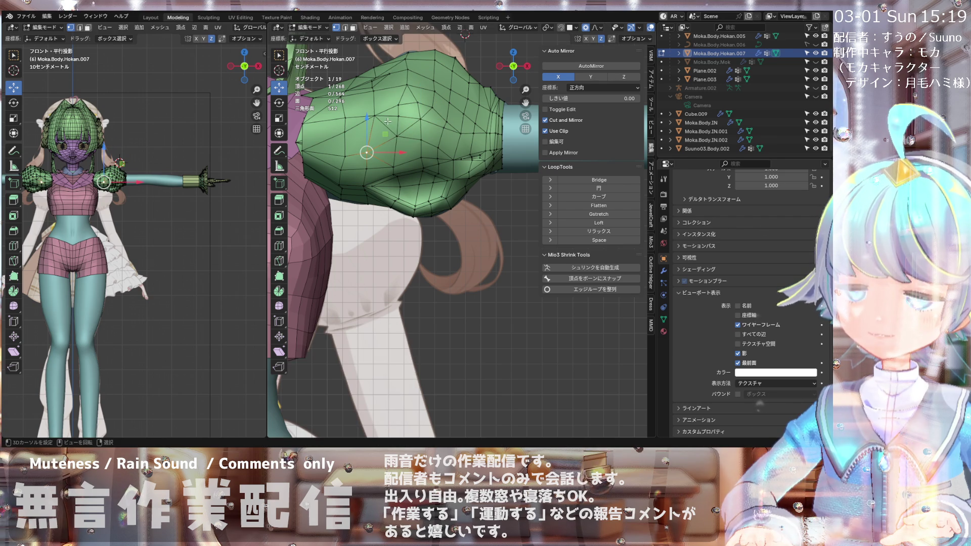
left_click(418, 124)
scroll(386, 117, "down", 3)
scroll(387, 117, "up", 2)
Step: Pull the vertex up and outward to puff out the sleeve
left_click_drag(363, 172, 396, 134)
scroll(368, 154, "down", 2)
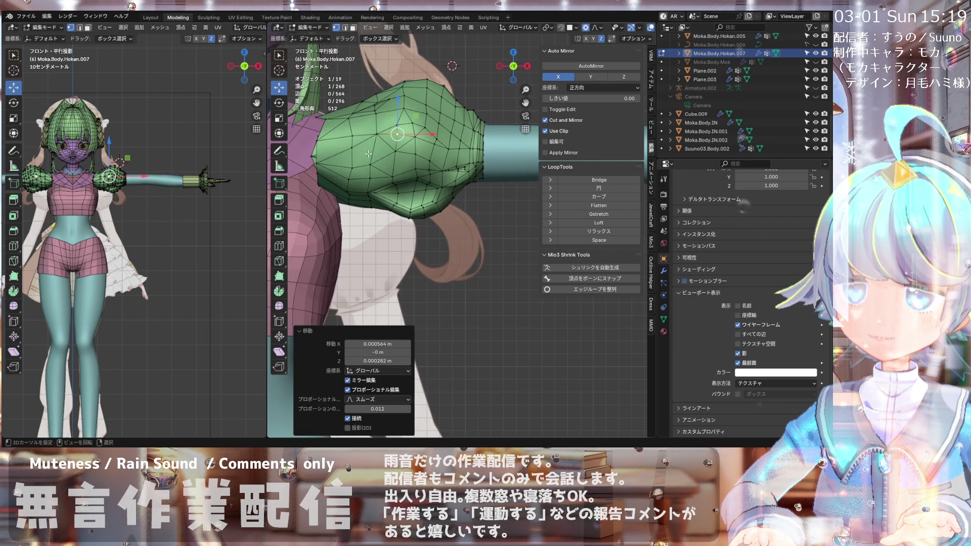
scroll(369, 152, "down", 2, "ctrl")
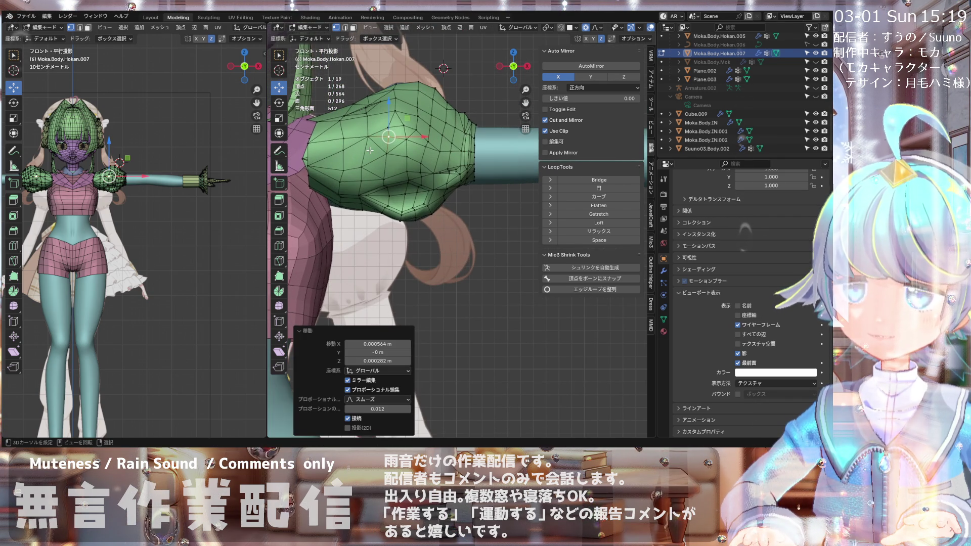
scroll(369, 150, "down", 2)
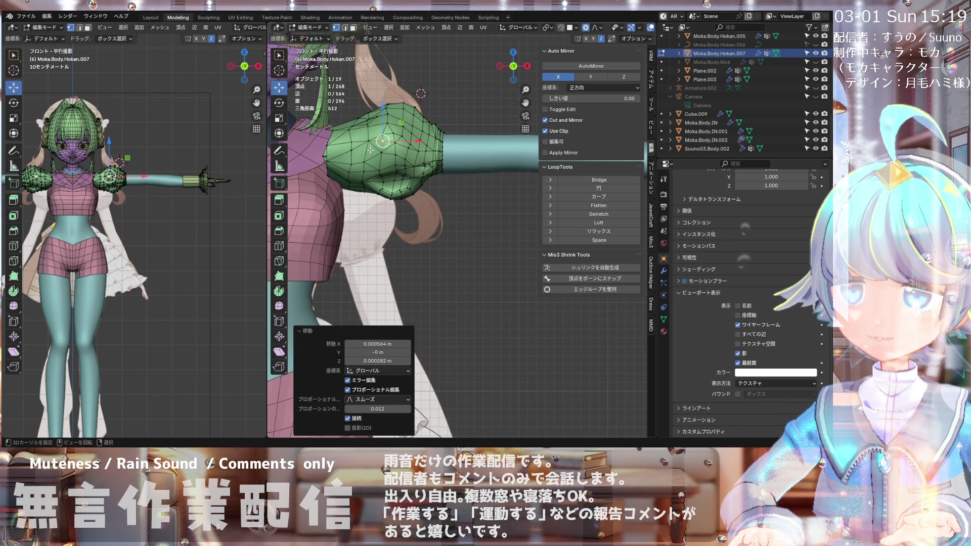
scroll(371, 150, "up", 1)
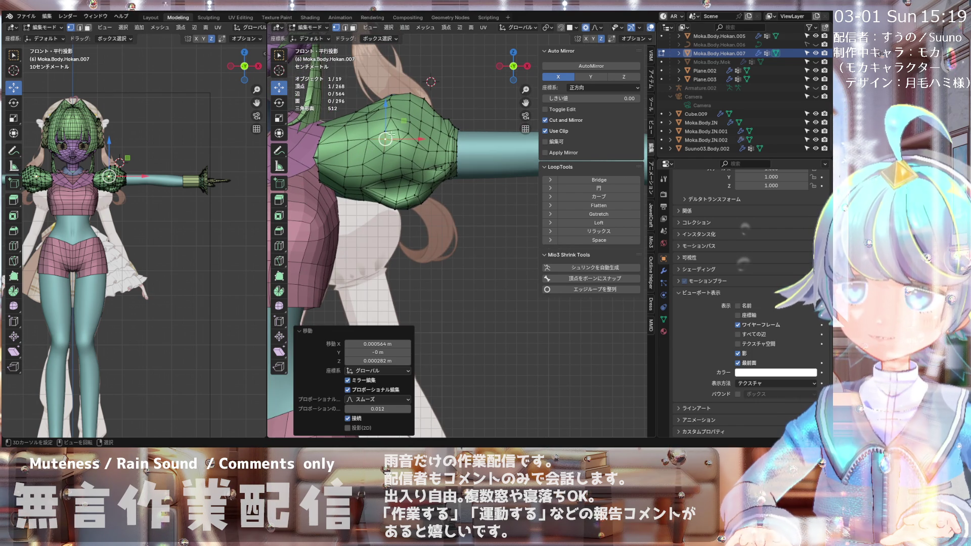
scroll(345, 153, "up", 1)
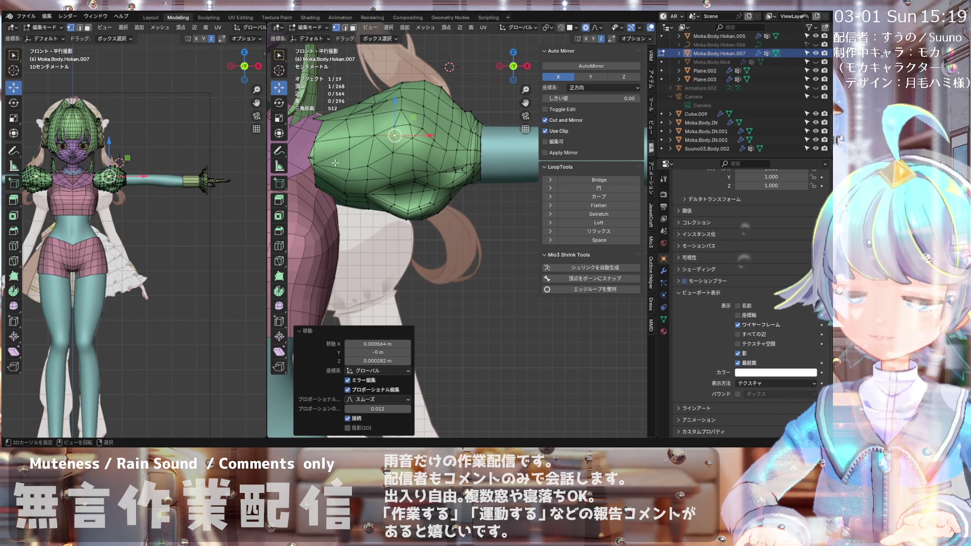
scroll(400, 126, "down", 1)
scroll(399, 131, "up", 1)
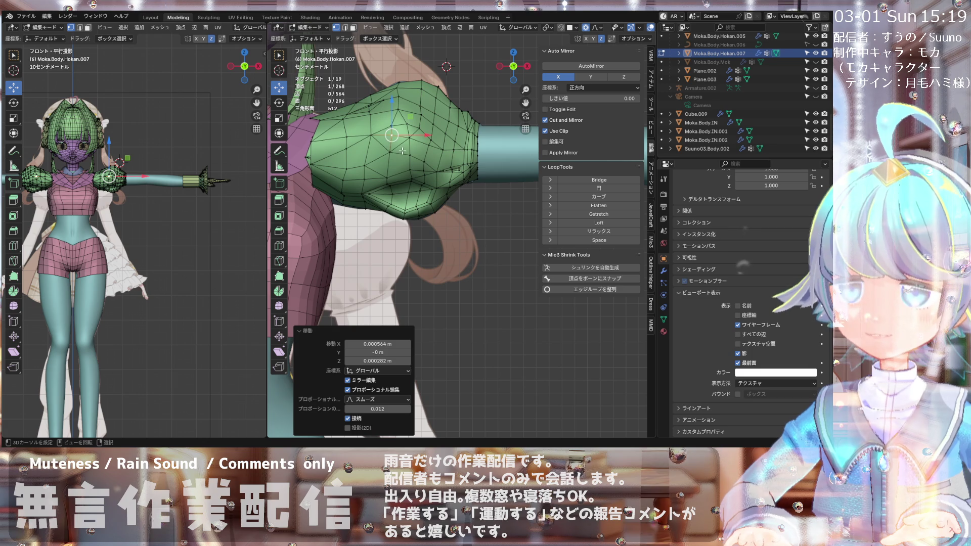
scroll(401, 150, "up", 1)
scroll(374, 142, "down", 1)
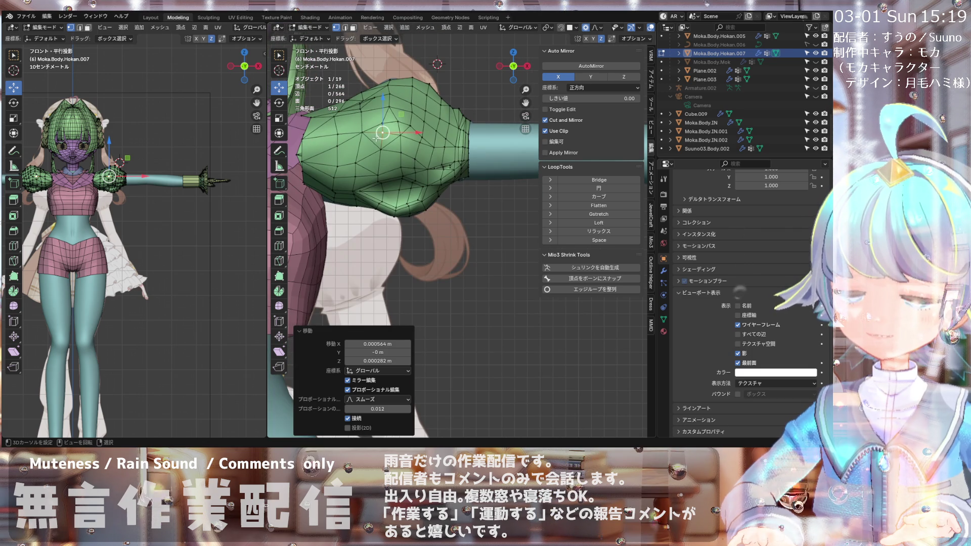
scroll(371, 136, "up", 2)
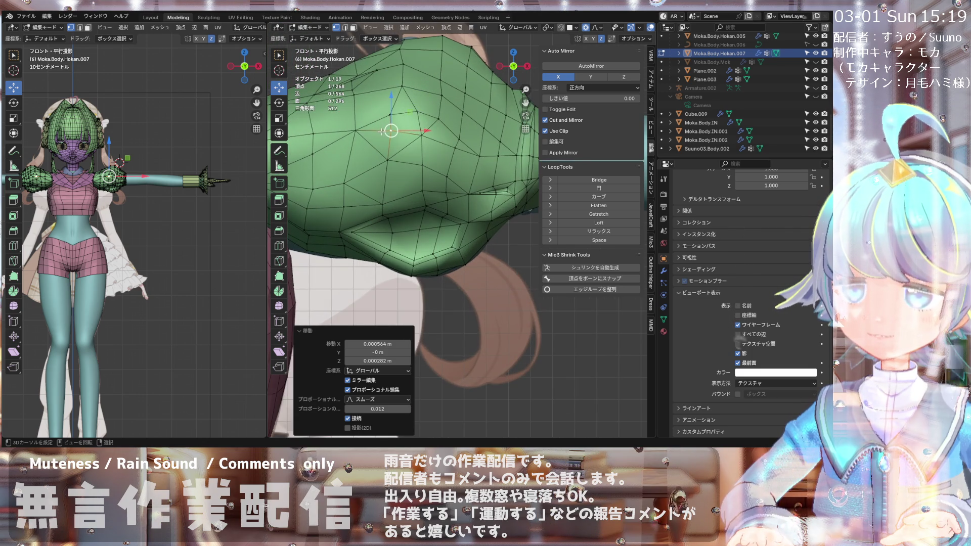
scroll(382, 131, "down", 2)
scroll(396, 127, "up", 2)
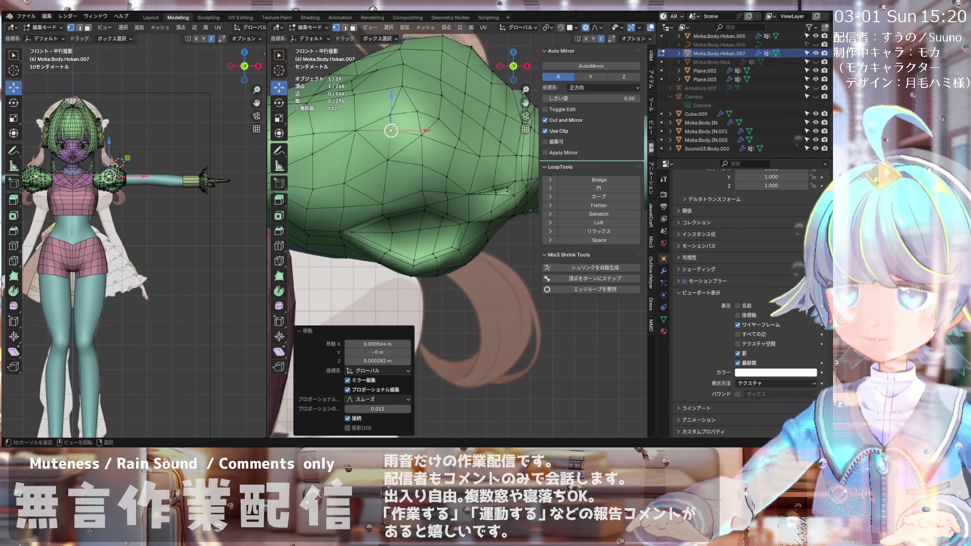
scroll(396, 126, "down", 3)
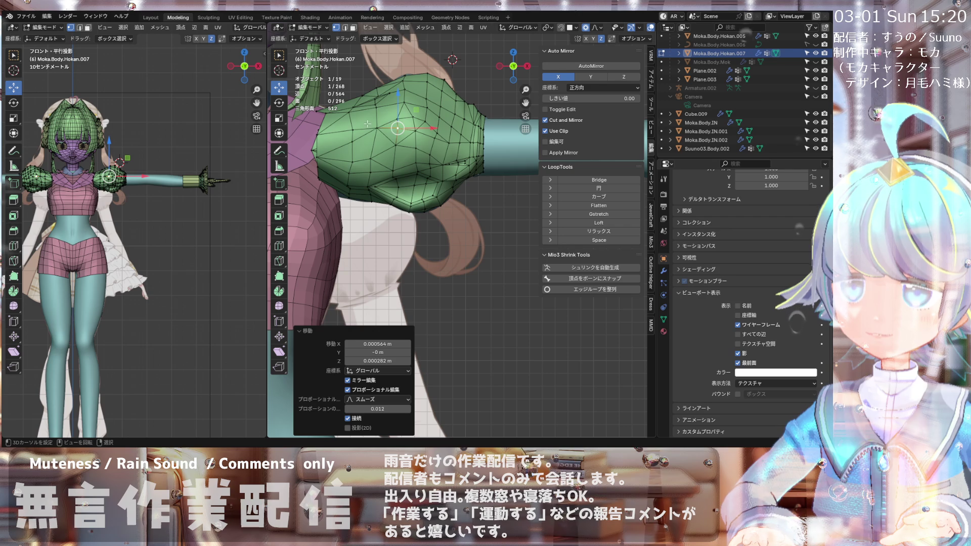
Step: Switch to edge select and pick the sleeve edges below the bulge
key("2")
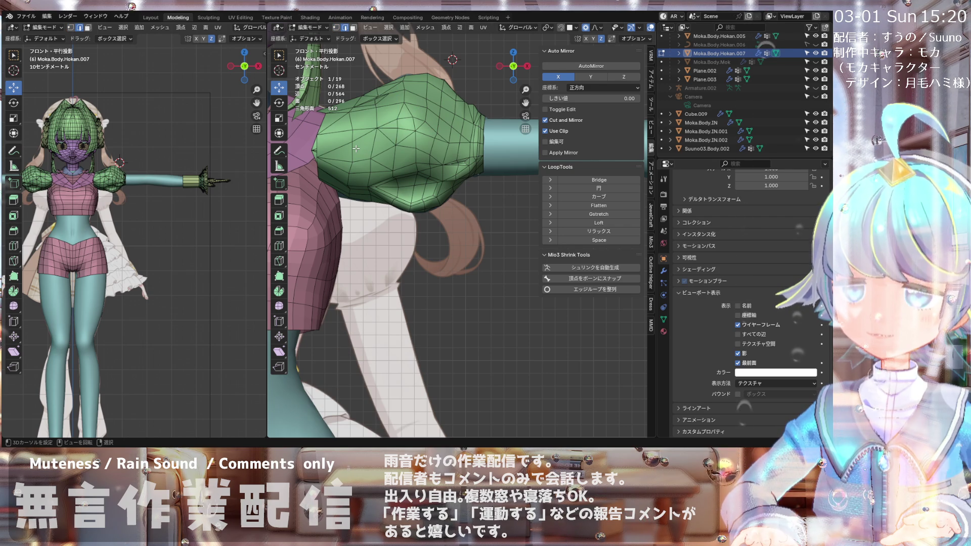
left_click(386, 136)
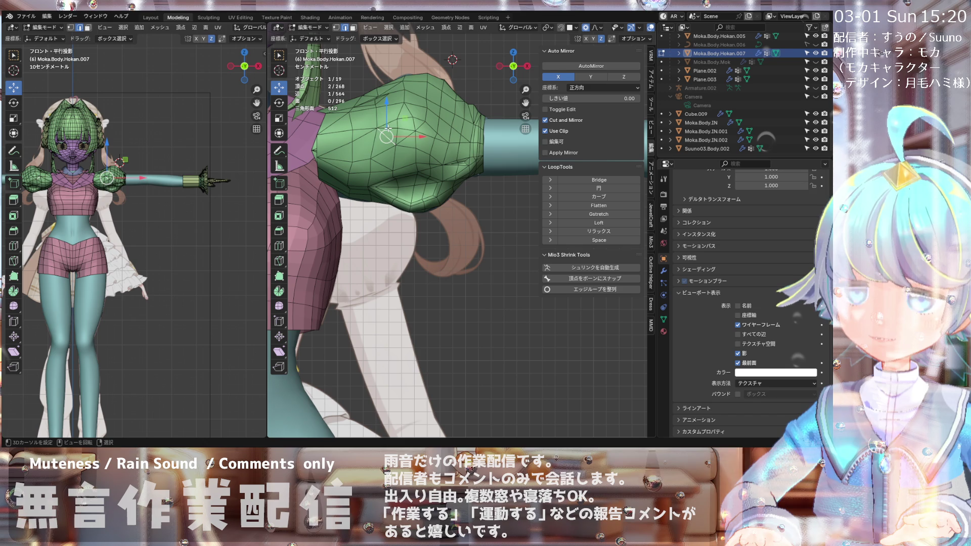
left_click(406, 128)
left_click(406, 128)
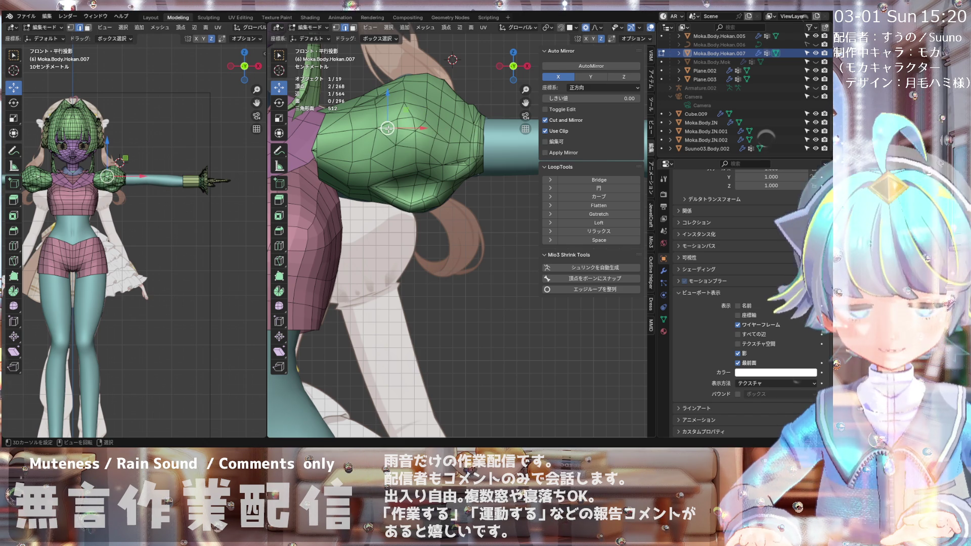
scroll(410, 128, "up", 2)
scroll(385, 145, "down", 1)
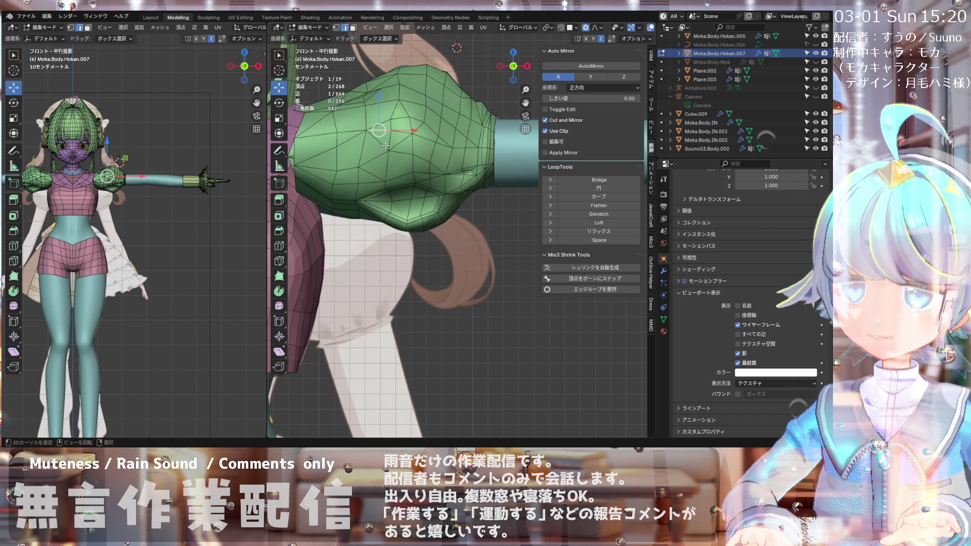
left_click(386, 146)
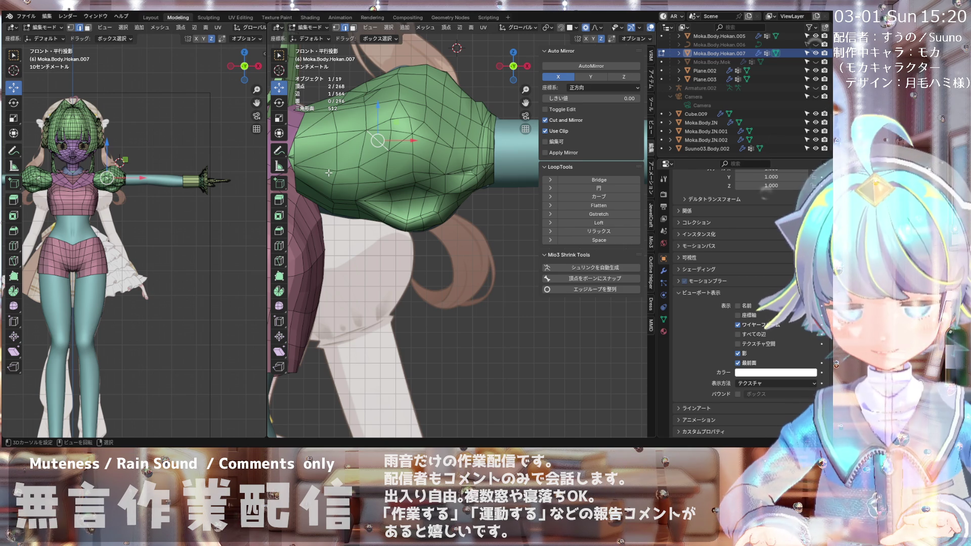
Step: Knife-cut new edges across the sleeve, then dissolve two unwanted edges
key("k")
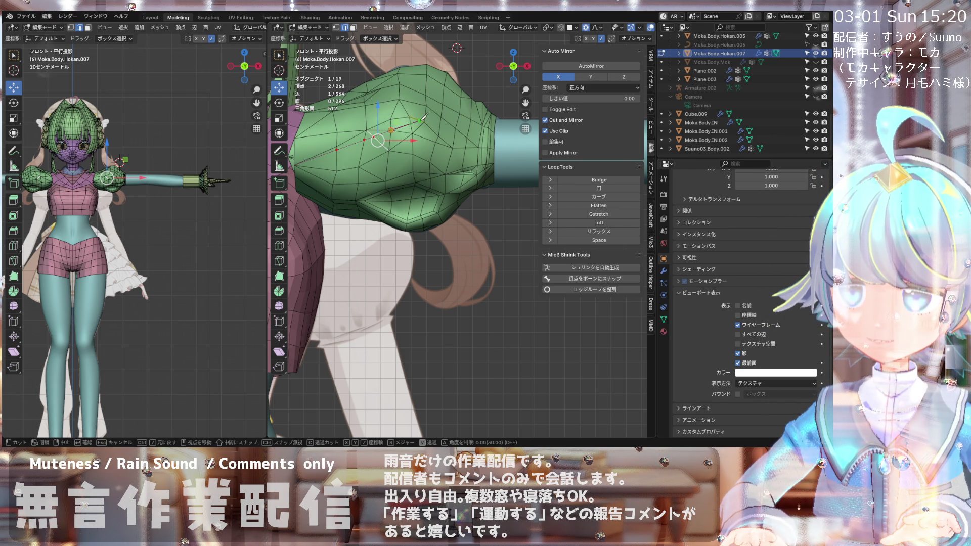
key("Return")
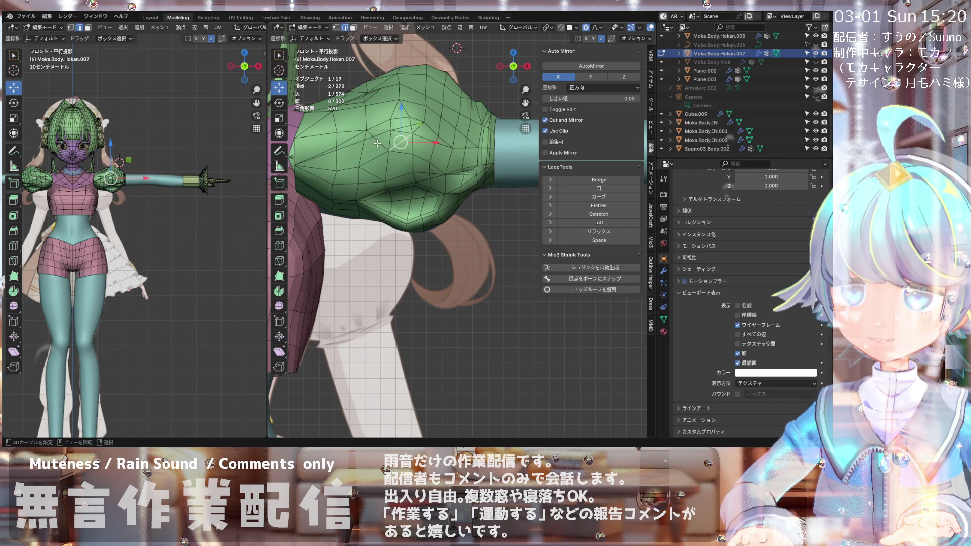
left_click(368, 134)
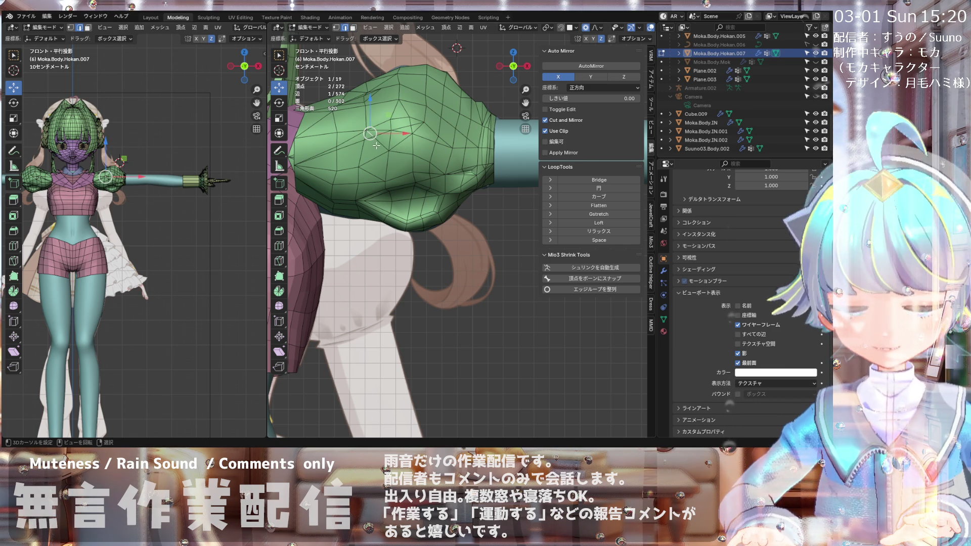
left_click(375, 146, "shift")
scroll(377, 145, "up", 1)
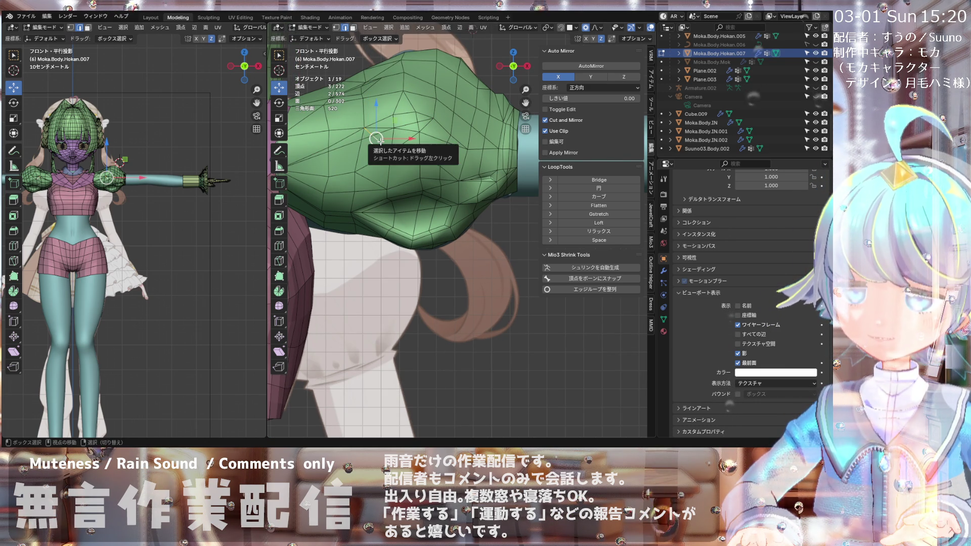
key("x")
left_click(378, 166)
scroll(345, 149, "down", 2)
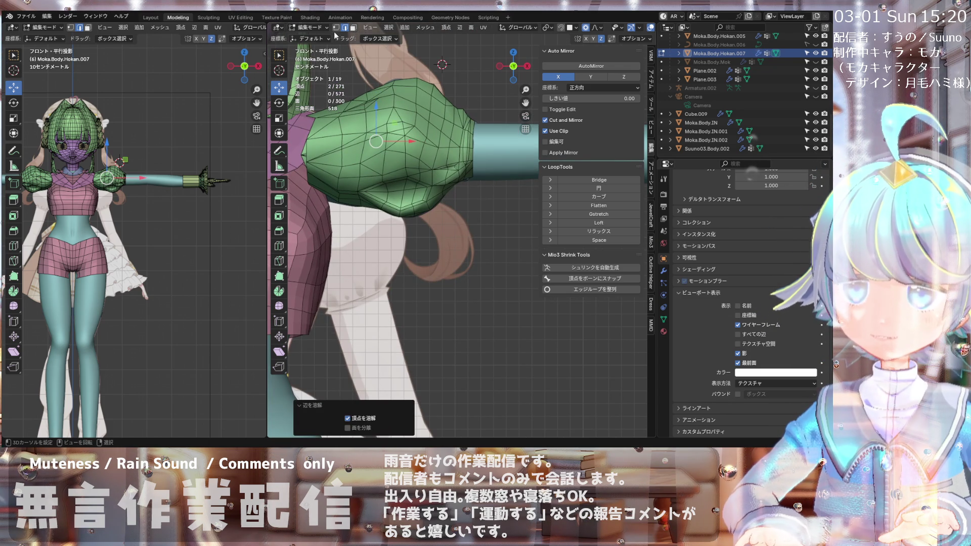
Step: Slide a sleeve vertex along its edge, then move it −0.0012 m X, −0.0022 m Z with falloff
left_click(346, 154)
scroll(356, 182, "up", 3)
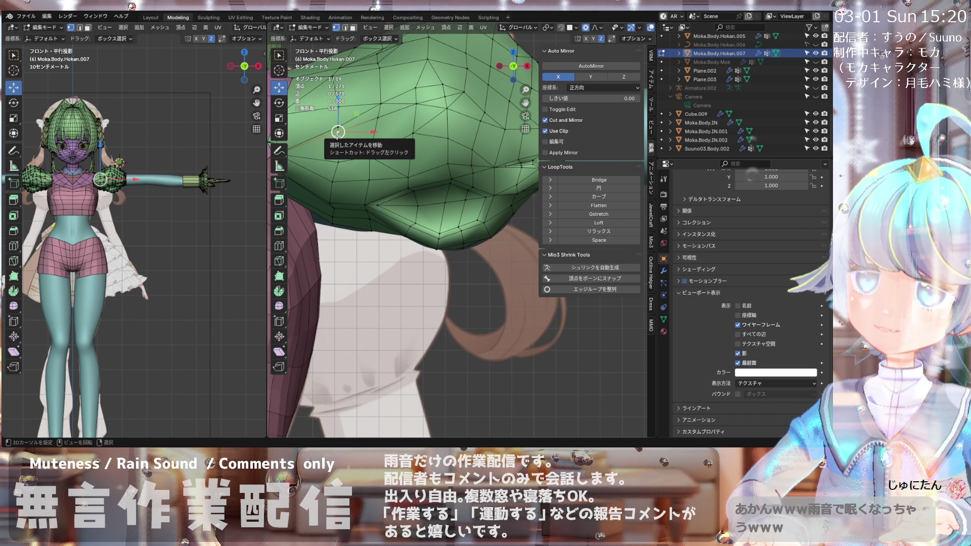
key("g")
key("g")
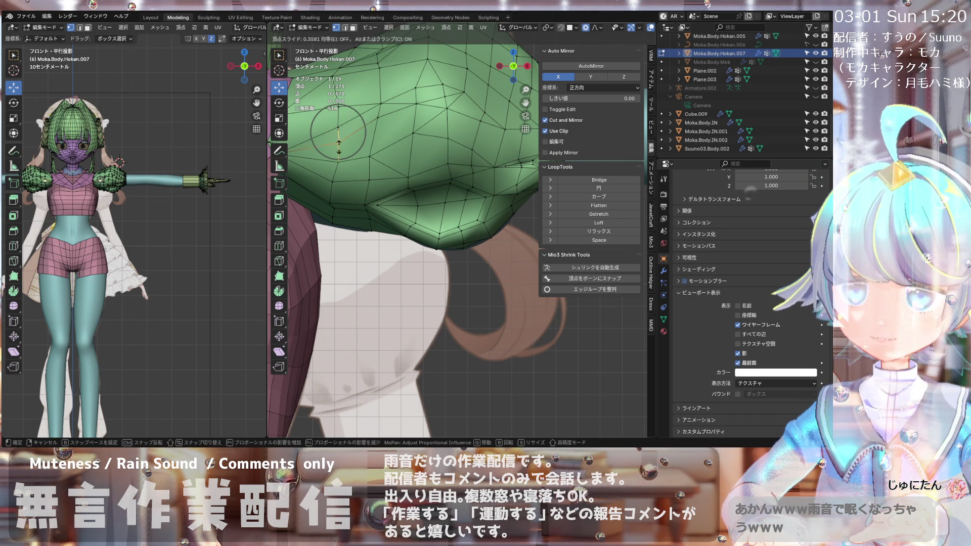
left_click(339, 141)
key("g")
key("g")
left_click(406, 122)
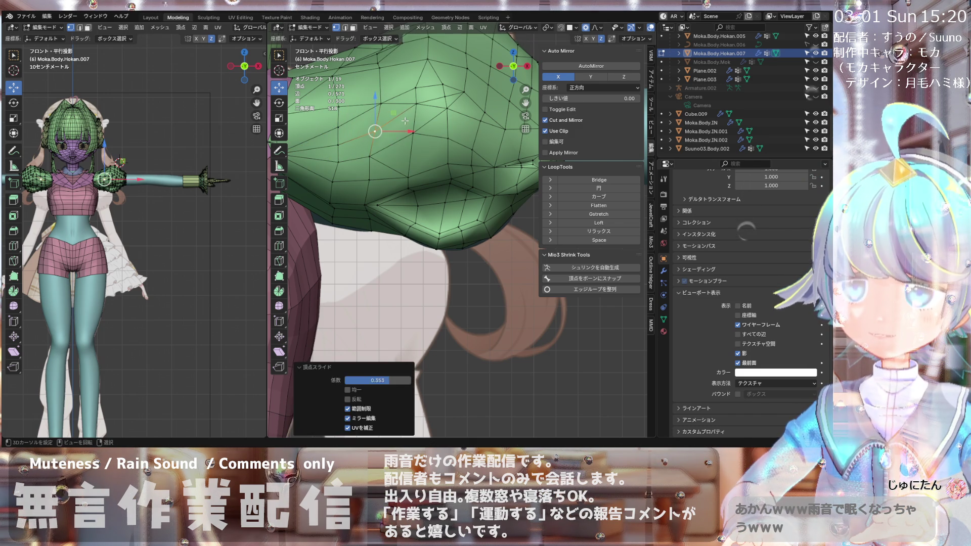
key("g")
left_click(446, 105)
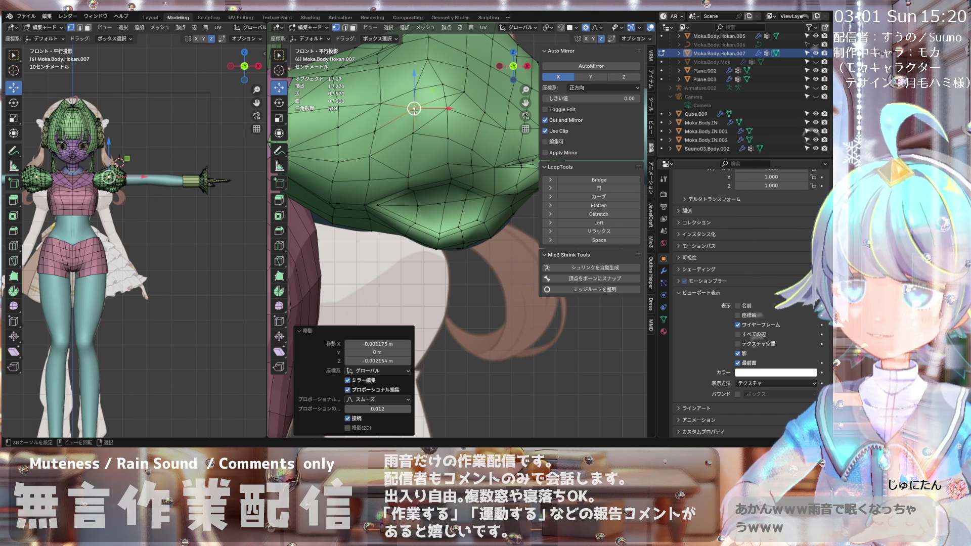
left_click(445, 96)
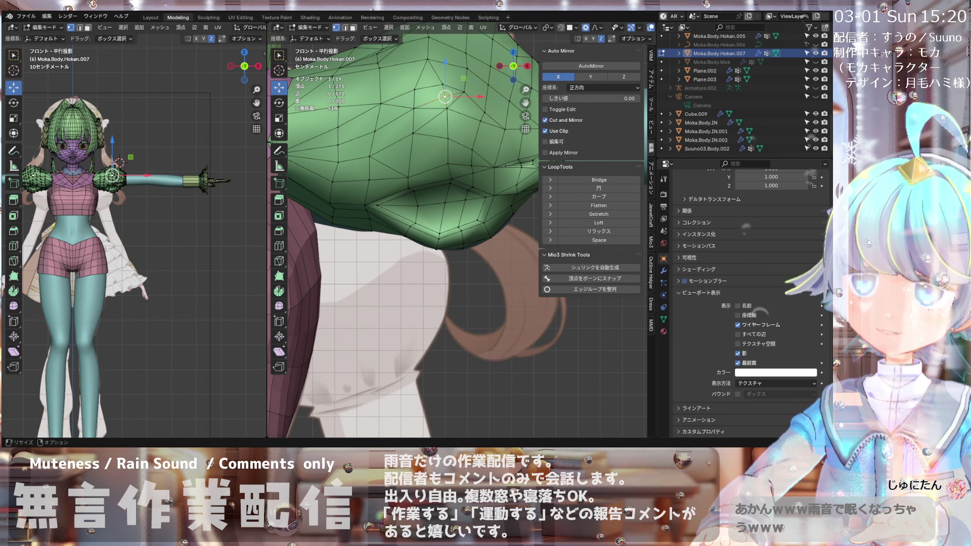
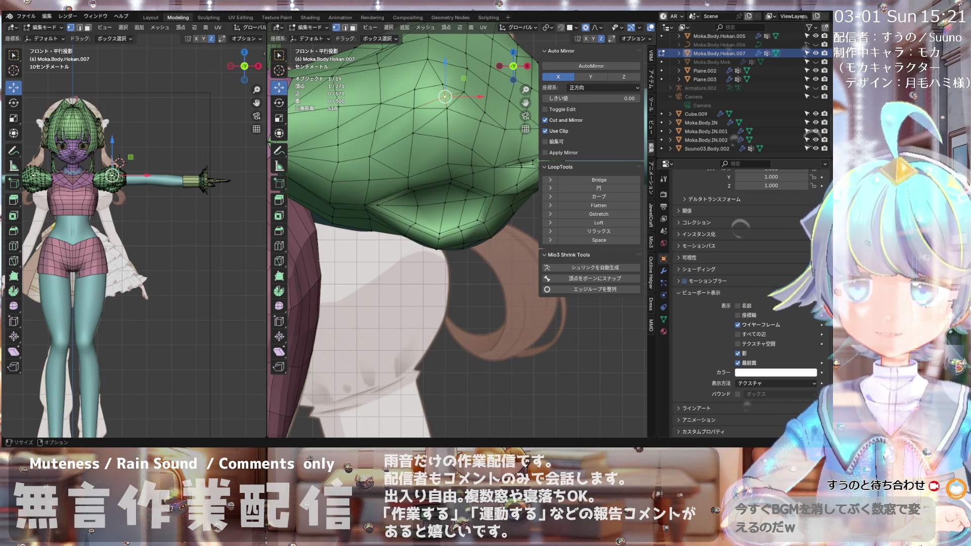
Step: Knife-cut a first new edge into the underside of the sleeve's lower bulge
scroll(445, 202, "down", 3)
scroll(445, 202, "up", 3)
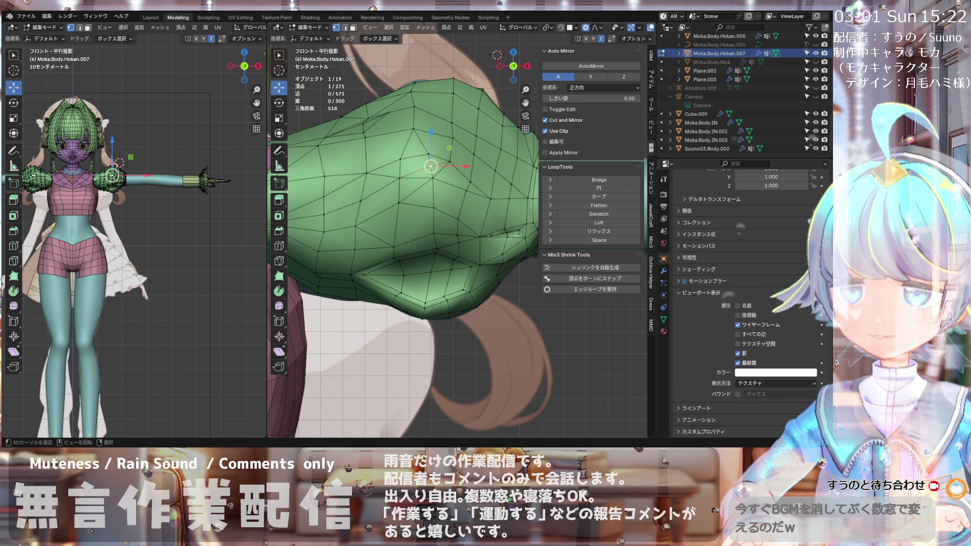
middle_click_drag(405, 200, 422, 164)
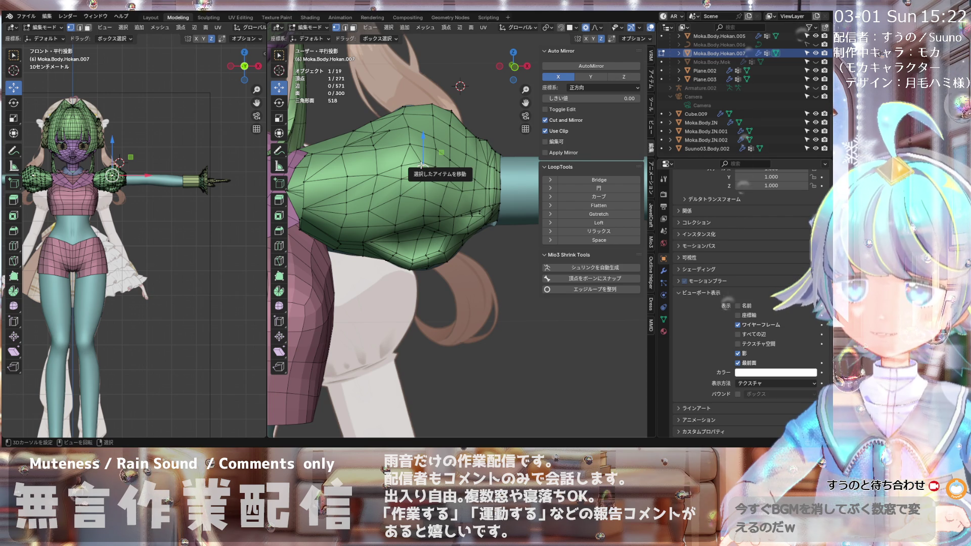
mouse_move(421, 165)
middle_mouse_down()
mouse_move(305, 184)
mouse_move(363, 175)
mouse_move(368, 200)
middle_mouse_up()
key("KP_1")
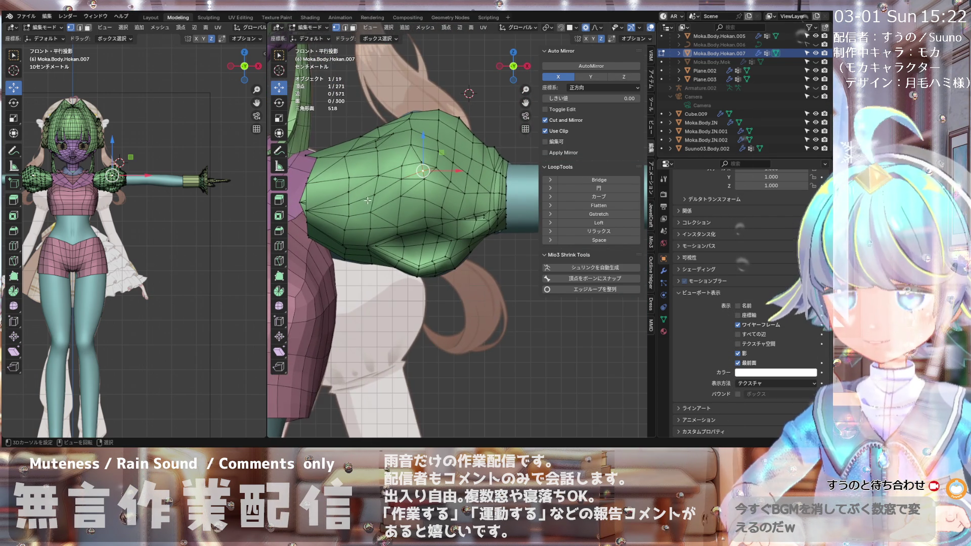
scroll(340, 240, "down", 3)
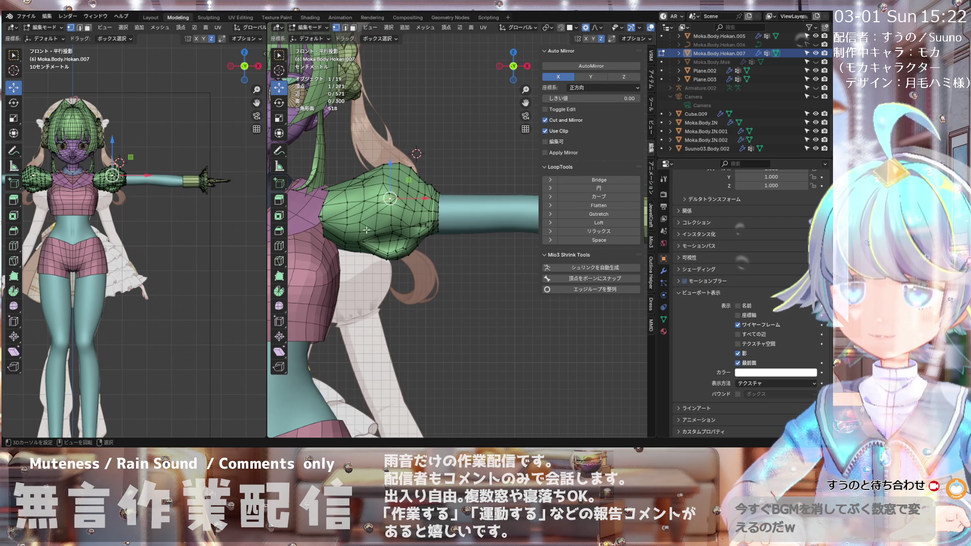
scroll(365, 230, "up", 3)
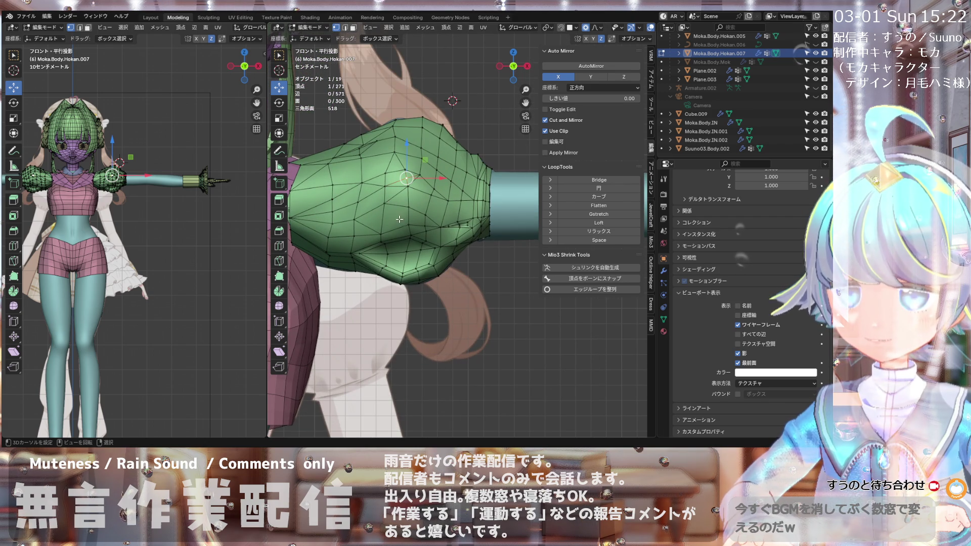
mouse_move(429, 246)
middle_mouse_down()
mouse_move(420, 231)
mouse_move(450, 244)
middle_mouse_up()
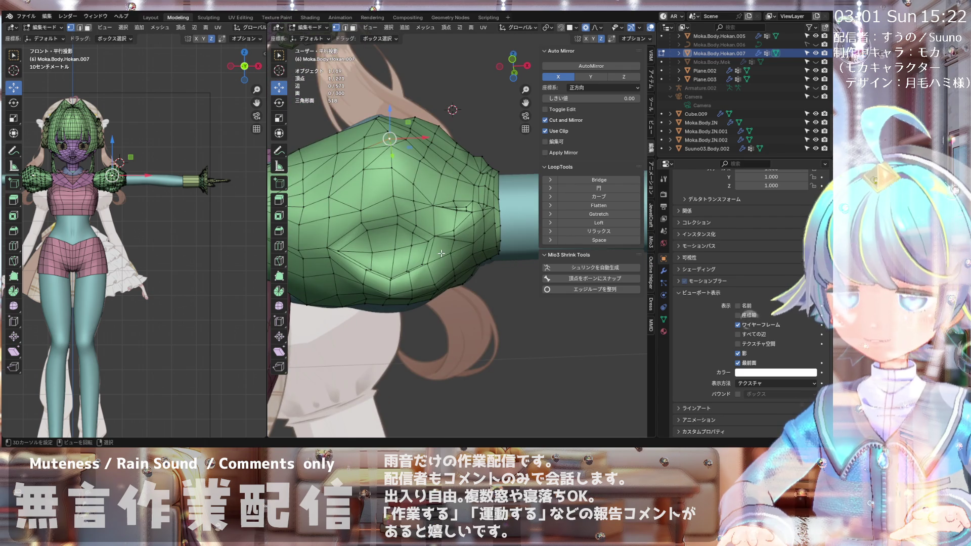
scroll(447, 247, "up", 2)
middle_click_drag(448, 248, 426, 245)
scroll(426, 245, "down", 3)
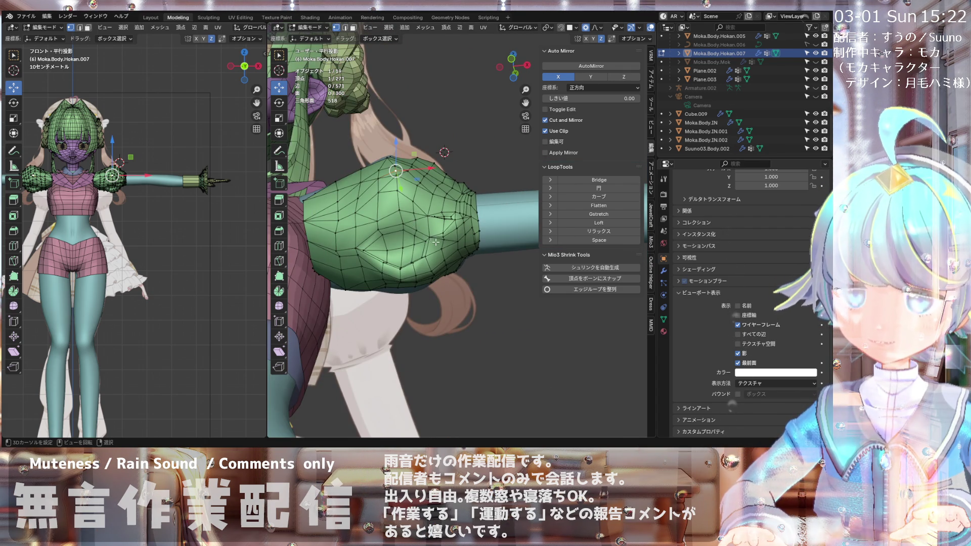
scroll(436, 242, "up", 2)
middle_click_drag(434, 243, 429, 244)
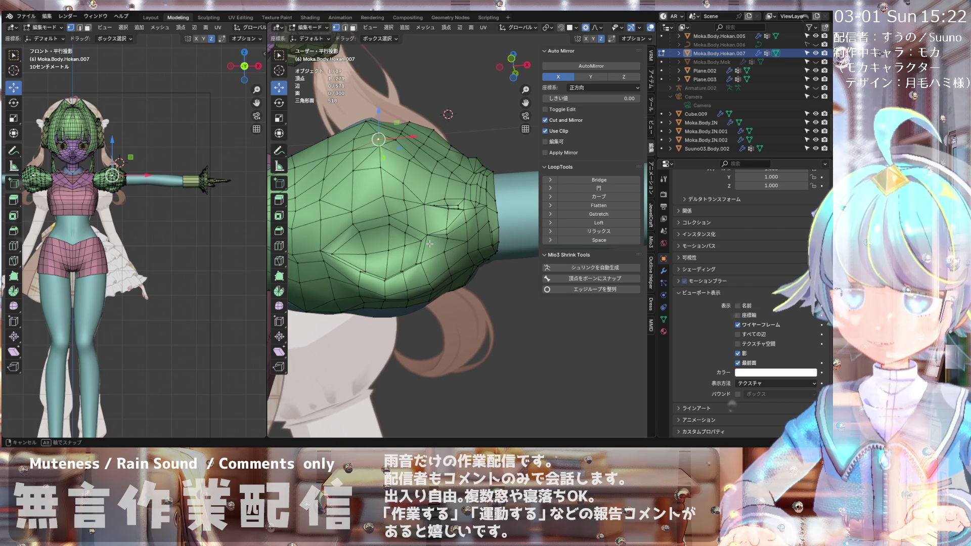
scroll(428, 244, "up", 2)
scroll(416, 231, "down", 1)
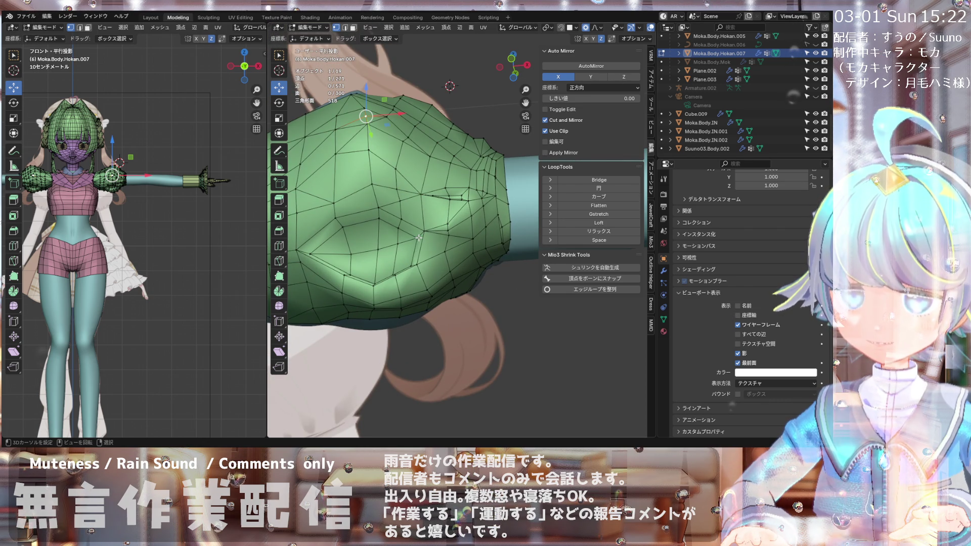
mouse_move(418, 238)
middle_mouse_down()
mouse_move(435, 272)
mouse_move(357, 272)
mouse_move(423, 254)
middle_mouse_up()
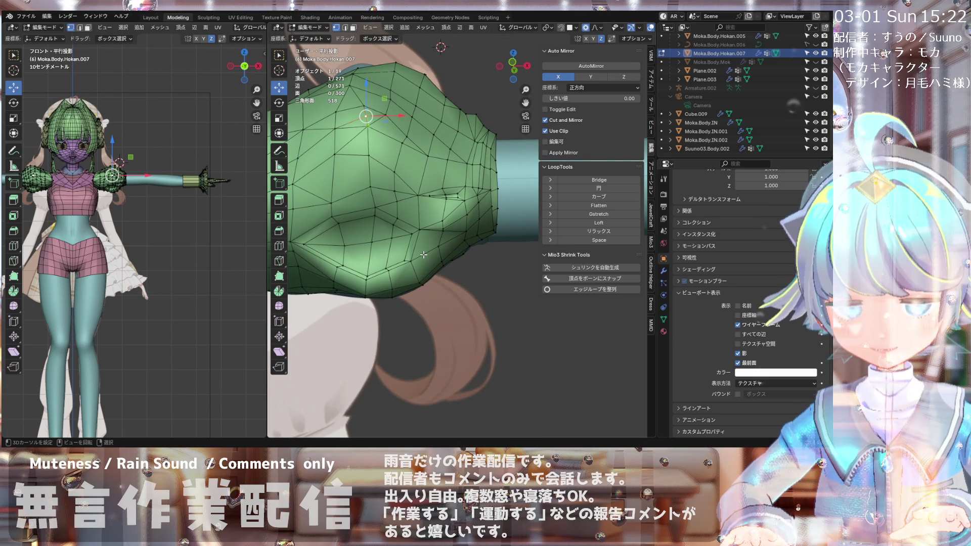
key("k")
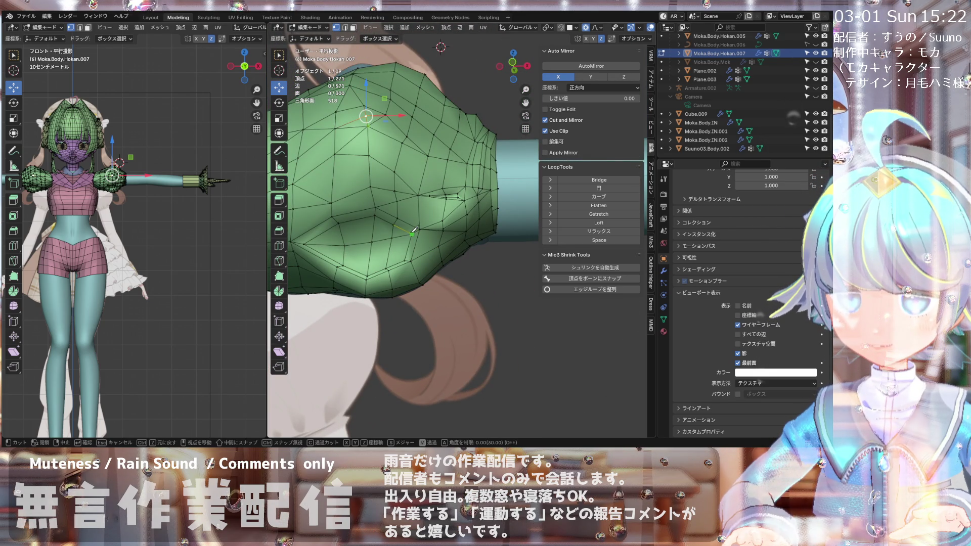
scroll(472, 228, "up", 3)
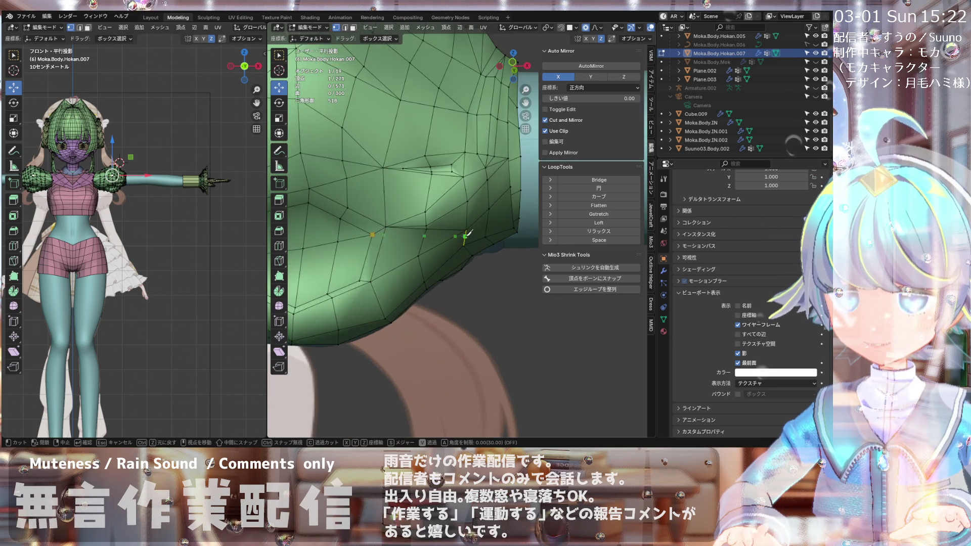
key("Return")
Step: Cut a second edge from a sleeve vertex across the sleeve underside
mouse_move(455, 263)
middle_mouse_down()
mouse_move(401, 295)
mouse_move(376, 285)
middle_mouse_up()
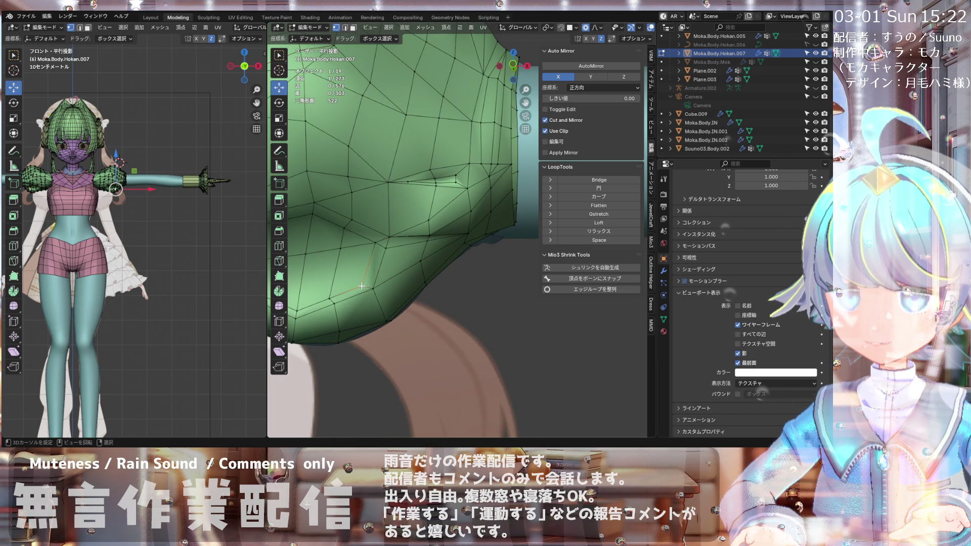
left_click(361, 286)
key("k")
middle_click_drag(464, 235, 471, 233)
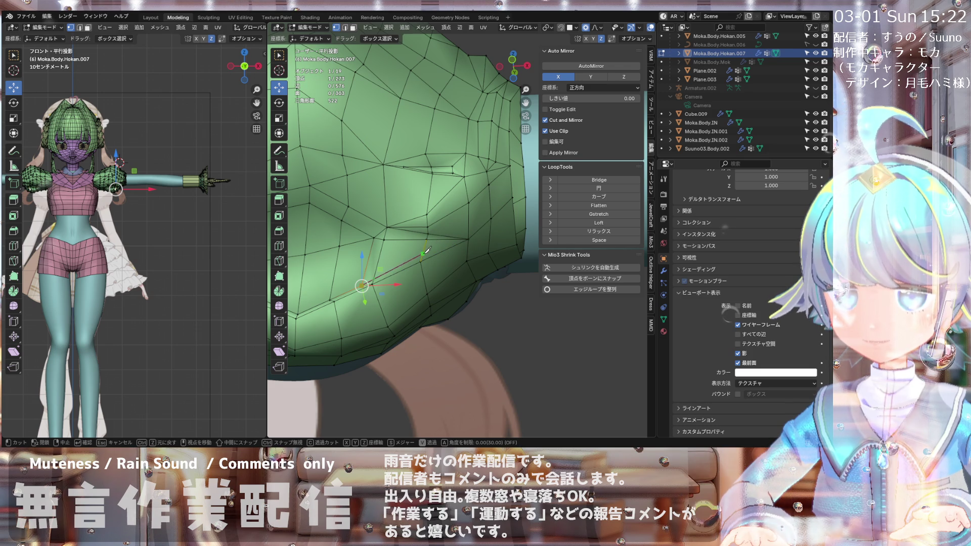
left_click(469, 237)
key("Return")
mouse_move(469, 237)
middle_mouse_down()
mouse_move(405, 272)
mouse_move(368, 252)
mouse_move(394, 245)
mouse_move(388, 286)
mouse_move(417, 268)
mouse_move(428, 242)
mouse_move(385, 229)
mouse_move(395, 193)
mouse_move(367, 206)
mouse_move(384, 230)
middle_mouse_up()
Step: Shrink a lower-bulge vertex inward twice with Alt+S, then nudge it slightly
scroll(385, 249, "down", 3)
scroll(392, 255, "up", 2)
scroll(410, 265, "up", 2)
middle_click_drag(386, 263, 393, 287)
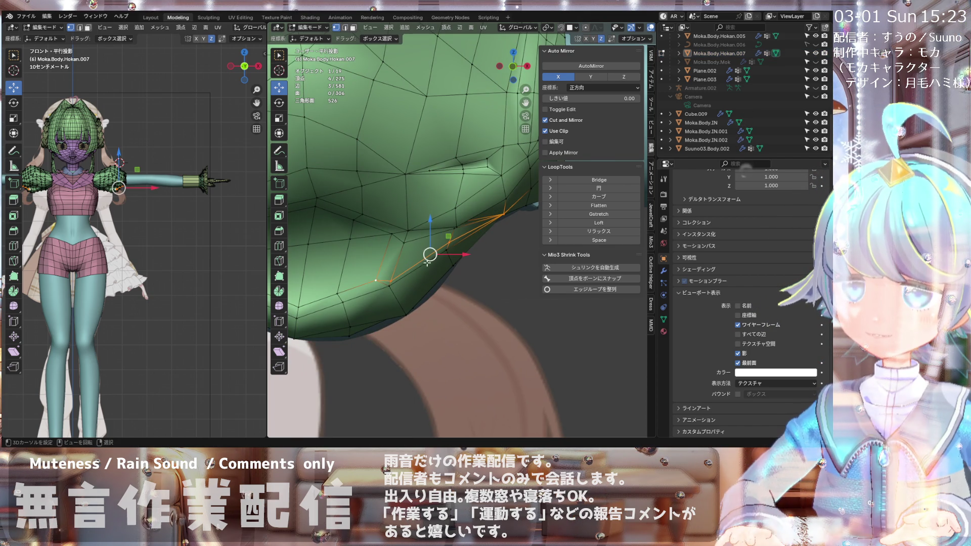
left_click(391, 282)
key("alt+s")
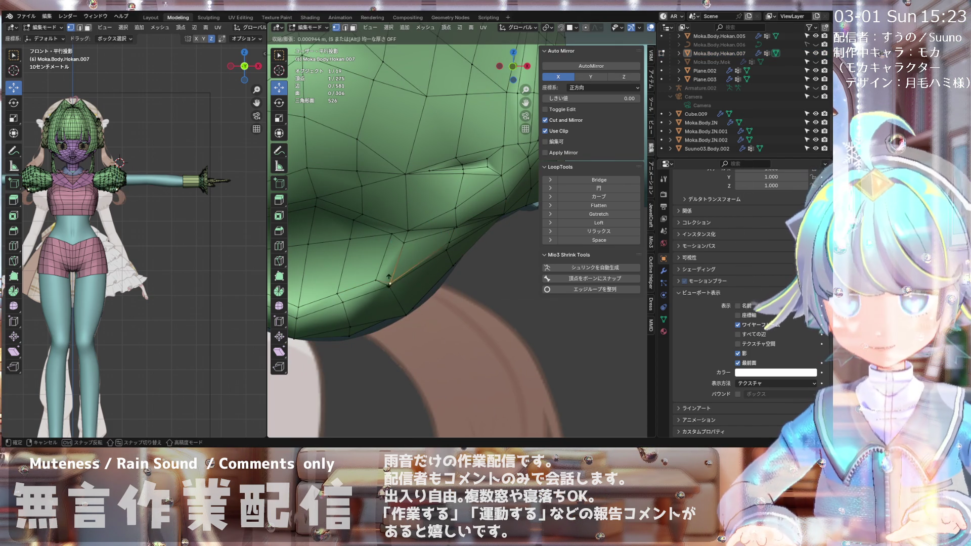
left_click(389, 287)
mouse_move(389, 287)
middle_mouse_down()
mouse_move(393, 236)
mouse_move(381, 242)
mouse_move(408, 282)
mouse_move(353, 268)
mouse_move(367, 220)
mouse_move(388, 284)
middle_mouse_up()
key("alt+s")
left_click(392, 293)
key("g")
left_click(380, 242)
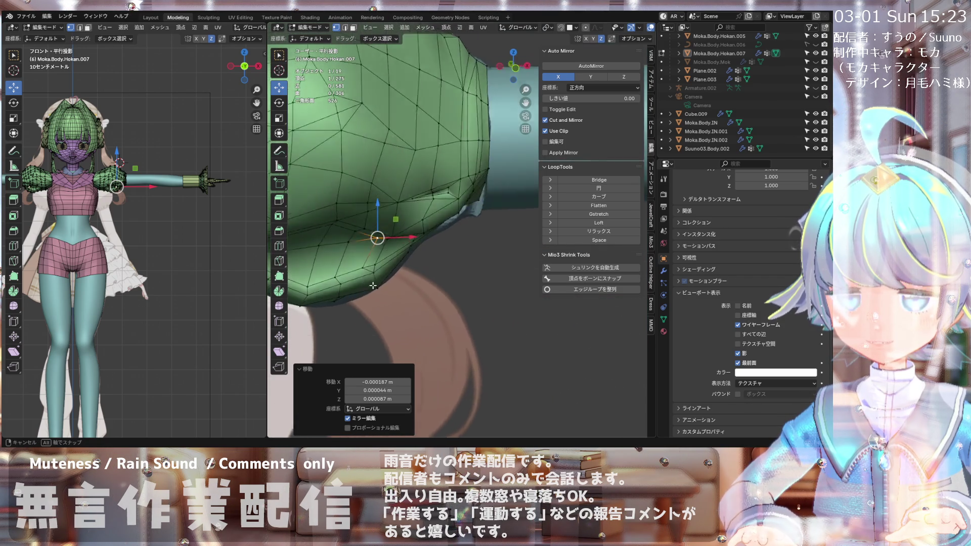
mouse_move(368, 272)
middle_mouse_down()
mouse_move(341, 275)
mouse_move(343, 235)
mouse_move(299, 251)
middle_mouse_up()
scroll(405, 242, "up", 6)
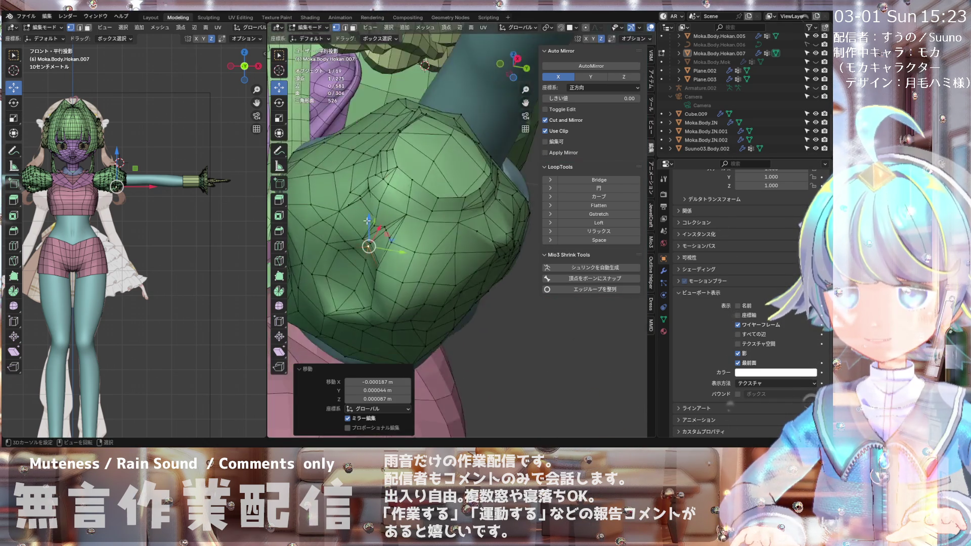
scroll(384, 249, "down", 5)
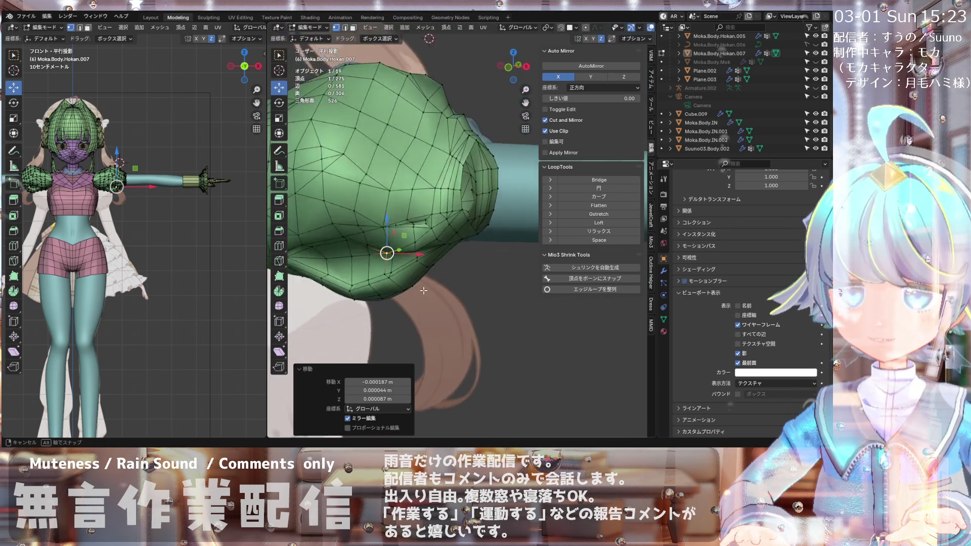
mouse_move(490, 278)
middle_mouse_down()
mouse_move(380, 293)
mouse_move(425, 273)
middle_mouse_up()
middle_click_drag(416, 219, 400, 263)
key("KP_1")
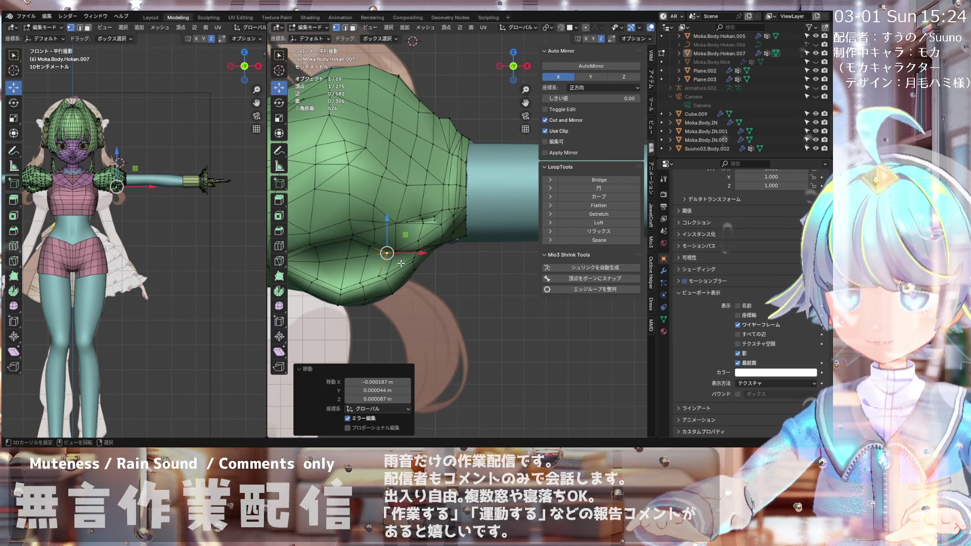
middle_click_drag(431, 214, 423, 212, "shift")
scroll(427, 193, "up", 1)
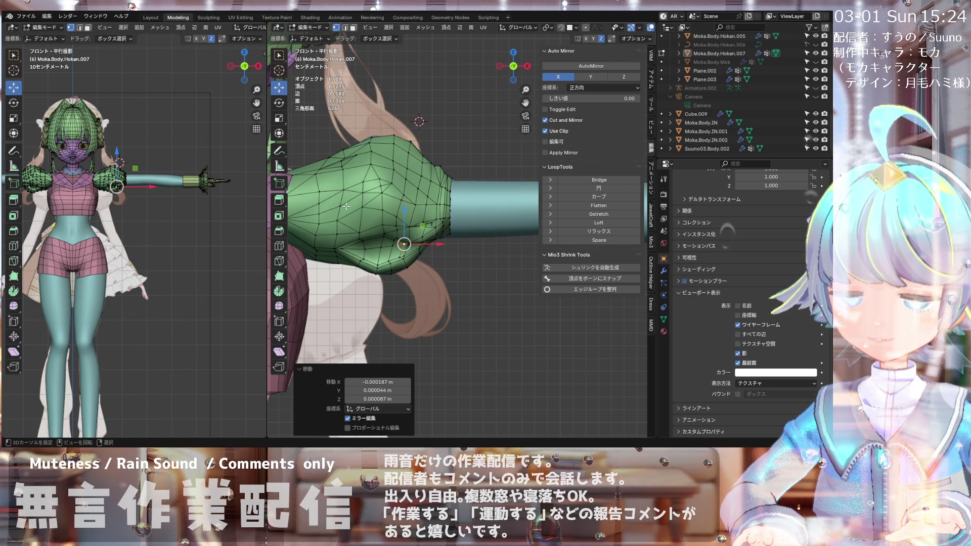
scroll(415, 167, "down", 2)
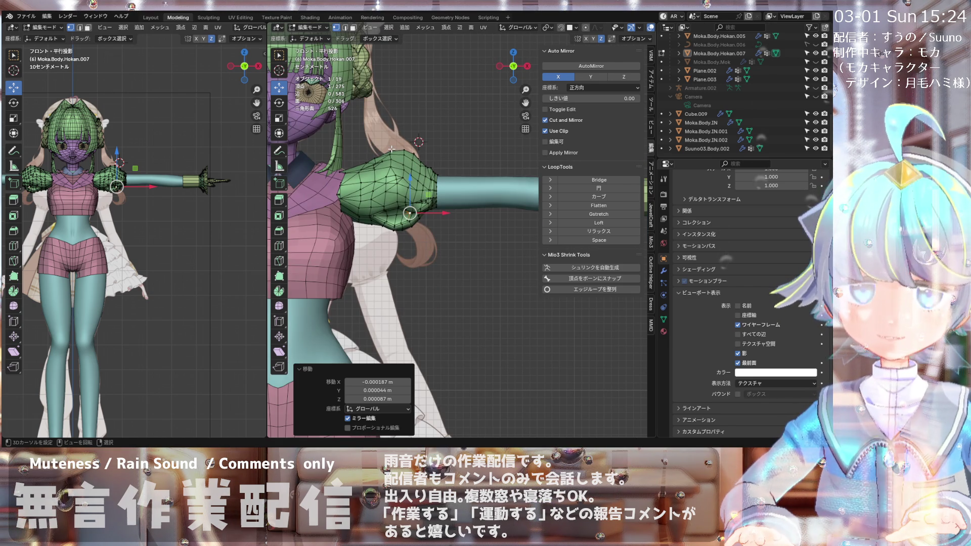
scroll(452, 88, "up", 2)
mouse_move(452, 88)
middle_mouse_down()
mouse_move(356, 181)
mouse_move(383, 199)
mouse_move(373, 239)
mouse_move(452, 134)
mouse_move(421, 140)
mouse_move(406, 172)
mouse_move(402, 163)
middle_mouse_up()
scroll(399, 157, "up", 3)
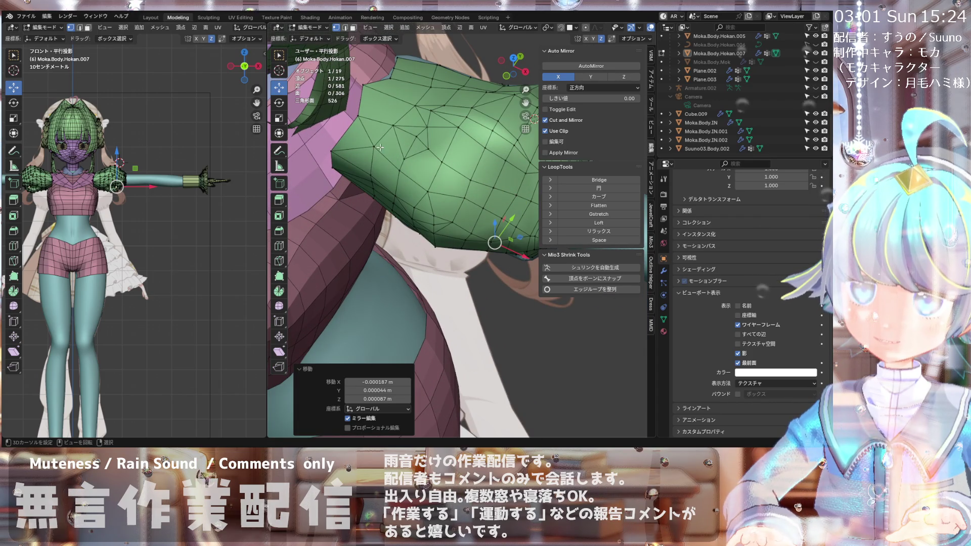
Step: Connect two selected sleeve vertices with a new edge, redoing it after an undo
left_click(380, 147)
key("j")
middle_click_drag(402, 158, 457, 155)
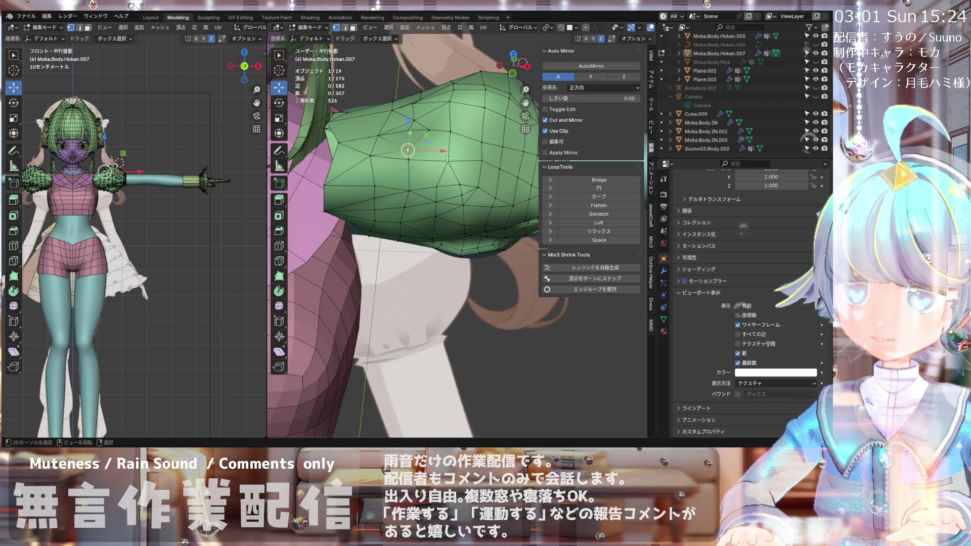
mouse_move(450, 159)
middle_mouse_down()
mouse_move(415, 202)
mouse_move(420, 179)
middle_mouse_up()
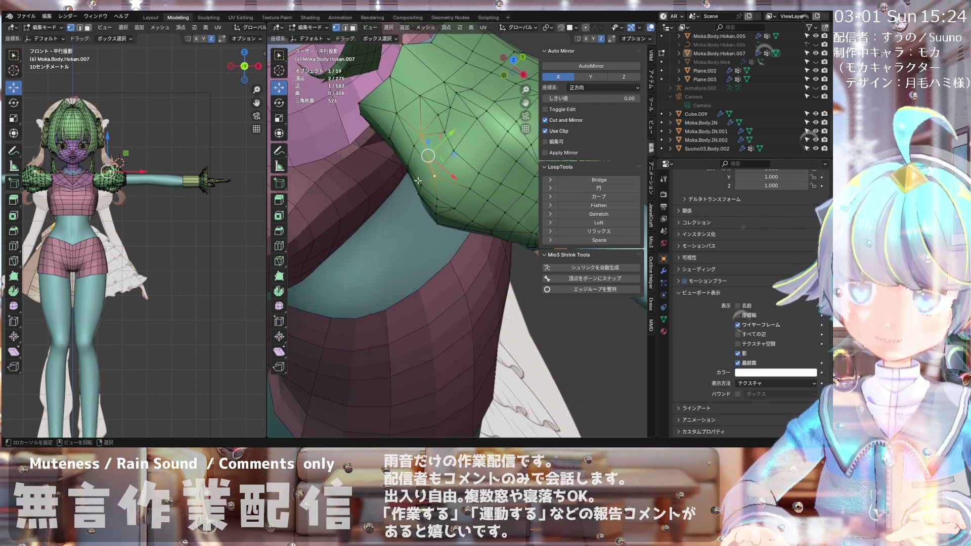
key("ctrl+z")
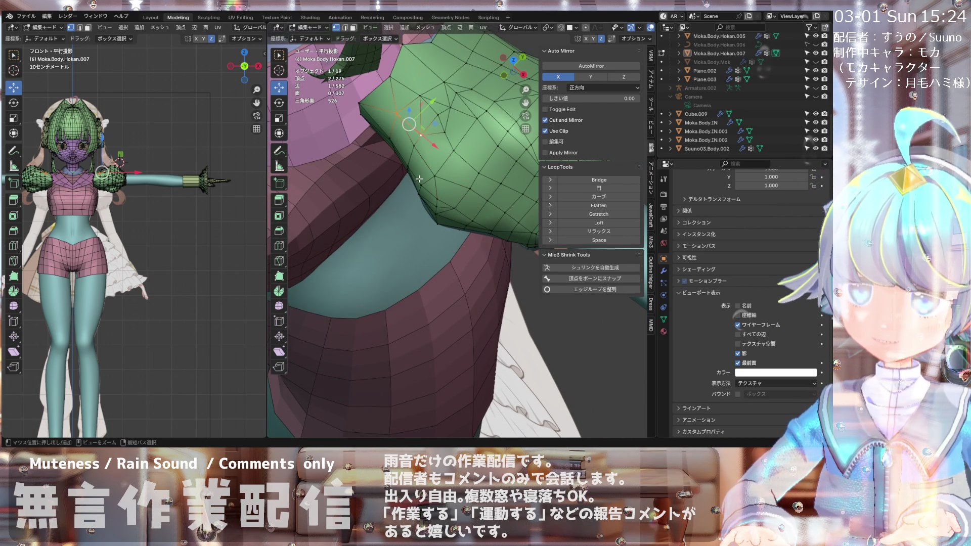
key("ctrl+z")
scroll(376, 152, "up", 2)
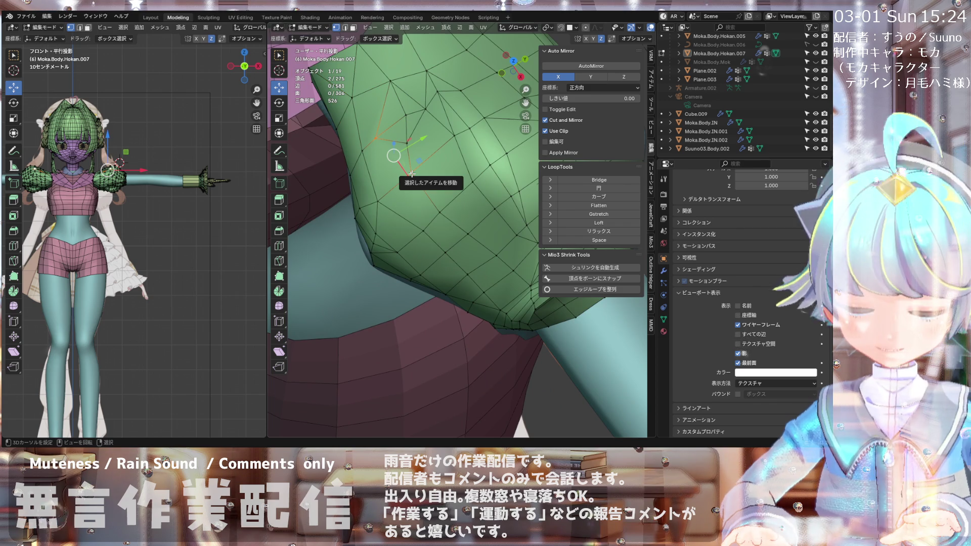
mouse_move(412, 174)
middle_mouse_down()
mouse_move(406, 123)
mouse_move(423, 126)
mouse_move(413, 125)
mouse_move(428, 118)
mouse_move(408, 129)
mouse_move(463, 94)
middle_mouse_up()
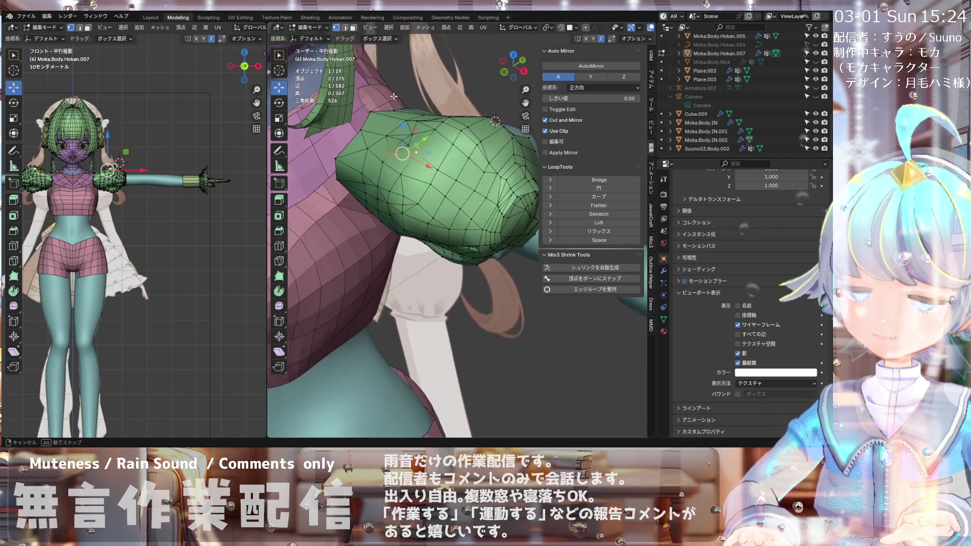
scroll(400, 125, "up", 3)
mouse_move(415, 149)
middle_mouse_down()
mouse_move(452, 124)
mouse_move(433, 165)
mouse_move(402, 191)
middle_mouse_up()
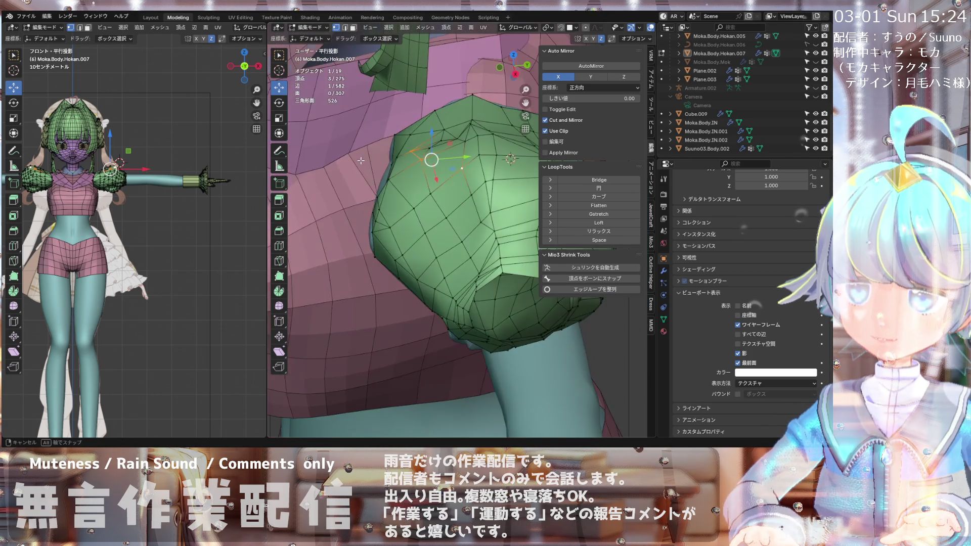
key("j")
Step: Shrink the selected sleeve vertex slightly inward with Alt+S
scroll(426, 163, "up", 2)
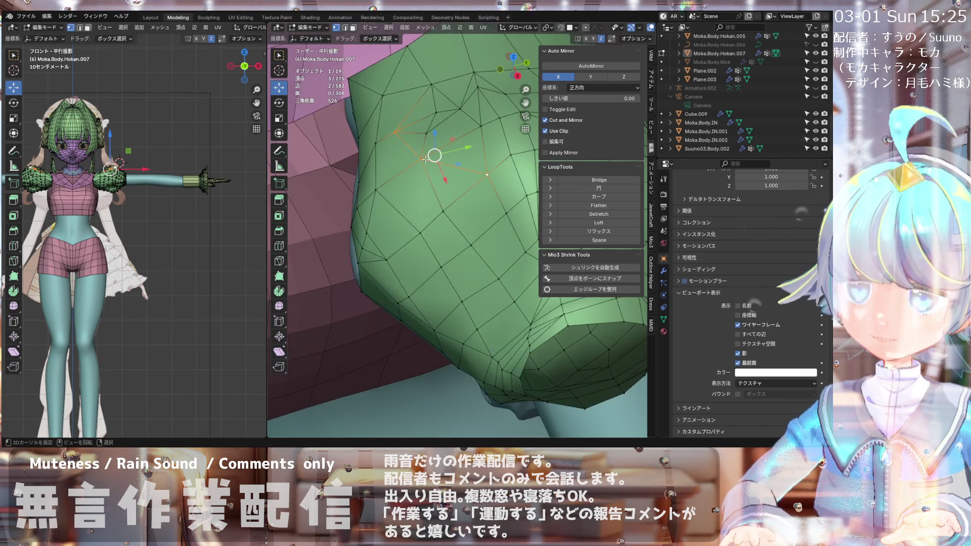
middle_click_drag(419, 145, 466, 128)
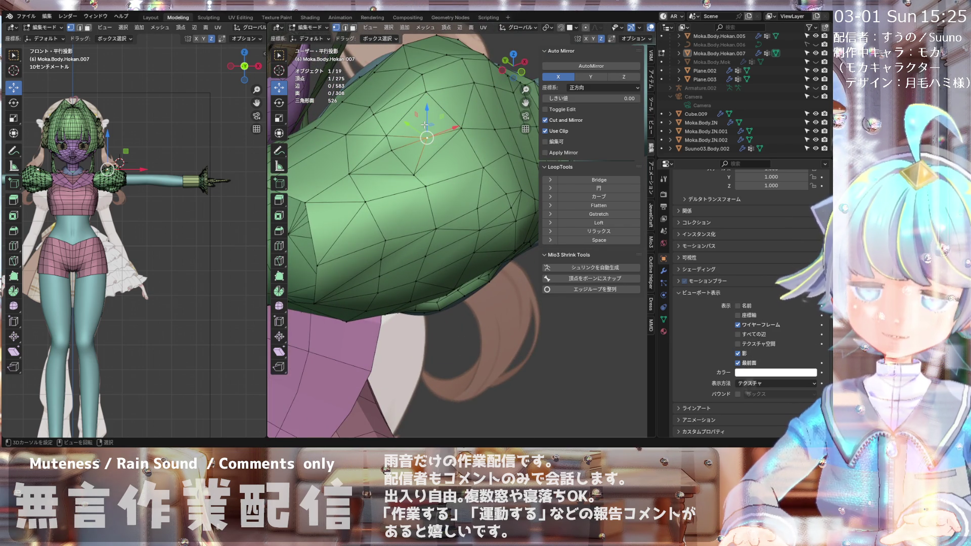
mouse_move(424, 125)
middle_mouse_down()
mouse_move(388, 122)
mouse_move(394, 147)
mouse_move(383, 148)
middle_mouse_up()
scroll(393, 146, "up", 2)
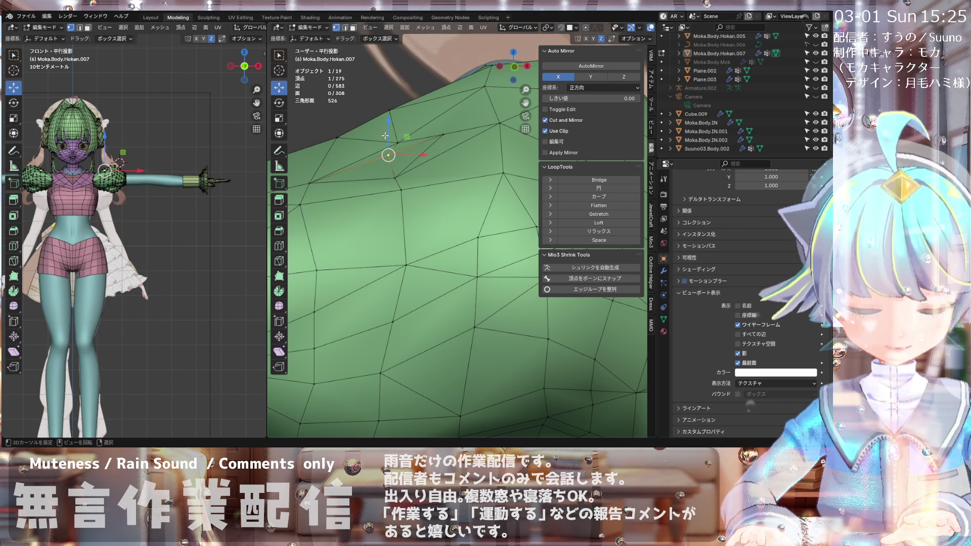
key("alt+s")
left_click(389, 136)
Step: Vertex-slide two sleeve vertices along their edges, the last by factor 0.192
scroll(388, 136, "down", 3)
mouse_move(388, 152)
middle_mouse_down()
mouse_move(384, 189)
mouse_move(480, 173)
middle_mouse_up()
scroll(404, 185, "up", 3)
left_click(410, 185)
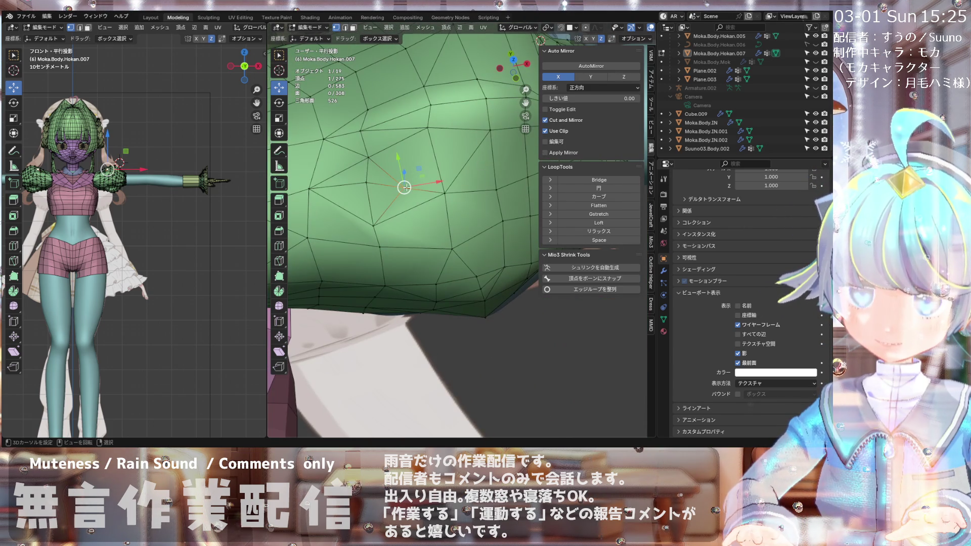
key("shift+v")
left_click(400, 183)
mouse_move(400, 183)
middle_mouse_down()
mouse_move(401, 160)
mouse_move(368, 212)
mouse_move(415, 147)
mouse_move(407, 120)
mouse_move(457, 122)
mouse_move(438, 116)
middle_mouse_up()
key("g")
left_click(407, 146)
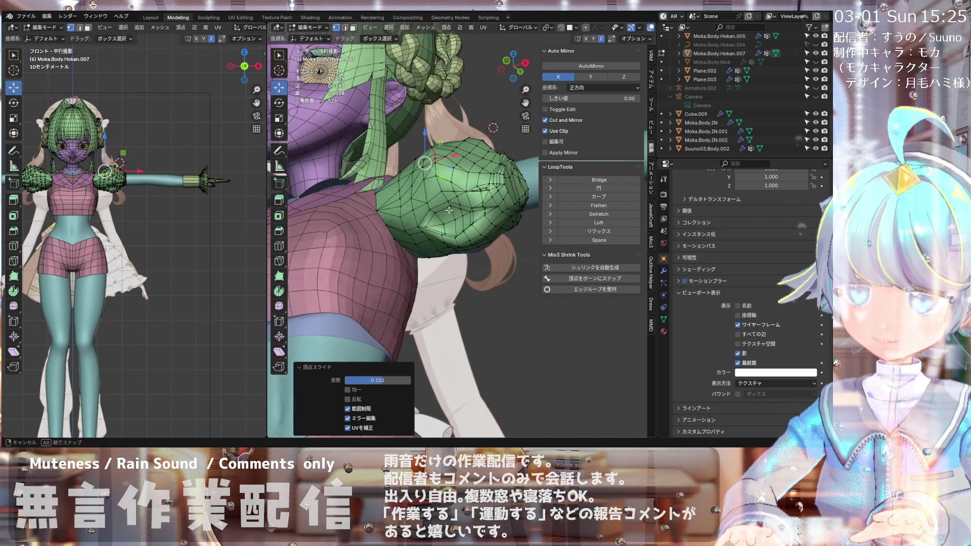
Step: Join a second vertex to the selected one, adding an edge across the sleeve
mouse_move(443, 163)
middle_mouse_down()
mouse_move(450, 147)
mouse_move(390, 170)
mouse_move(361, 205)
mouse_move(417, 185)
middle_mouse_up()
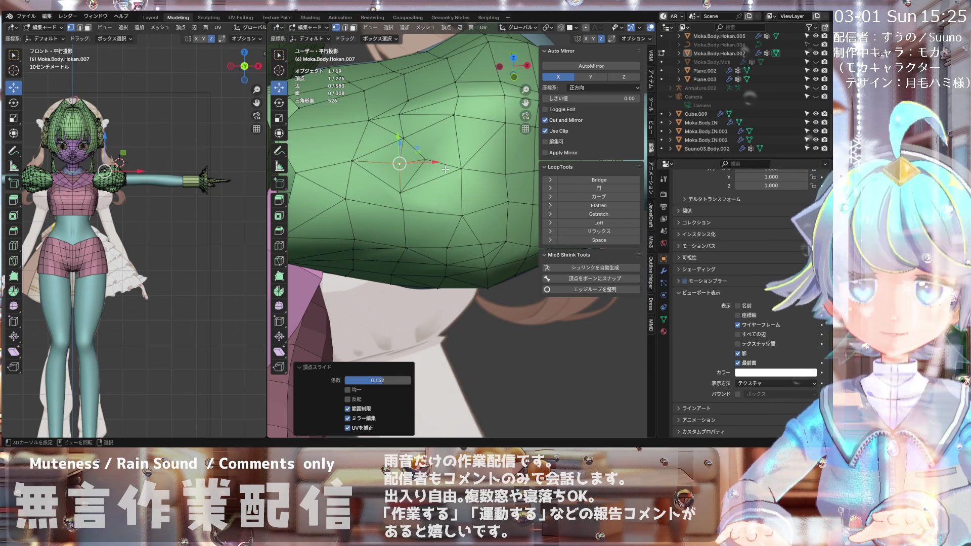
mouse_move(431, 81)
middle_mouse_down()
mouse_move(457, 54)
mouse_move(374, 112)
mouse_move(406, 104)
mouse_move(423, 142)
middle_mouse_up()
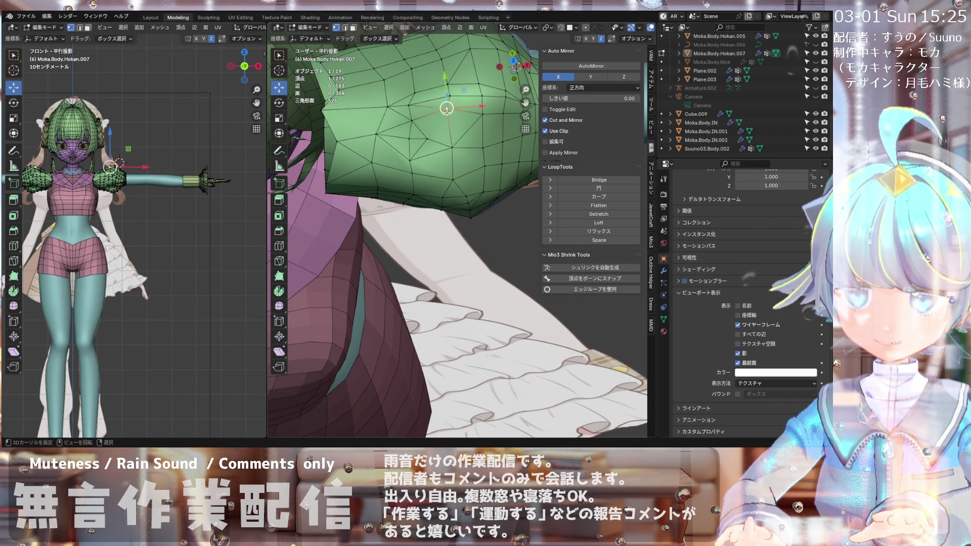
left_click(444, 108, "shift")
key("j")
Step: Select a single sleeve vertex and begin shrinking it slightly inward
mouse_move(444, 107)
middle_mouse_down()
mouse_move(473, 106)
mouse_move(438, 163)
middle_mouse_up()
left_click(466, 109)
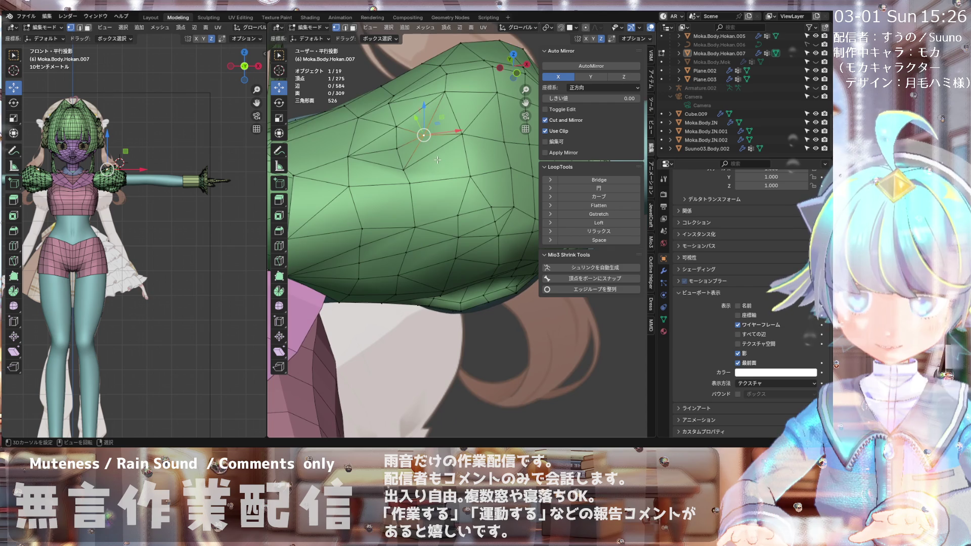
key("alt+s")
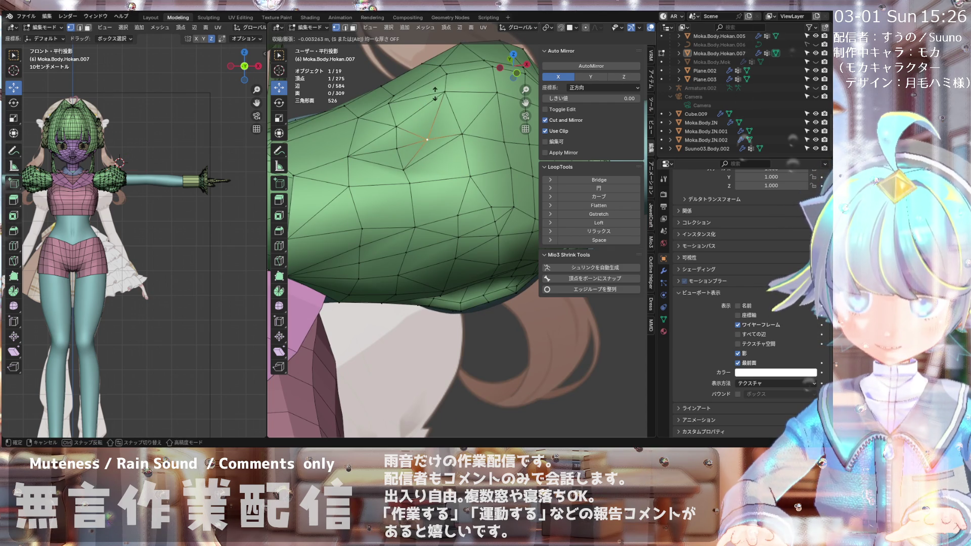
Step: Confirm the vertex's slight inward shrink
left_click(431, 93)
mouse_move(431, 93)
middle_mouse_down()
mouse_move(457, 122)
mouse_move(416, 94)
mouse_move(418, 121)
middle_mouse_up()
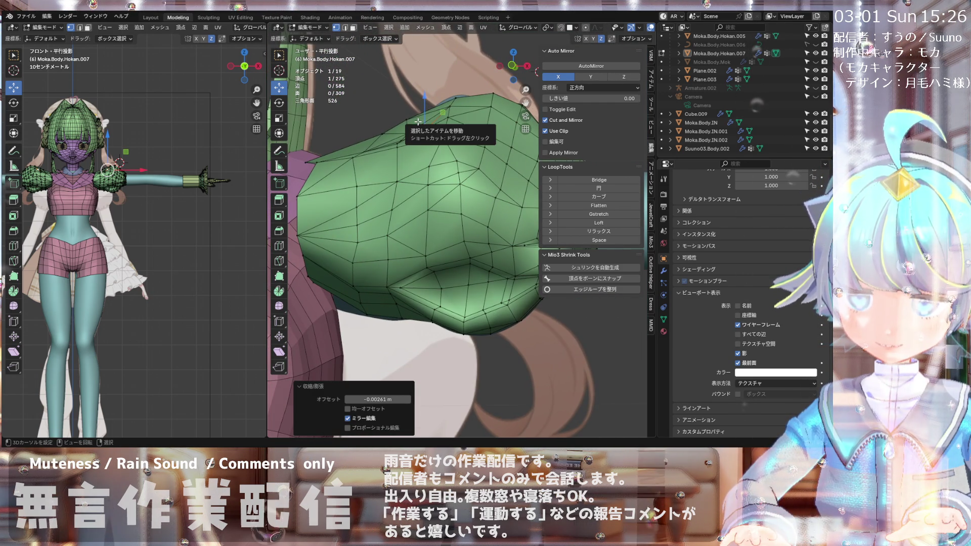
key("KP_1")
mouse_move(449, 186)
middle_mouse_down()
mouse_move(435, 189)
mouse_move(426, 128)
mouse_move(394, 162)
mouse_move(417, 150)
middle_mouse_up()
scroll(427, 128, "up", 2)
Step: Move the selected sleeve vertex right, down-left and then upward to reshape its edges
left_click_drag(428, 154, 462, 149)
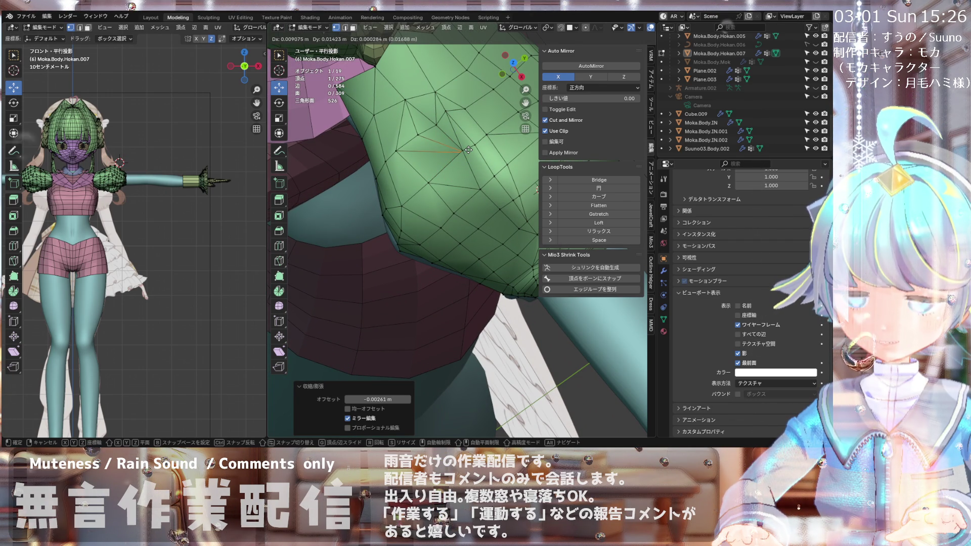
mouse_move(469, 149)
left_mouse_down()
mouse_move(431, 184)
mouse_move(479, 144)
left_mouse_up()
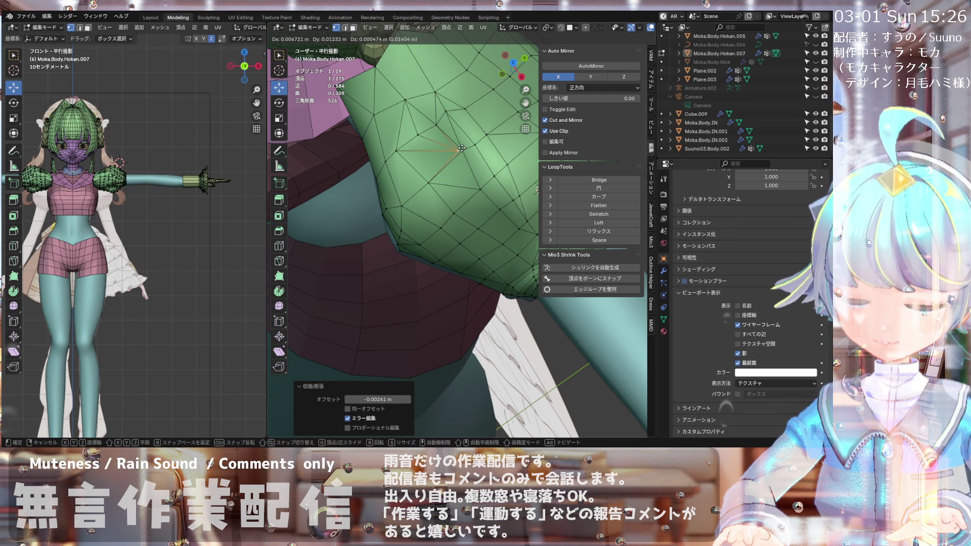
left_click_drag(461, 148, 461, 149)
mouse_move(461, 149)
middle_mouse_down()
mouse_move(483, 81)
mouse_move(482, 112)
middle_mouse_up()
left_click_drag(458, 150, 464, 133)
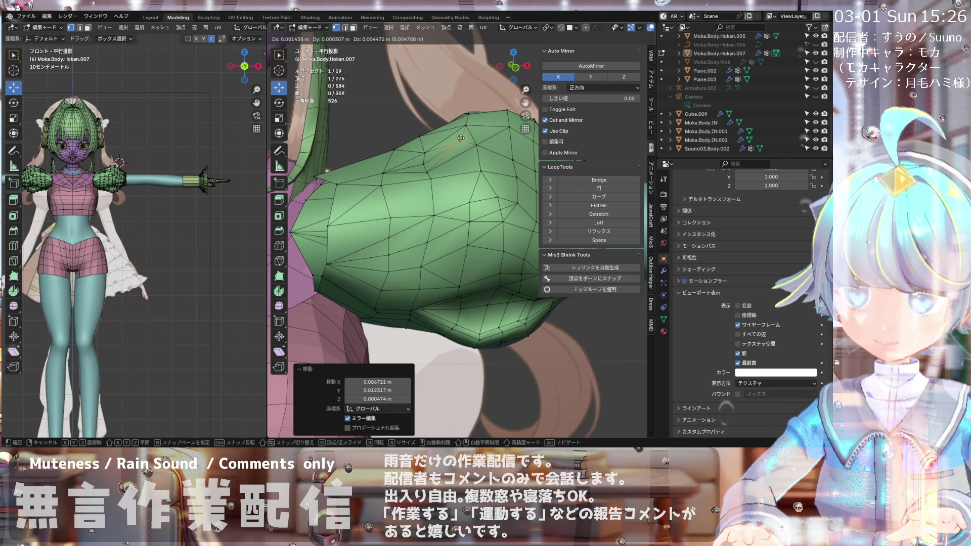
left_click_drag(461, 137, 461, 137)
mouse_move(461, 137)
middle_mouse_down()
mouse_move(387, 221)
mouse_move(451, 157)
mouse_move(454, 120)
middle_mouse_up()
Step: Merge the vertex with its neighbour at their center
left_click(467, 133, "shift")
key("m")
left_click(467, 133)
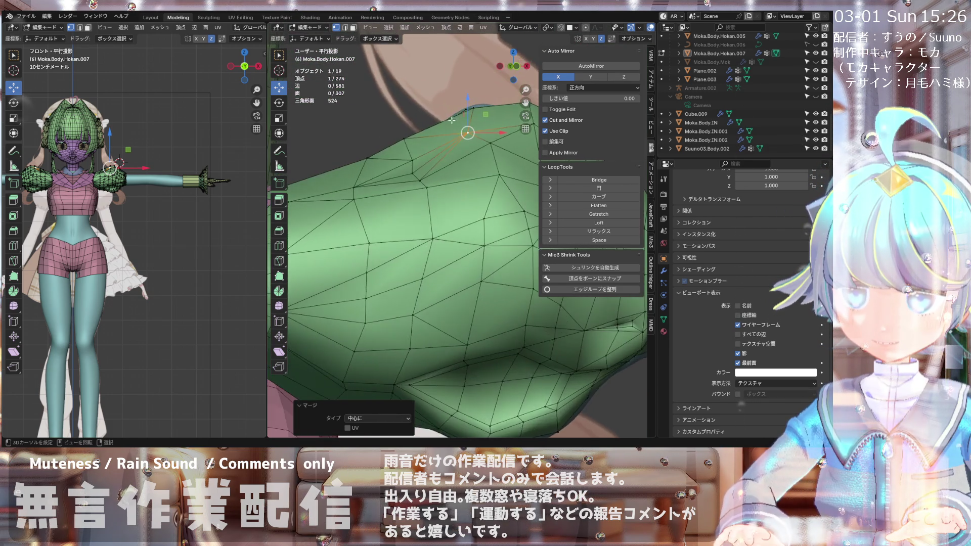
scroll(454, 119, "down", 10)
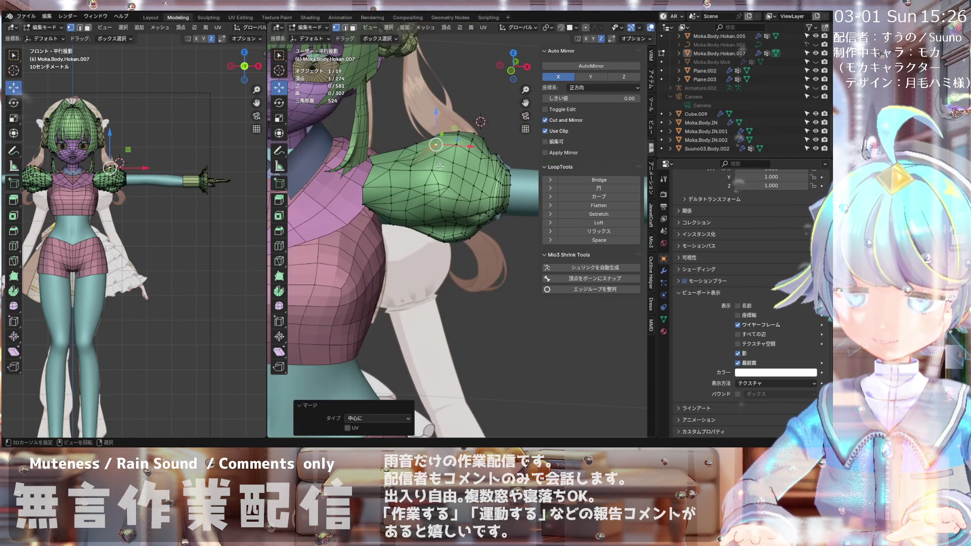
scroll(427, 166, "up", 6)
Step: Slide a lower-side sleeve vertex along its edge to factor 0.160
middle_click_drag(428, 157, 454, 186)
key("KP_1")
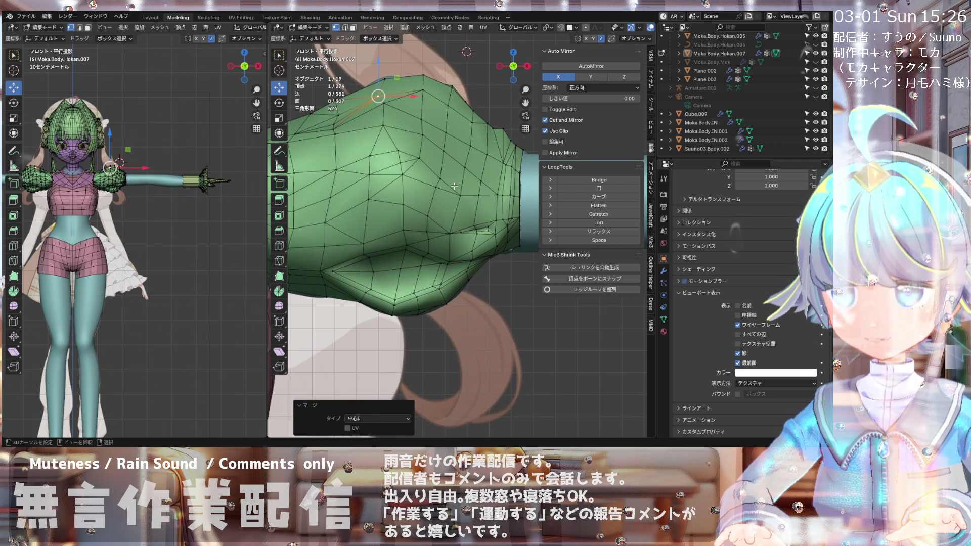
scroll(480, 198, "up", 1)
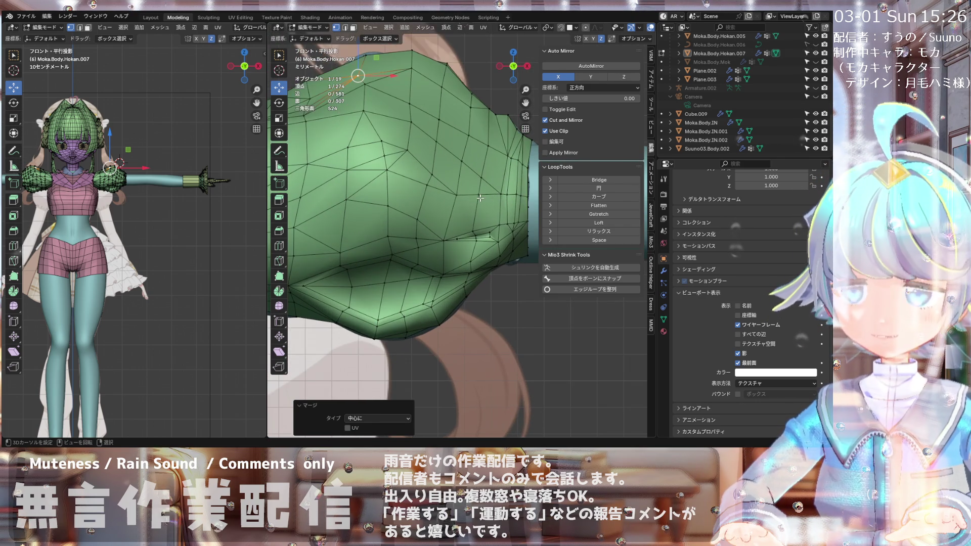
left_click(473, 228)
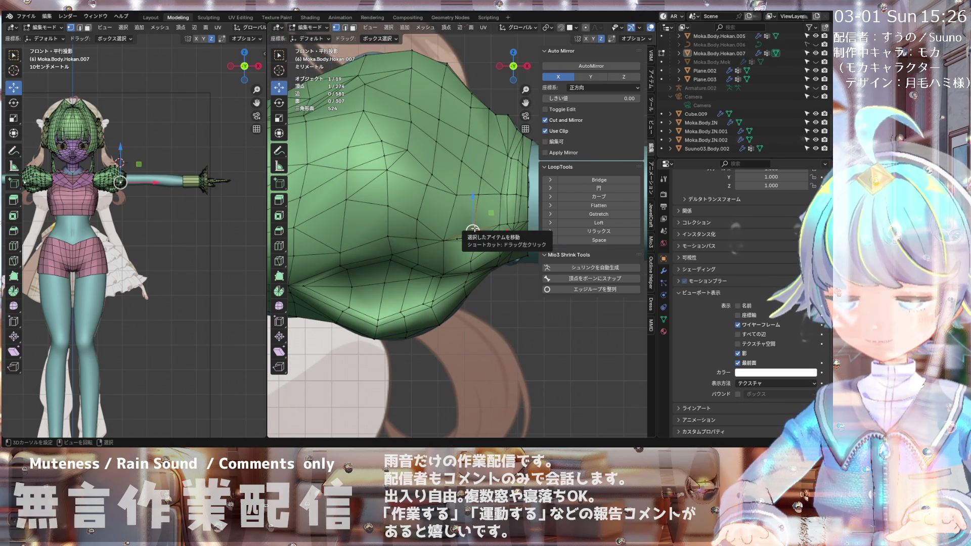
key("g")
key("g")
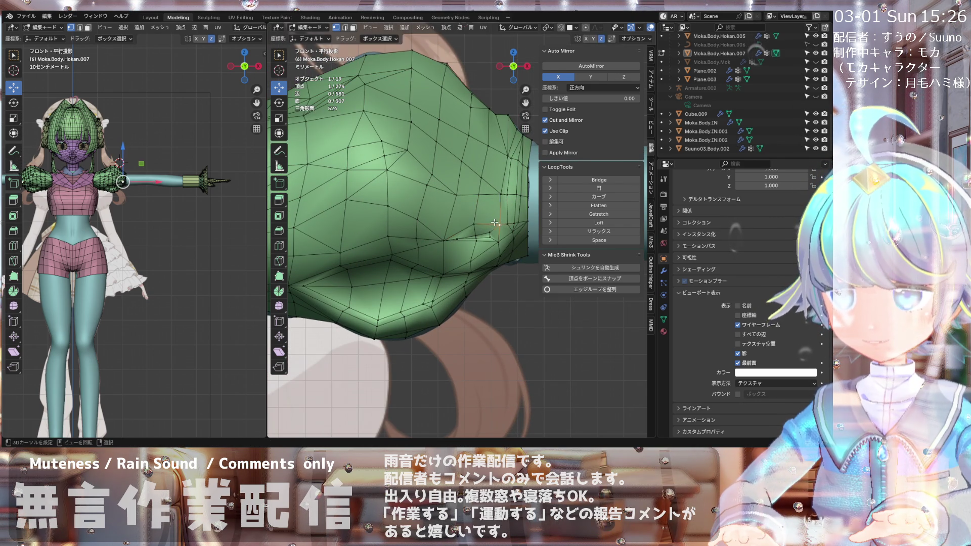
left_click(495, 218)
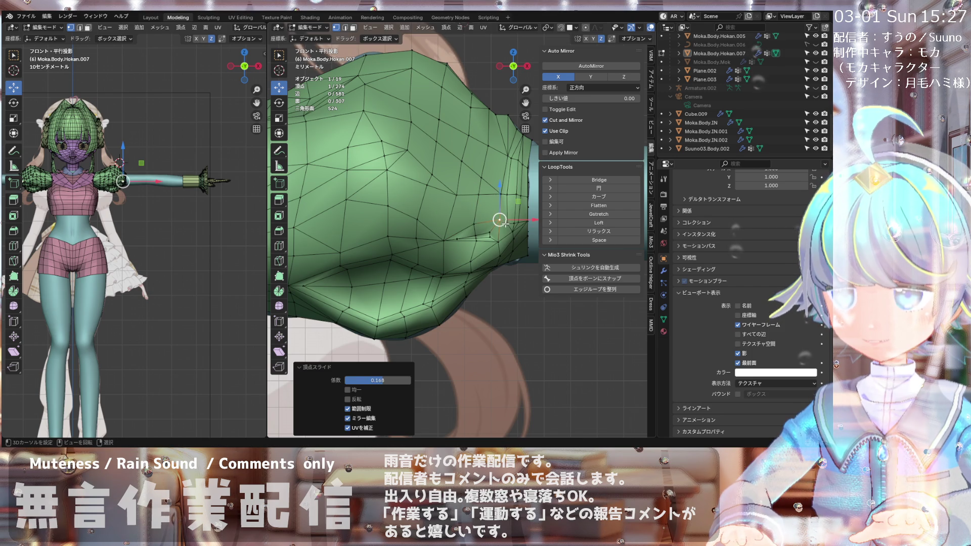
Step: Slide the lower-side vertex again, then slide the next vertex along its edge
scroll(499, 220, "up", 4)
key("g")
key("g")
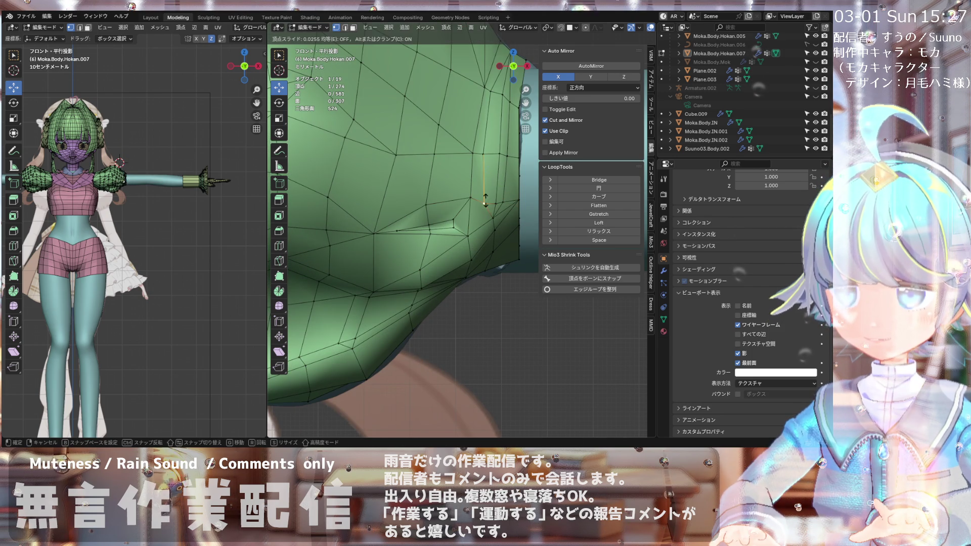
left_click(486, 200)
left_click(453, 219)
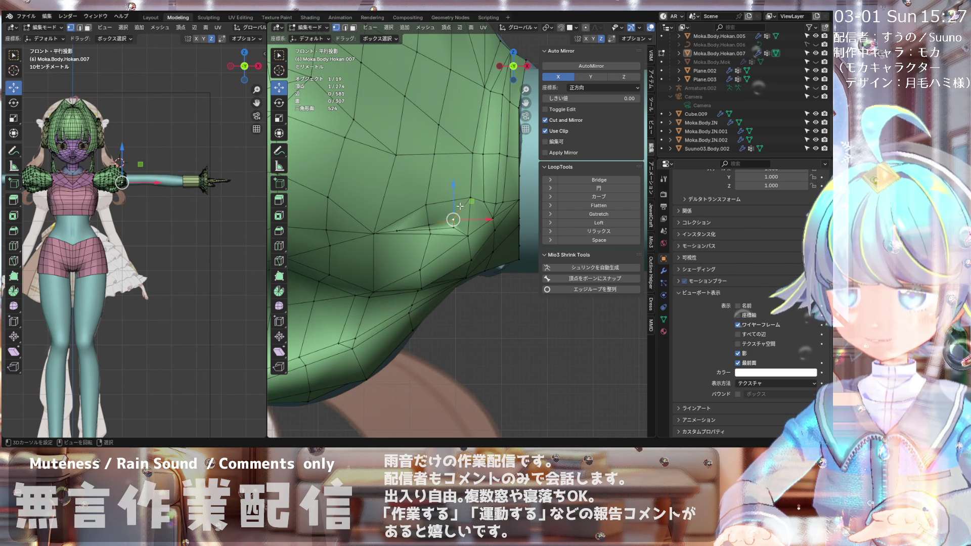
scroll(490, 217, "down", 2)
scroll(462, 215, "up", 2)
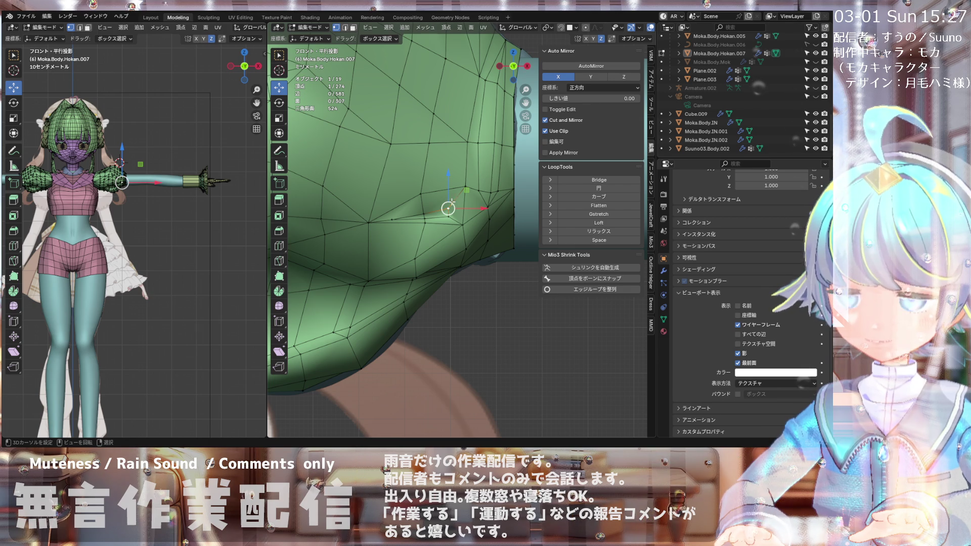
key("g")
key("g")
left_click(428, 215)
Step: Slide another sleeve vertex down its edge, refining it with a second slide
left_click(425, 219)
key("g")
key("g")
left_click(445, 222)
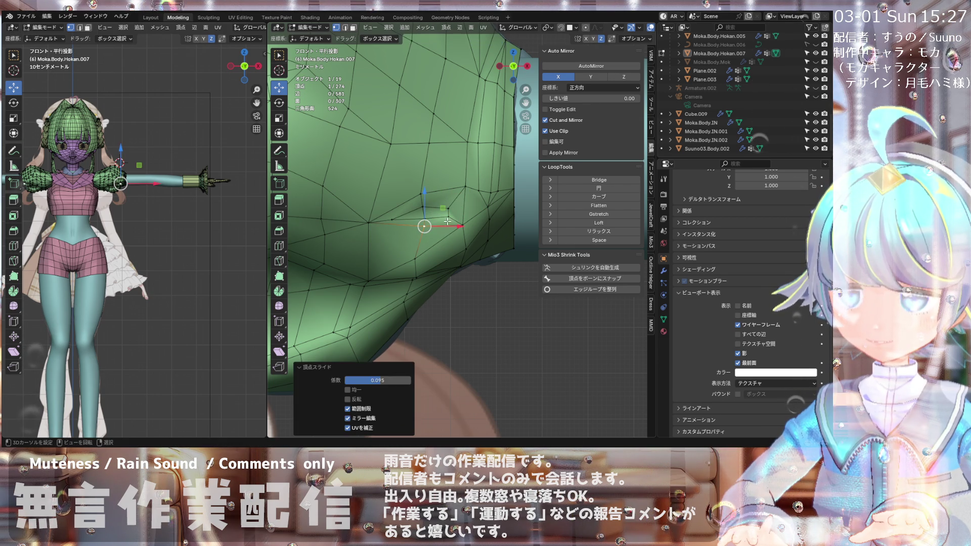
key("g")
key("g")
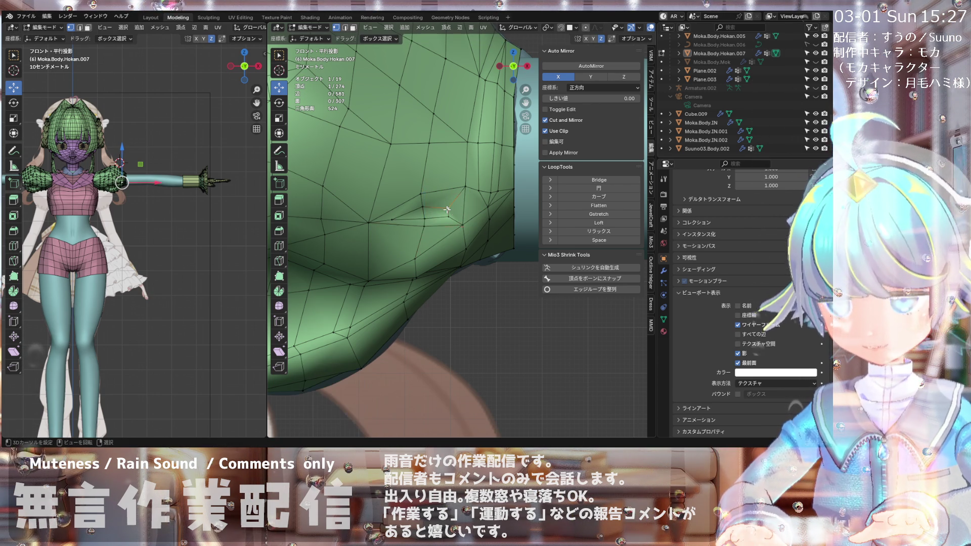
key("g")
key("g")
left_click(453, 201)
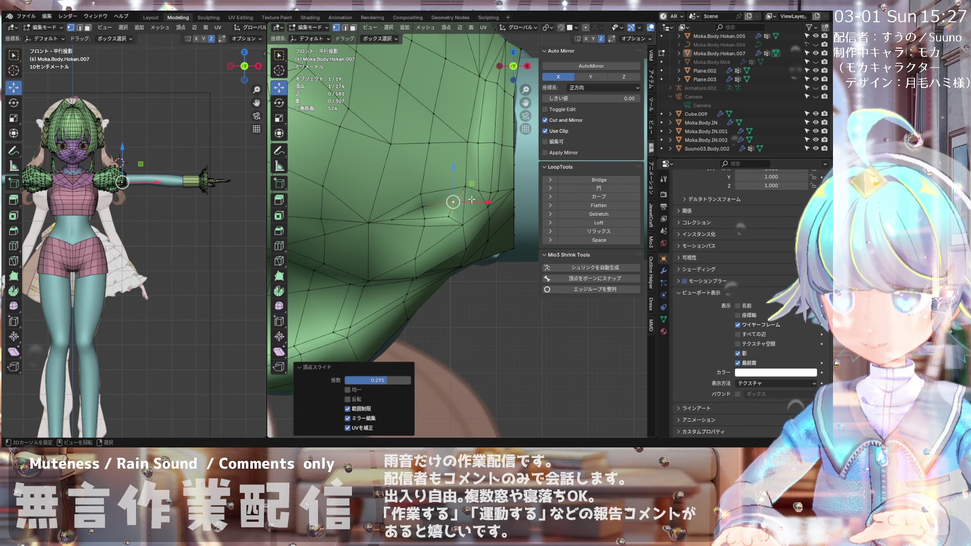
Step: Start a knife cut from a vertex near the cuff in front view
scroll(474, 210, "down", 2)
scroll(446, 192, "up", 2)
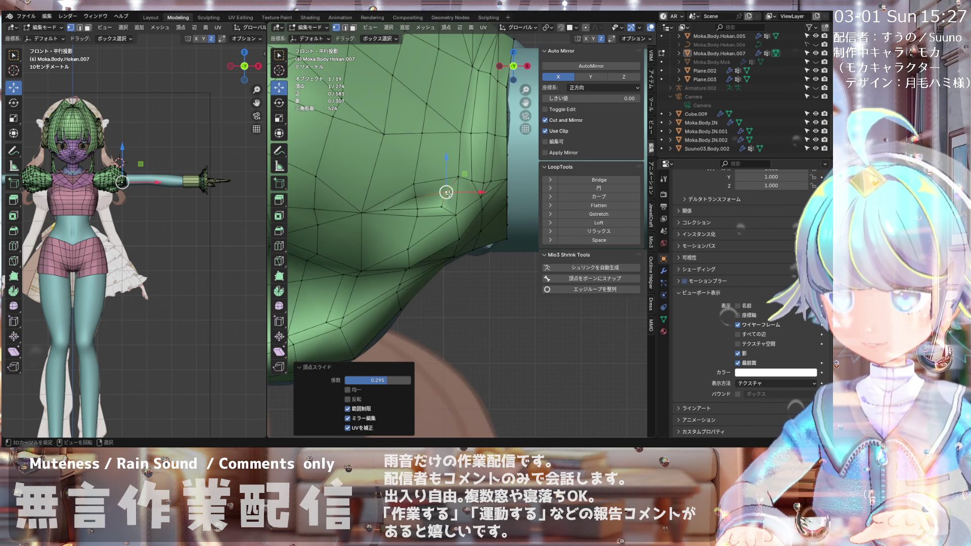
scroll(464, 186, "up", 2)
scroll(466, 189, "down", 3)
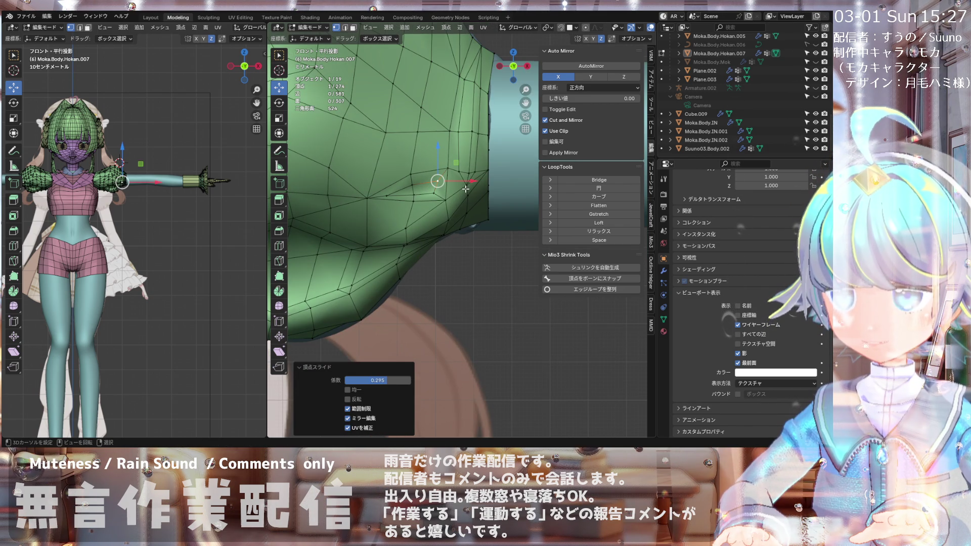
mouse_move(466, 189)
middle_mouse_down()
mouse_move(458, 207)
mouse_move(443, 203)
mouse_move(405, 220)
mouse_move(449, 193)
middle_mouse_up()
key("KP_1")
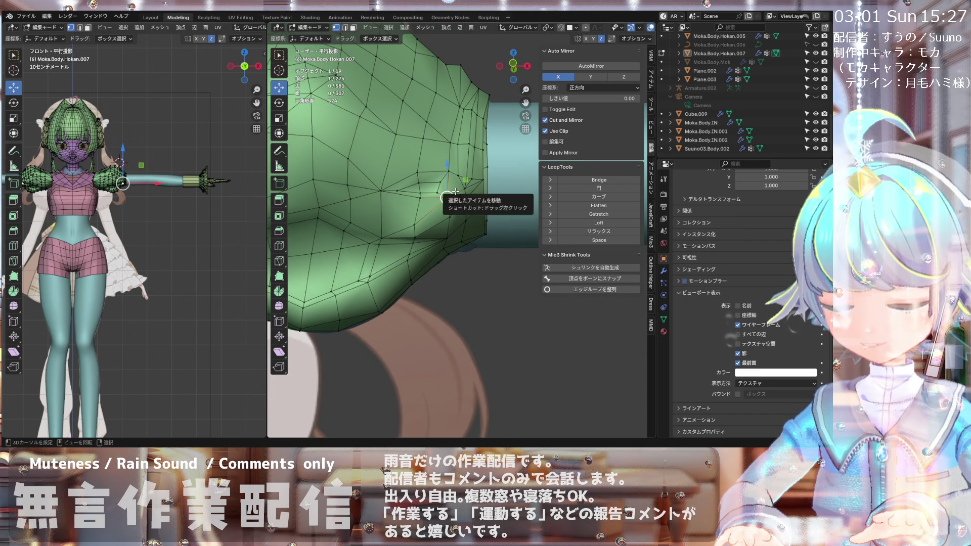
scroll(453, 187, "up", 1)
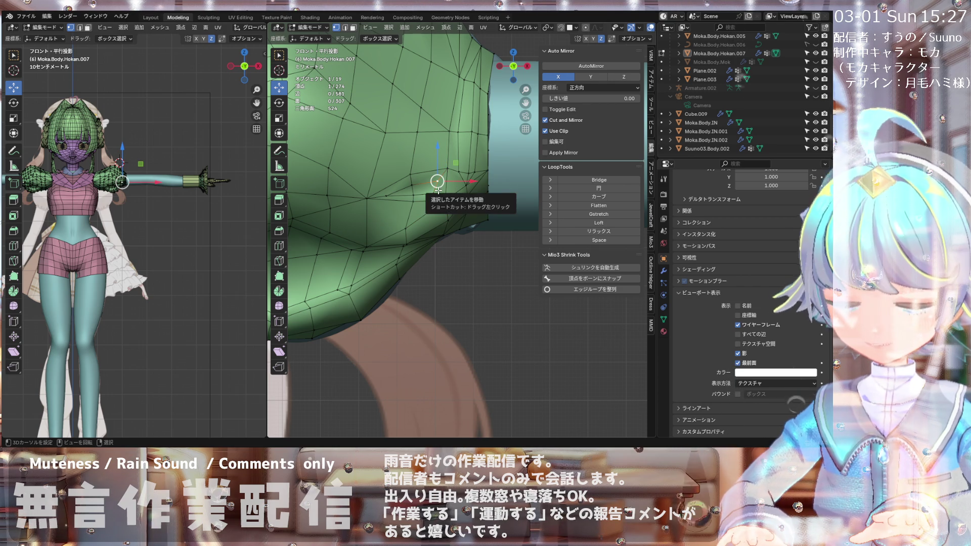
key("k")
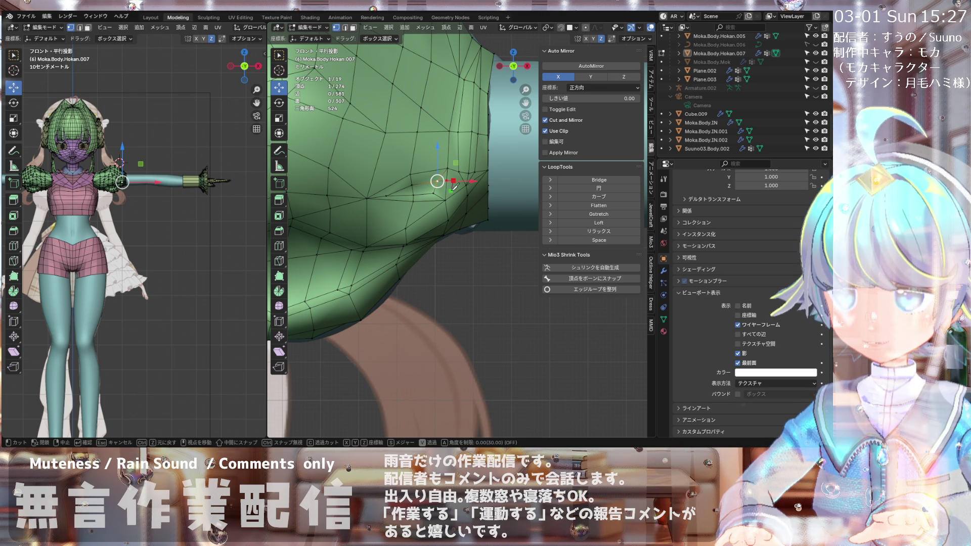
Step: Finish the knife cut across the sleeve fold faces
left_click(451, 188)
left_click(445, 188)
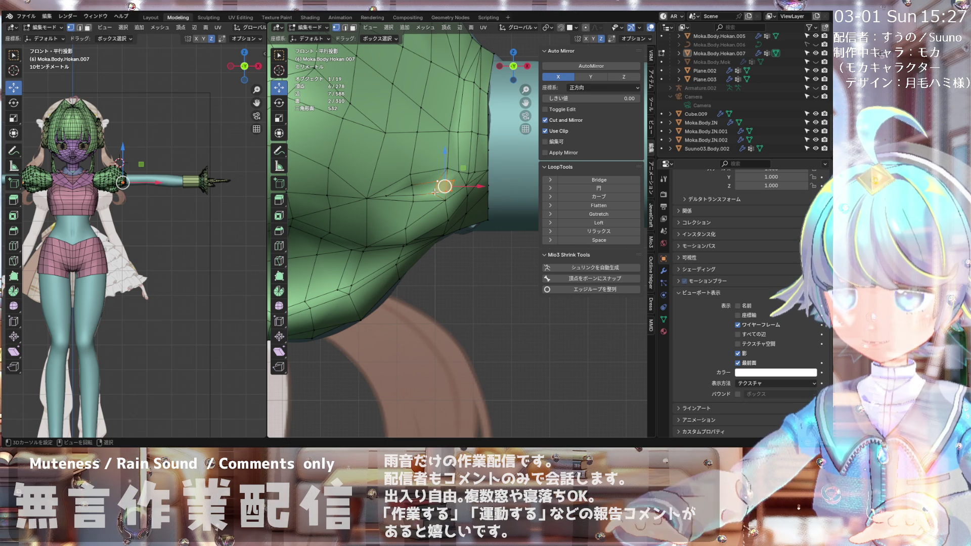
key("Return")
scroll(451, 191, "up", 2)
middle_click_drag(452, 191, 424, 186)
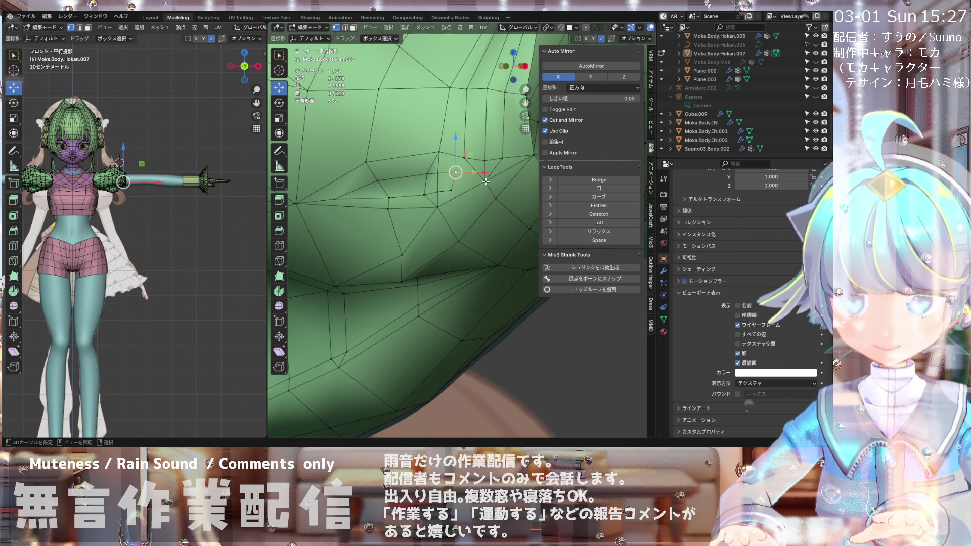
mouse_move(484, 182)
middle_mouse_down()
mouse_move(446, 203)
mouse_move(440, 169)
middle_mouse_up()
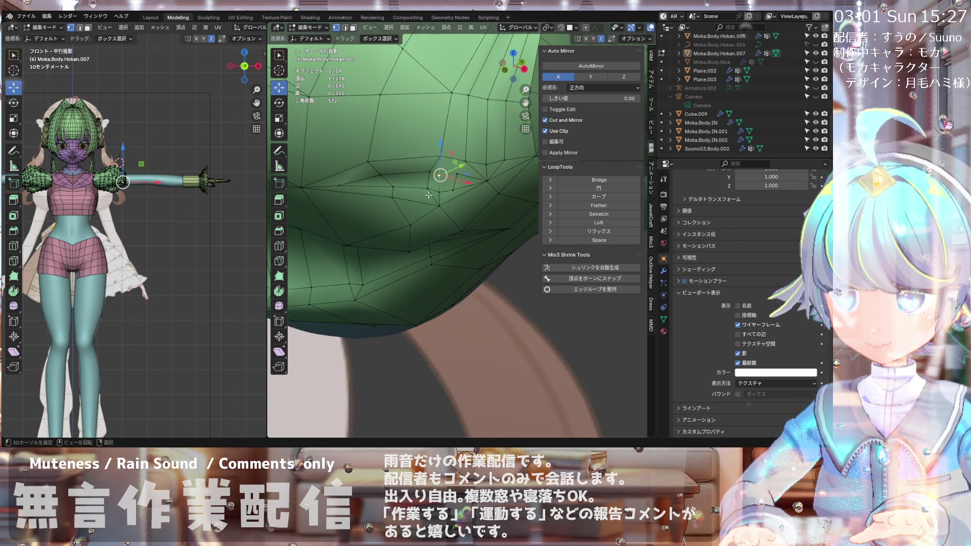
Step: Shrink the vertex slightly inward to -0.0021 m with Alt+S
key("alt+s")
left_click(439, 185)
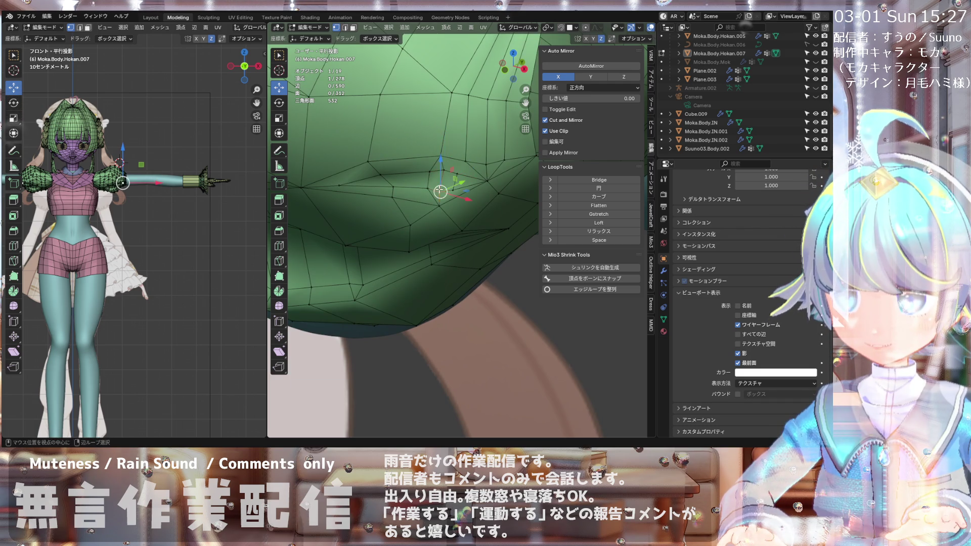
mouse_move(439, 186)
middle_mouse_down()
mouse_move(470, 182)
mouse_move(464, 173)
mouse_move(444, 198)
middle_mouse_up()
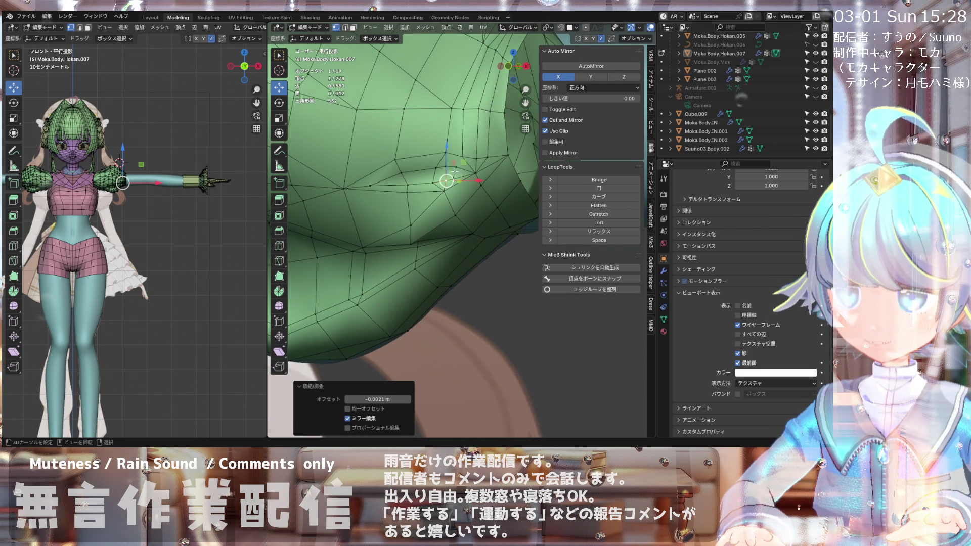
scroll(444, 198, "up", 3)
Step: Dissolve the two extra edges in edge select mode, leaving 274 vertices
left_click(344, 28)
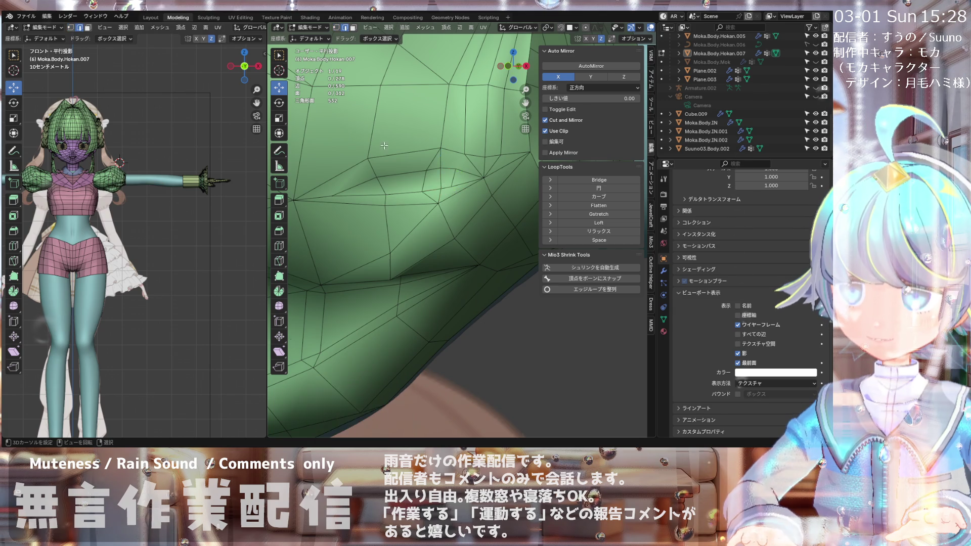
middle_click_drag(390, 169, 404, 163)
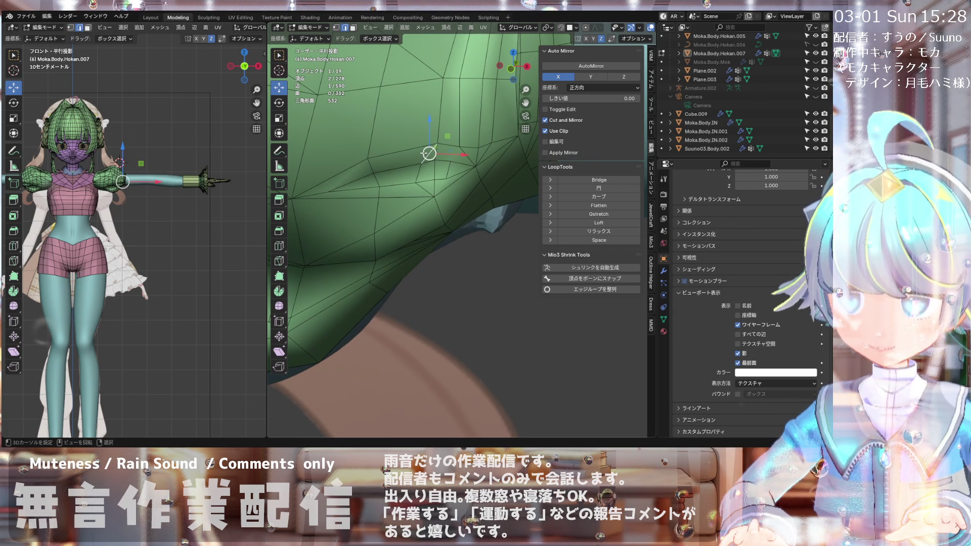
left_click(421, 184, "shift")
key("x")
left_click(422, 191)
mouse_move(422, 190)
middle_mouse_down()
mouse_move(450, 169)
mouse_move(444, 193)
mouse_move(446, 164)
mouse_move(429, 183)
mouse_move(443, 191)
mouse_move(417, 182)
middle_mouse_up()
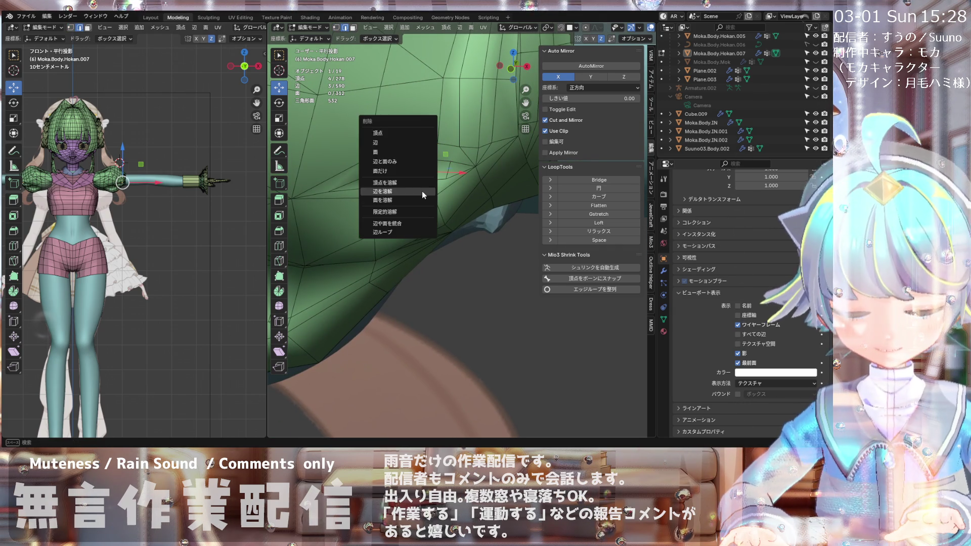
key("x")
left_click(445, 191)
key("KP_1")
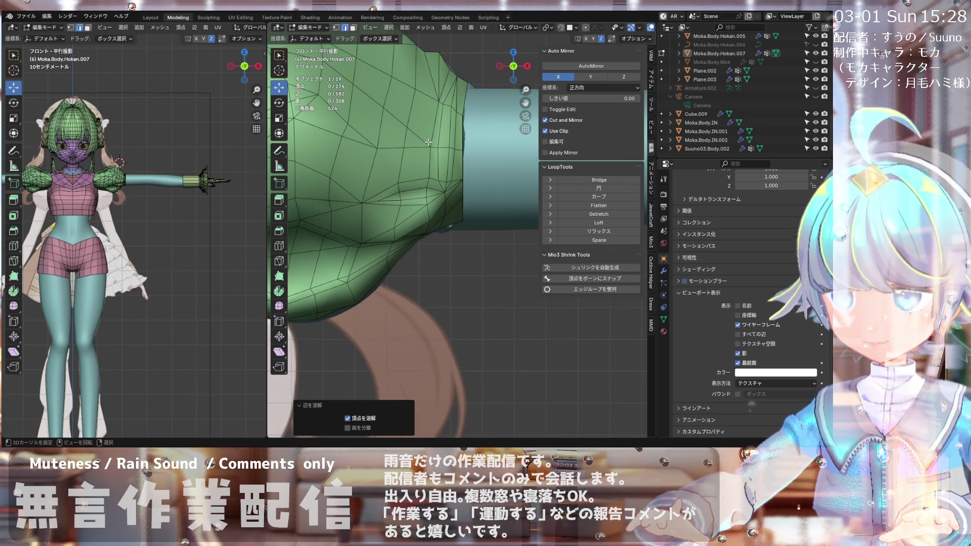
scroll(419, 136, "down", 3)
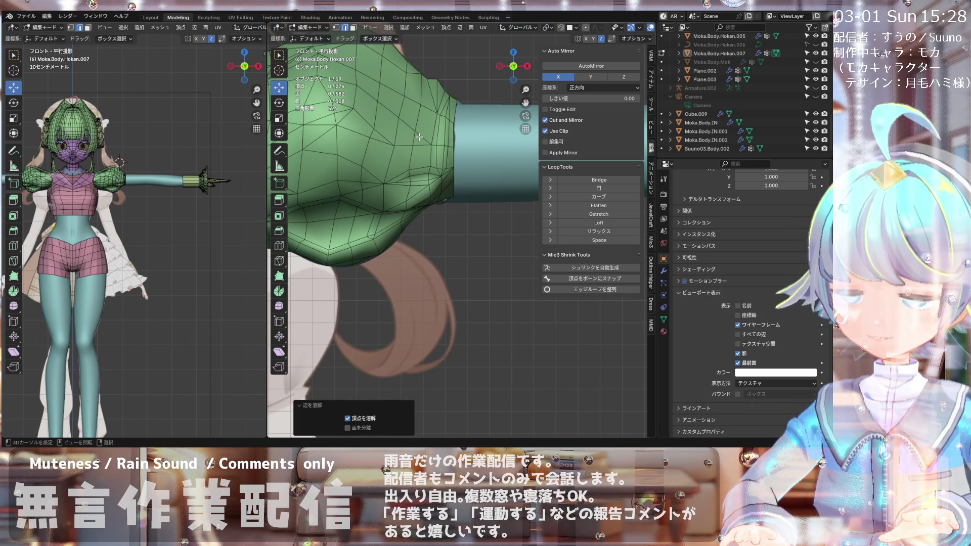
middle_click_drag(419, 136, 459, 154, "shift")
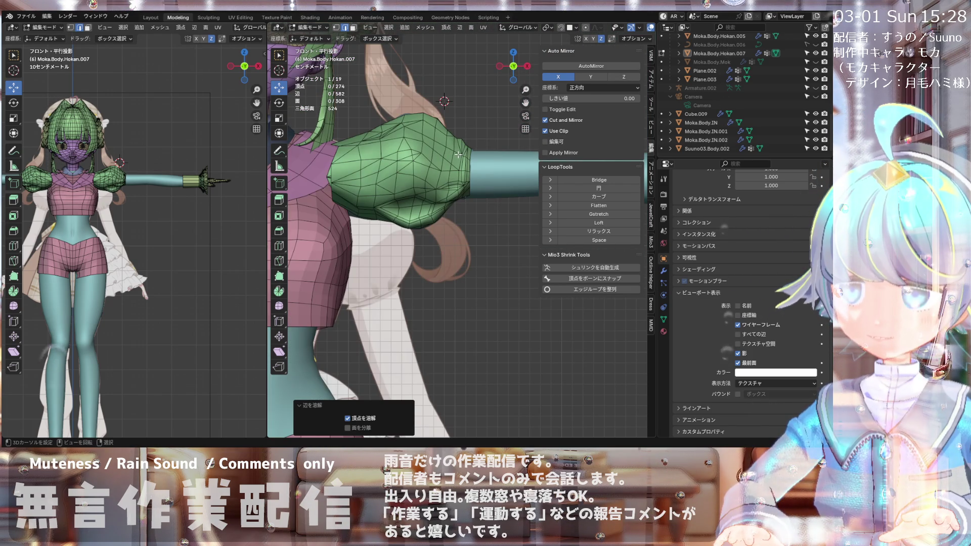
scroll(458, 154, "up", 1)
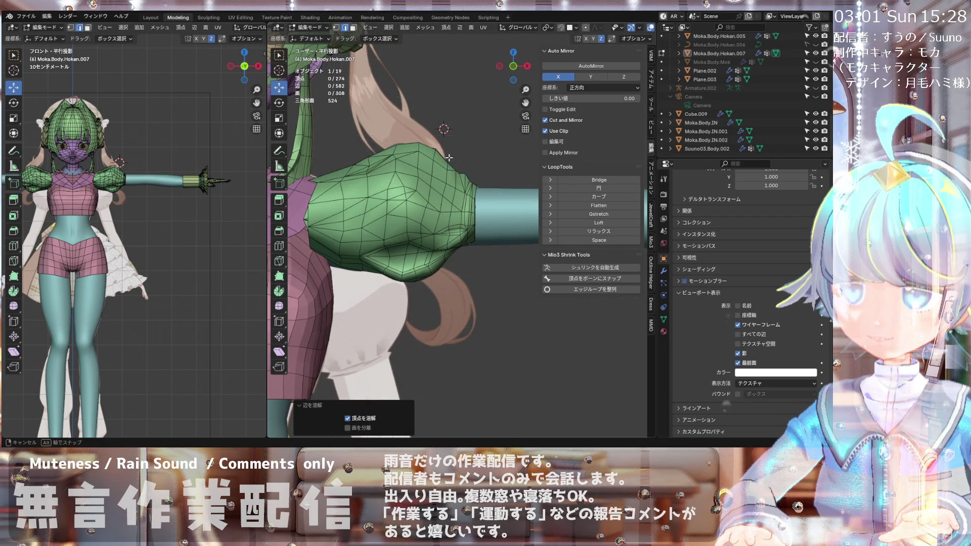
mouse_move(449, 159)
middle_mouse_down()
mouse_move(392, 229)
mouse_move(350, 204)
mouse_move(384, 207)
mouse_move(458, 172)
mouse_move(309, 183)
middle_mouse_up()
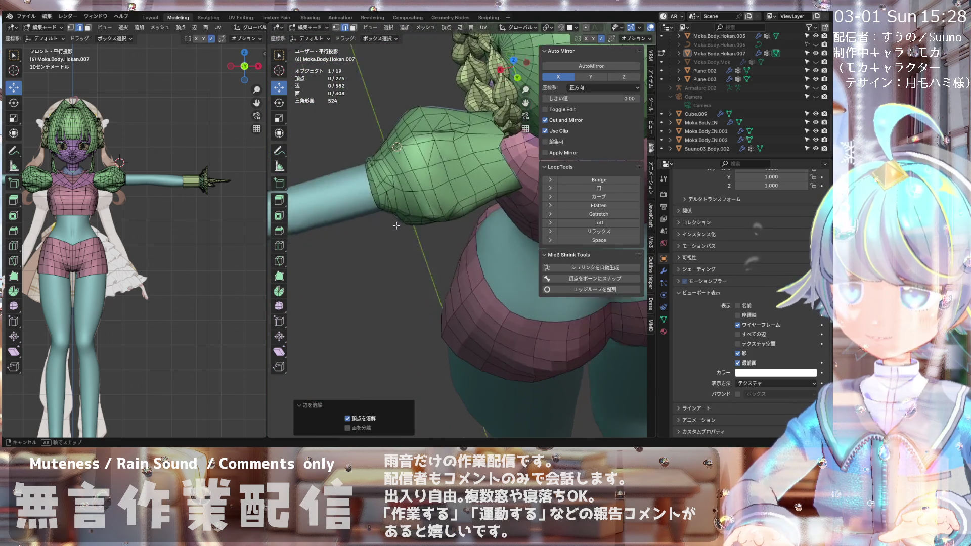
mouse_move(415, 217)
middle_mouse_down()
mouse_move(456, 174)
mouse_move(438, 178)
middle_mouse_up()
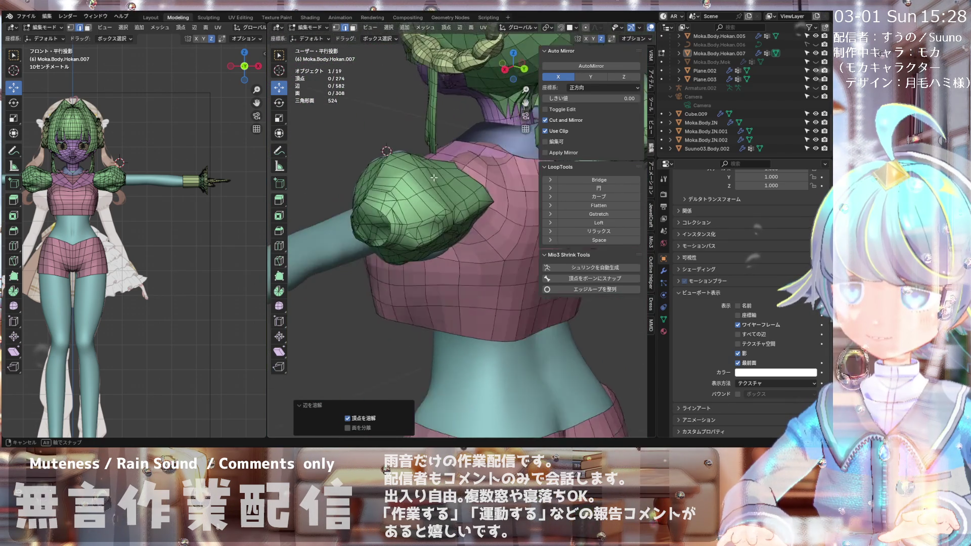
mouse_move(404, 123)
middle_mouse_down()
mouse_move(449, 169)
mouse_move(463, 232)
middle_mouse_up()
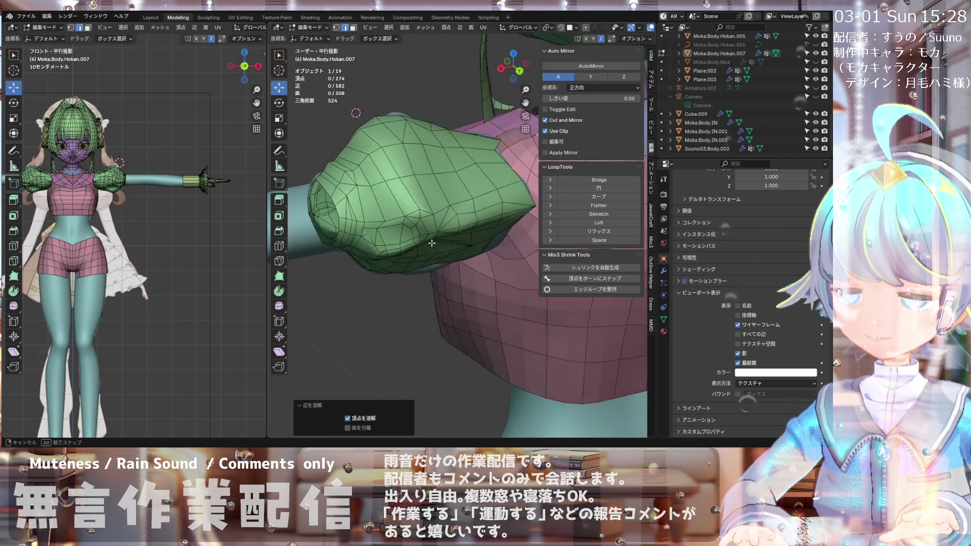
mouse_move(379, 246)
middle_mouse_down()
mouse_move(480, 235)
mouse_move(475, 218)
mouse_move(490, 240)
mouse_move(468, 193)
middle_mouse_up()
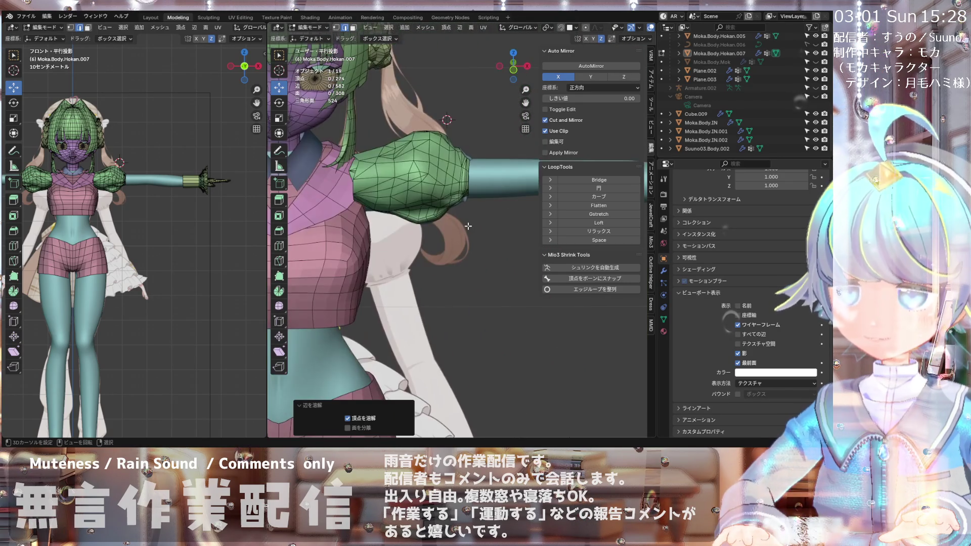
scroll(454, 148, "up", 3)
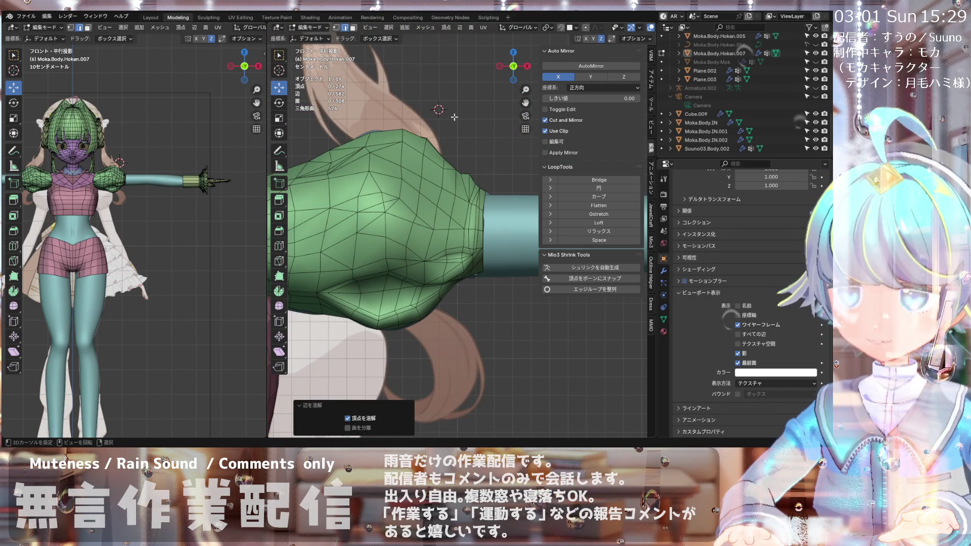
middle_click_drag(423, 122, 357, 201)
middle_click_drag(355, 192, 409, 80)
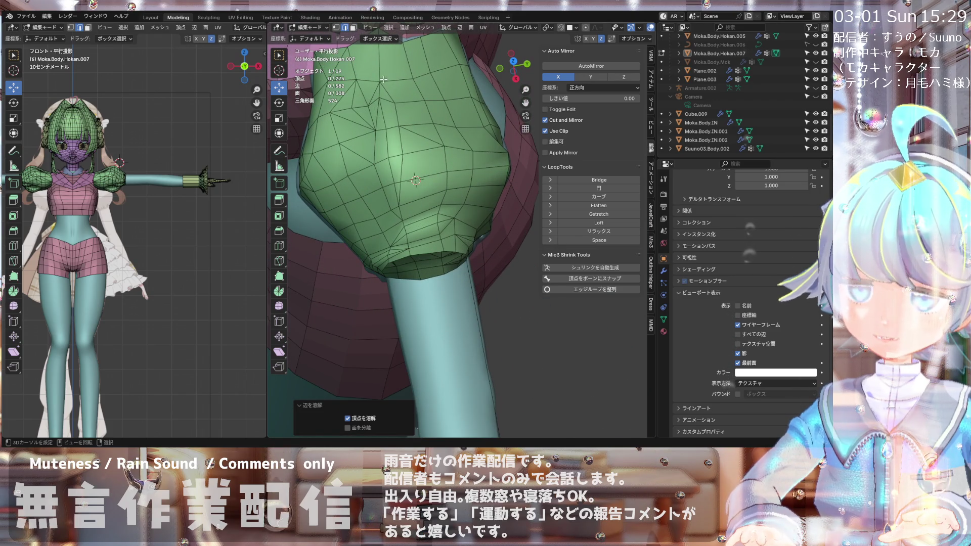
Step: Dissolve an edge on the front of the sleeve puff
scroll(381, 80, "down", 3)
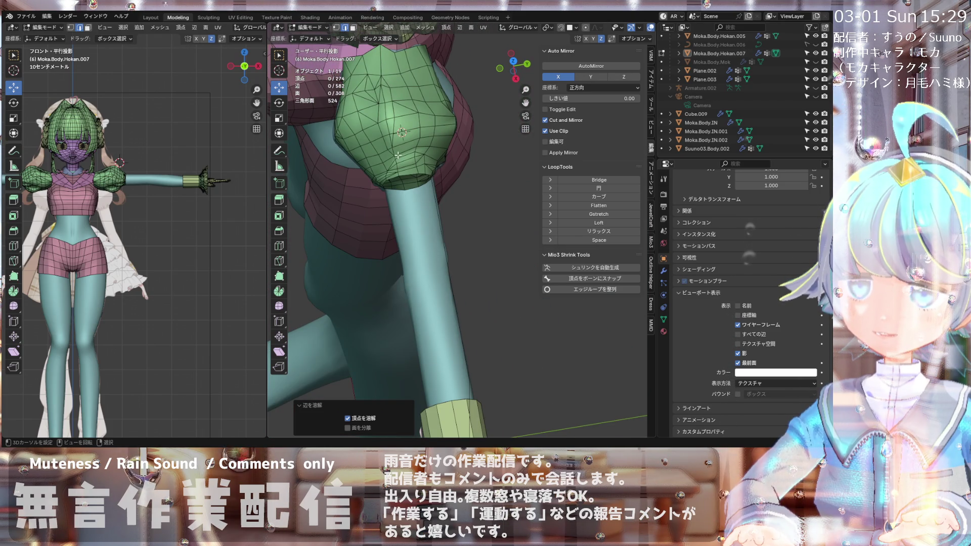
scroll(405, 135, "up", 3)
mouse_move(407, 137)
middle_mouse_down()
mouse_move(428, 143)
mouse_move(414, 147)
middle_mouse_up()
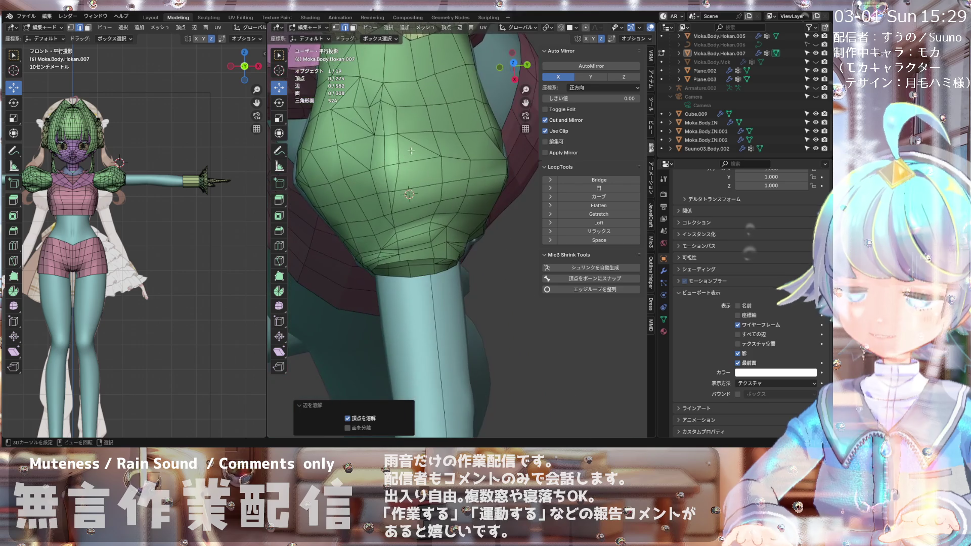
left_click(414, 149)
scroll(413, 148, "down", 3)
key("x")
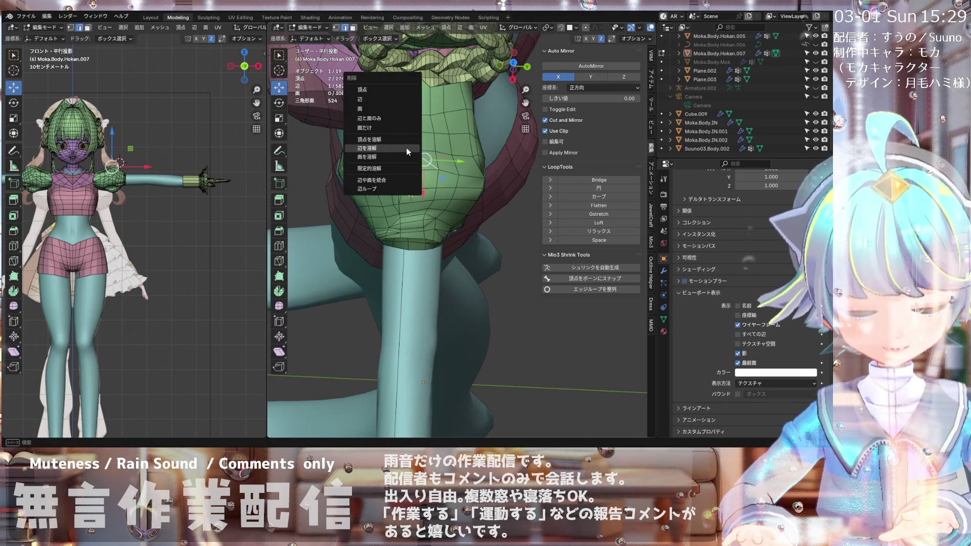
left_click(407, 148)
scroll(407, 152, "up", 2)
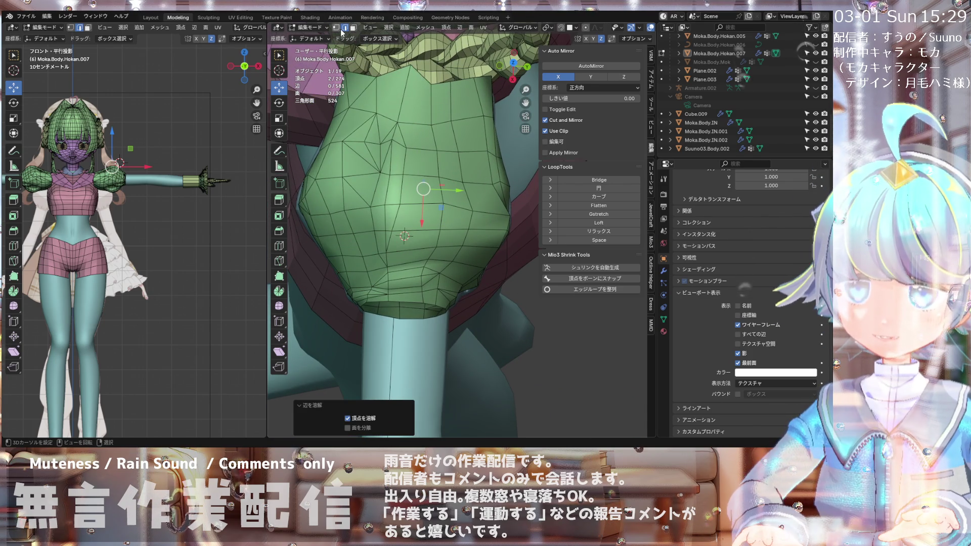
Step: In vertex select mode, knife-cut a new edge into the sleeve puff
left_click(337, 29)
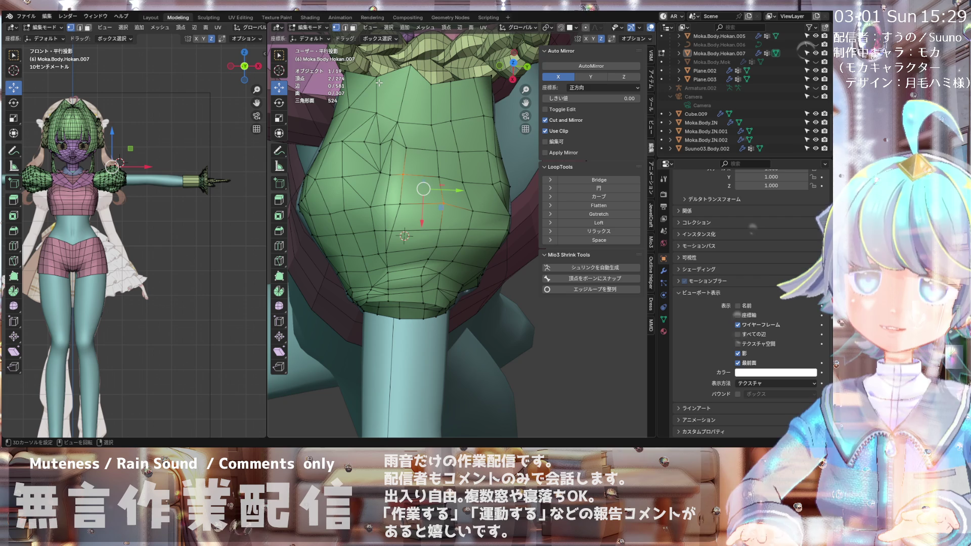
key("k")
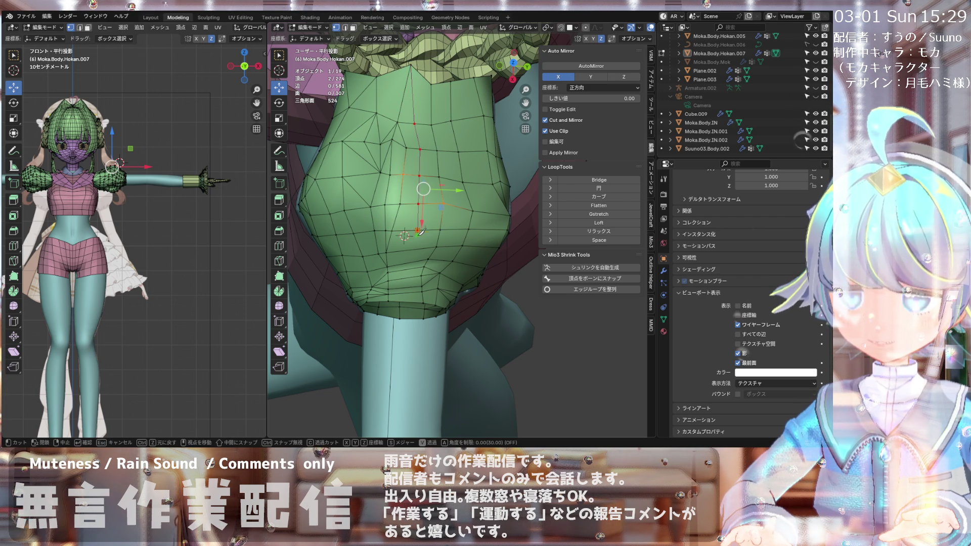
left_click(413, 249)
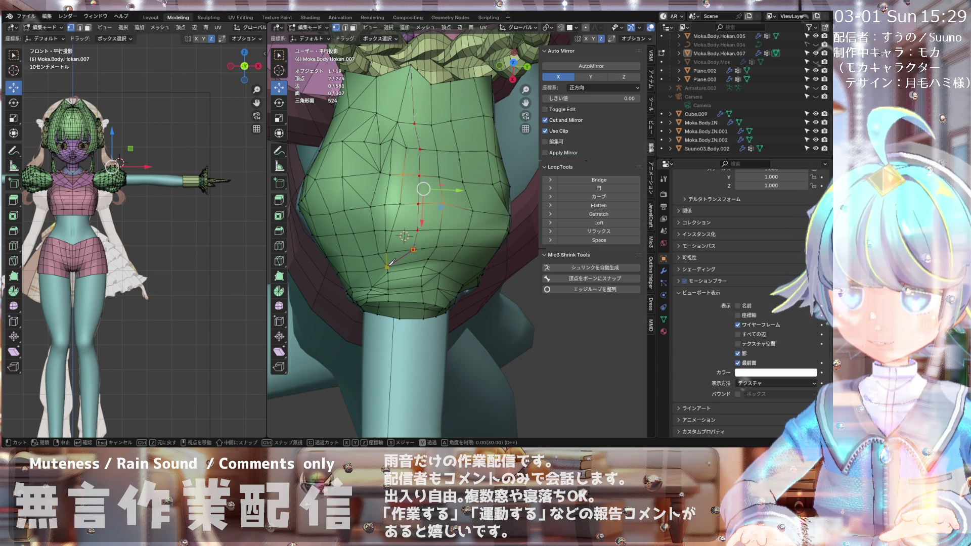
right_click(391, 262)
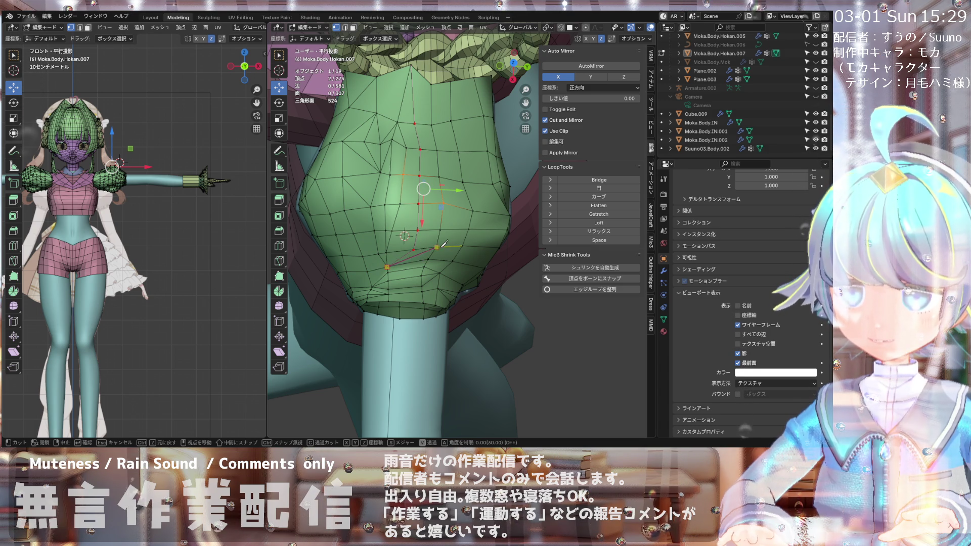
key("Return")
mouse_move(391, 262)
middle_mouse_down()
mouse_move(497, 185)
mouse_move(396, 185)
middle_mouse_up()
scroll(396, 186, "up", 3)
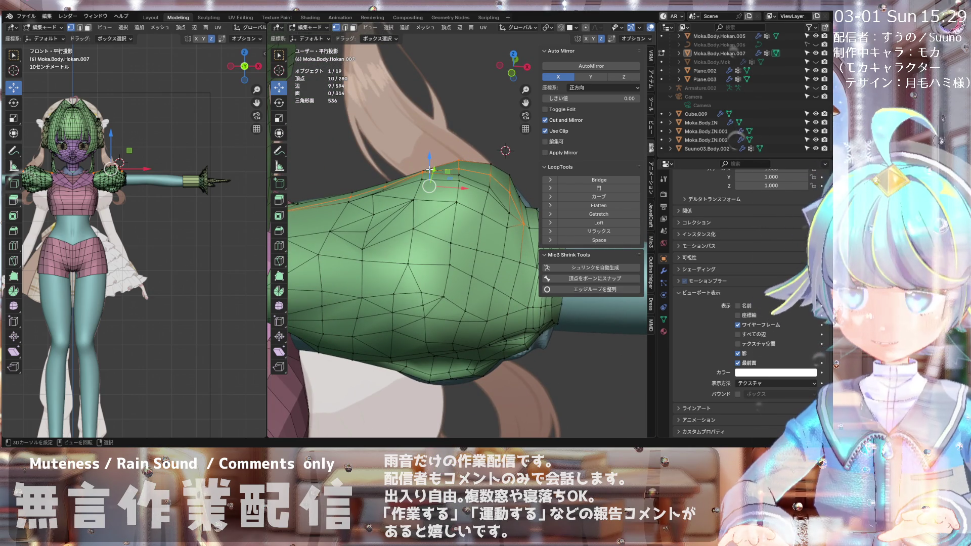
Step: Switch the sleeve into Sculpt Mode and orbit around it
left_click(307, 27)
left_click(312, 57)
middle_click_drag(364, 146, 410, 165)
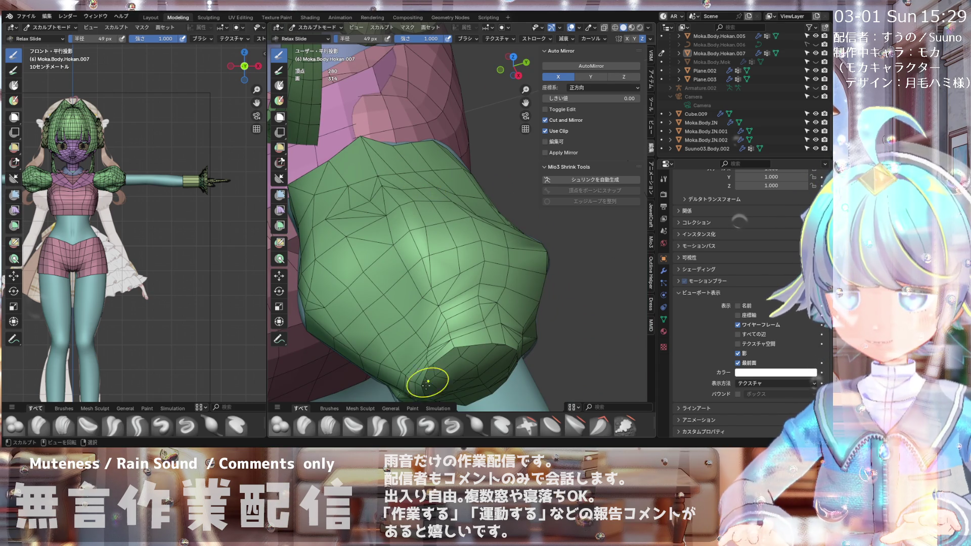
Step: Pick the Draw brush, lower its strength, and shape the sleeve from several angles
left_click(427, 426)
scroll(430, 206, "up", 2)
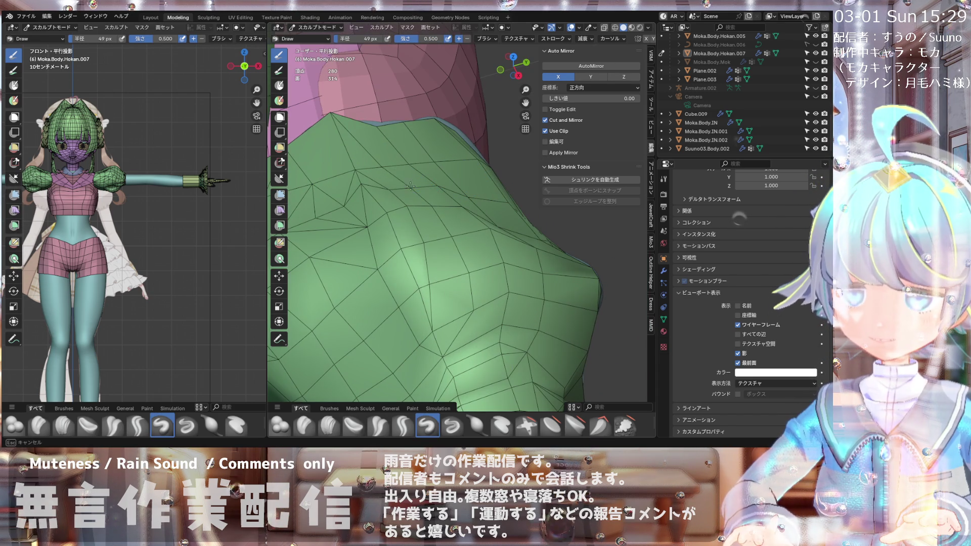
mouse_move(454, 237)
middle_mouse_down()
mouse_move(465, 280)
mouse_move(452, 265)
mouse_move(391, 268)
mouse_move(526, 258)
mouse_move(400, 292)
mouse_move(400, 284)
mouse_move(482, 262)
mouse_move(400, 323)
mouse_move(434, 260)
middle_mouse_up()
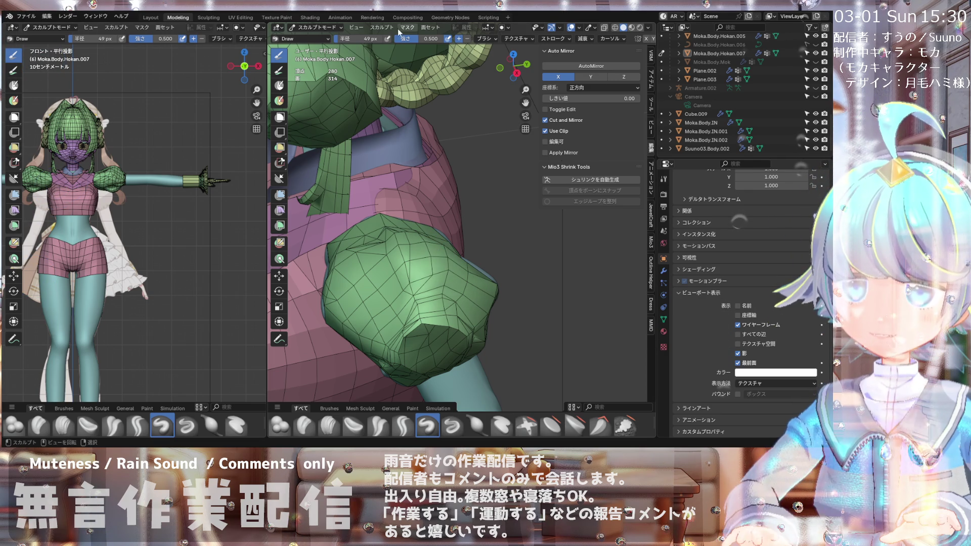
left_click_drag(415, 41, 405, 40)
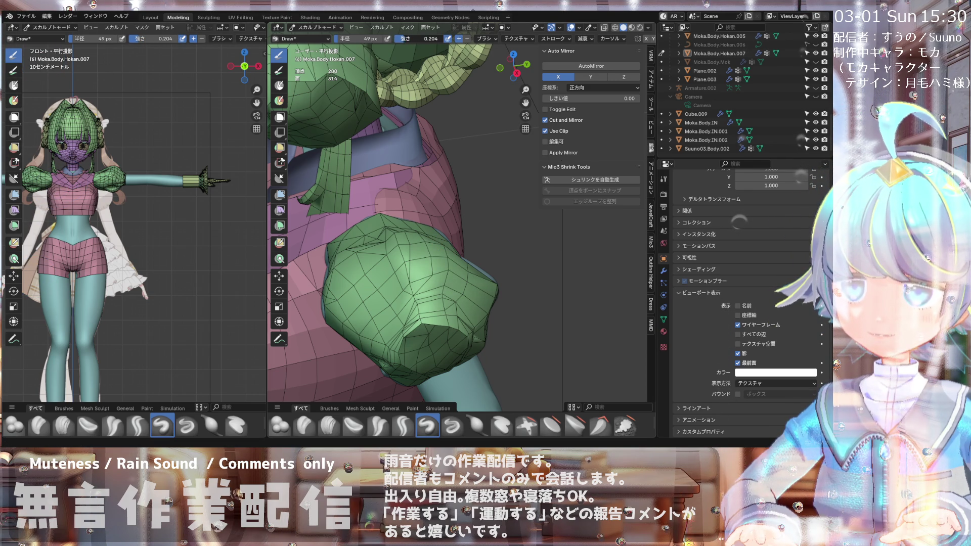
mouse_move(454, 242)
middle_mouse_down()
mouse_move(371, 249)
mouse_move(337, 269)
mouse_move(437, 240)
mouse_move(416, 245)
middle_mouse_up()
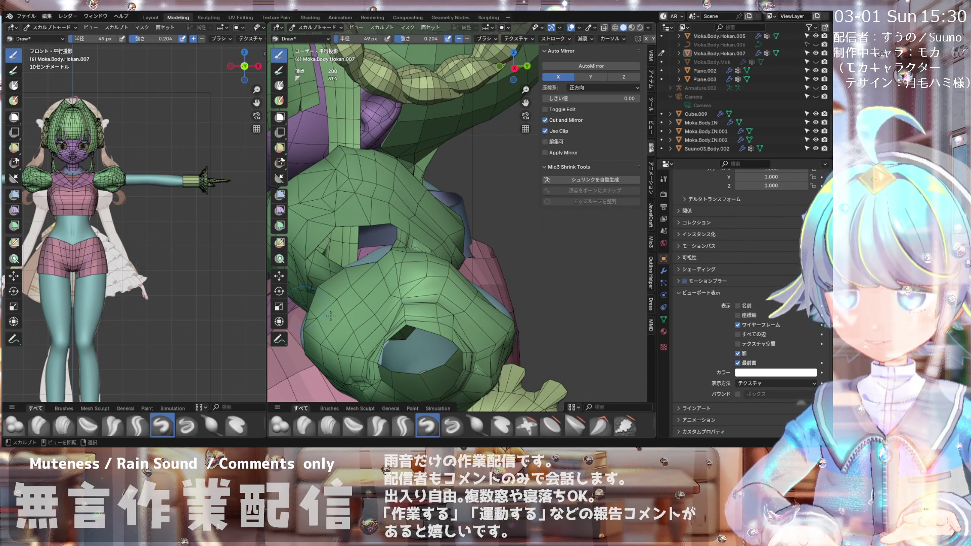
middle_click_drag(507, 290, 447, 308)
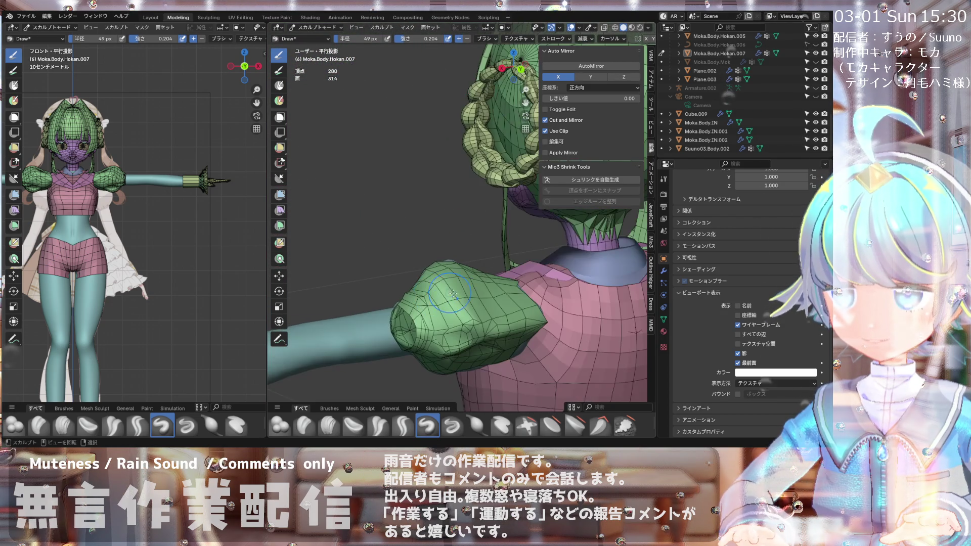
Step: Check the sleeve from behind, above and the side, ending in Front Ortho view
middle_click_drag(390, 234, 453, 292)
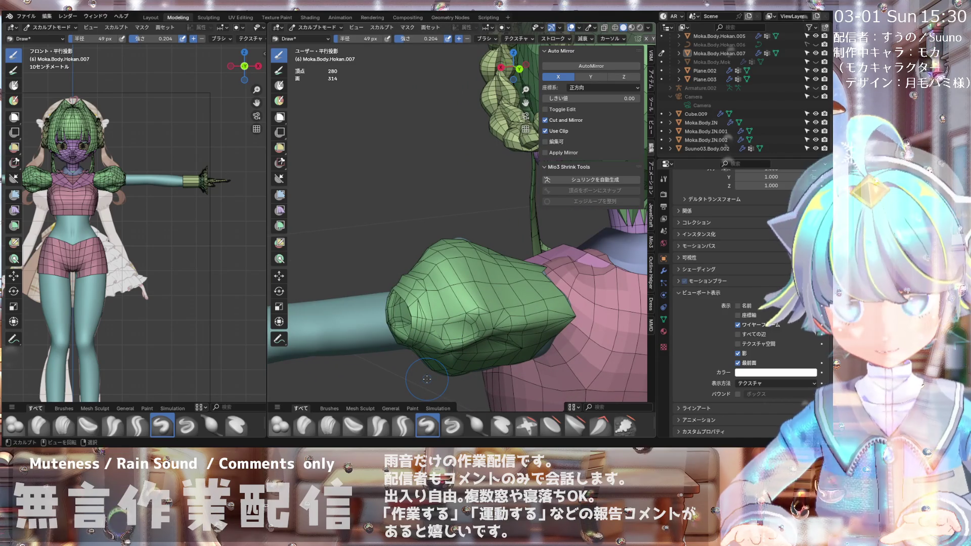
mouse_move(391, 327)
middle_mouse_down()
mouse_move(502, 334)
mouse_move(367, 301)
mouse_move(391, 307)
mouse_move(377, 337)
mouse_move(399, 354)
middle_mouse_up()
scroll(563, 293, "up", 5)
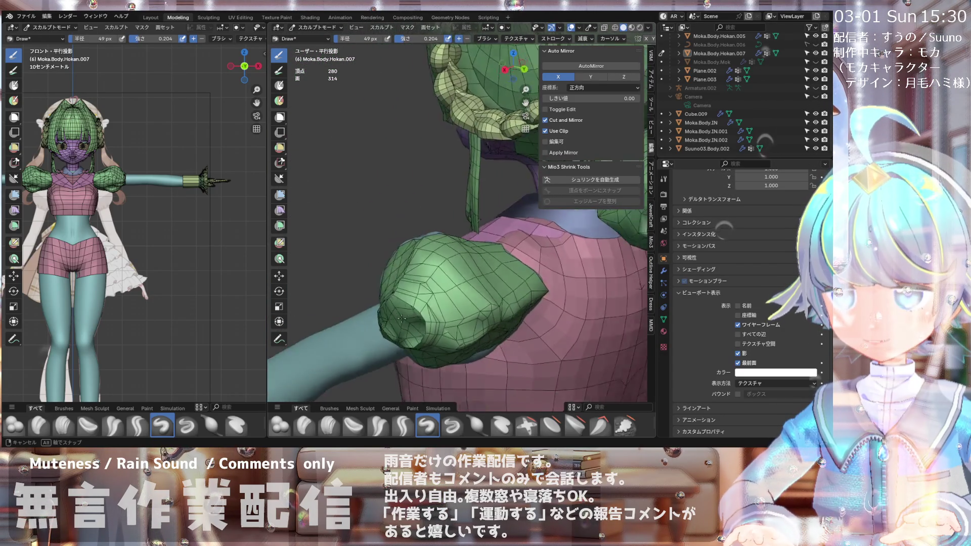
scroll(437, 235, "down", 3)
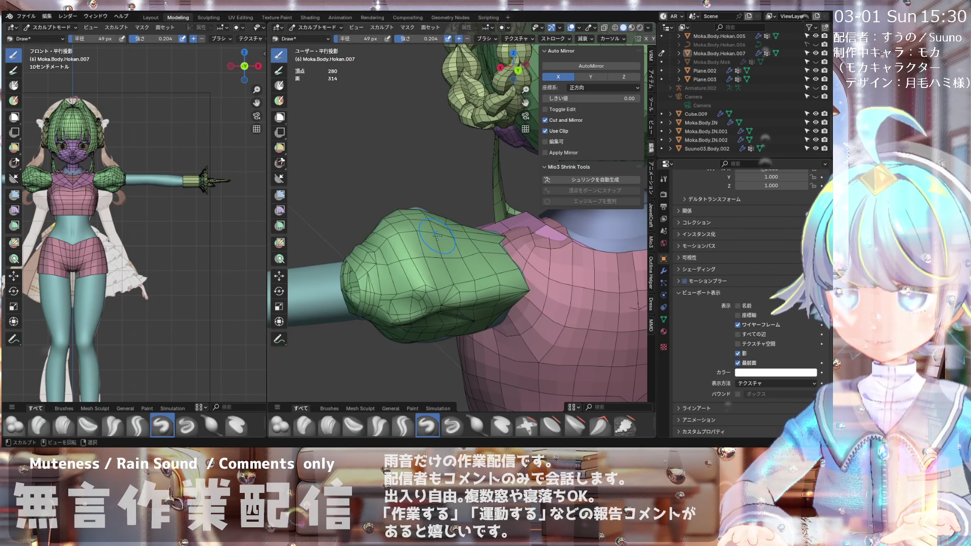
mouse_move(346, 261)
middle_mouse_down()
mouse_move(425, 253)
mouse_move(413, 246)
middle_mouse_up()
key("KP_1")
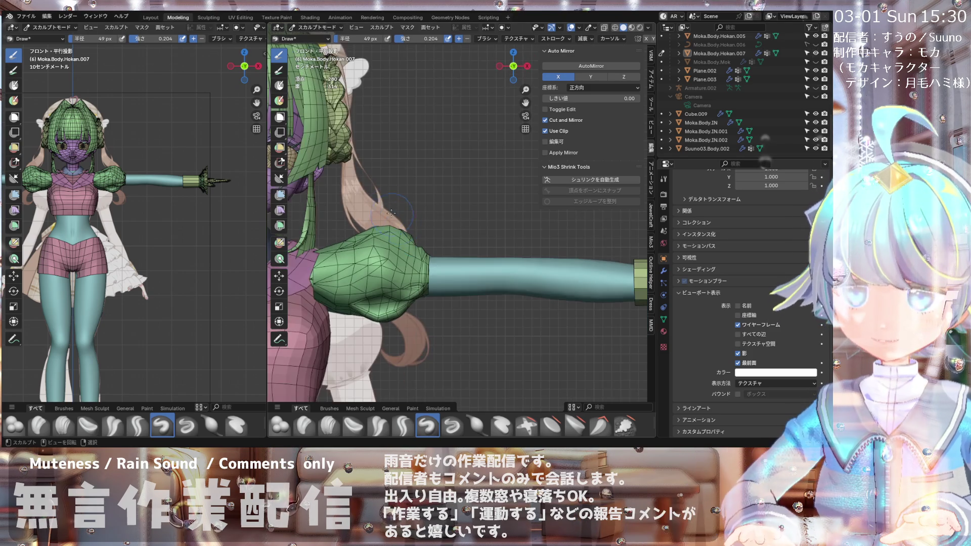
Step: Zoom in on the sleeve outline in both viewports, then return to Object Mode
scroll(381, 204, "down", 3)
scroll(375, 288, "up", 4)
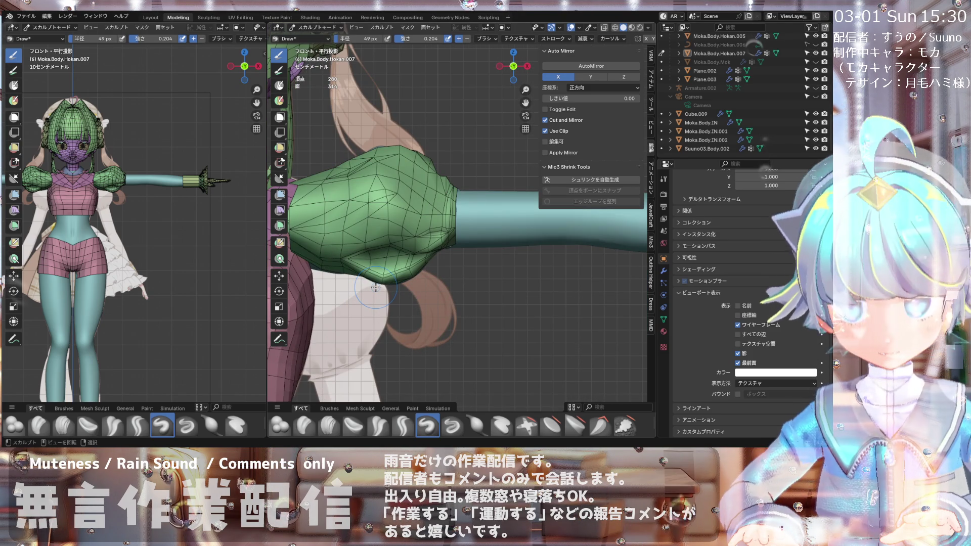
scroll(374, 177, "up", 2)
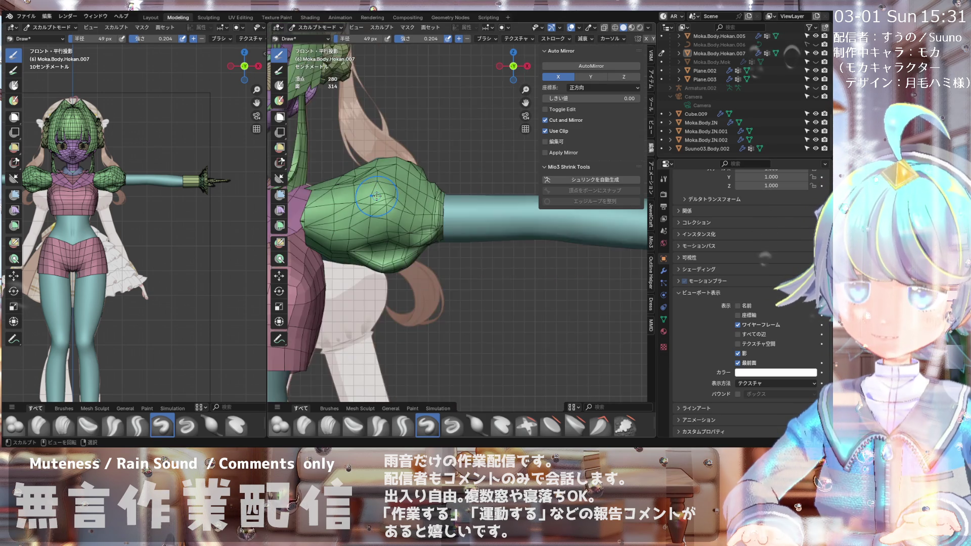
scroll(425, 193, "down", 1)
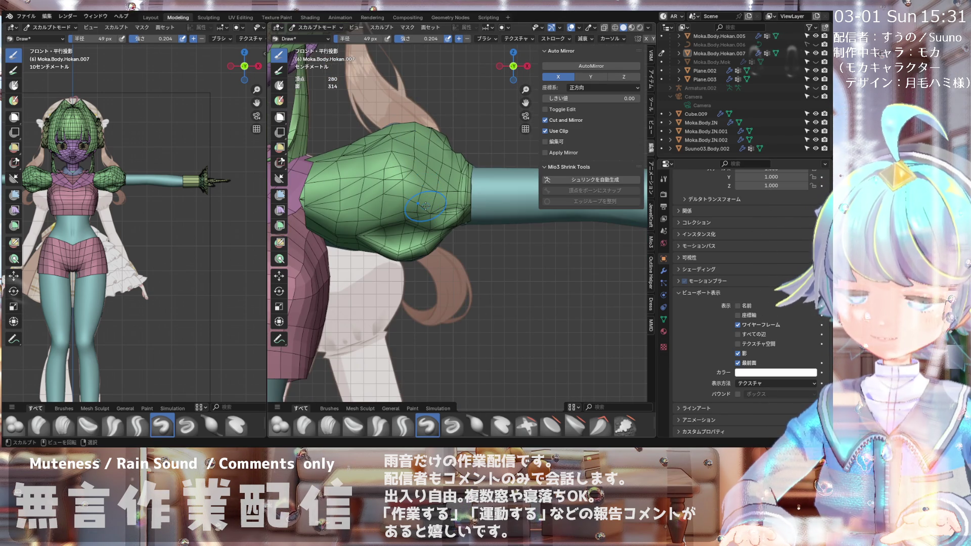
scroll(422, 198, "up", 2)
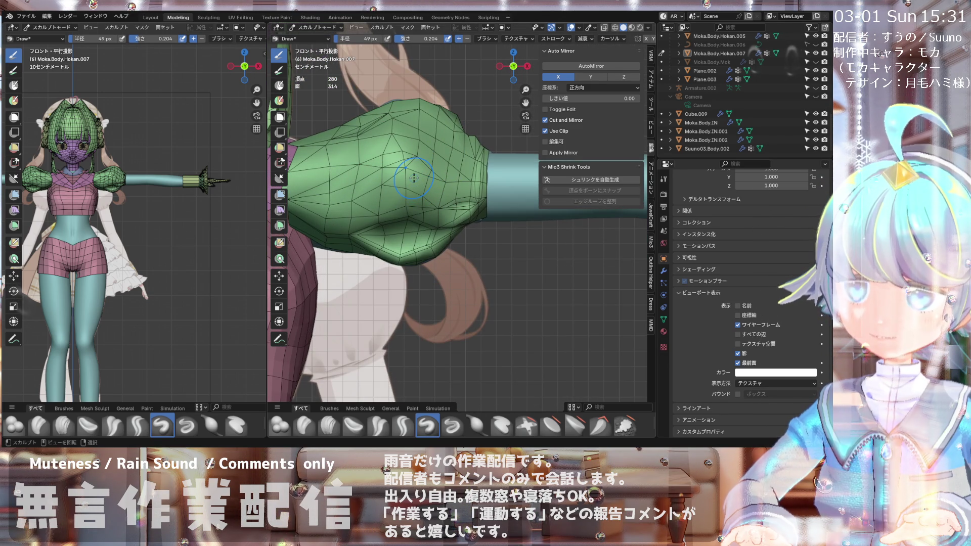
scroll(425, 150, "down", 2)
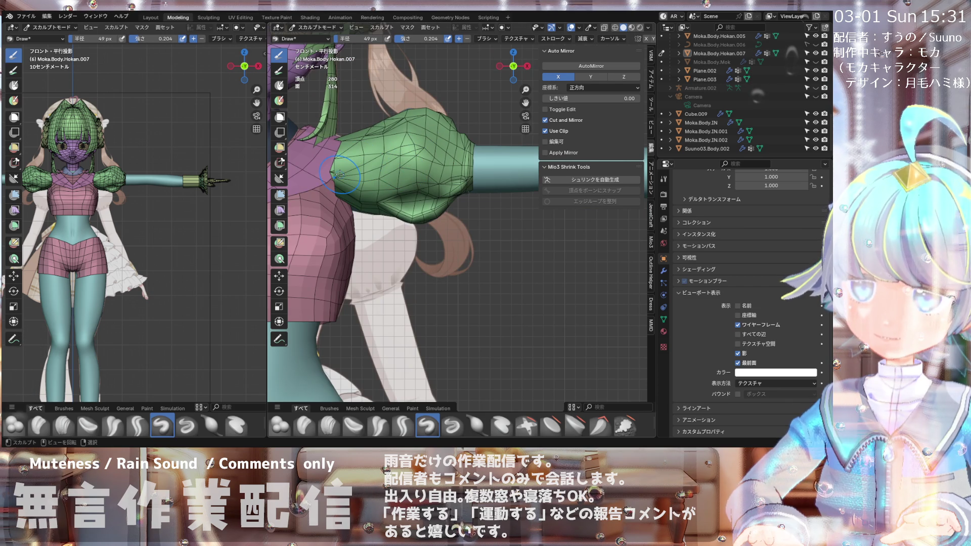
scroll(354, 174, "down", 1)
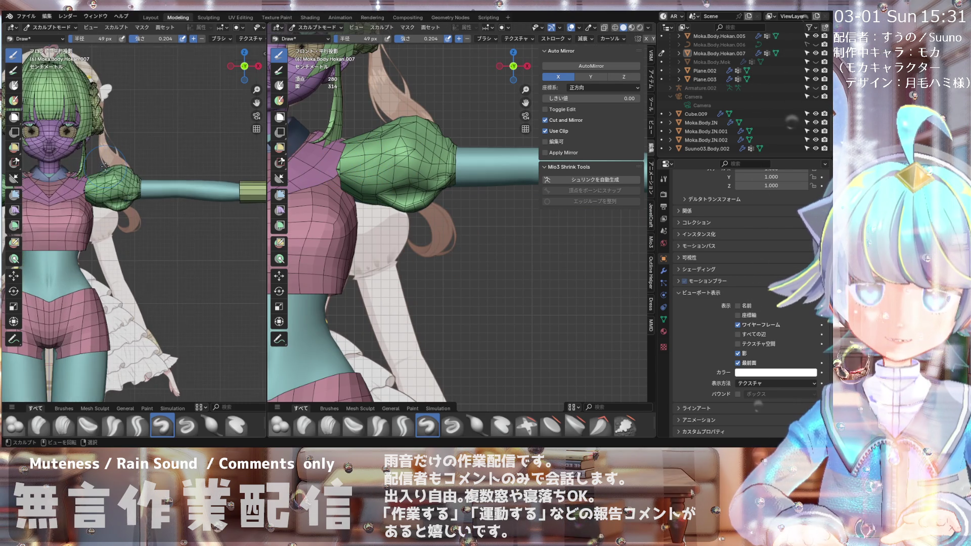
scroll(134, 166, "up", 6)
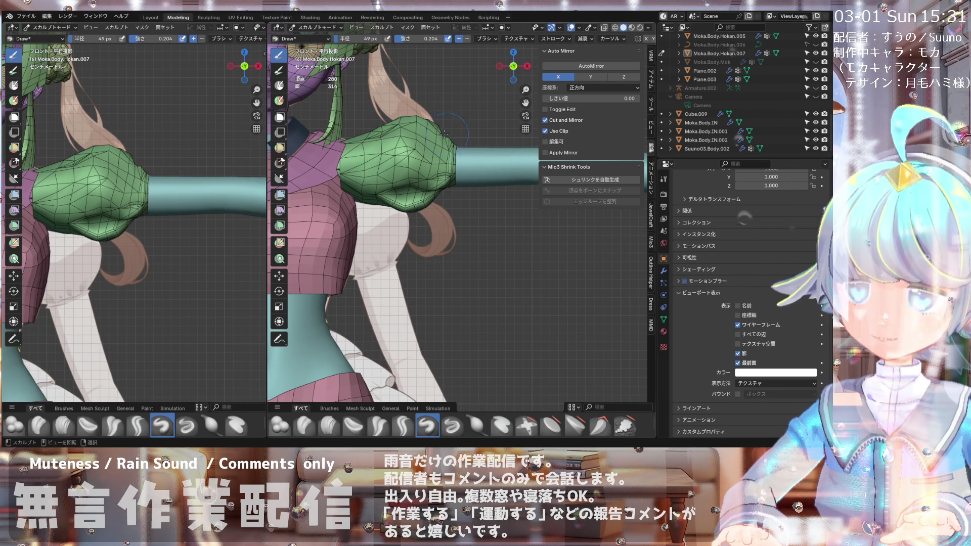
scroll(435, 134, "up", 2)
scroll(409, 188, "down", 4)
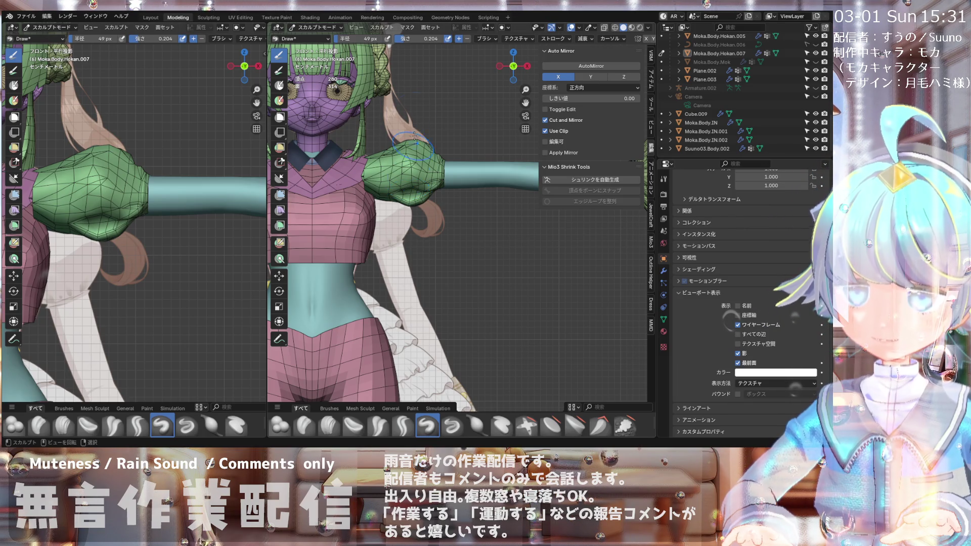
left_click(311, 27)
left_click(308, 42)
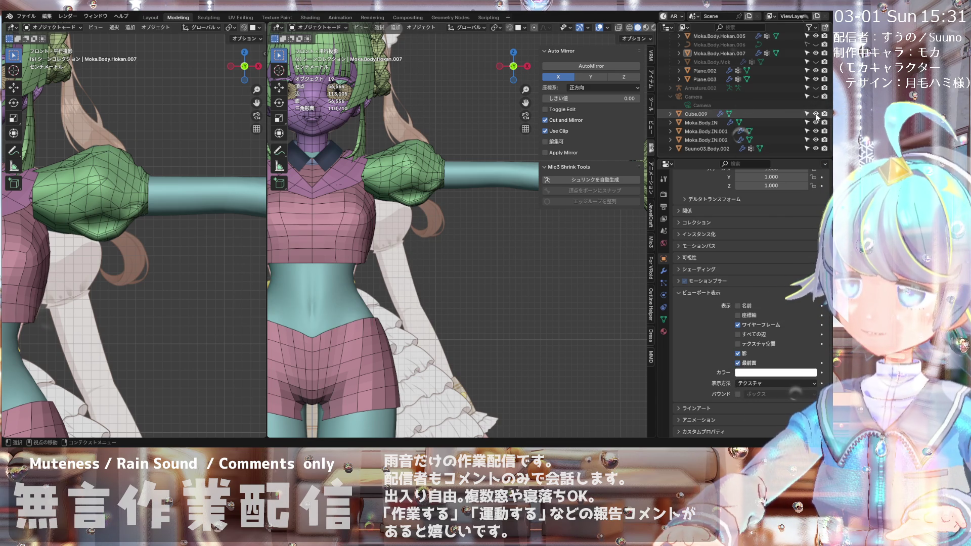
Step: Select the puffed sleeve, enter Edit Mode and select all its vertices
left_click(400, 165)
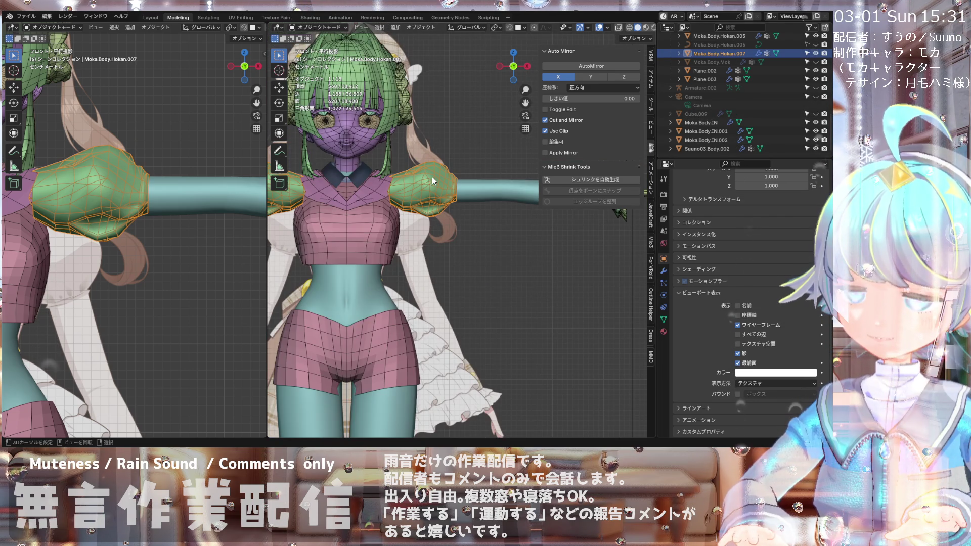
left_click(316, 27)
left_click(309, 53)
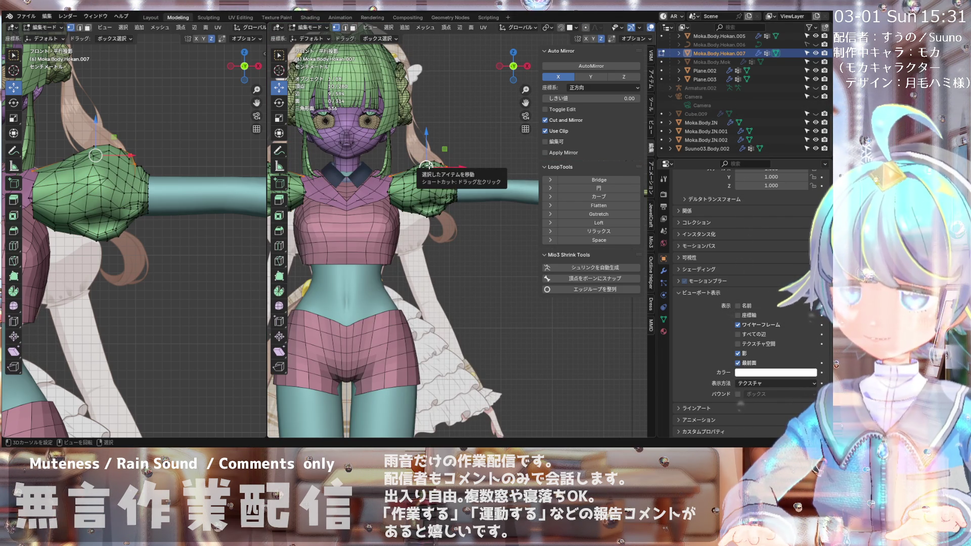
key("a")
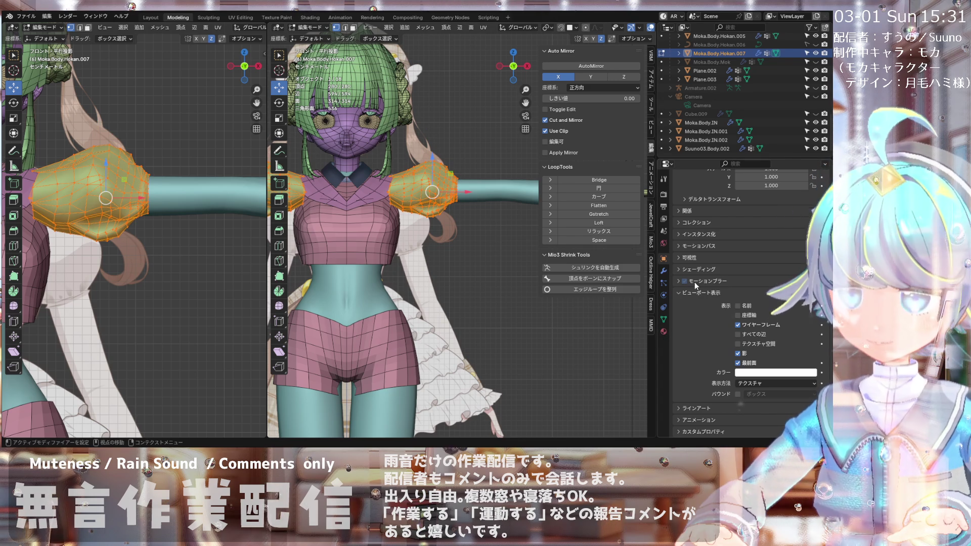
Step: In Object Data properties, find the vertex groups and unlock Upper_arm.R
left_click(664, 319)
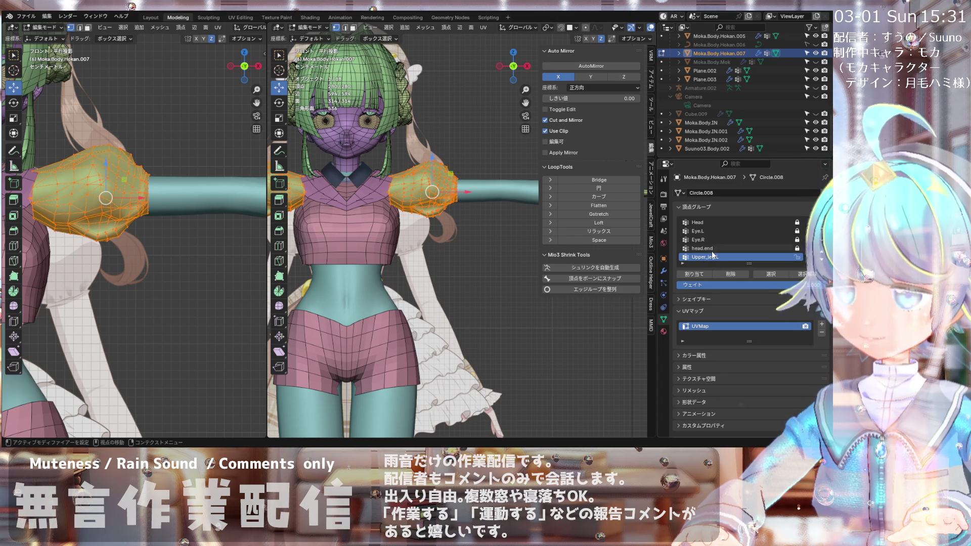
scroll(713, 242, "down", 5)
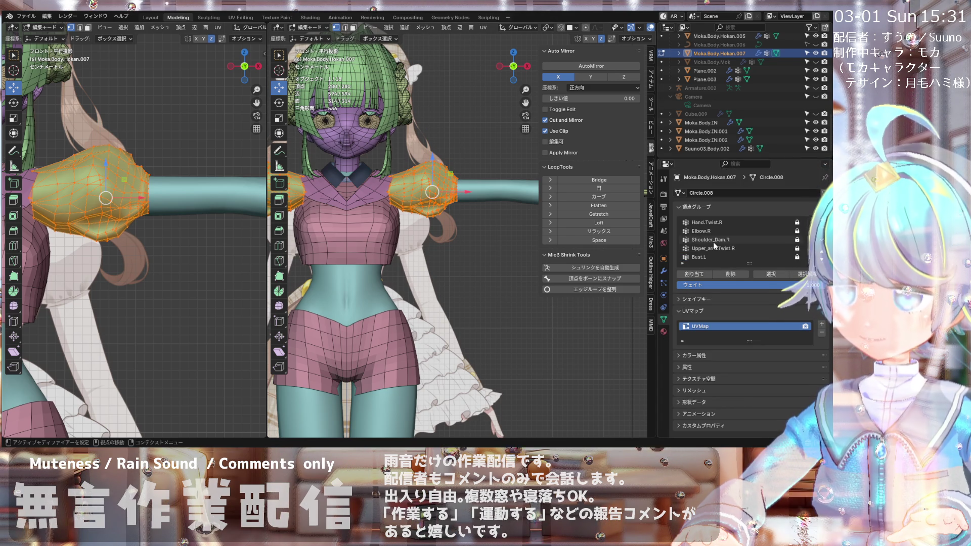
scroll(713, 243, "down", 8)
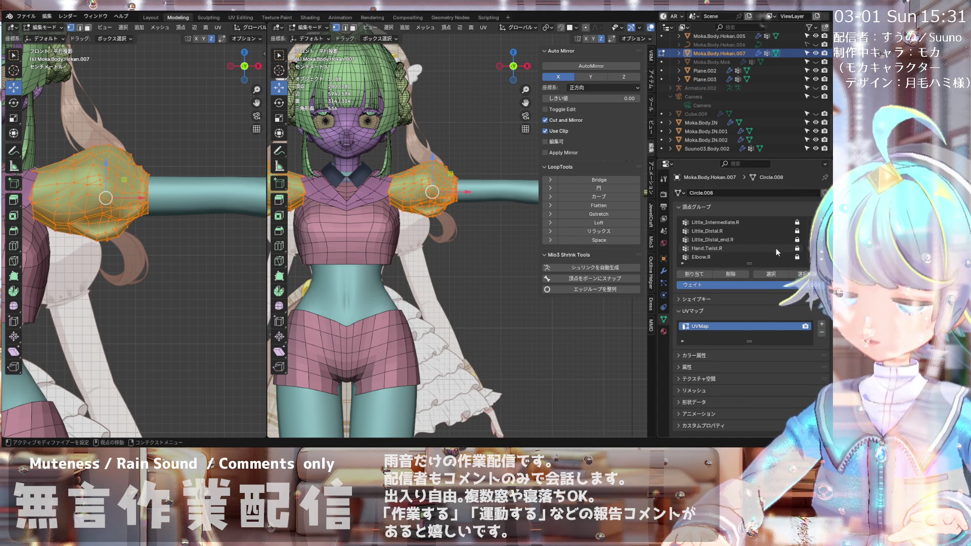
scroll(781, 249, "up", 5)
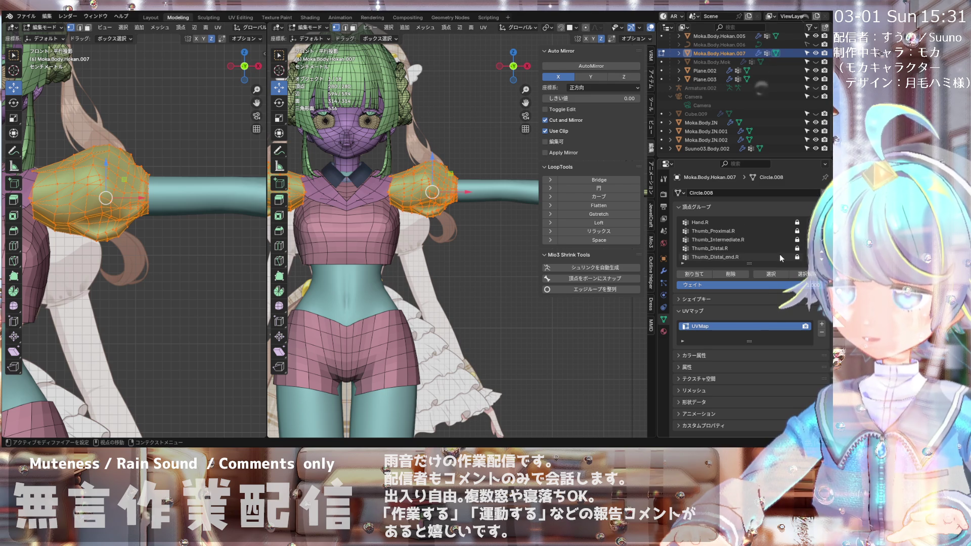
scroll(781, 258, "up", 2)
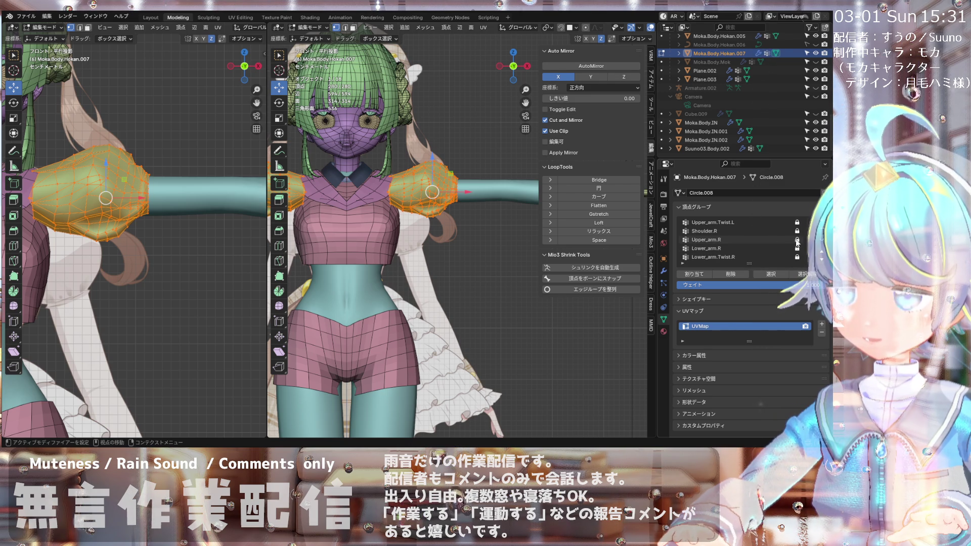
scroll(441, 248, "down", 6)
scroll(441, 248, "down", 2)
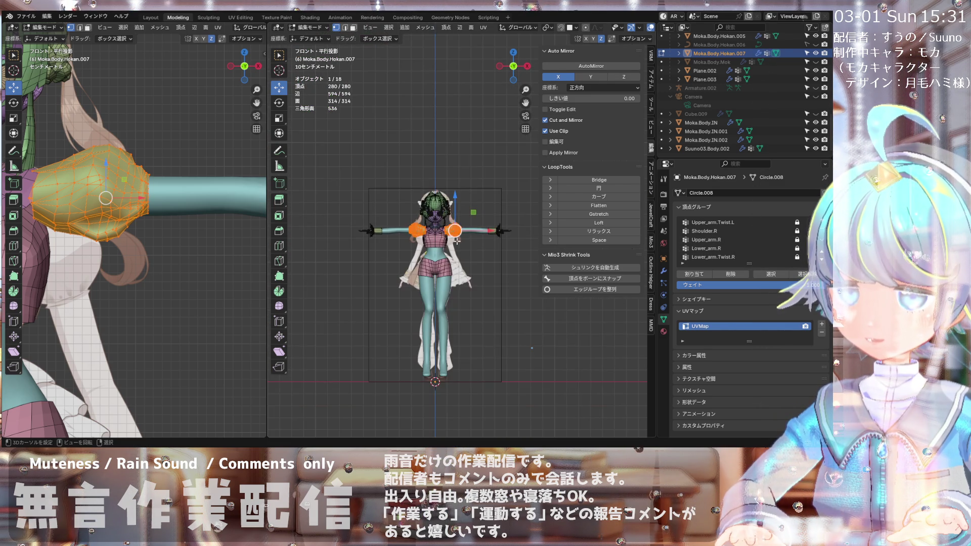
left_click(797, 241)
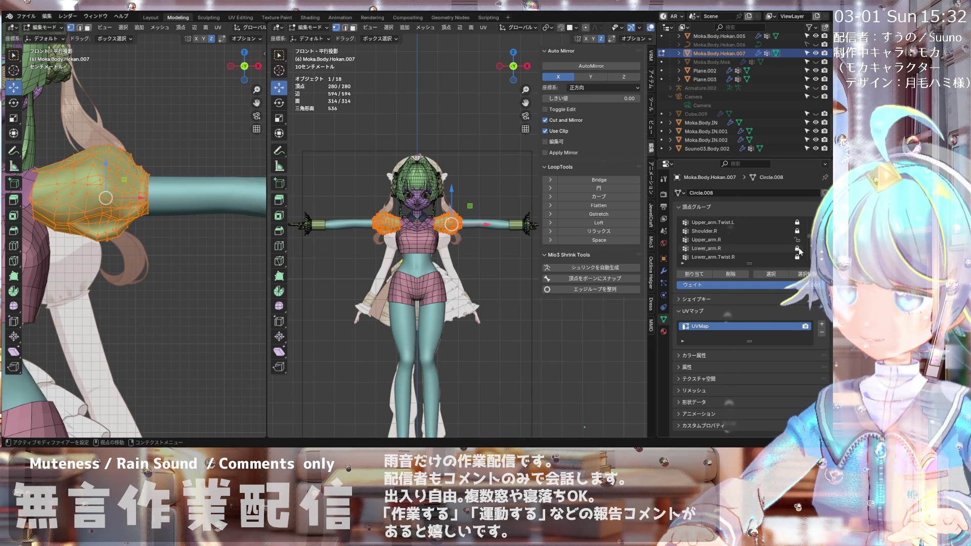
Step: Unlock Lower_arm.R, lock Upper_leg.L and unlock Upper_arm.L in the vertex group list
left_click(798, 249)
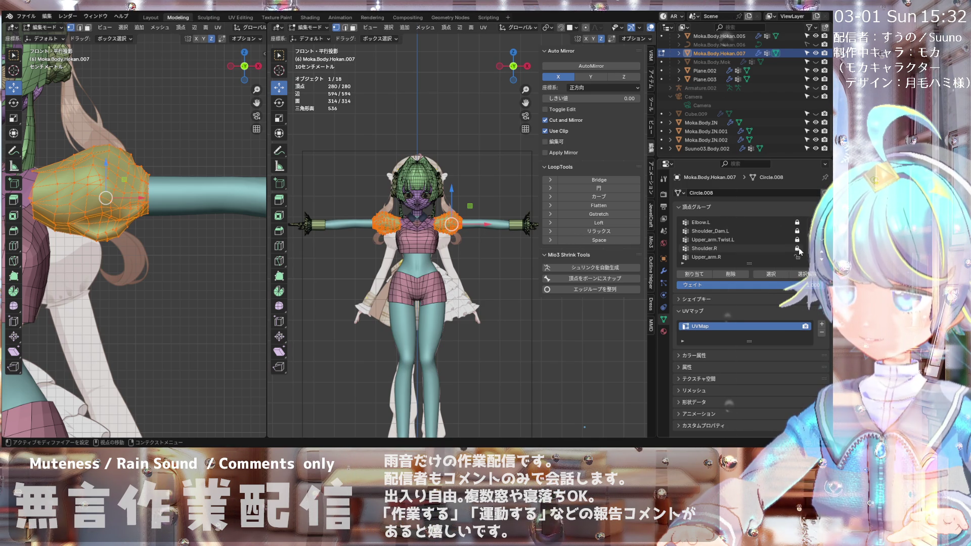
scroll(799, 251, "up", 5)
scroll(799, 251, "up", 5)
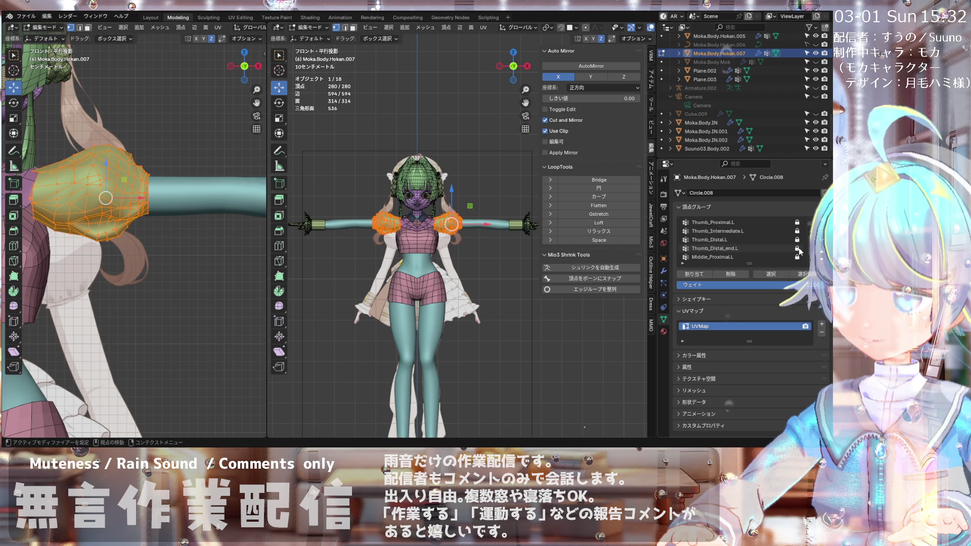
scroll(799, 249, "down", 5)
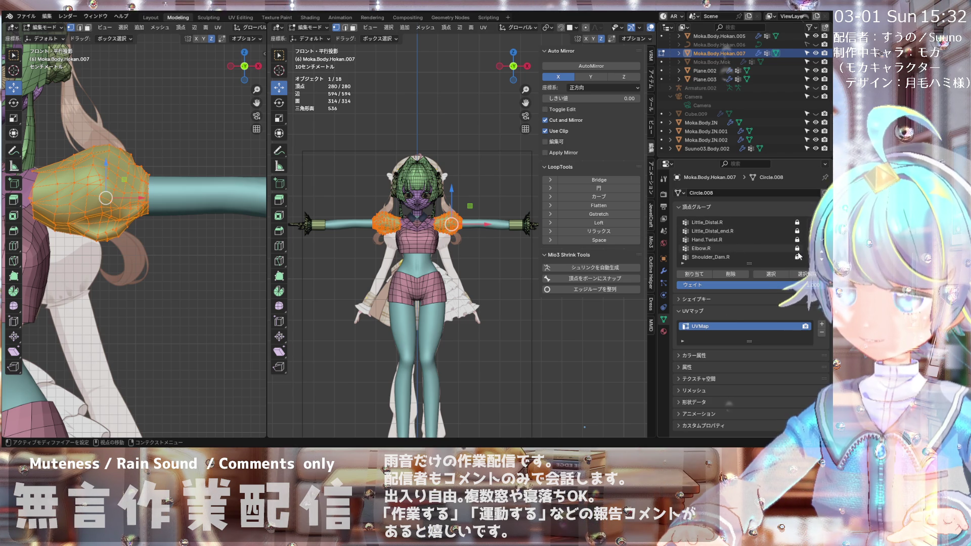
scroll(798, 251, "down", 5)
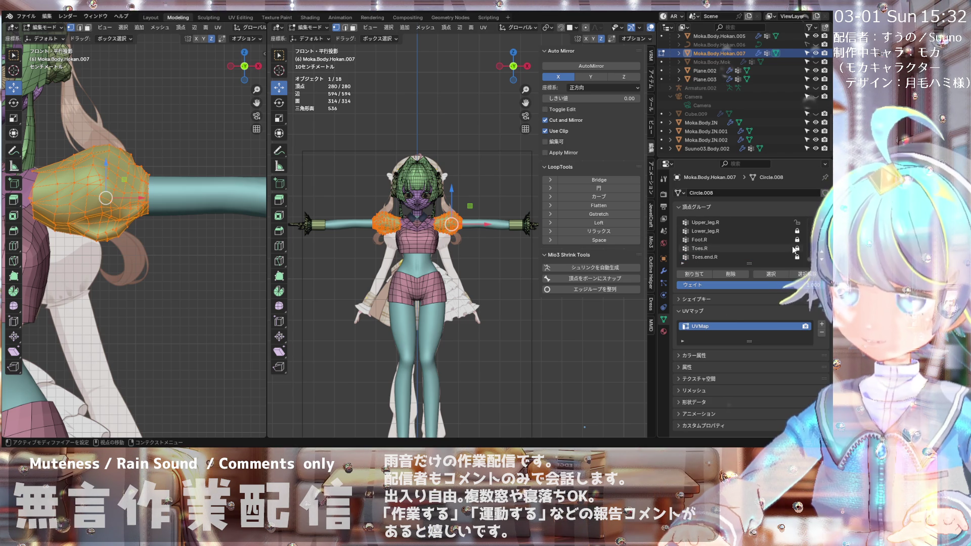
scroll(734, 237, "up", 1)
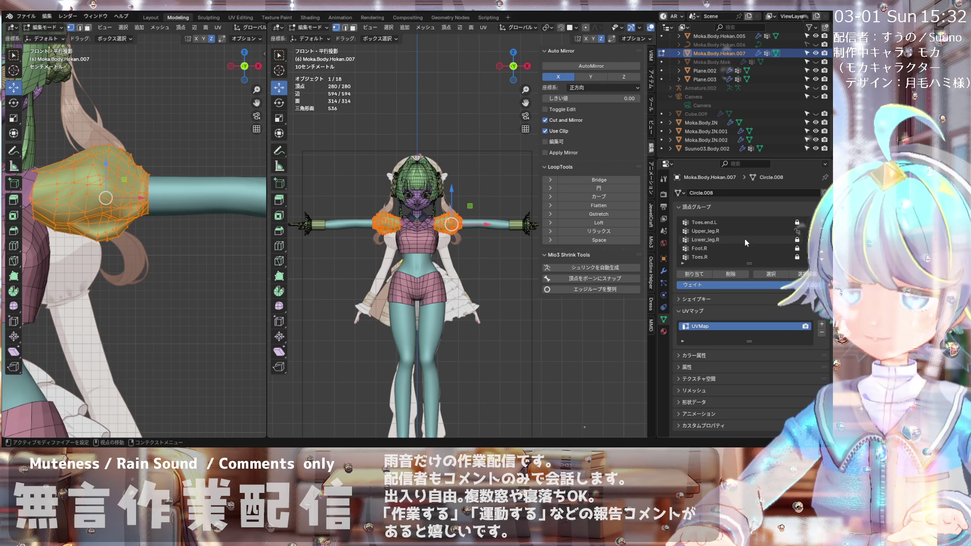
scroll(755, 242, "up", 5)
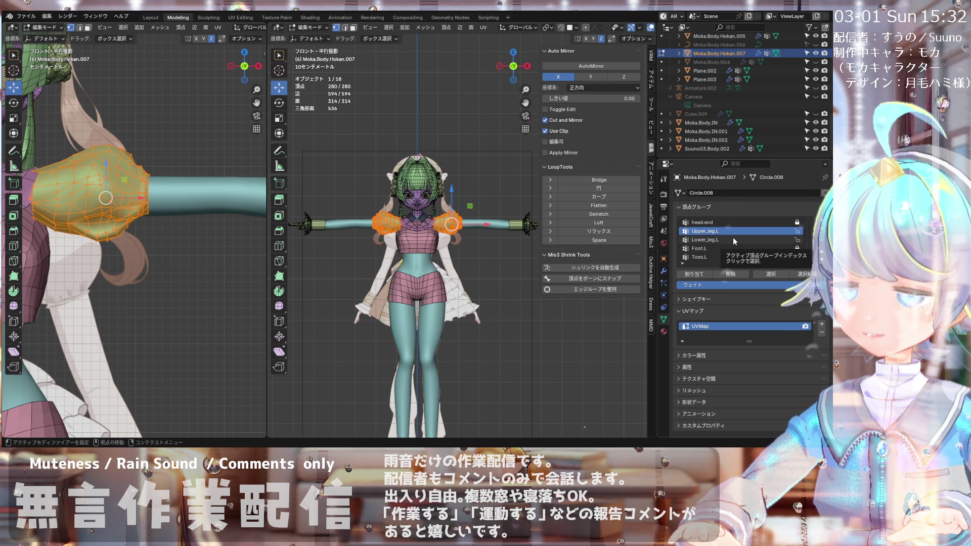
left_click(797, 231)
scroll(798, 233, "up", 3)
scroll(798, 236, "down", 5)
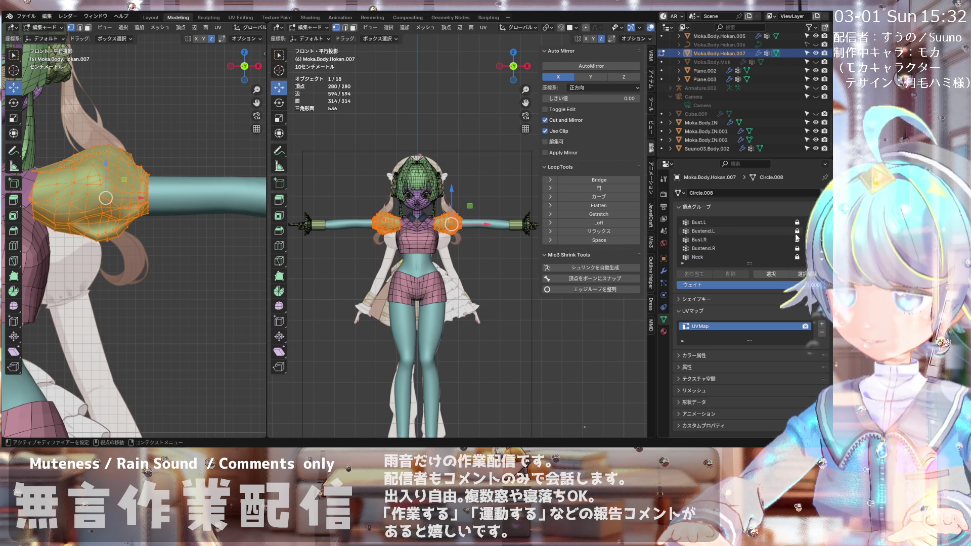
scroll(792, 239, "up", 10)
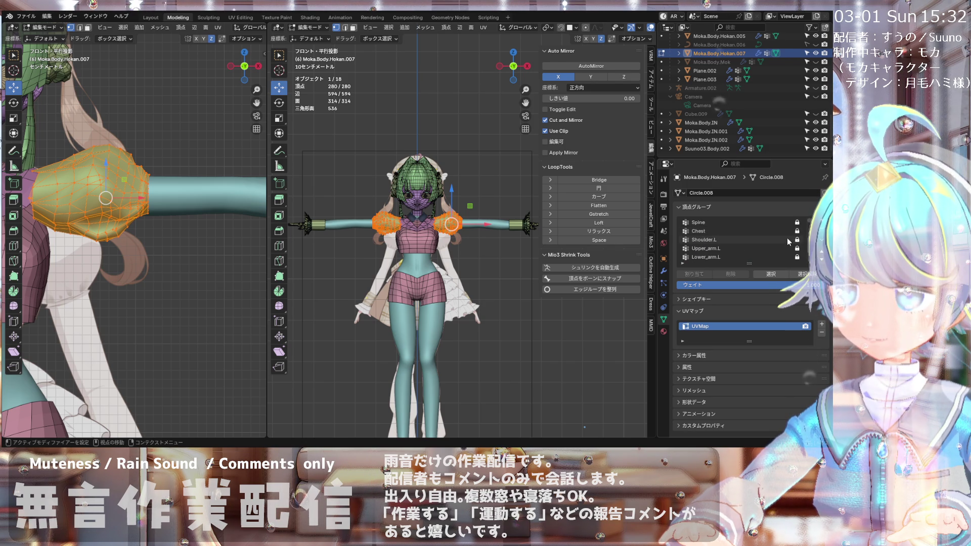
left_click(797, 249)
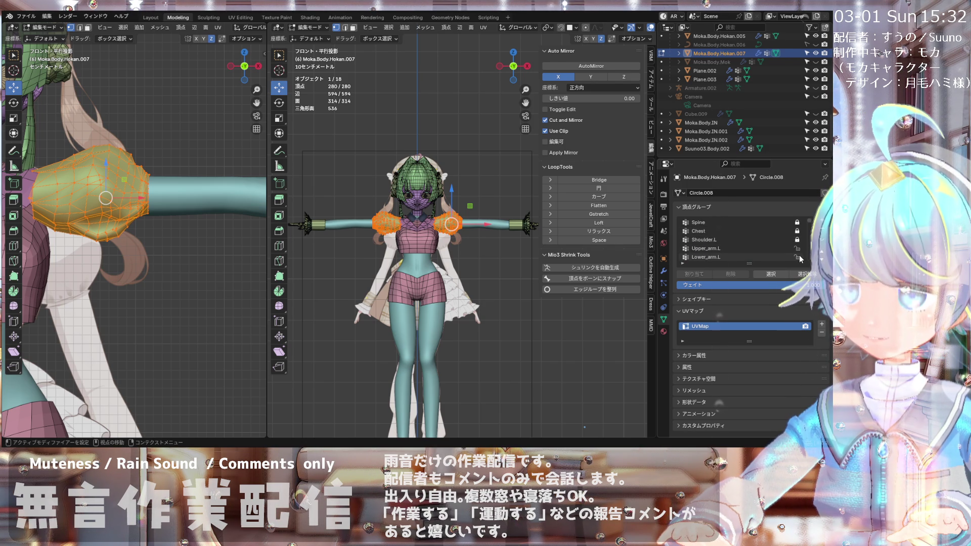
Step: Deselect and then reselect every vertex of the sleeve mesh
scroll(796, 256, "up", 2)
scroll(782, 249, "down", 4)
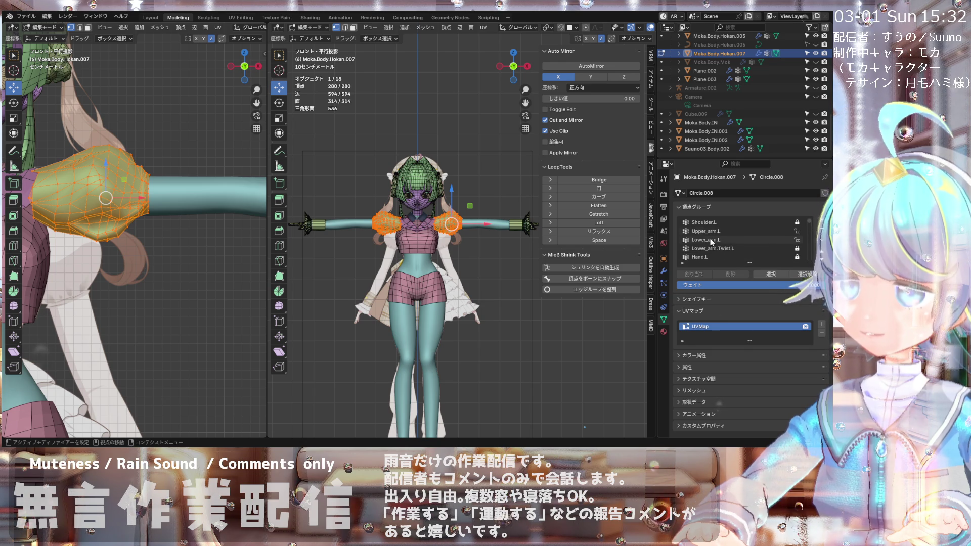
scroll(712, 242, "down", 3)
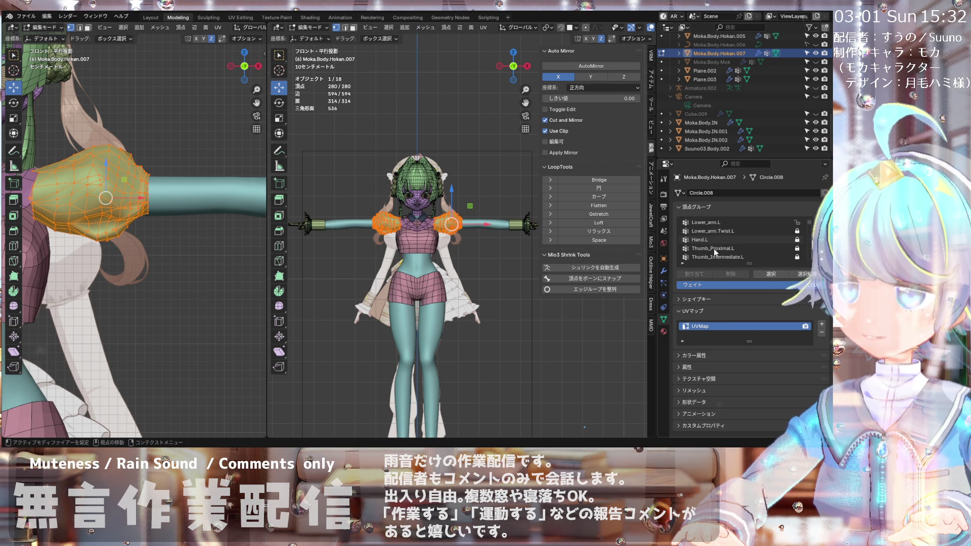
scroll(714, 247, "down", 3)
scroll(714, 247, "down", 7)
scroll(714, 248, "down", 9)
scroll(714, 248, "down", 6)
scroll(714, 248, "down", 3)
scroll(692, 233, "down", 5)
scroll(455, 212, "up", 2)
scroll(461, 204, "down", 2)
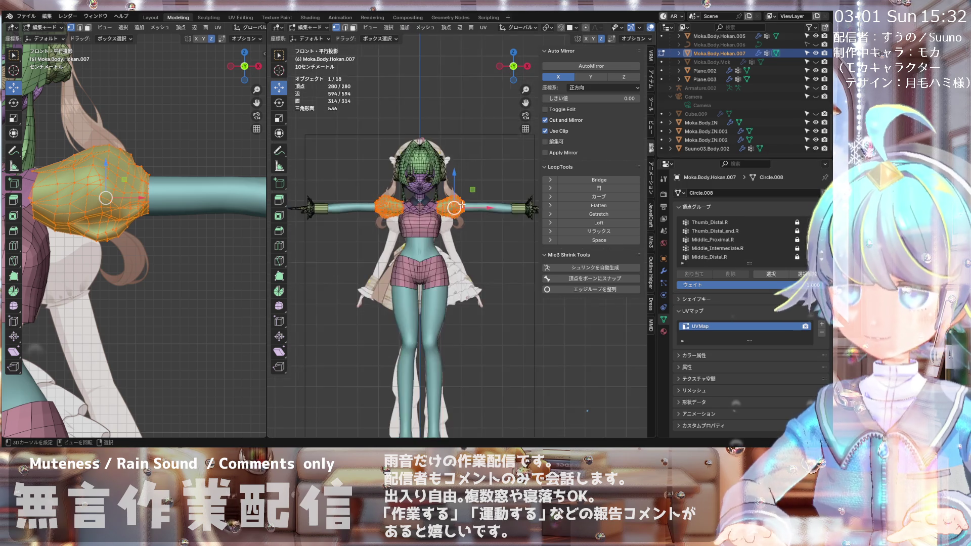
scroll(461, 204, "up", 3)
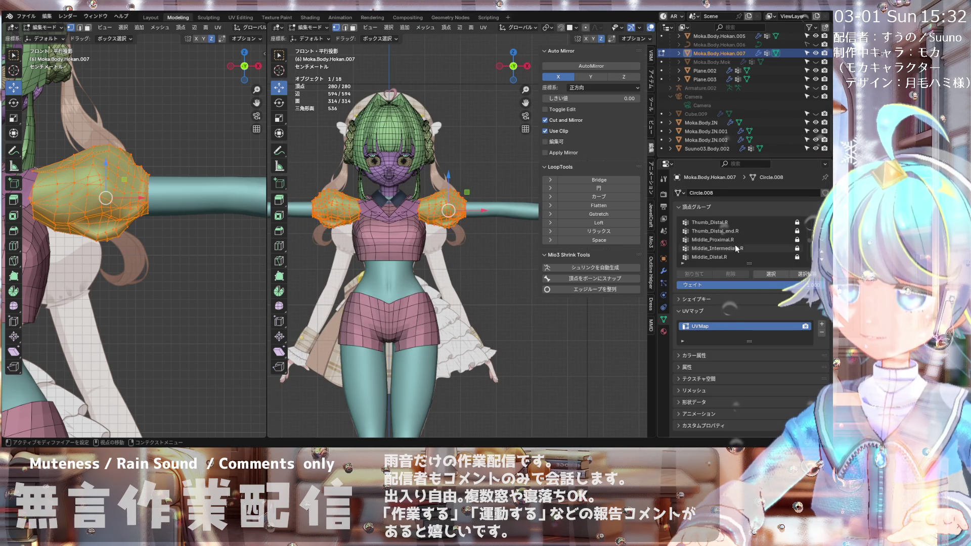
left_click(497, 254)
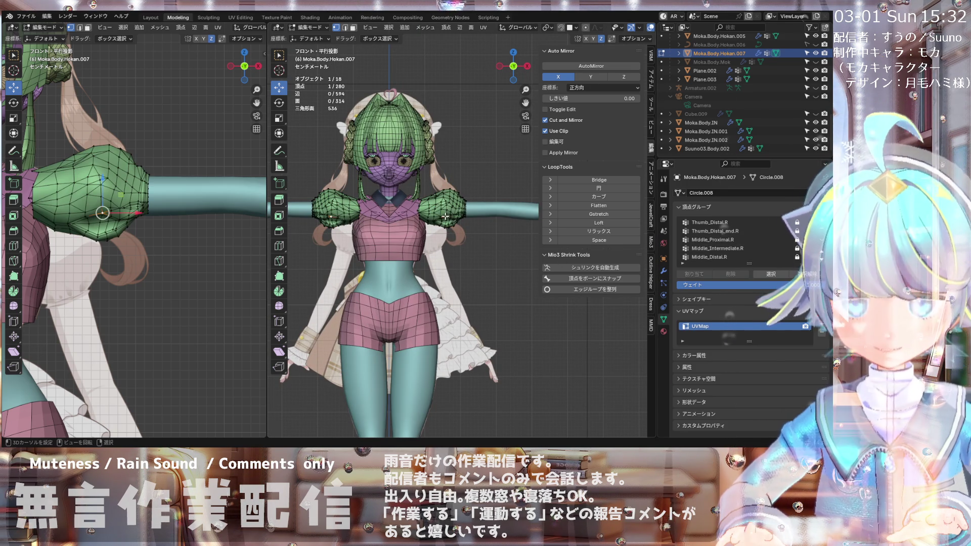
key("a")
Step: Make Upper_arm.L the active vertex group
scroll(725, 255, "down", 9)
scroll(724, 253, "down", 5)
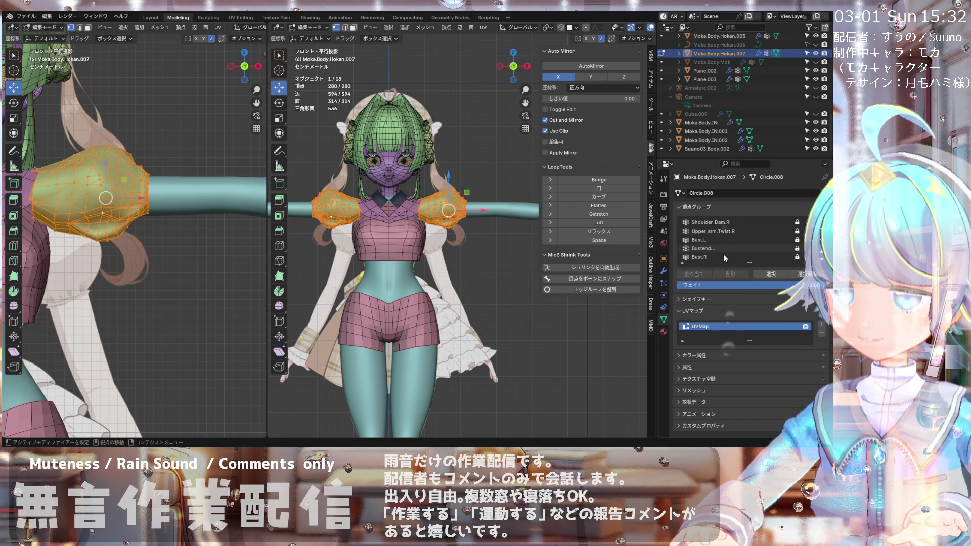
scroll(722, 255, "up", 3)
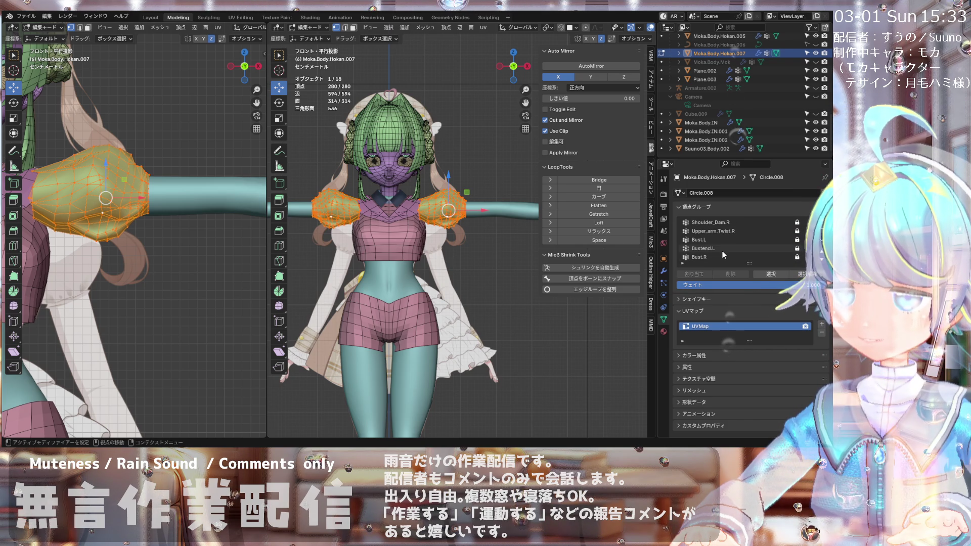
scroll(724, 254, "down", 10)
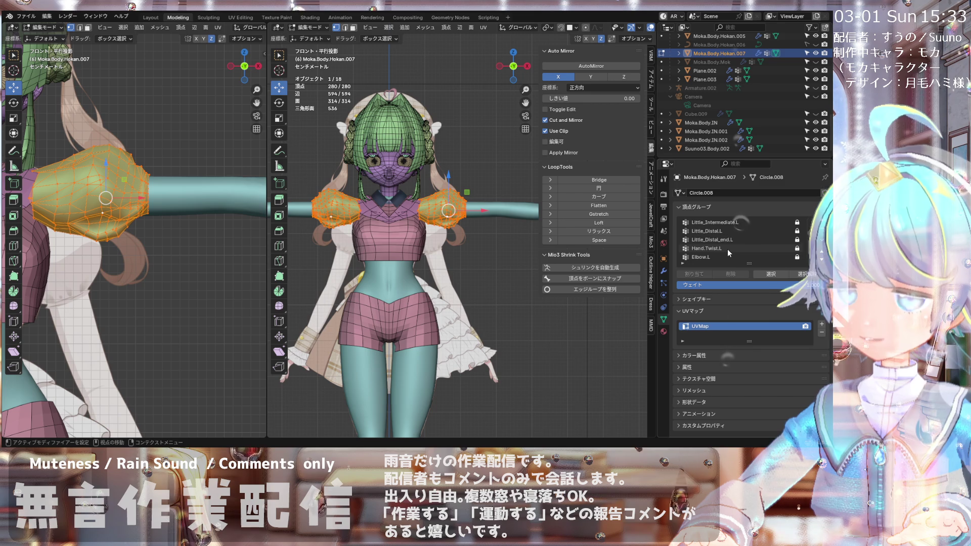
scroll(727, 248, "down", 2)
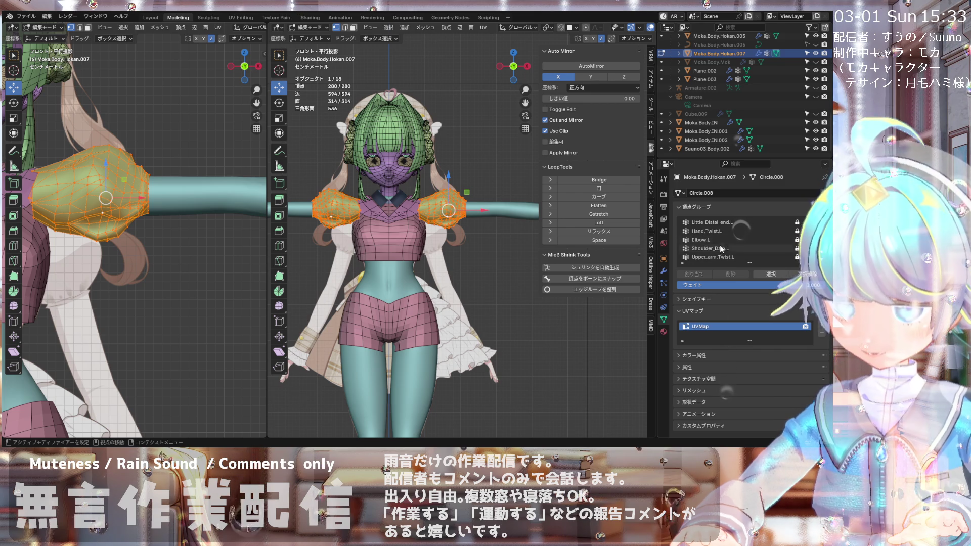
scroll(715, 235, "down", 4)
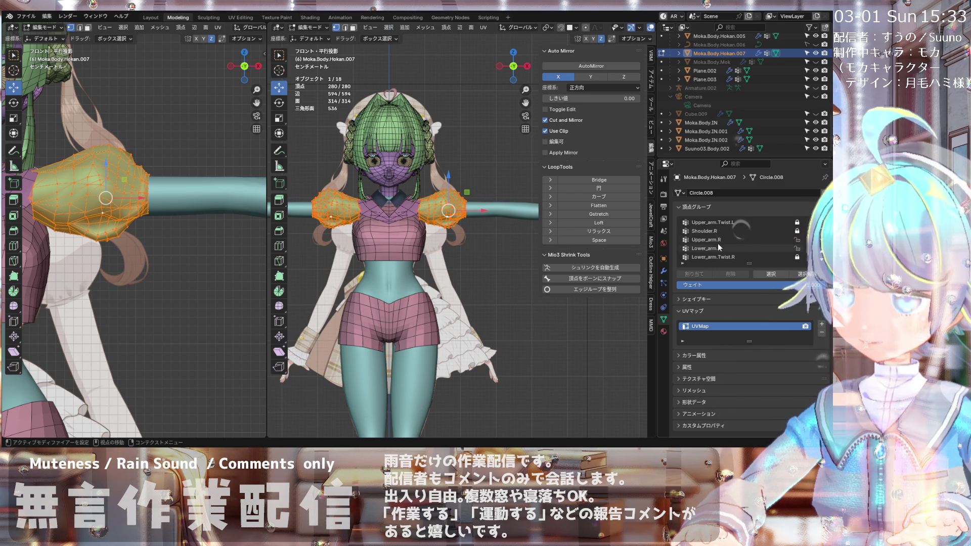
scroll(713, 241, "up", 18)
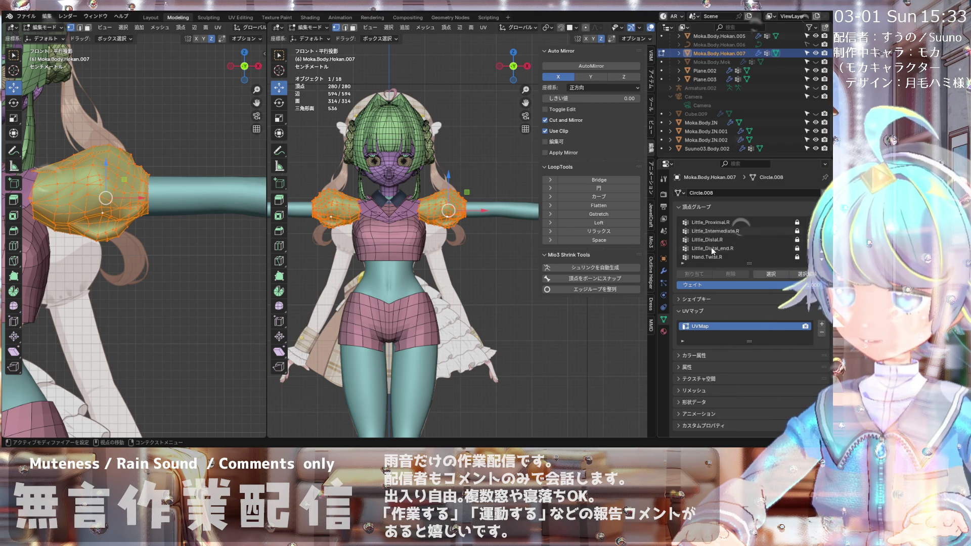
scroll(713, 249, "down", 9)
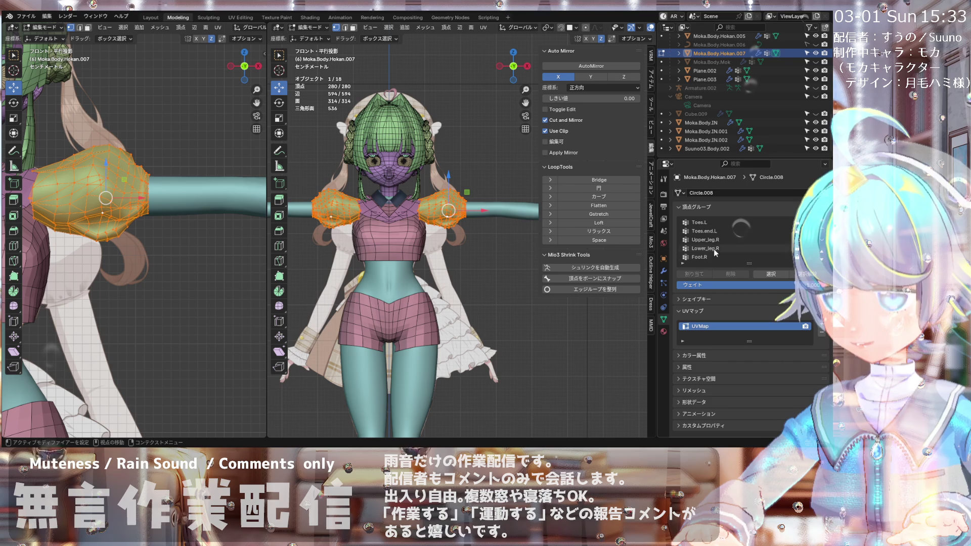
scroll(715, 255, "down", 2)
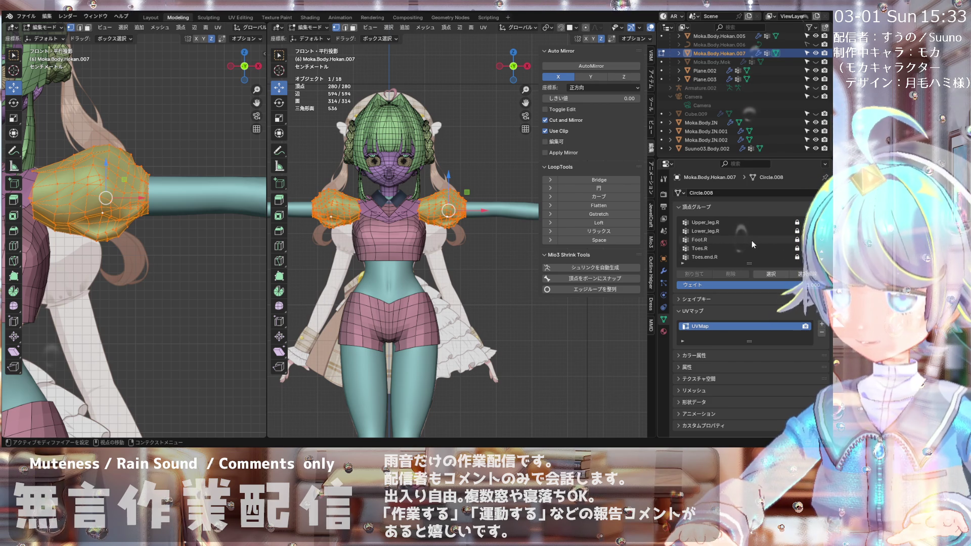
scroll(752, 241, "down", 5)
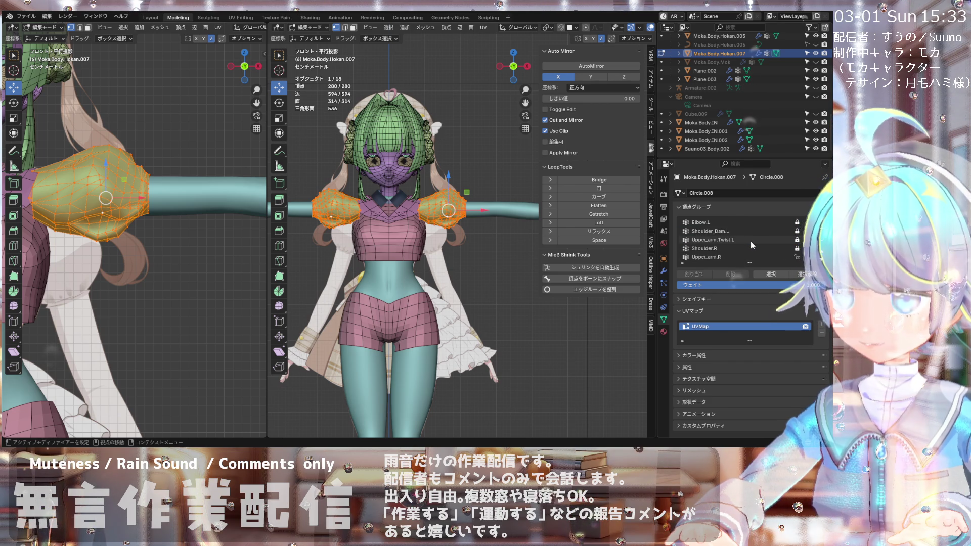
scroll(737, 241, "up", 1)
scroll(736, 241, "down", 5)
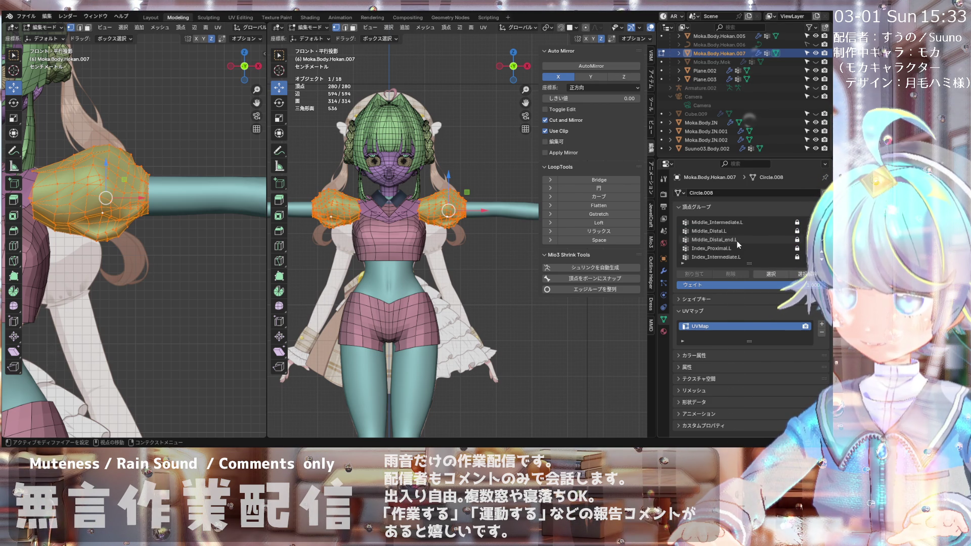
scroll(736, 241, "up", 10)
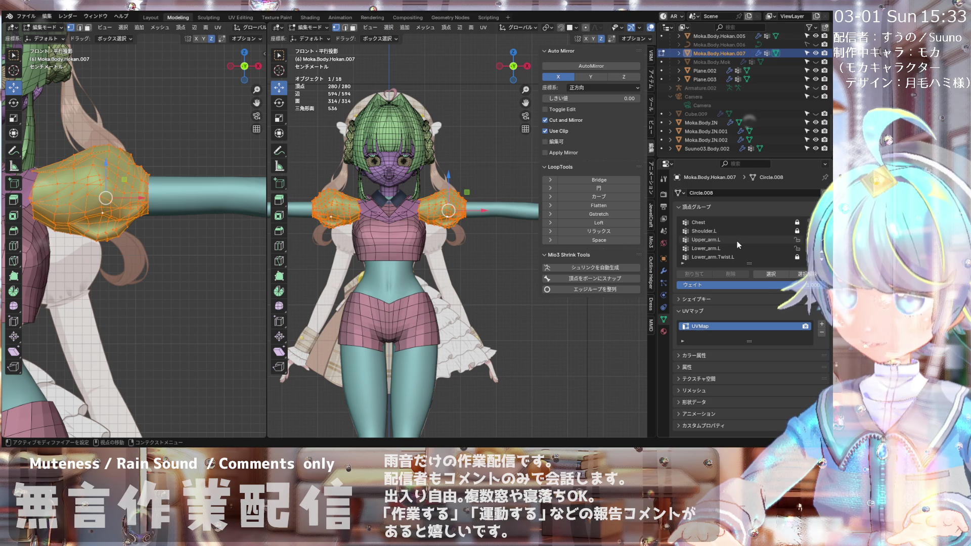
left_click(697, 241)
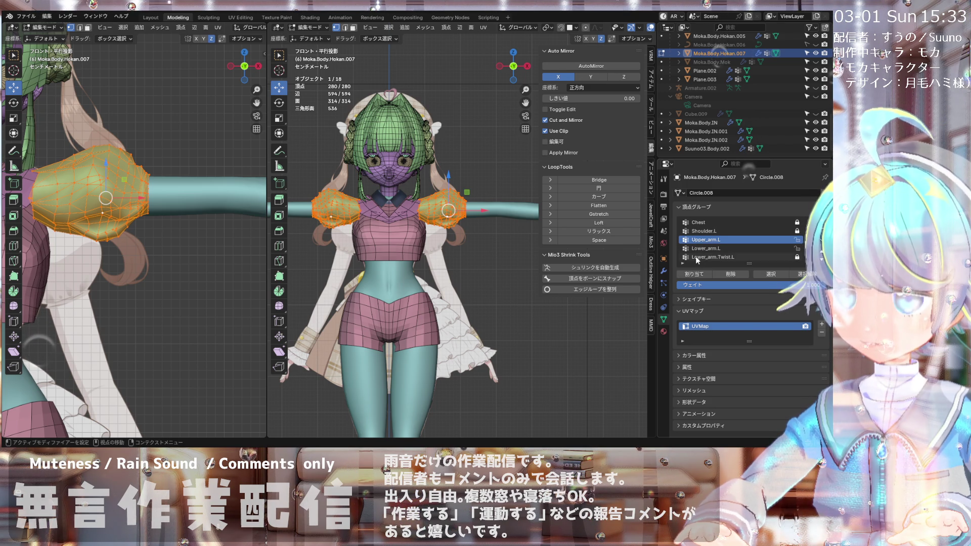
scroll(443, 210, "down", 3)
scroll(443, 211, "up", 3)
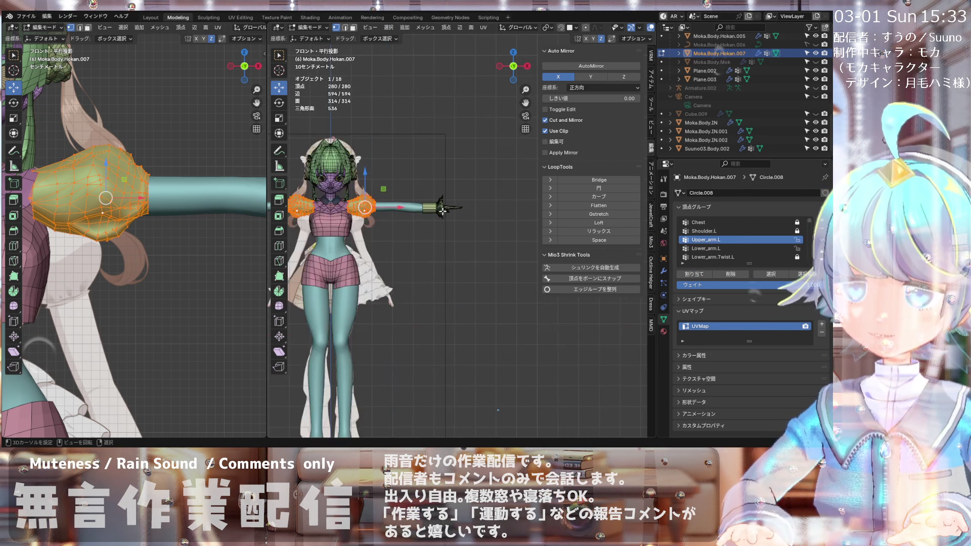
Step: Clear the sleeve vertex selection and return to Object Mode
left_click(482, 211)
scroll(482, 211, "down", 4)
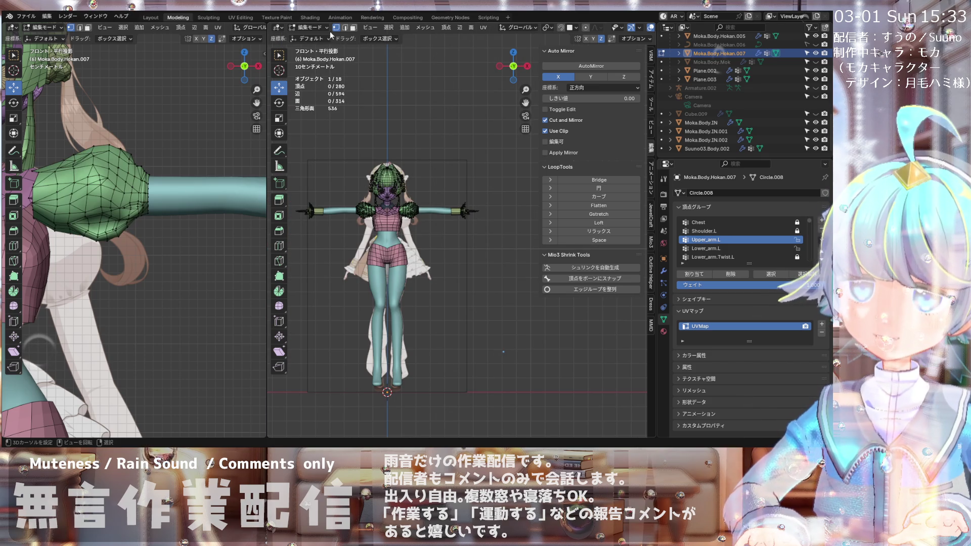
left_click(310, 27)
left_click(304, 39)
scroll(464, 205, "up", 2)
Step: Select the Moka.Body.Hokan.005 hand piece and Plane.003 to inspect them
left_click(497, 204)
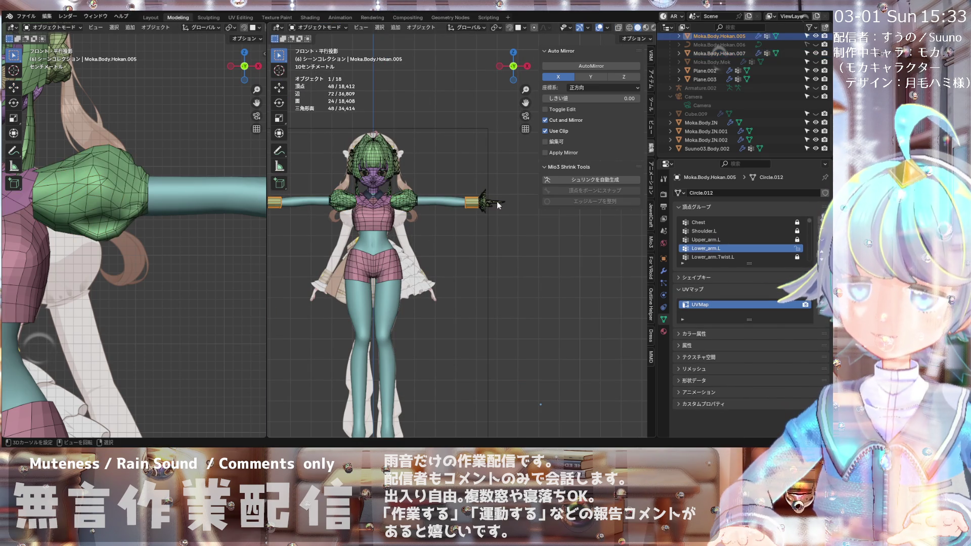
left_click(498, 204)
scroll(326, 215, "down", 2)
scroll(326, 216, "down", 2)
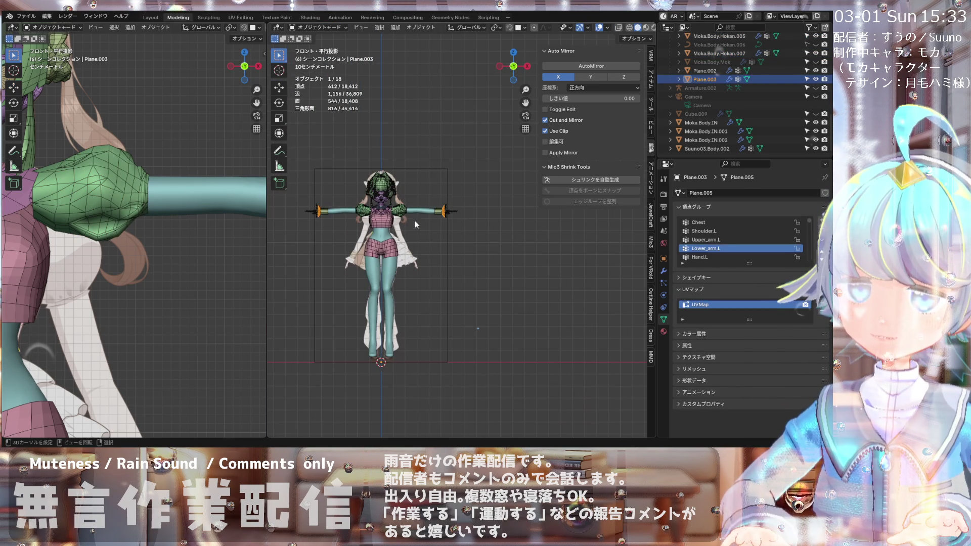
left_click(314, 29)
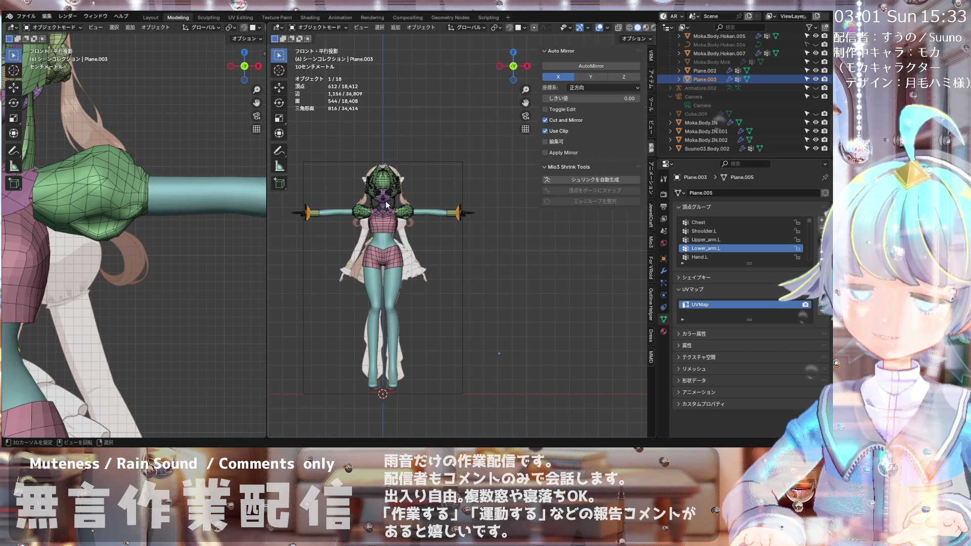
scroll(375, 178, "up", 5)
scroll(451, 208, "up", 2)
Step: Inspect the arm, sleeve and chest meshes, then unhide and select Armature.001
left_click(451, 211)
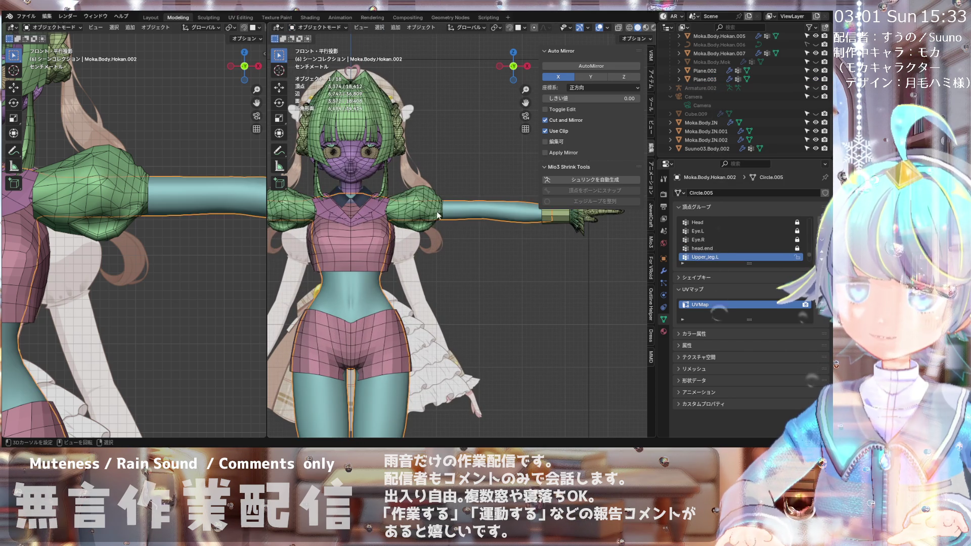
left_click(451, 211)
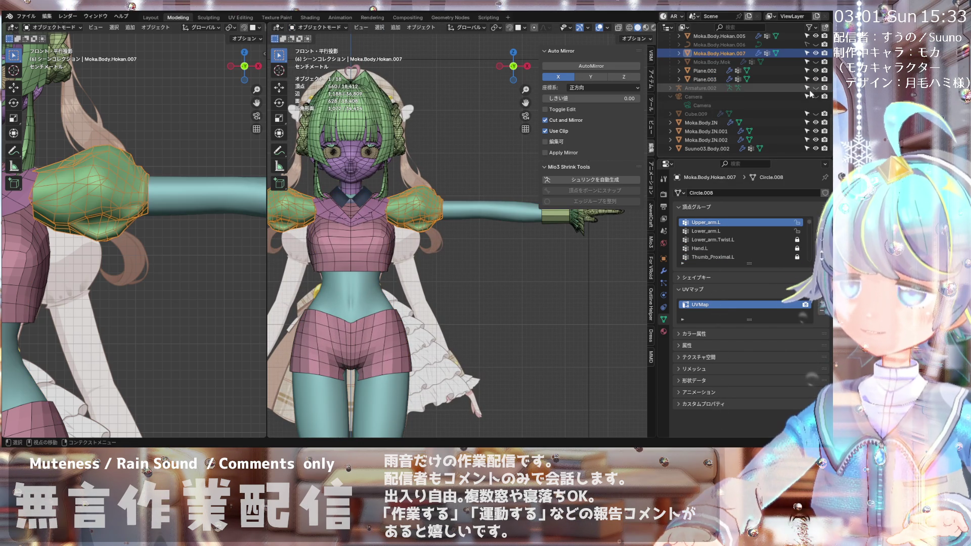
scroll(369, 217, "up", 3)
left_click(380, 206)
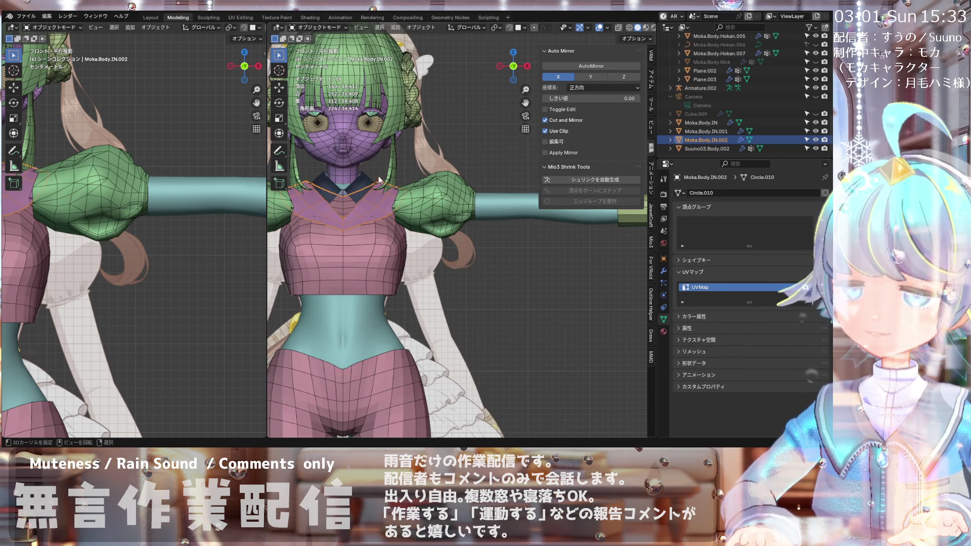
scroll(379, 204, "down", 3)
scroll(808, 123, "up", 2)
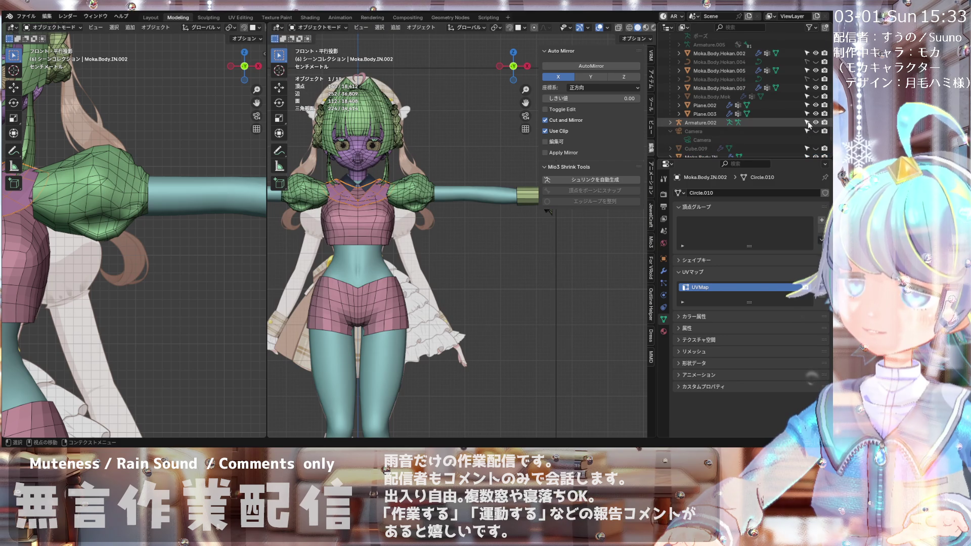
scroll(816, 127, "up", 2)
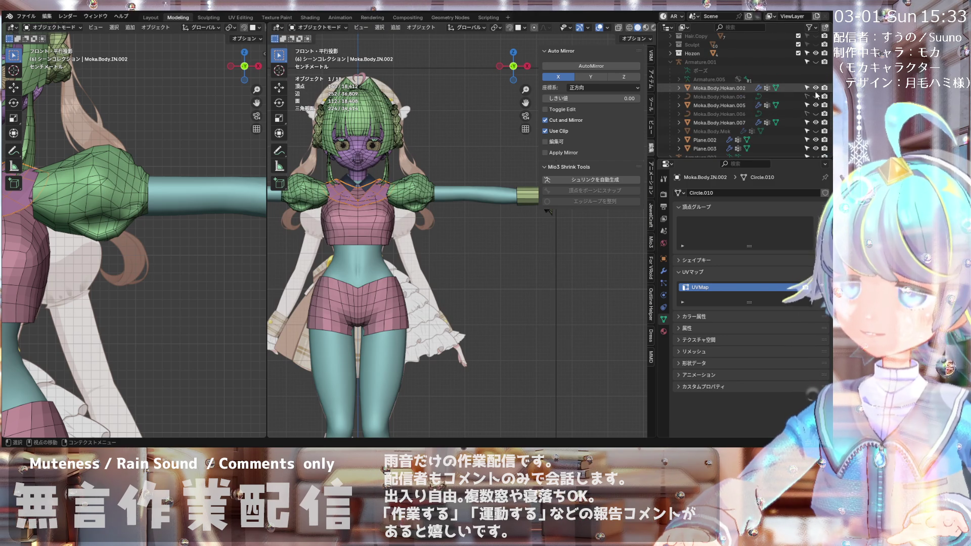
left_click(815, 62)
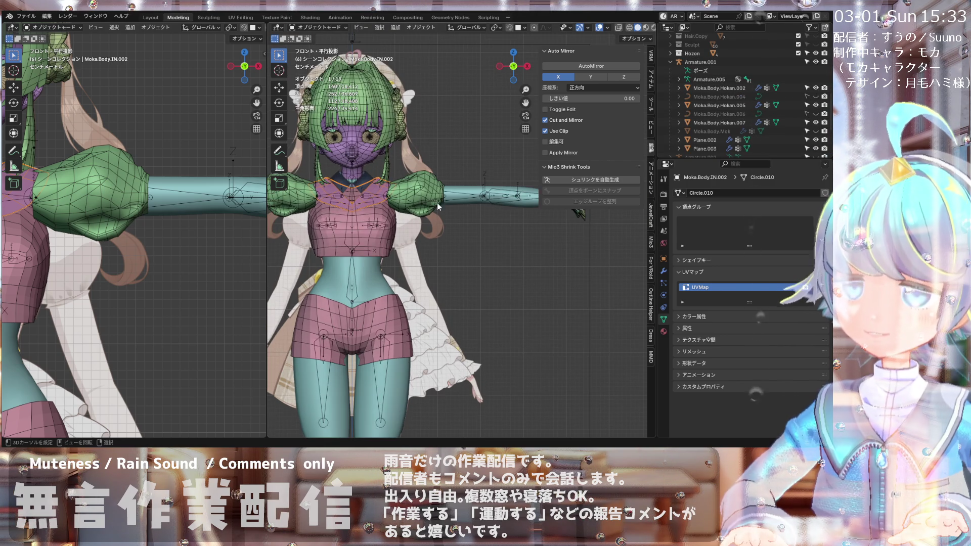
left_click(460, 198)
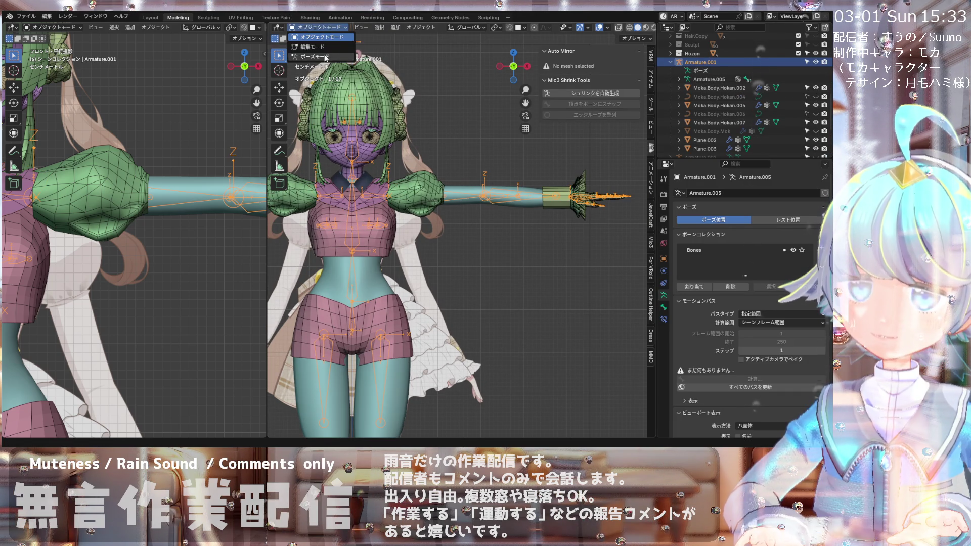
Step: In Pose Mode, rotate the Upper_arm.L bone 73.7° down toward the side
key("ctrl+Tab")
left_click(413, 194)
left_click_drag(412, 194, 397, 228)
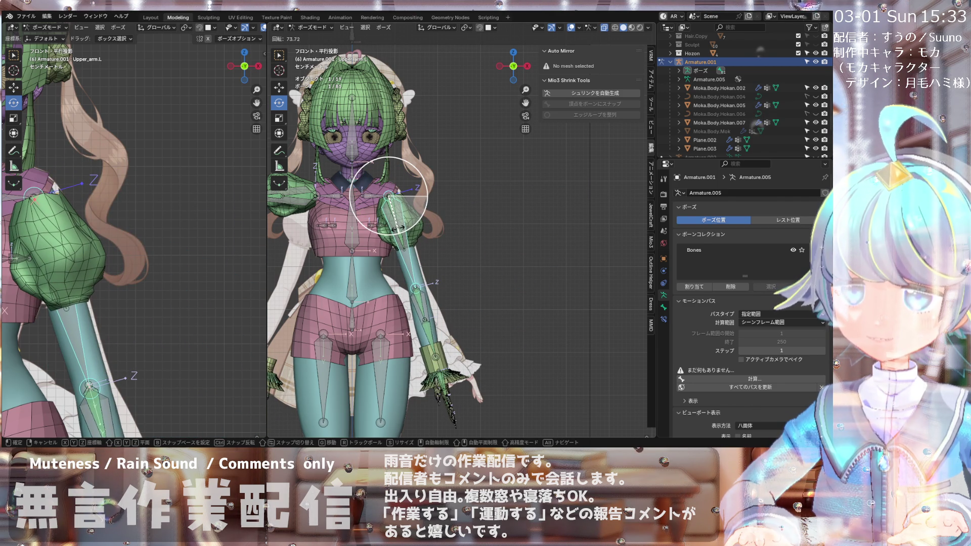
left_click_drag(398, 228, 398, 228)
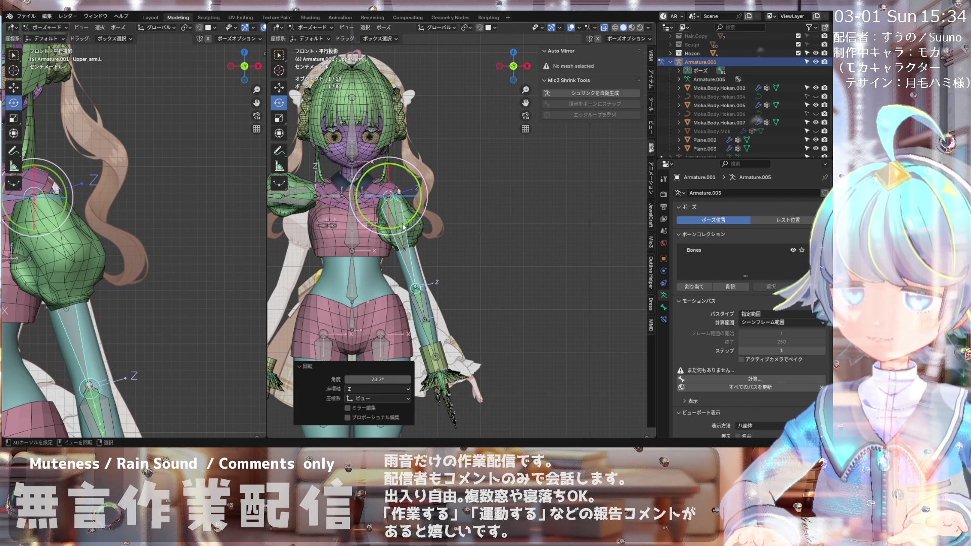
scroll(330, 293, "down", 1)
middle_click_drag(304, 326, 330, 293, "shift")
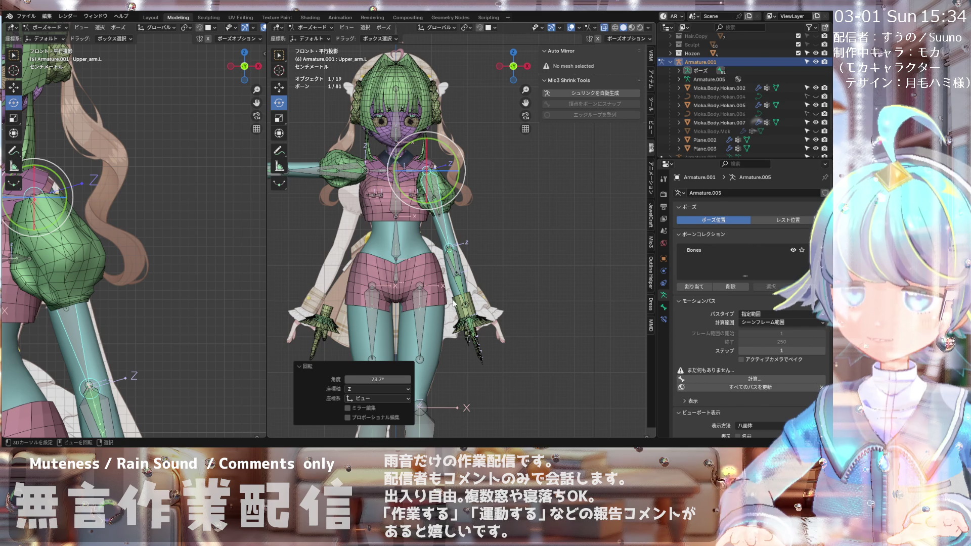
scroll(456, 304, "down", 3)
scroll(473, 314, "up", 6)
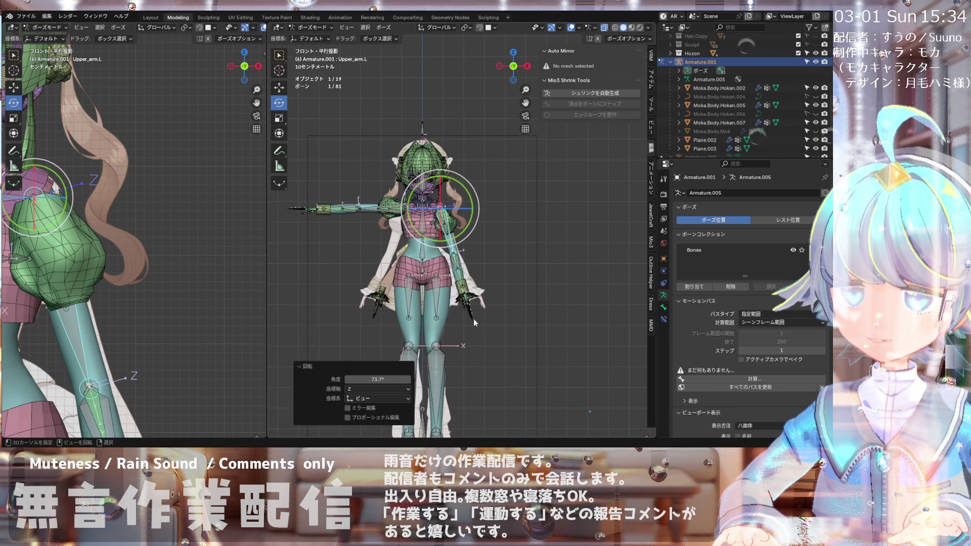
scroll(470, 303, "up", 5)
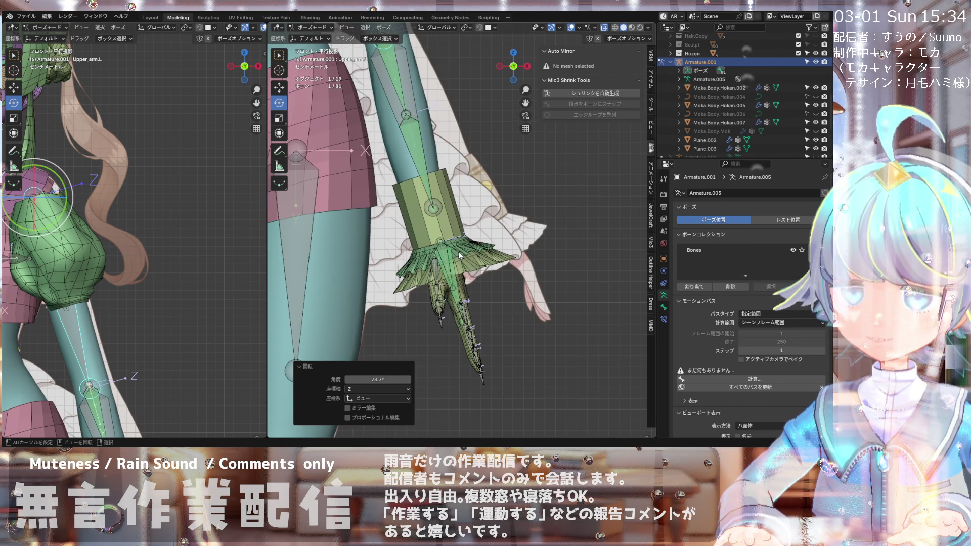
Step: Select the Lower_arm.L bone and check how the arm and sleeve follow
left_click(466, 245)
left_click(445, 209)
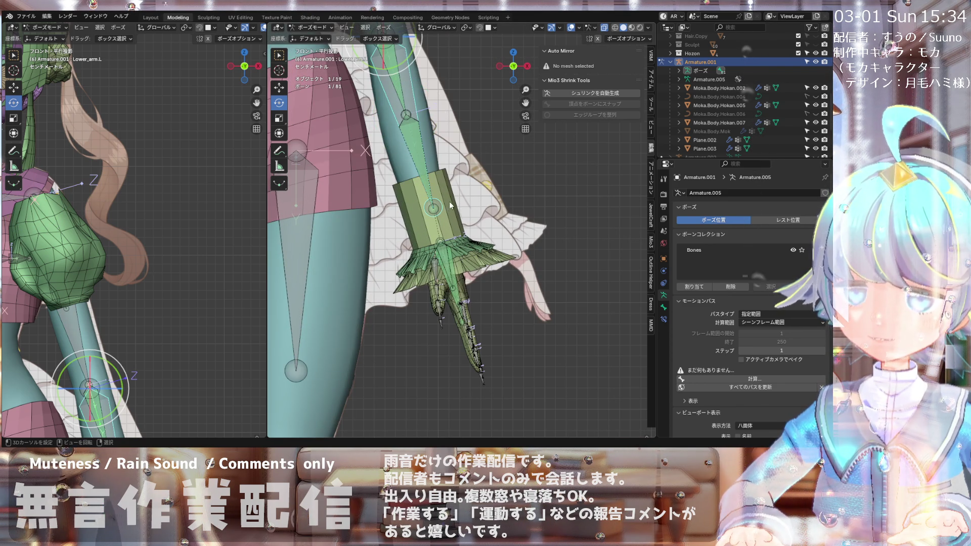
scroll(450, 206, "down", 8)
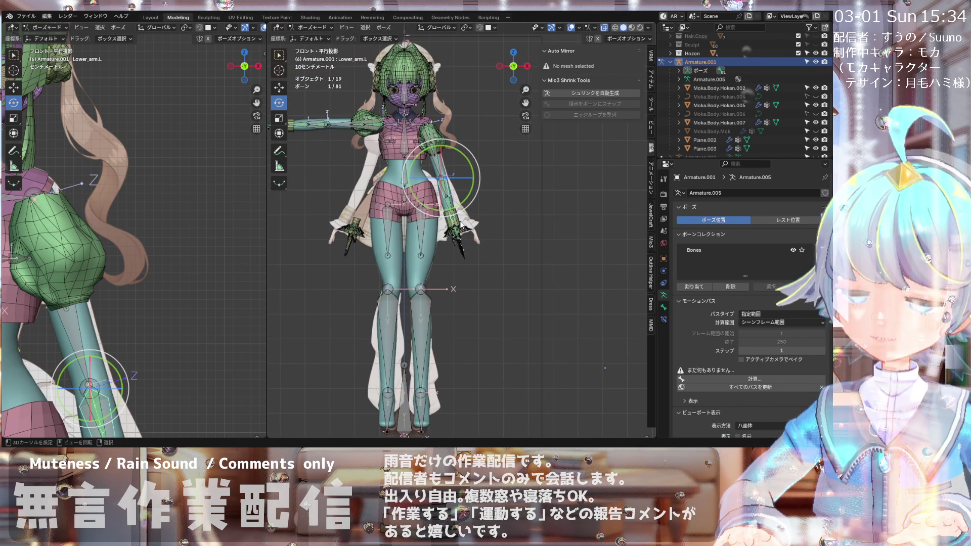
scroll(462, 225, "down", 2)
scroll(452, 227, "up", 5)
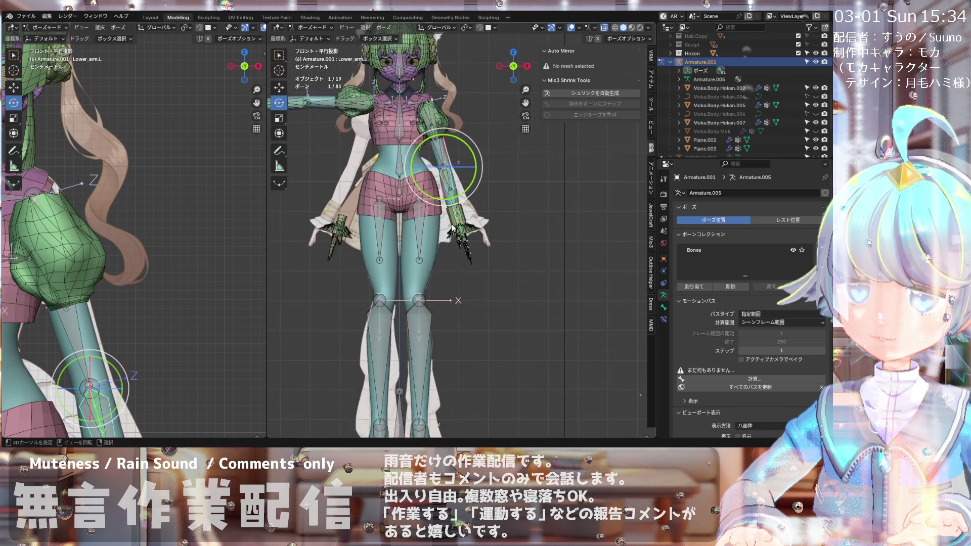
scroll(452, 227, "down", 3)
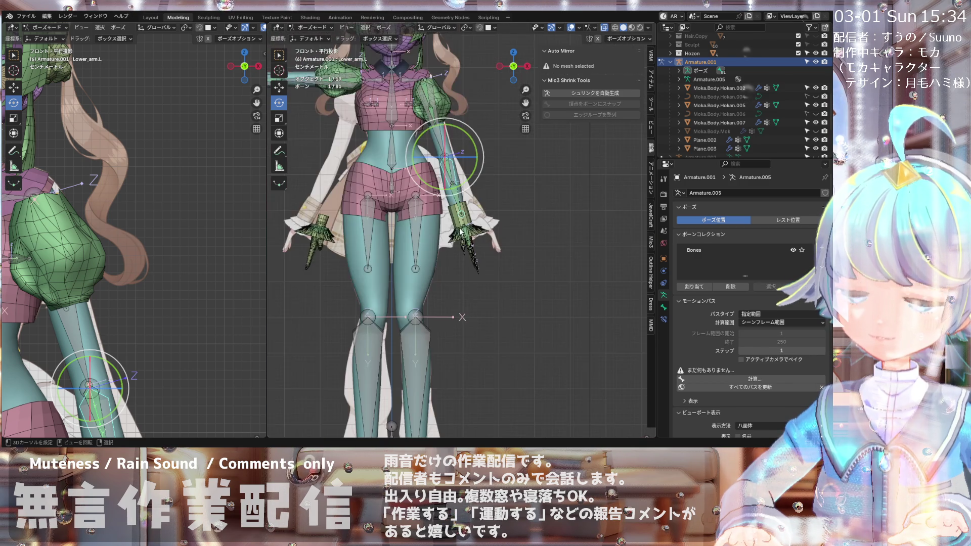
scroll(346, 250, "up", 5)
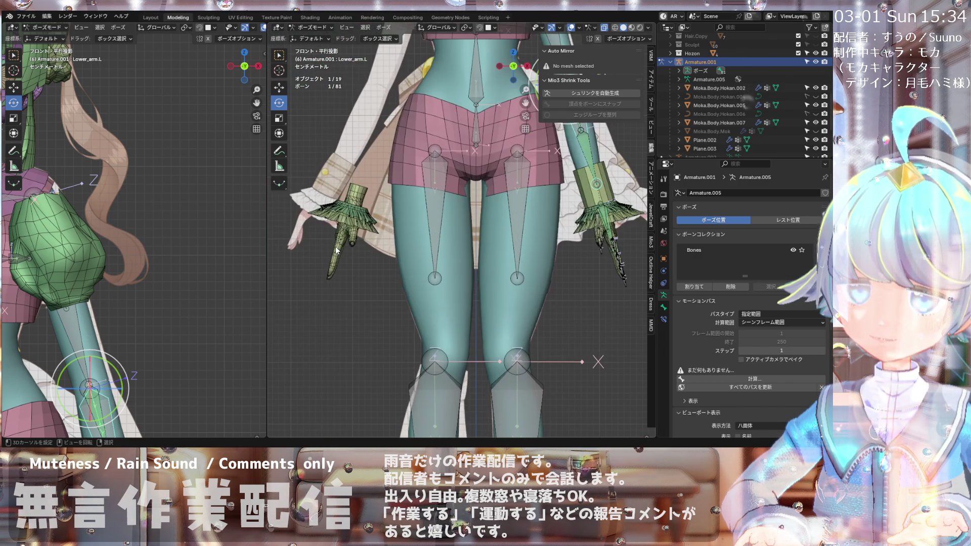
scroll(337, 251, "down", 3)
Step: Deselect the forearm bone and return to Object Mode
left_click(352, 208)
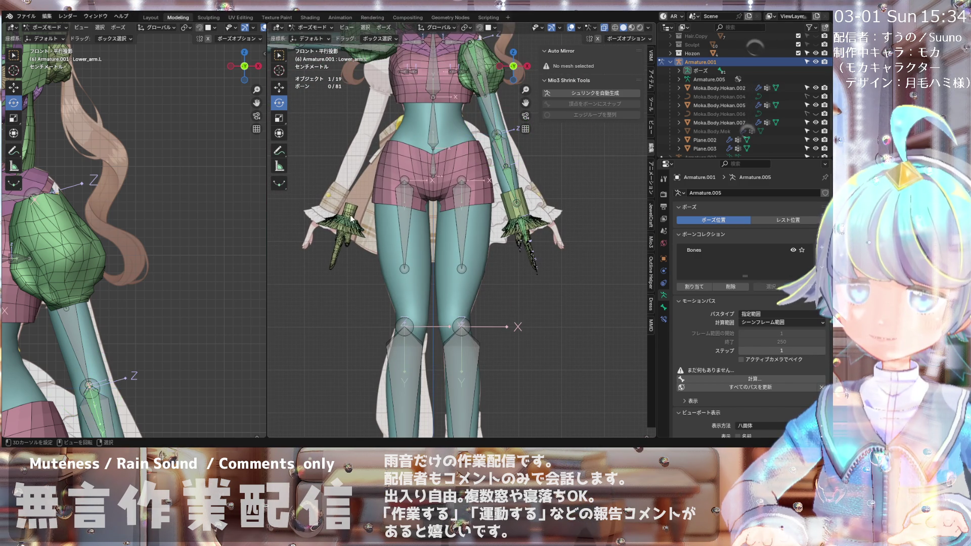
left_click(308, 27)
left_click(306, 37)
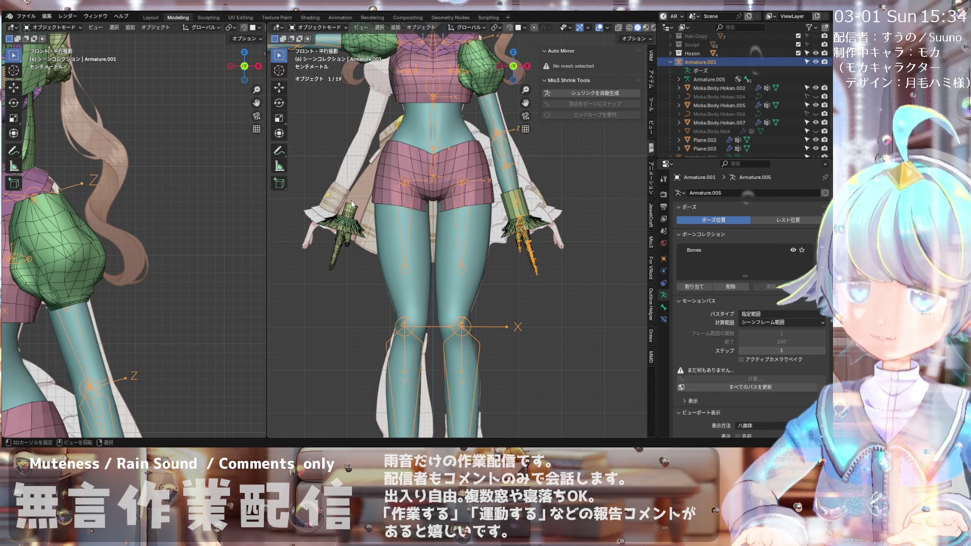
Step: On finger mesh Suuno03.Body.002, show armature deformation on the cage and move Mirror above Armature
scroll(369, 197, "up", 1)
left_click(350, 227)
left_click(350, 228)
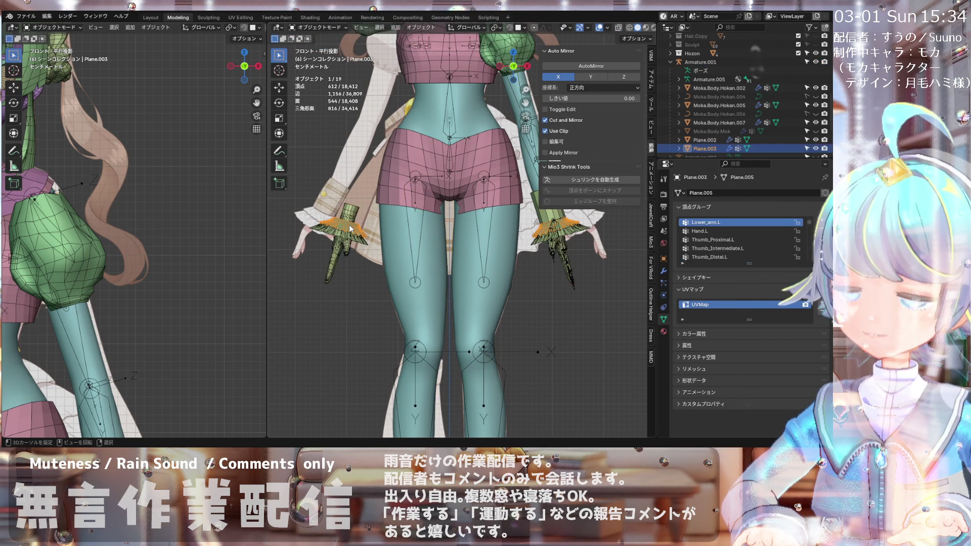
left_click(350, 227)
left_click(350, 208)
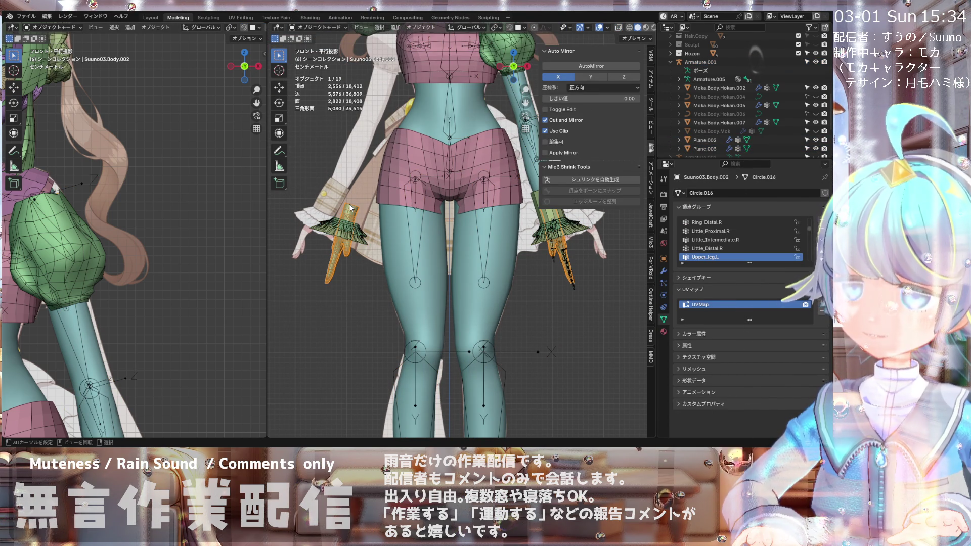
left_click(664, 271)
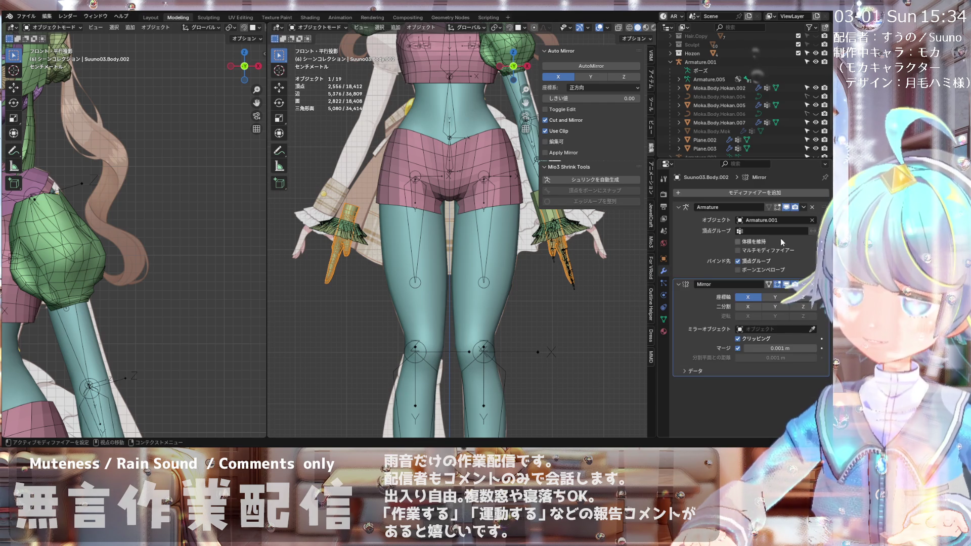
left_click(769, 208)
left_click_drag(824, 286, 810, 200)
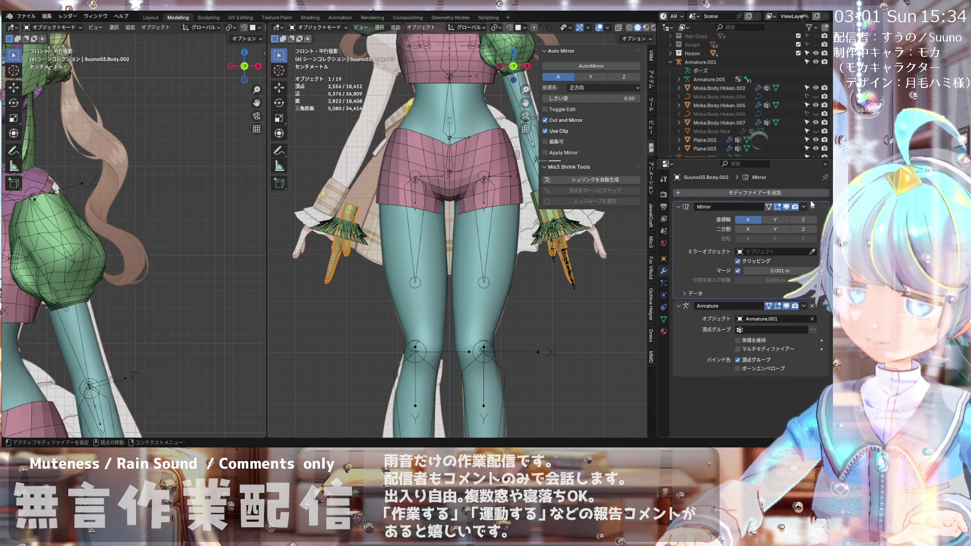
Step: Move the Mirror modifier above Armature on wrist frills Plane.002 and Plane.003
scroll(372, 283, "down", 4)
scroll(376, 248, "up", 3)
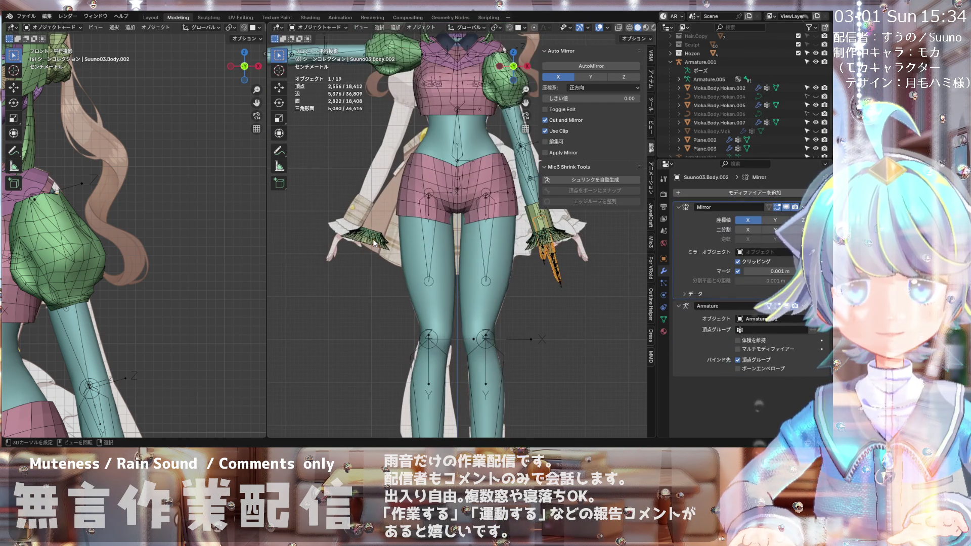
left_click(375, 243)
left_click_drag(819, 284, 818, 204)
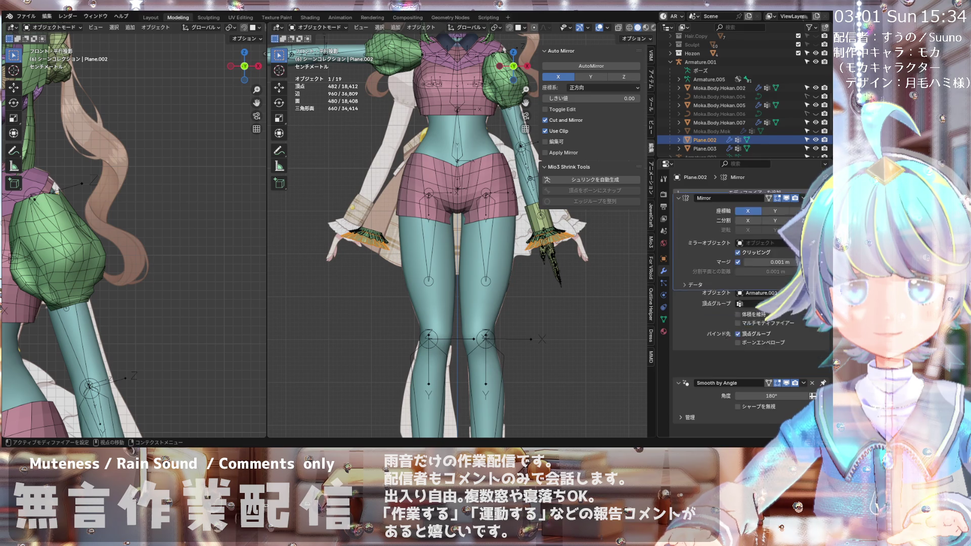
left_click(358, 235)
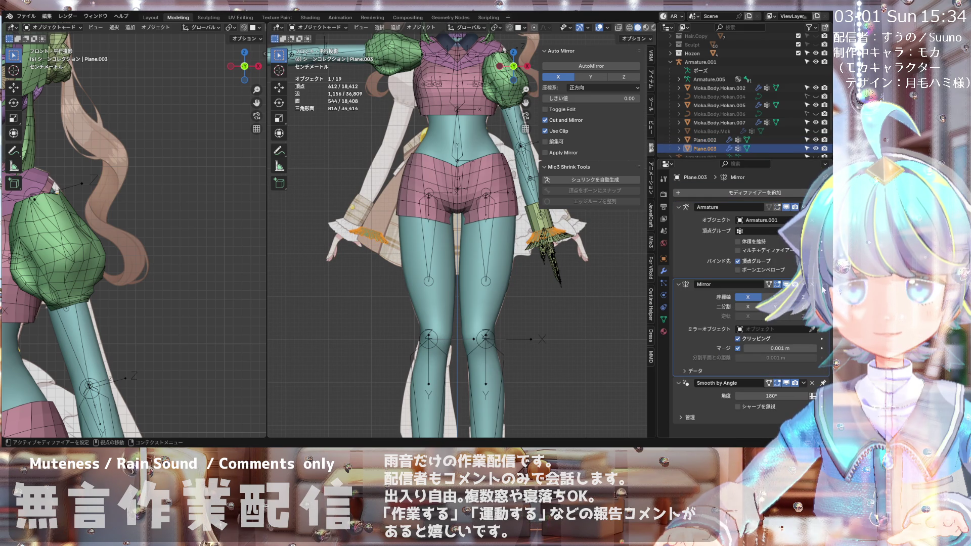
left_click_drag(821, 284, 818, 205)
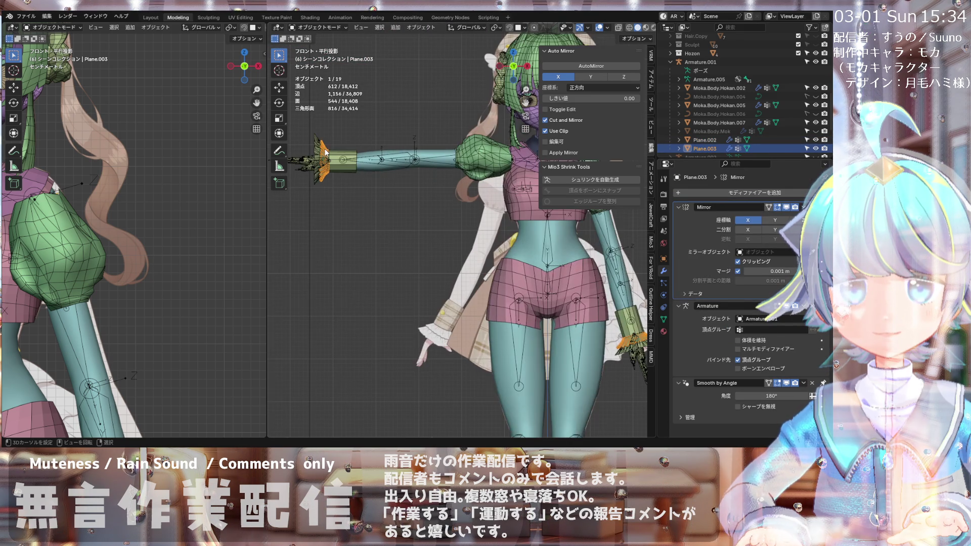
Step: Select Armature.001 in the Outliner as the active object
scroll(470, 183, "up", 5)
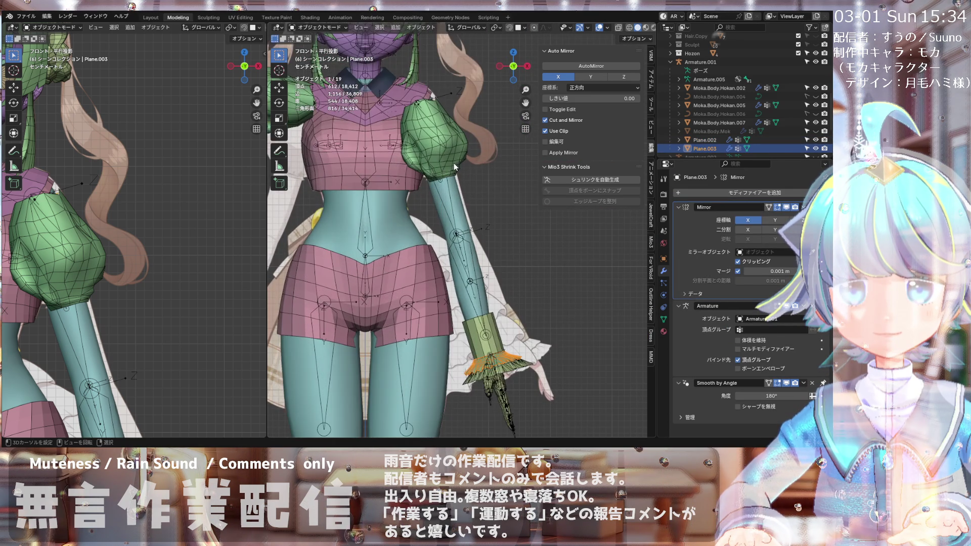
scroll(451, 154, "down", 2)
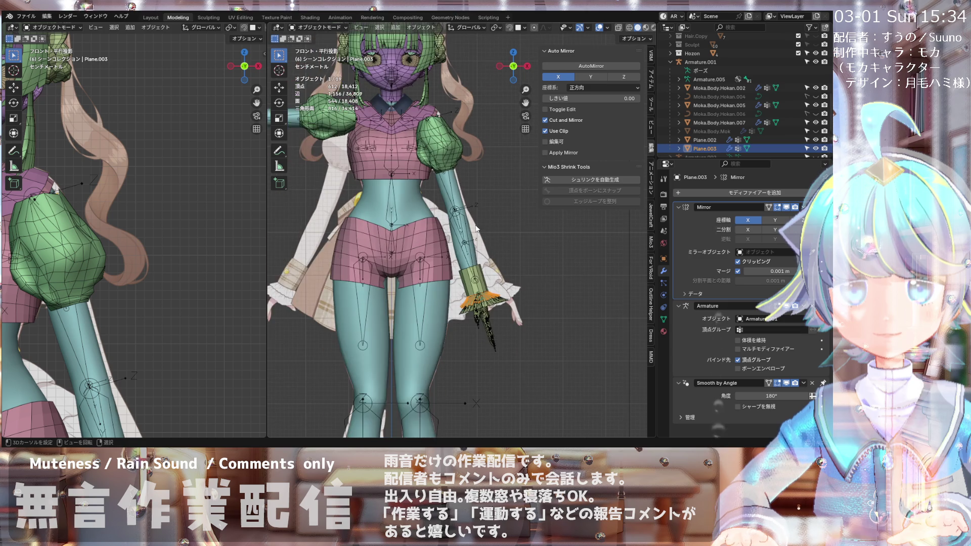
scroll(454, 154, "up", 1)
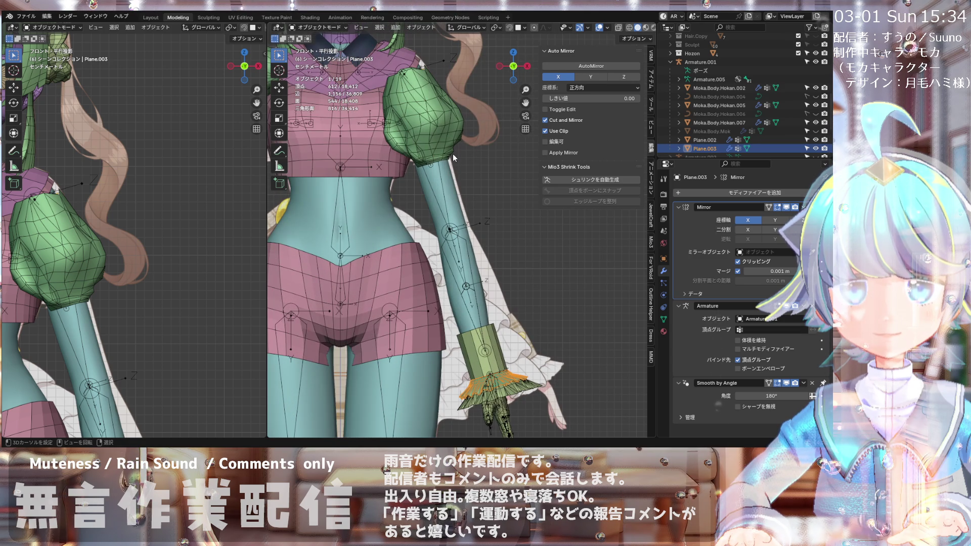
left_click(443, 181)
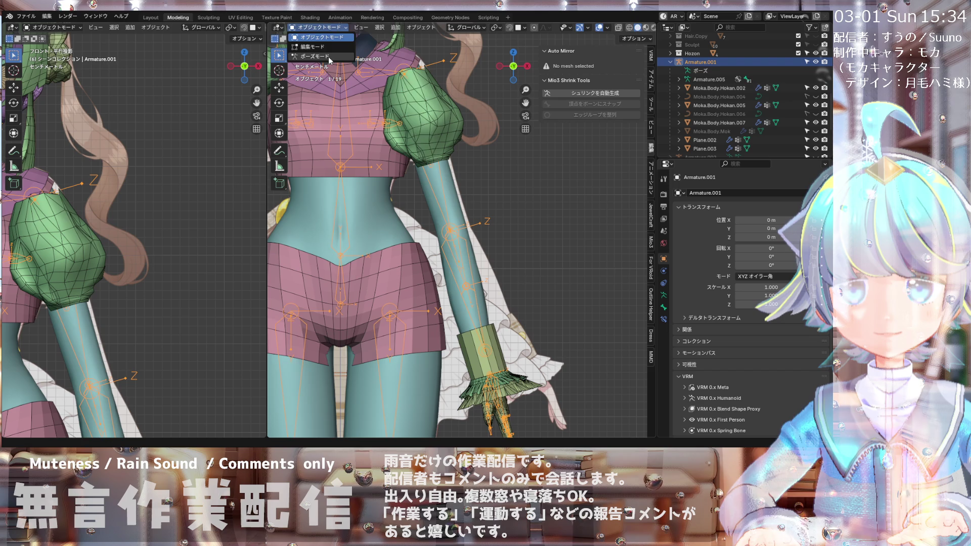
Step: In Pose Mode, slightly rotate bone Upper_arm.L, then deselect it
key("ctrl+Tab")
left_click(430, 129)
key("r")
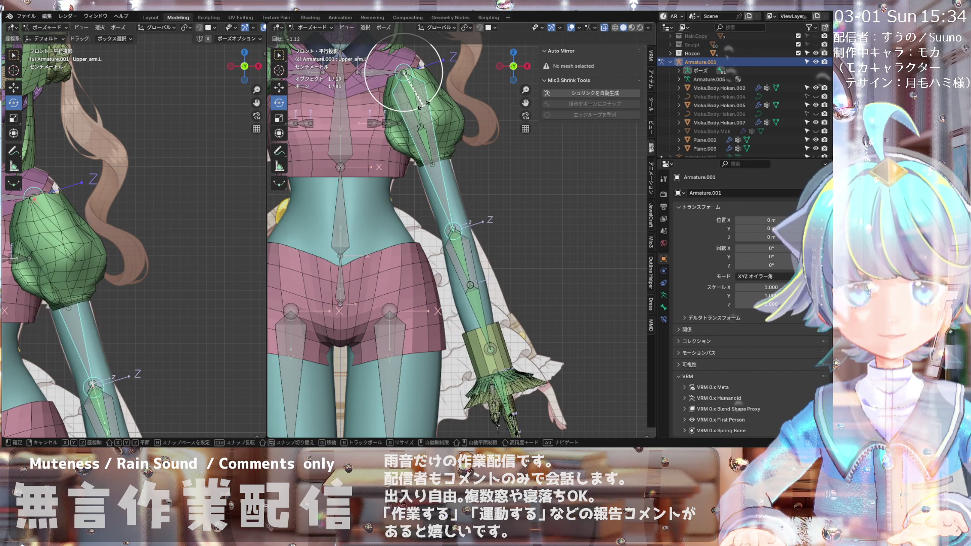
left_click(423, 104)
scroll(457, 170, "down", 1)
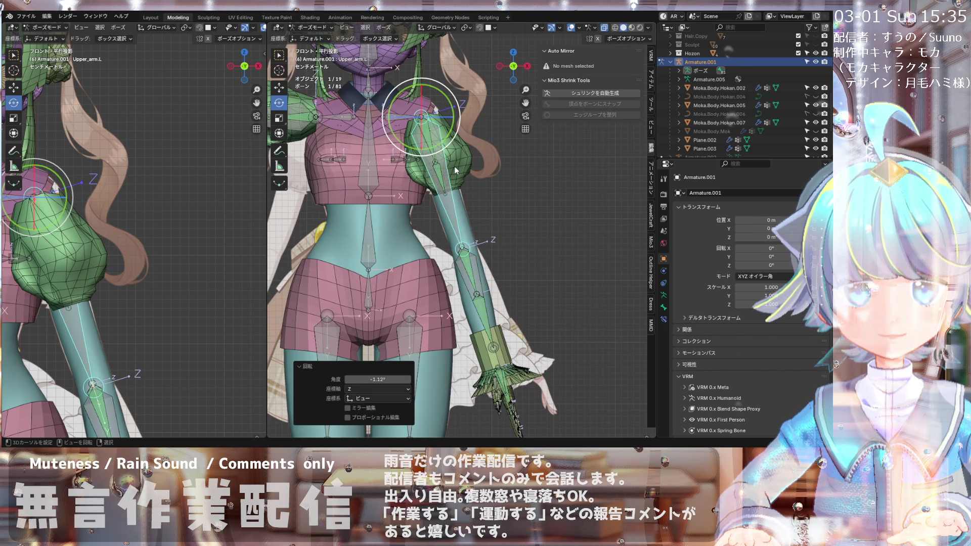
scroll(457, 170, "up", 3)
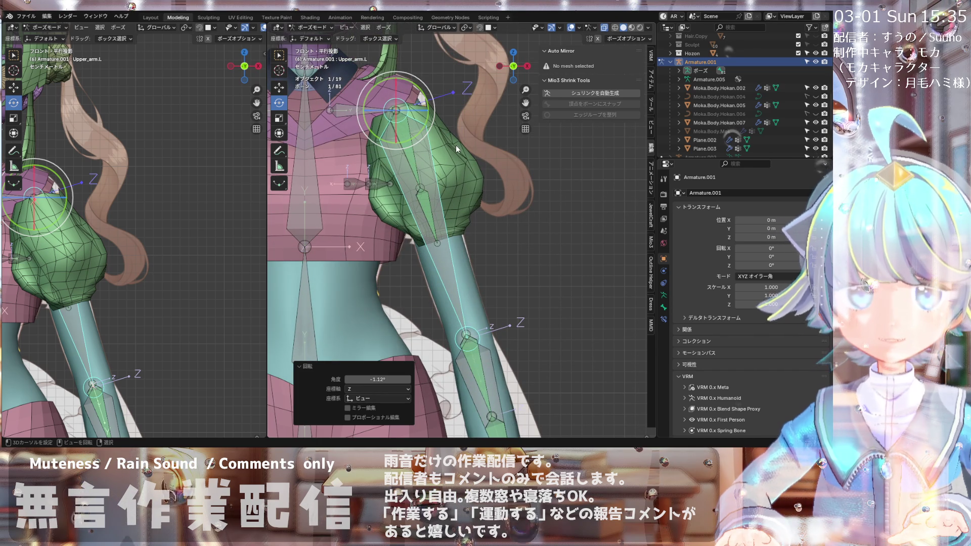
left_click(456, 147)
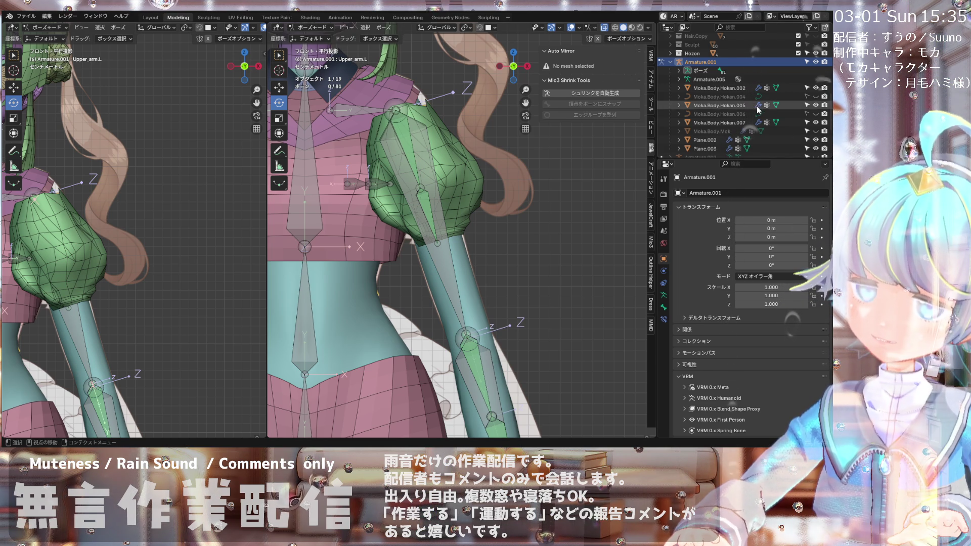
Step: Hide Moka.Body.Hokan.002, then put the green sleeve Moka.Body.Hokan.007 into Edit Mode
left_click(815, 88)
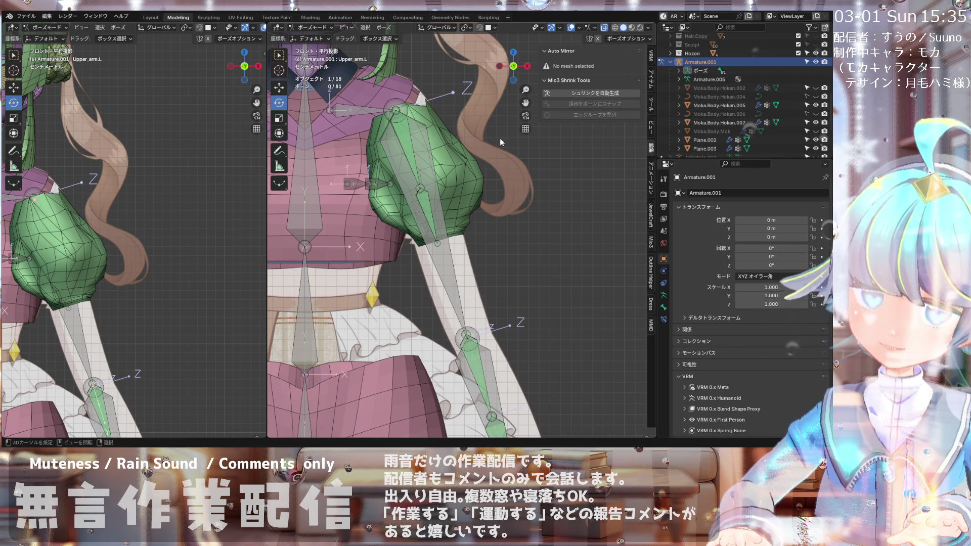
left_click(313, 27)
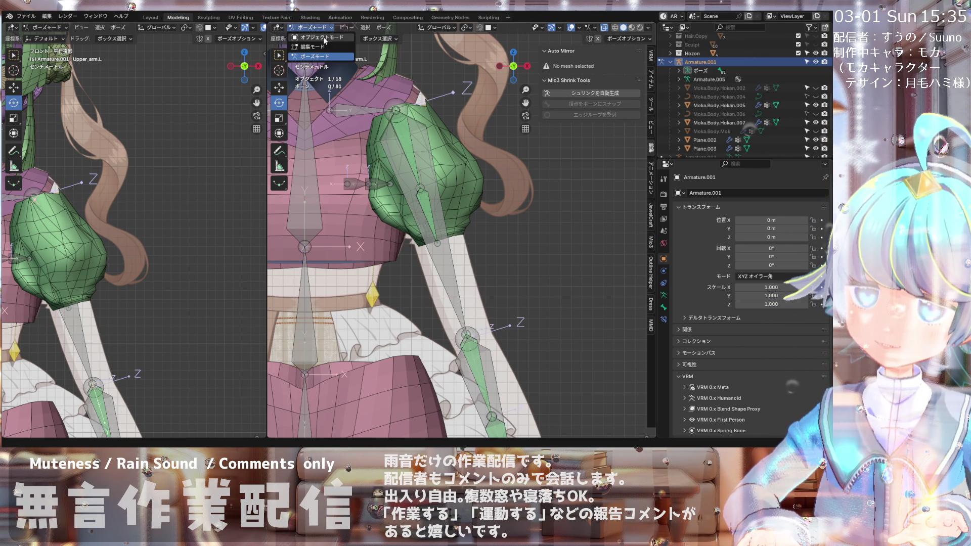
left_click(324, 38)
left_click(471, 187)
left_click(310, 28)
left_click(324, 49)
scroll(405, 239, "up", 5)
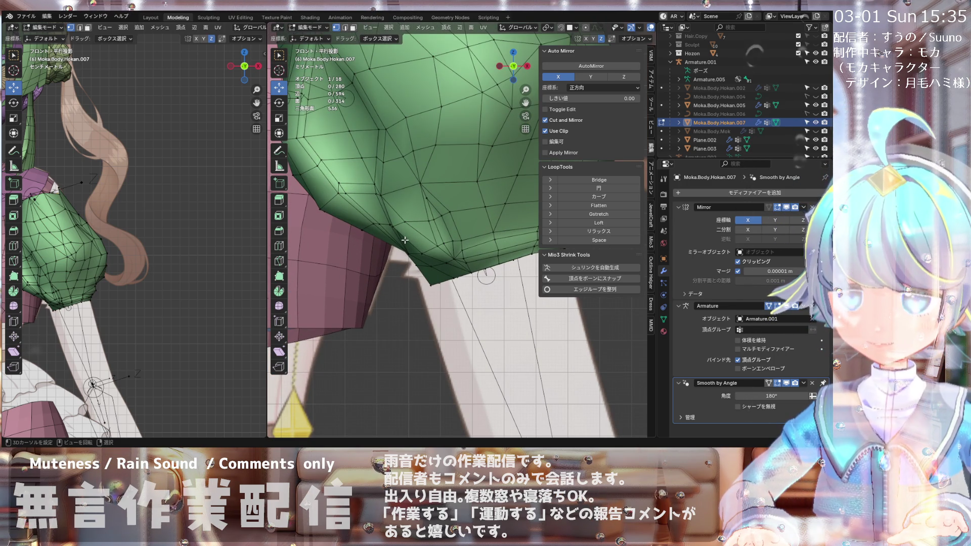
Step: Merge two sleeve vertices At Center, dropping Moka.Body.Hokan.007 to 279 vertices
scroll(396, 175, "down", 3)
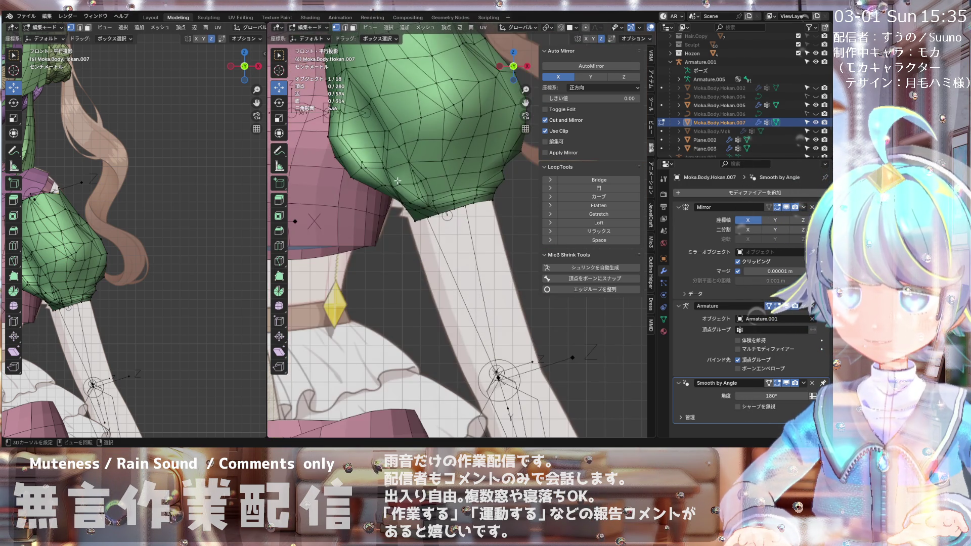
scroll(441, 163, "up", 2)
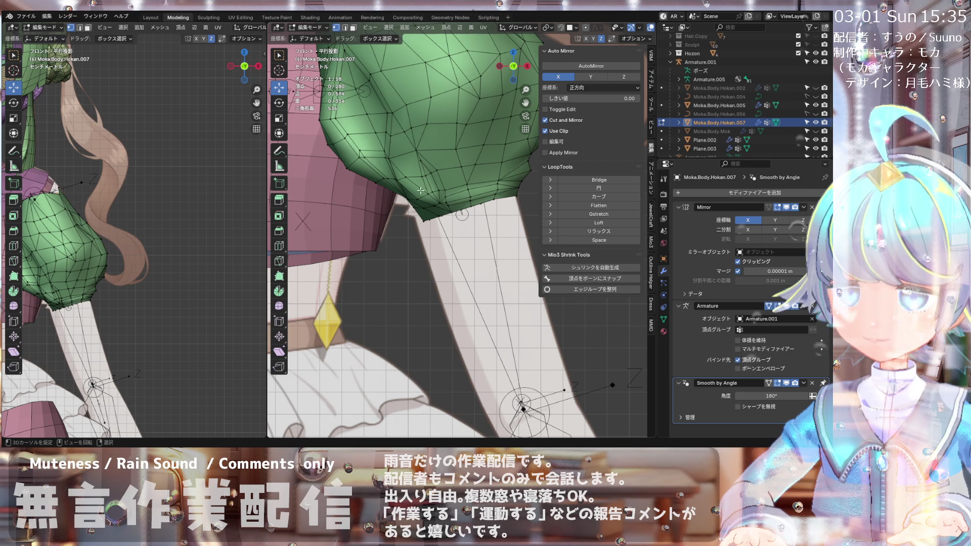
scroll(425, 188, "down", 2)
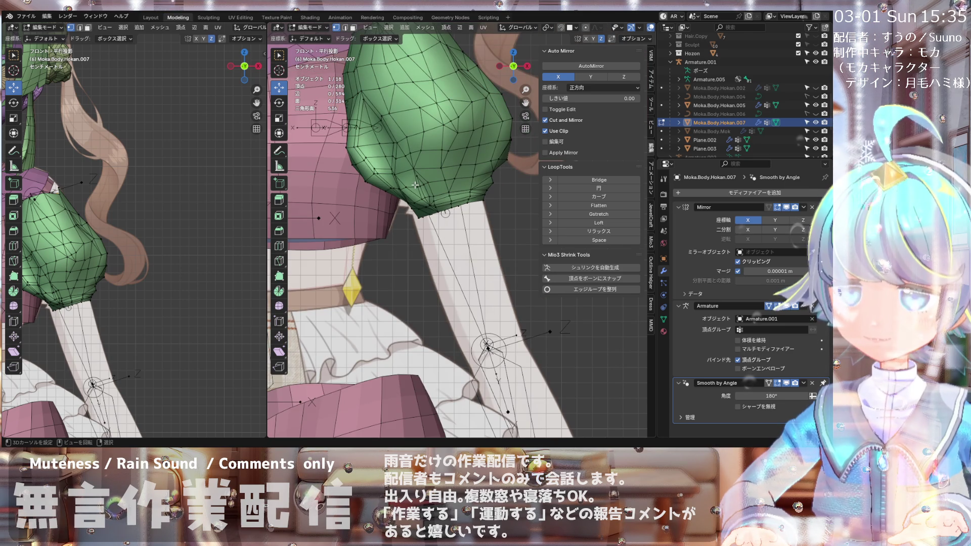
scroll(415, 185, "down", 2)
mouse_move(439, 177)
middle_mouse_down()
mouse_move(405, 195)
mouse_move(465, 199)
mouse_move(384, 188)
middle_mouse_up()
scroll(408, 162, "up", 6)
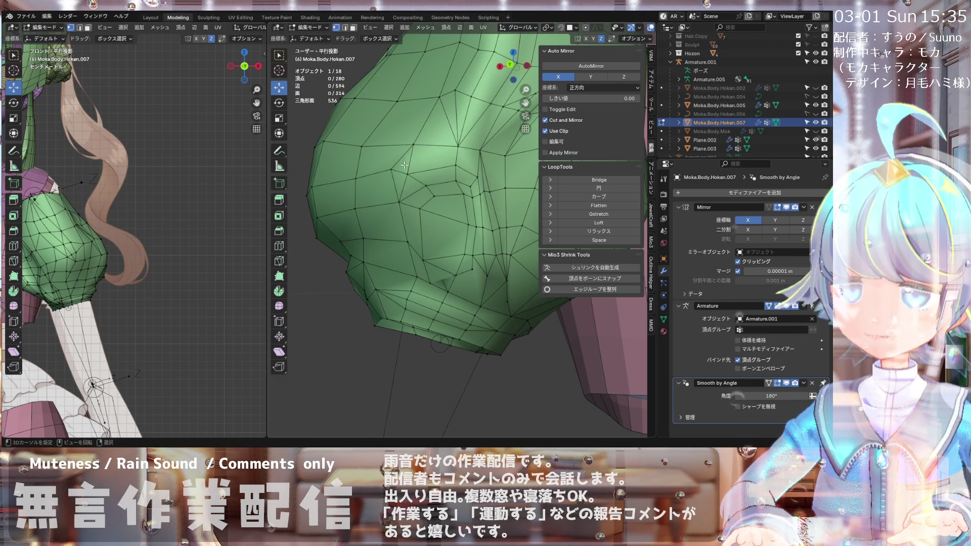
left_click(409, 176, "shift")
key("m")
left_click(402, 175)
mouse_move(402, 175)
middle_mouse_down()
mouse_move(431, 187)
mouse_move(342, 186)
mouse_move(363, 200)
mouse_move(391, 167)
mouse_move(413, 174)
mouse_move(352, 180)
middle_mouse_up()
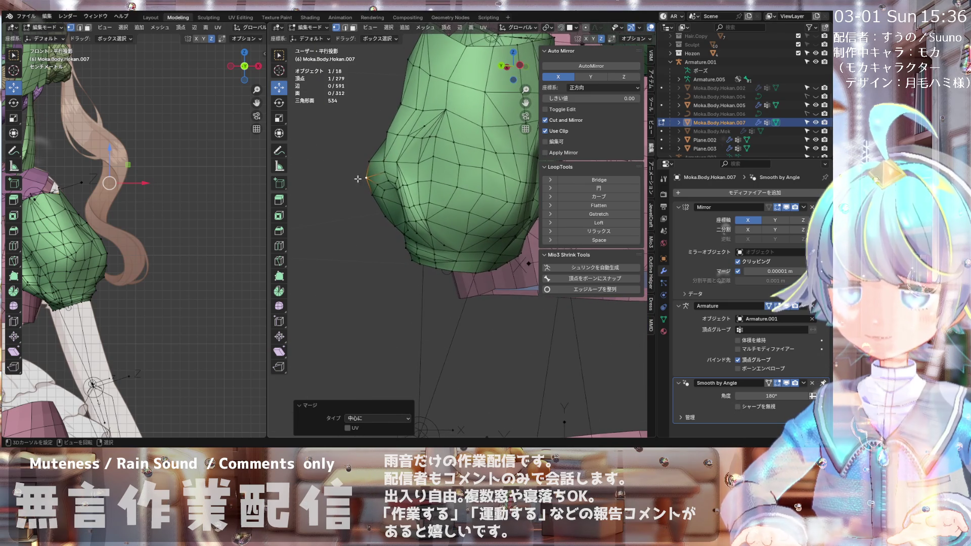
Step: Join two sleeve vertices with a new edge using J
scroll(422, 147, "up", 4)
left_click(416, 151)
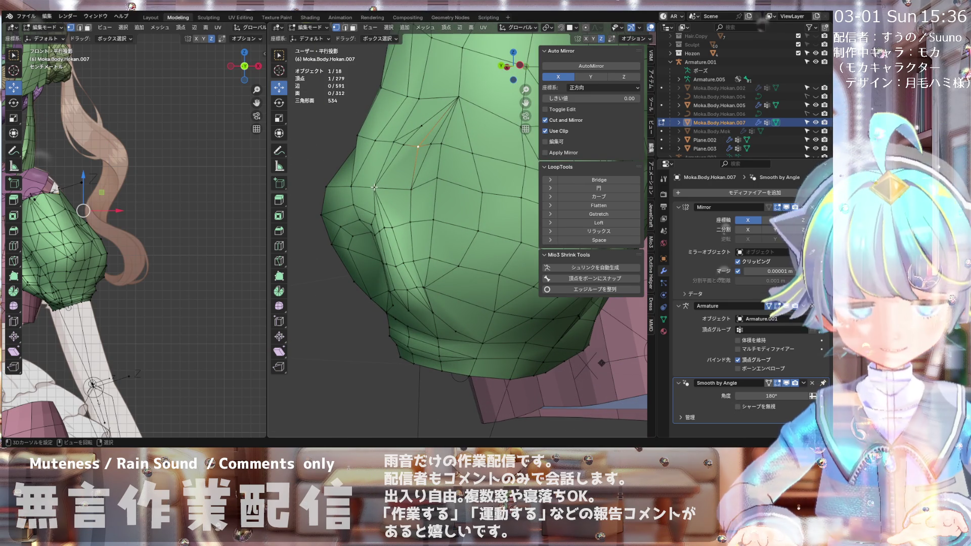
left_click(375, 188, "shift")
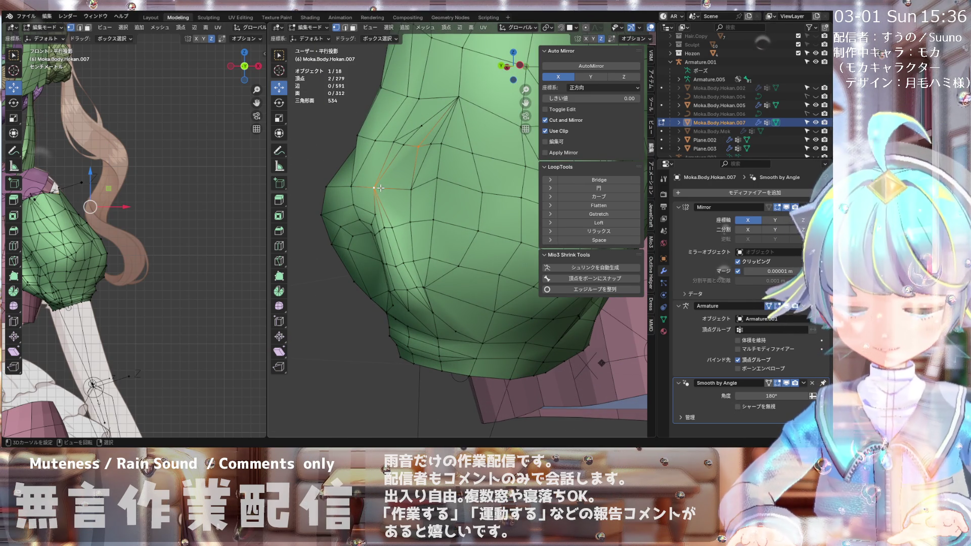
key("j")
mouse_move(380, 187)
middle_mouse_down()
mouse_move(438, 218)
mouse_move(427, 152)
mouse_move(477, 150)
mouse_move(424, 147)
mouse_move(428, 127)
mouse_move(449, 184)
mouse_move(465, 170)
middle_mouse_up()
Step: Merge a stray sleeve vertex At Last onto the upper-right vertex
scroll(433, 144, "up", 3)
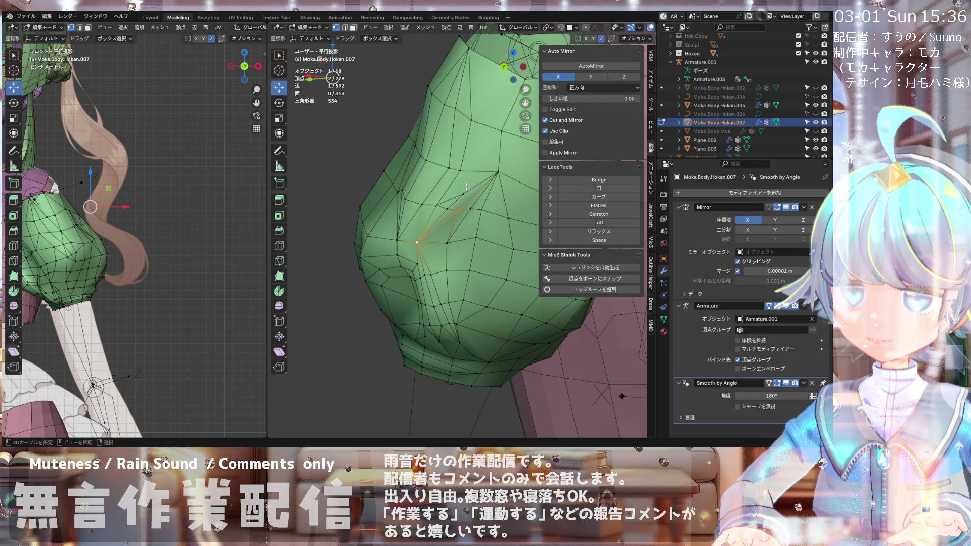
middle_click_drag(463, 184, 482, 166)
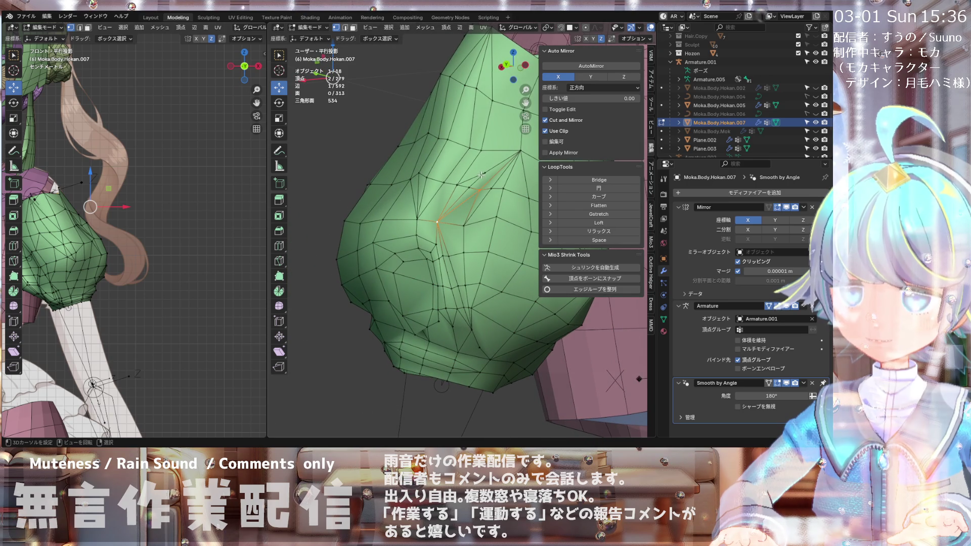
left_click(521, 151, "shift")
left_click(496, 189)
mouse_move(496, 190)
middle_mouse_down()
mouse_move(503, 174)
mouse_move(458, 160)
mouse_move(473, 172)
mouse_move(453, 201)
mouse_move(436, 177)
mouse_move(499, 206)
mouse_move(435, 208)
middle_mouse_up()
middle_click_drag(464, 243, 448, 253)
middle_click_drag(499, 177, 490, 184)
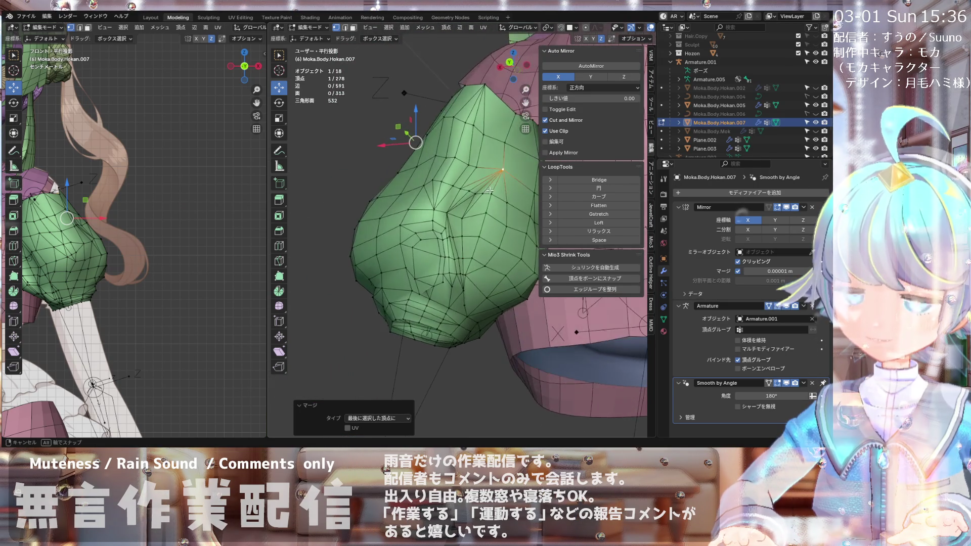
scroll(458, 186, "down", 3)
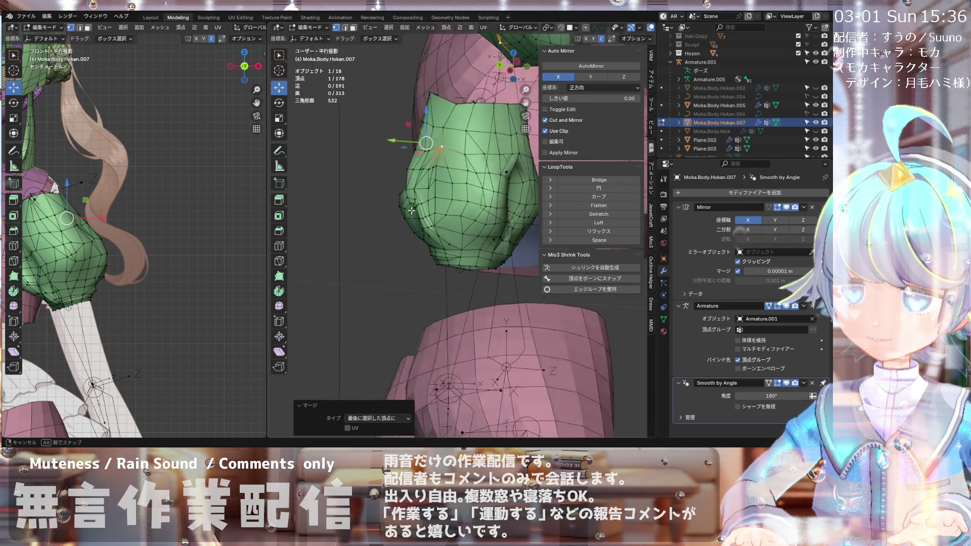
mouse_move(425, 214)
middle_mouse_down()
mouse_move(432, 266)
mouse_move(427, 217)
middle_mouse_up()
scroll(428, 223, "up", 5)
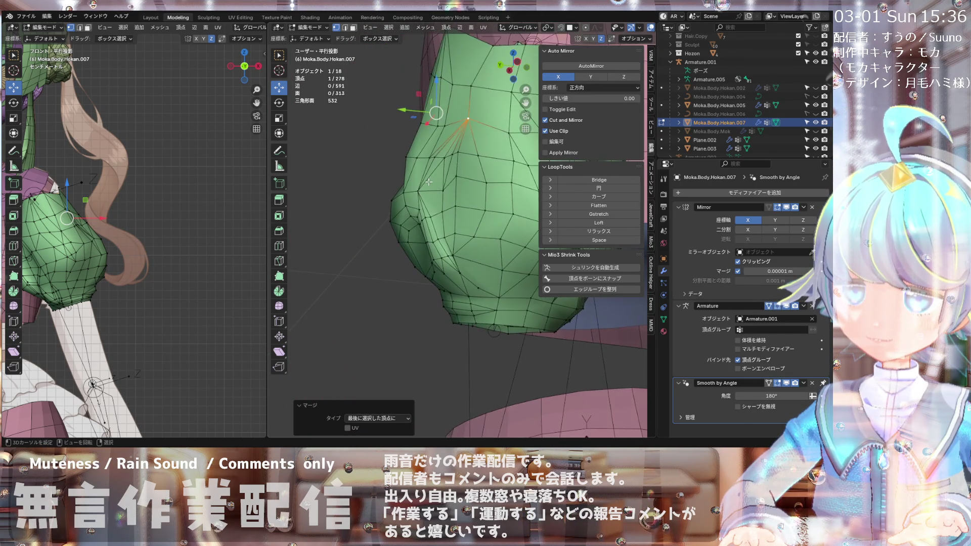
Step: Add a new connected vertex on the sleeve and slide it along its edge
left_click(433, 228, "shift")
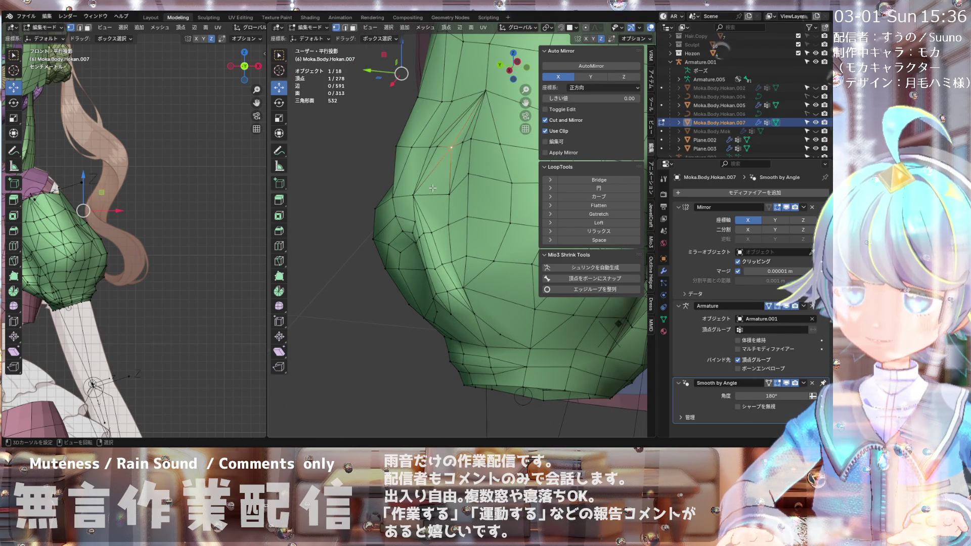
right_click(433, 214, "ctrl")
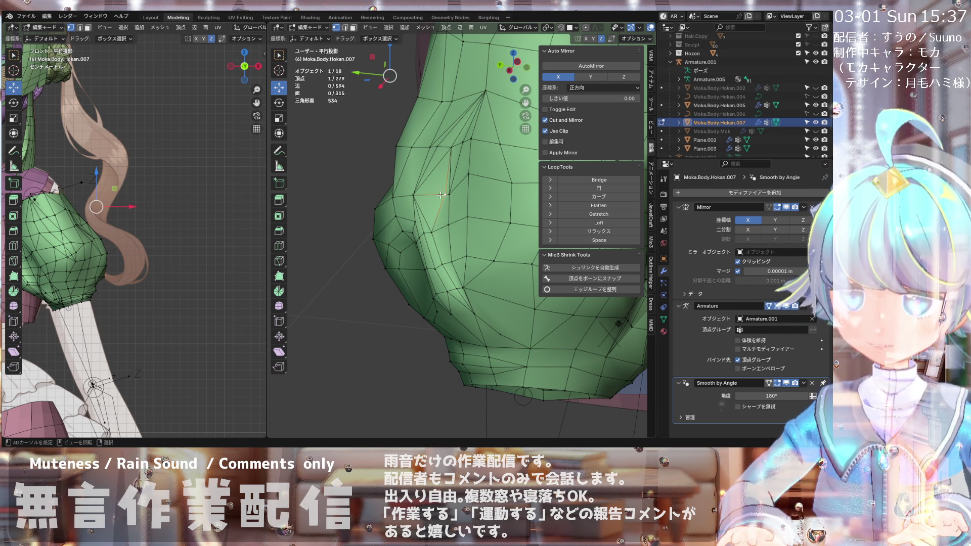
key("shift+v")
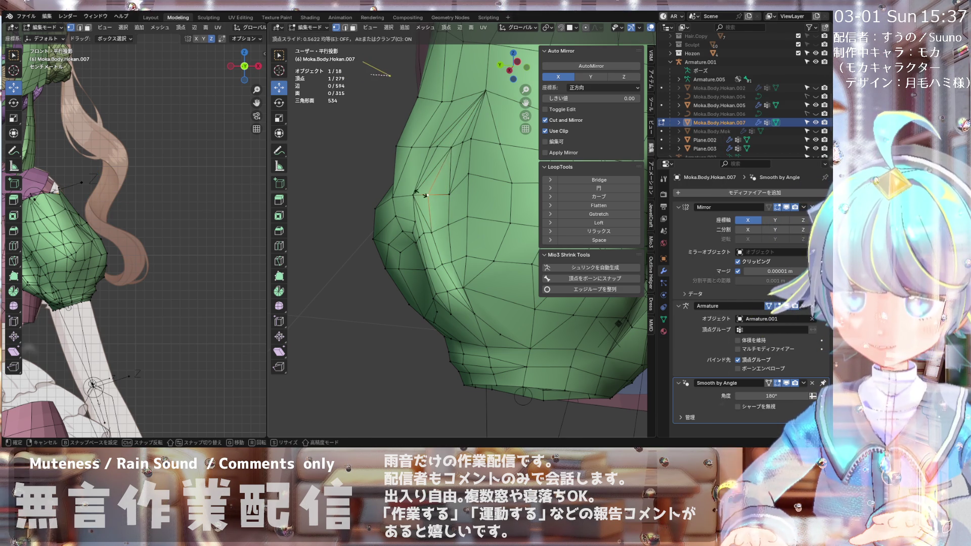
left_click(419, 194)
Step: Dissolve the extra edges, leaving 592 edges and 313 faces
key("alt+a")
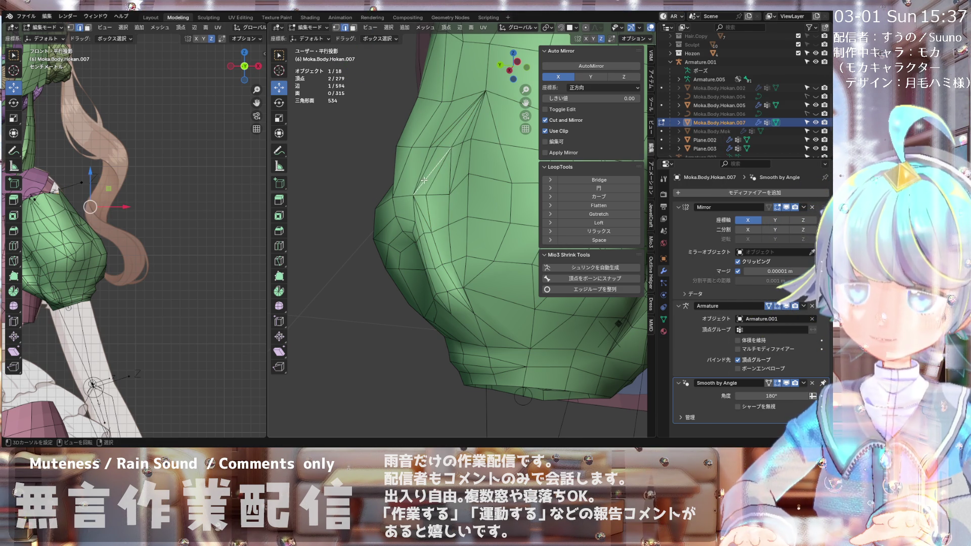
key("x")
left_click(421, 212)
mouse_move(420, 212)
middle_mouse_down()
mouse_move(432, 191)
mouse_move(394, 182)
mouse_move(418, 180)
middle_mouse_up()
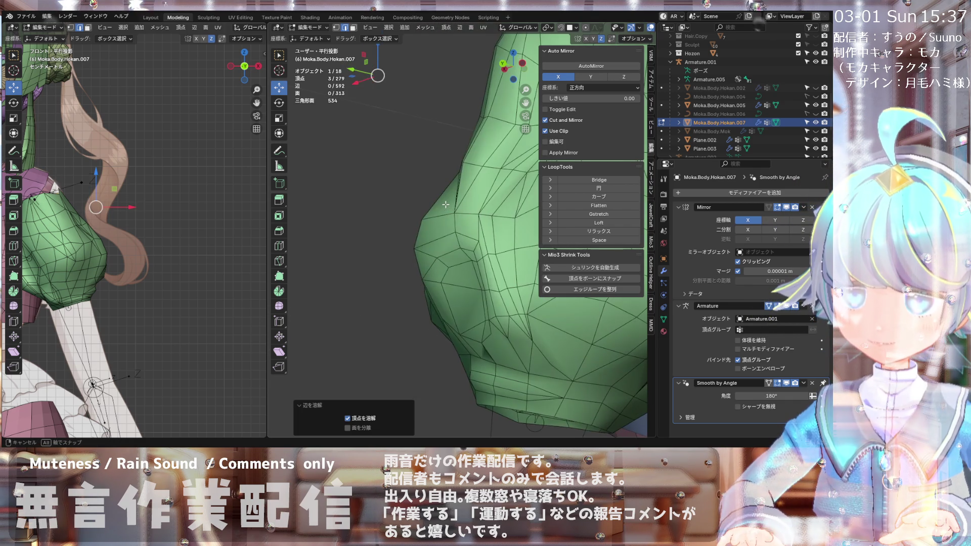
scroll(400, 176, "up", 4)
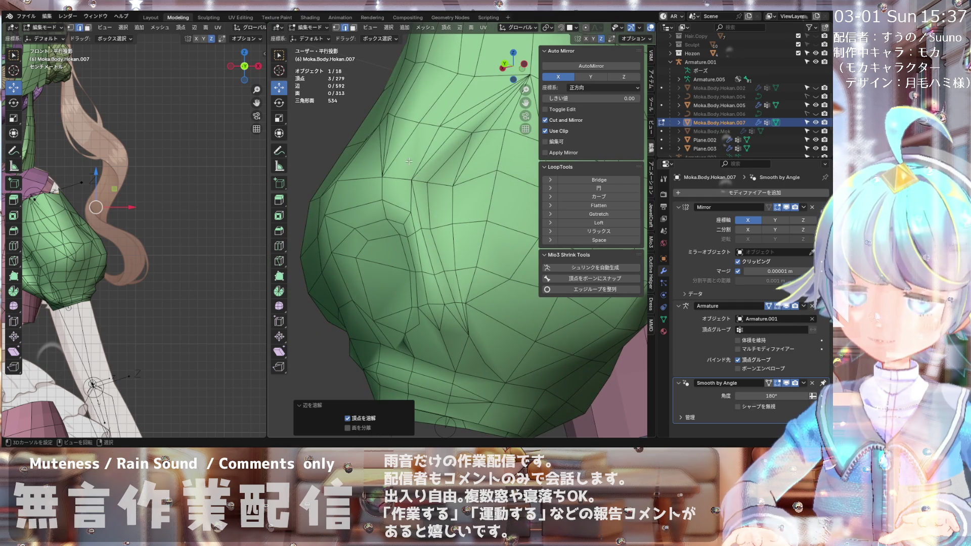
Step: Dissolve the two selected edges on the sleeve's front
left_click(428, 164)
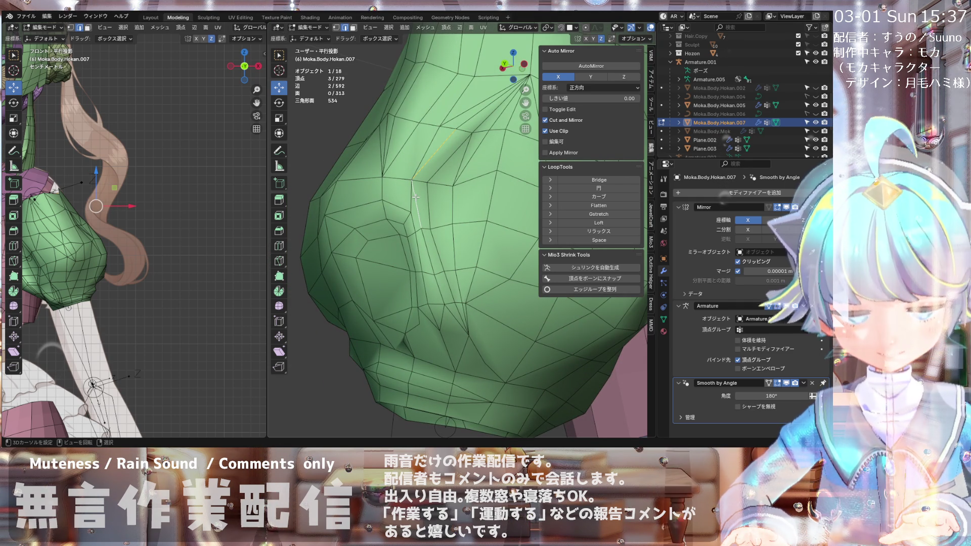
key("x")
left_click(415, 196)
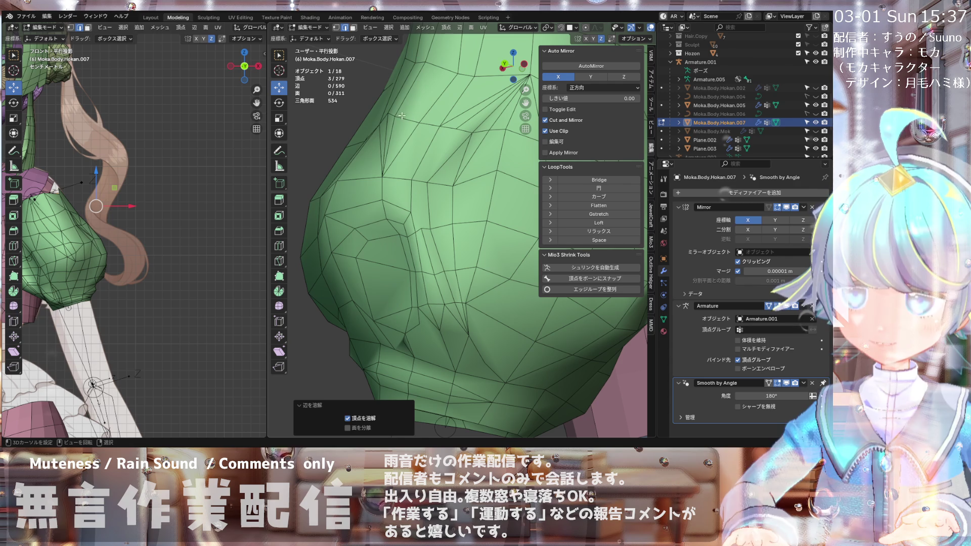
Step: In vertex mode, knife-cut a new edge from one vertex to its neighbour
left_click(336, 29)
left_click(457, 129)
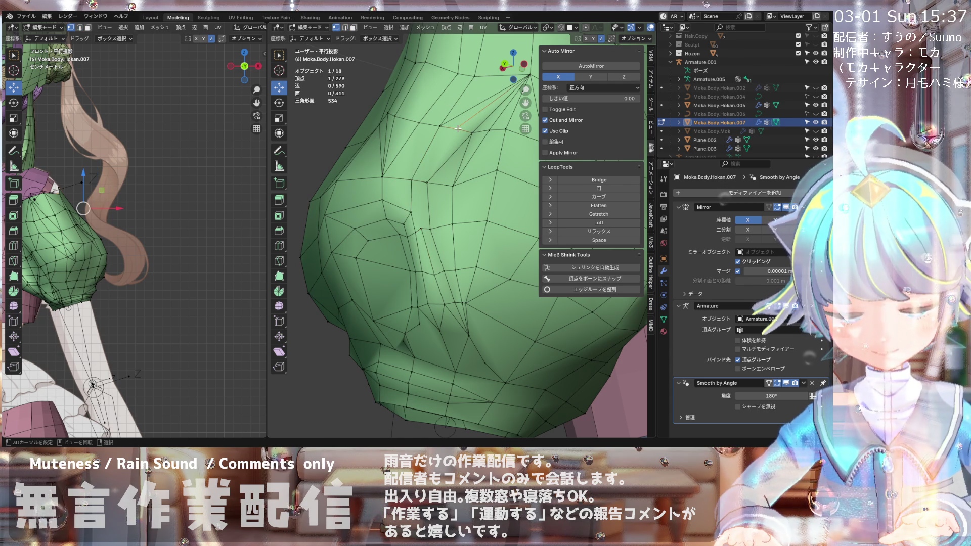
key("k")
left_click(456, 129)
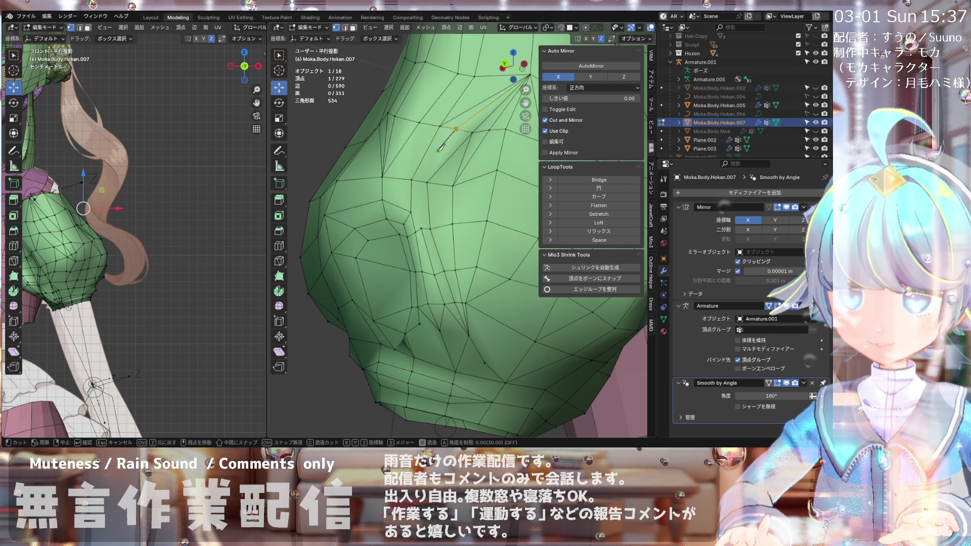
left_click(423, 225)
key("Return")
Step: Nudge the new vertex slightly, giving 280 vertices and 593 edges
key("g")
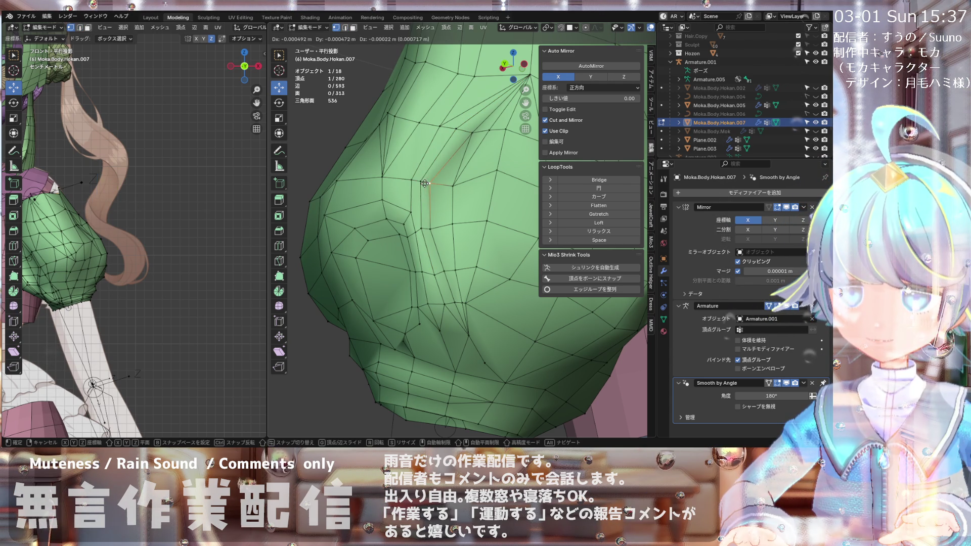
left_click(420, 180)
mouse_move(420, 179)
middle_mouse_down()
mouse_move(403, 205)
mouse_move(464, 191)
mouse_move(458, 152)
mouse_move(473, 198)
mouse_move(434, 192)
mouse_move(435, 154)
mouse_move(456, 178)
middle_mouse_up()
scroll(402, 204, "down", 2)
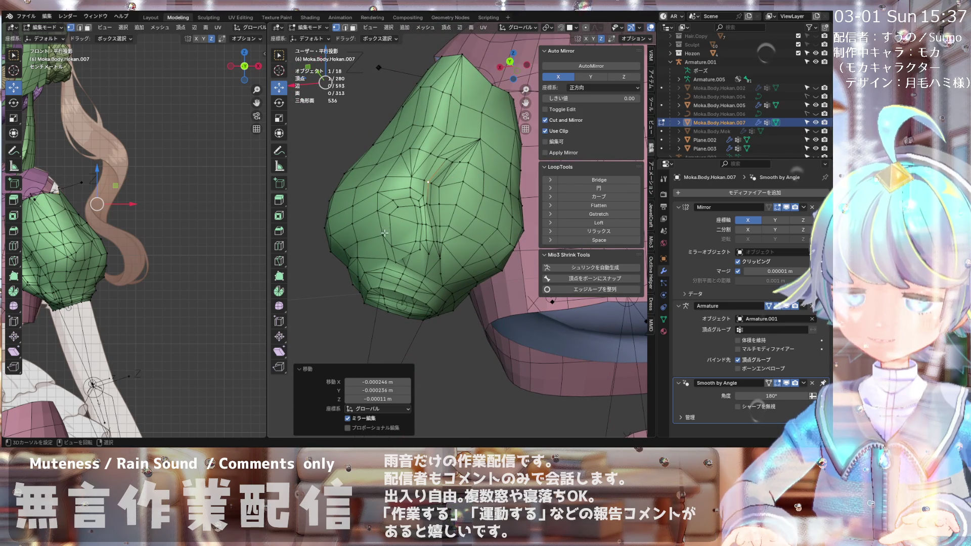
scroll(411, 250, "up", 3)
Step: Orbit below and in front of the sleeve, picking individual sleeve vertices
middle_click_drag(411, 250, 411, 230)
left_click(437, 217)
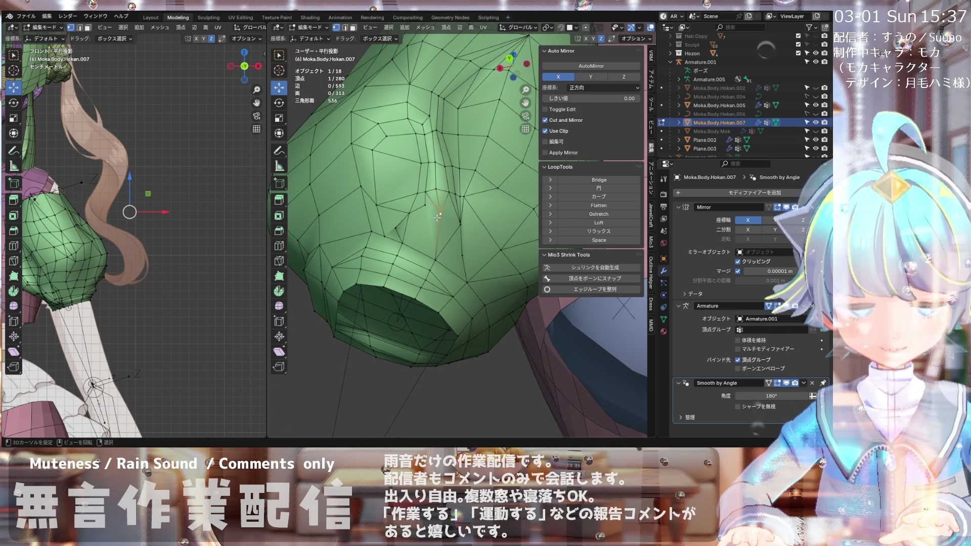
mouse_move(403, 246)
middle_mouse_down()
mouse_move(391, 245)
mouse_move(381, 216)
mouse_move(382, 242)
mouse_move(375, 235)
mouse_move(388, 232)
mouse_move(400, 246)
middle_mouse_up()
scroll(398, 243, "up", 2)
scroll(407, 257, "up", 2)
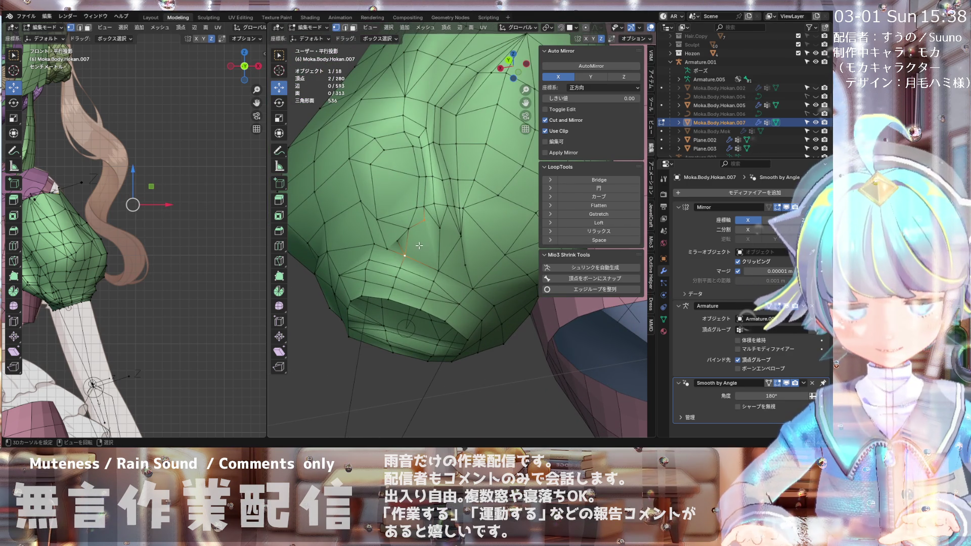
mouse_move(426, 235)
middle_mouse_down()
mouse_move(384, 150)
mouse_move(420, 140)
mouse_move(417, 198)
mouse_move(381, 246)
mouse_move(373, 241)
mouse_move(389, 248)
middle_mouse_up()
left_click(385, 150)
mouse_move(447, 242)
middle_mouse_down()
mouse_move(402, 253)
mouse_move(394, 238)
middle_mouse_up()
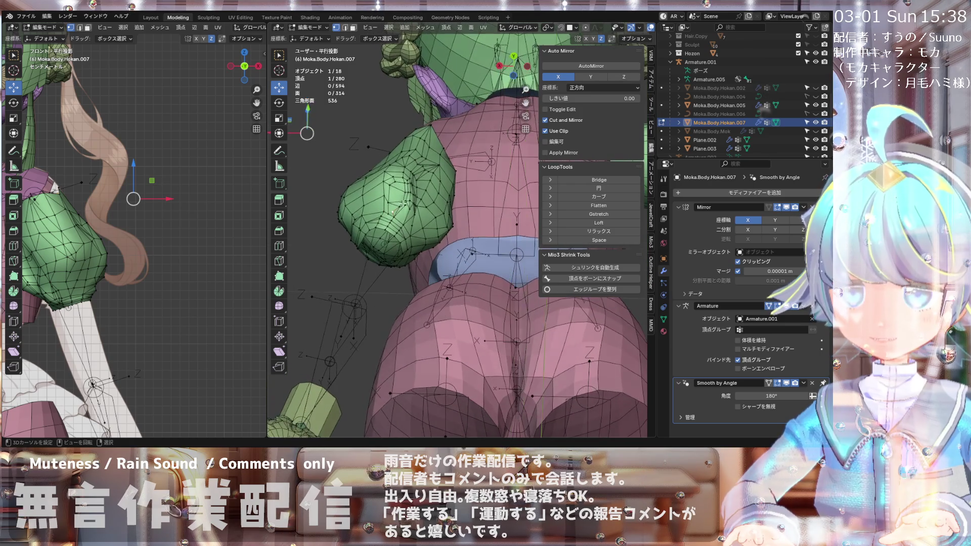
scroll(404, 201, "up", 8)
middle_click_drag(402, 205, 353, 260)
scroll(372, 239, "up", 2)
scroll(371, 238, "down", 2)
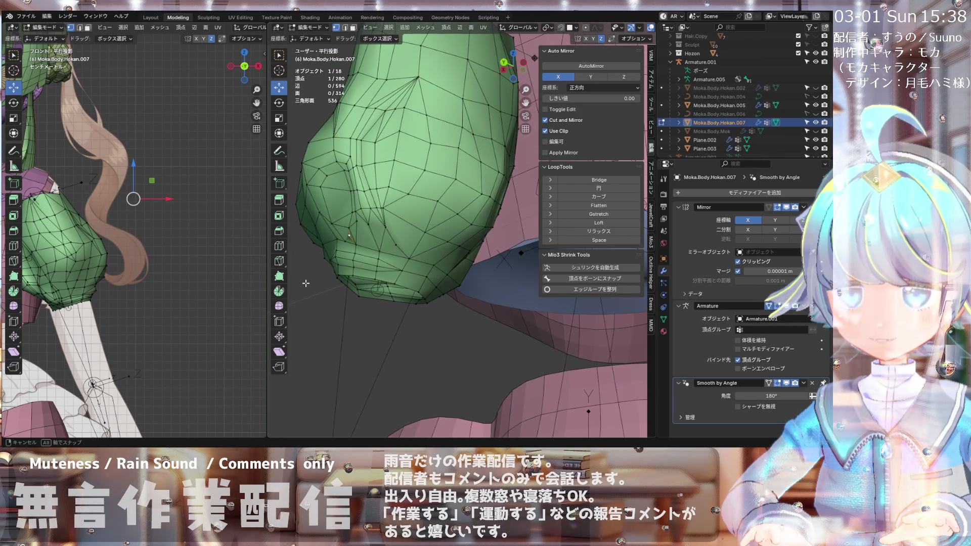
scroll(367, 244, "down", 2)
Step: Inspect the sleeve from the body's underside, torso and other shoulder
mouse_move(367, 243)
middle_mouse_down()
mouse_move(379, 244)
mouse_move(361, 242)
mouse_move(389, 165)
mouse_move(373, 193)
middle_mouse_up()
scroll(362, 243, "up", 3)
scroll(364, 232, "down", 3)
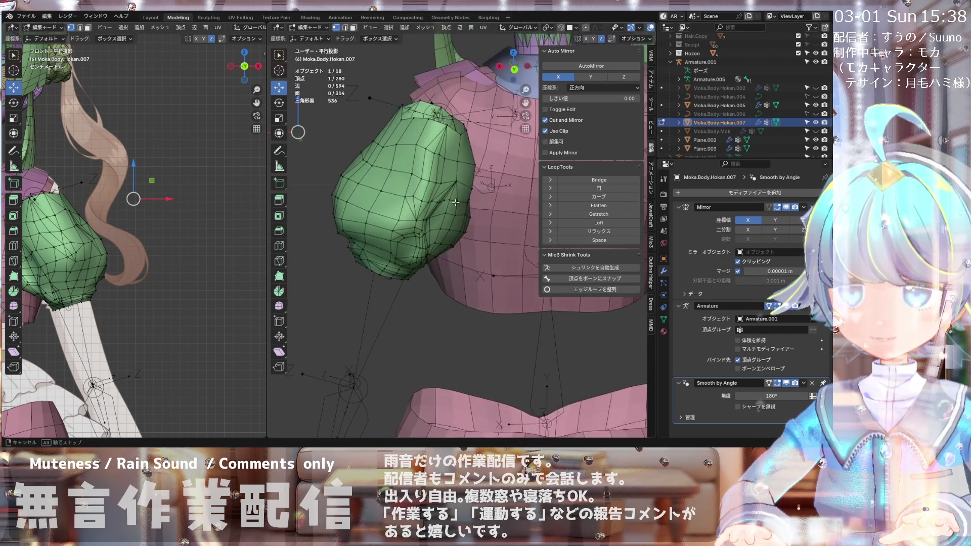
mouse_move(435, 187)
middle_mouse_down()
mouse_move(439, 173)
mouse_move(413, 174)
middle_mouse_up()
scroll(412, 174, "up", 4)
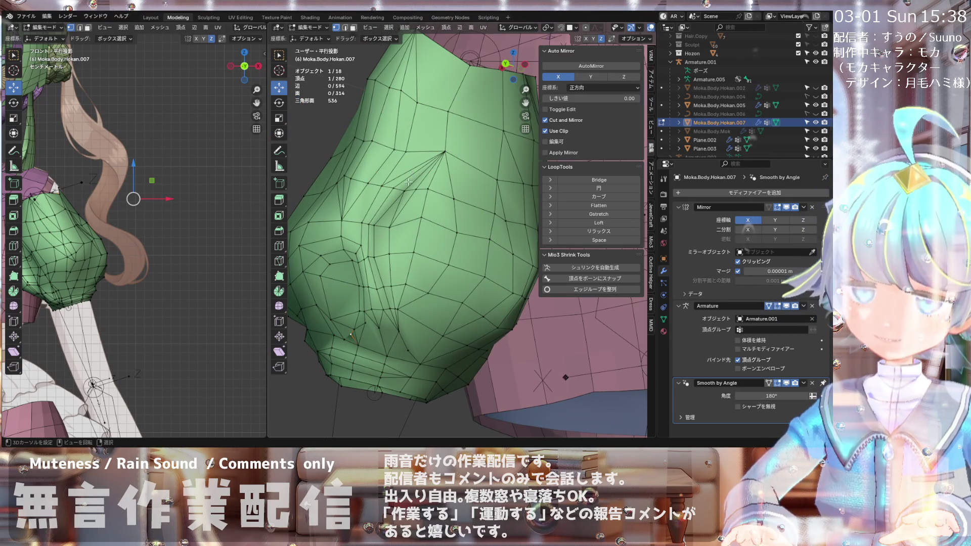
middle_click_drag(404, 194, 402, 193)
scroll(402, 192, "up", 2)
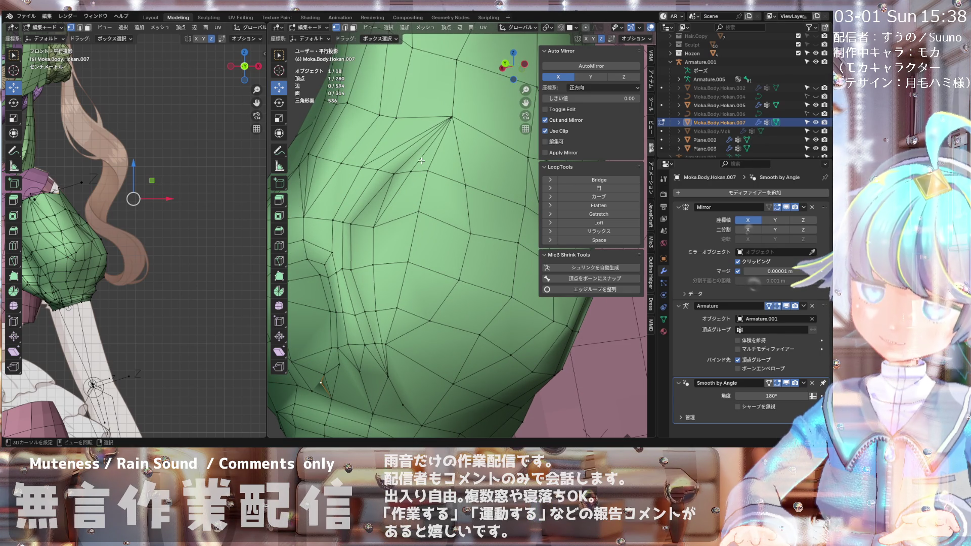
scroll(421, 152, "down", 4)
middle_click_drag(387, 186, 385, 195)
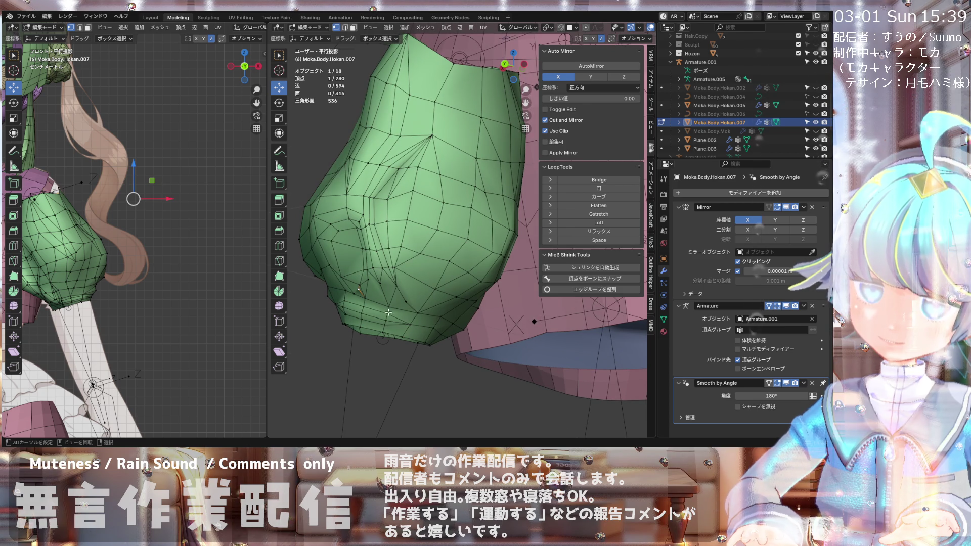
mouse_move(389, 314)
middle_mouse_down()
mouse_move(478, 199)
mouse_move(471, 171)
mouse_move(491, 188)
middle_mouse_up()
mouse_move(416, 193)
middle_mouse_down()
mouse_move(379, 192)
mouse_move(459, 193)
mouse_move(471, 220)
mouse_move(298, 218)
mouse_move(305, 171)
mouse_move(349, 238)
mouse_move(382, 218)
middle_mouse_up()
scroll(343, 223, "up", 3)
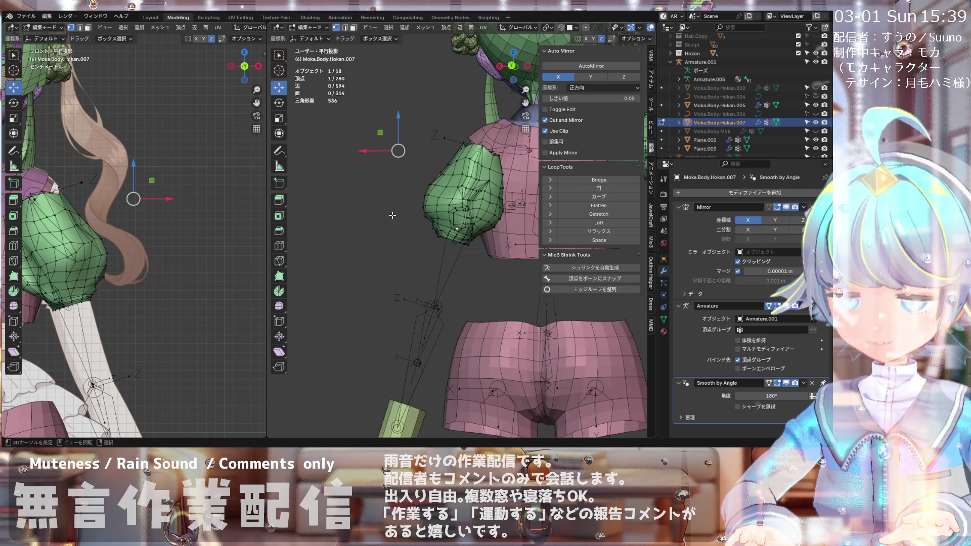
Step: In Front Ortho view, box-select all the sleeve's vertices and frame them
key("KP_1")
key("ctrl+KP_1")
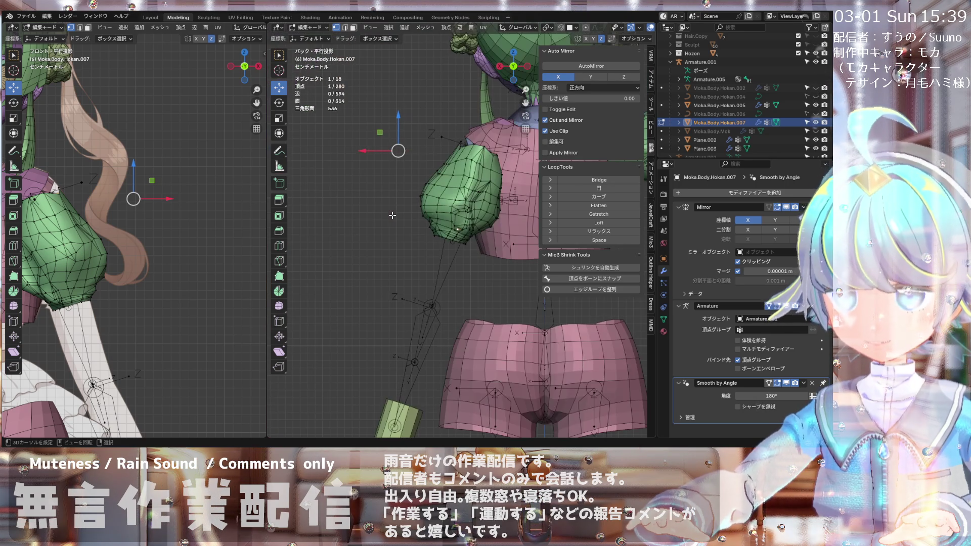
left_click_drag(410, 104, 526, 250)
middle_click_drag(434, 255, 522, 285)
key("KP_1")
key("KP_Decimal")
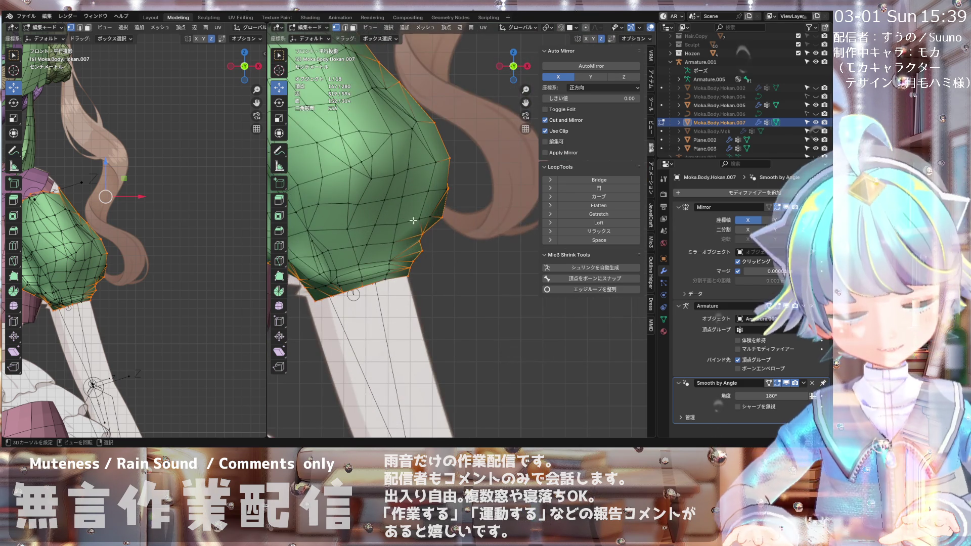
scroll(406, 219, "up", 1)
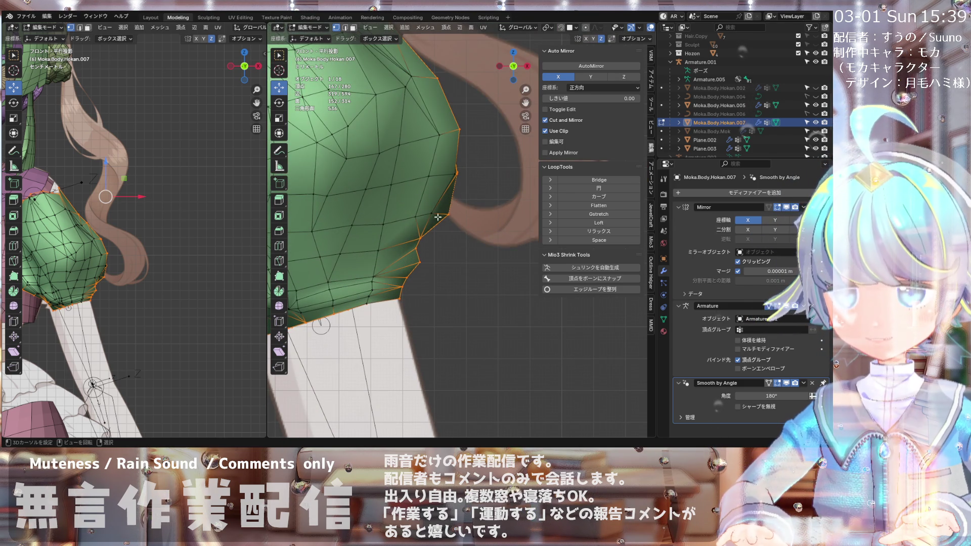
Step: Deselect vertices along the sleeve's lower and upper edges
left_click_drag(417, 239, 407, 270, "ctrl")
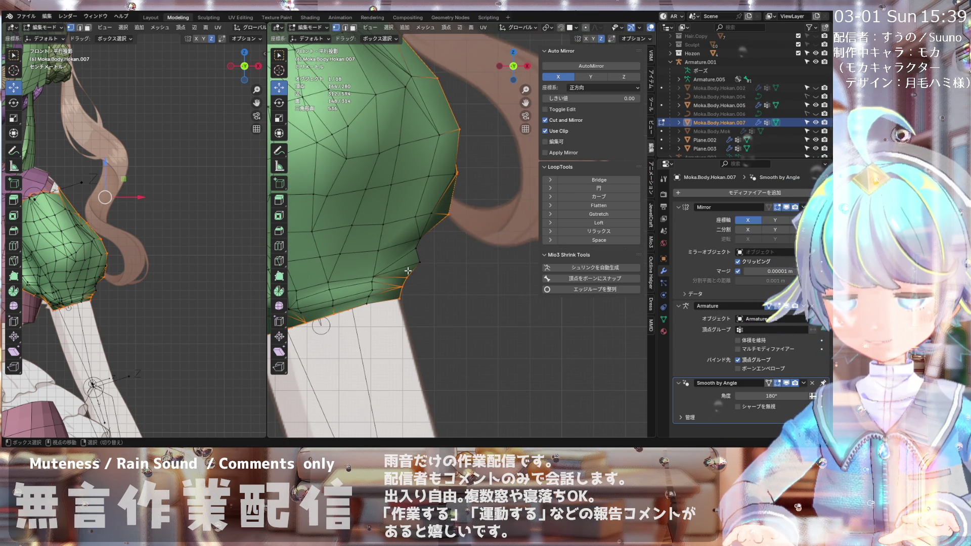
mouse_move(405, 280)
middle_mouse_down()
mouse_move(321, 283)
mouse_move(460, 188)
middle_mouse_up()
scroll(460, 188, "up", 3)
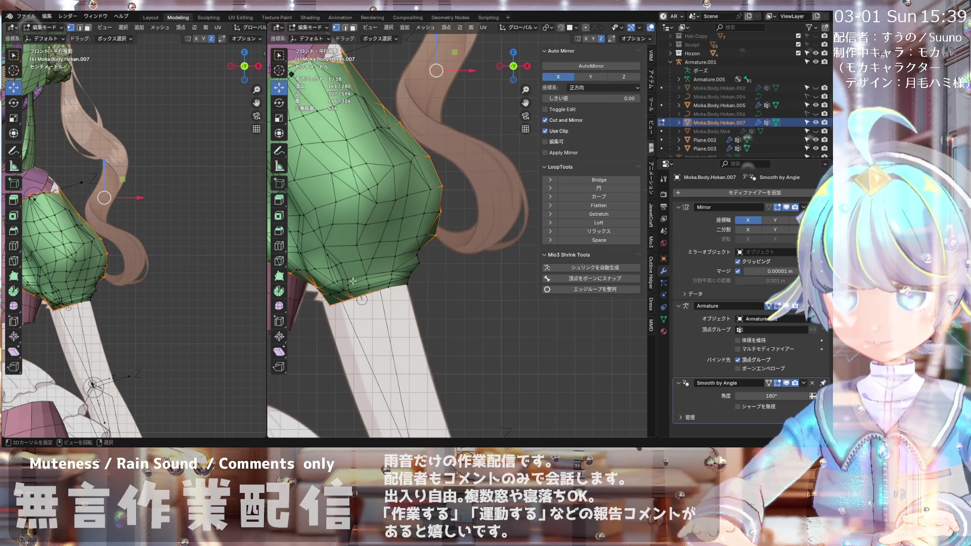
scroll(396, 133, "down", 2)
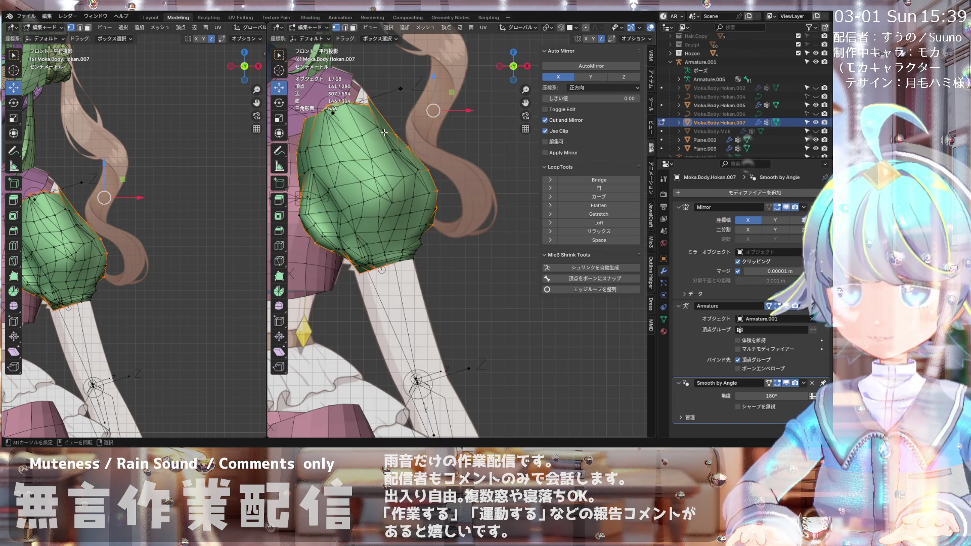
scroll(385, 132, "up", 2)
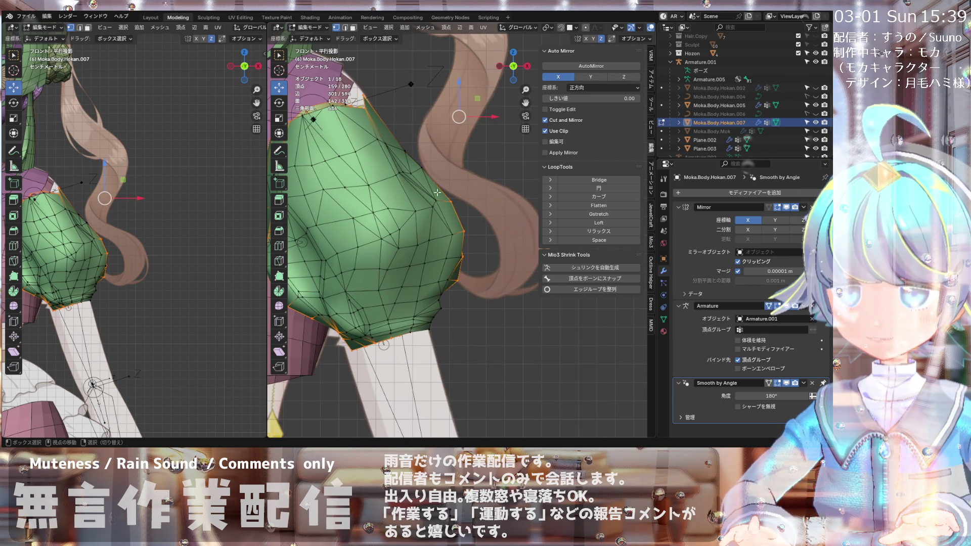
left_click_drag(447, 201, 464, 243, "ctrl")
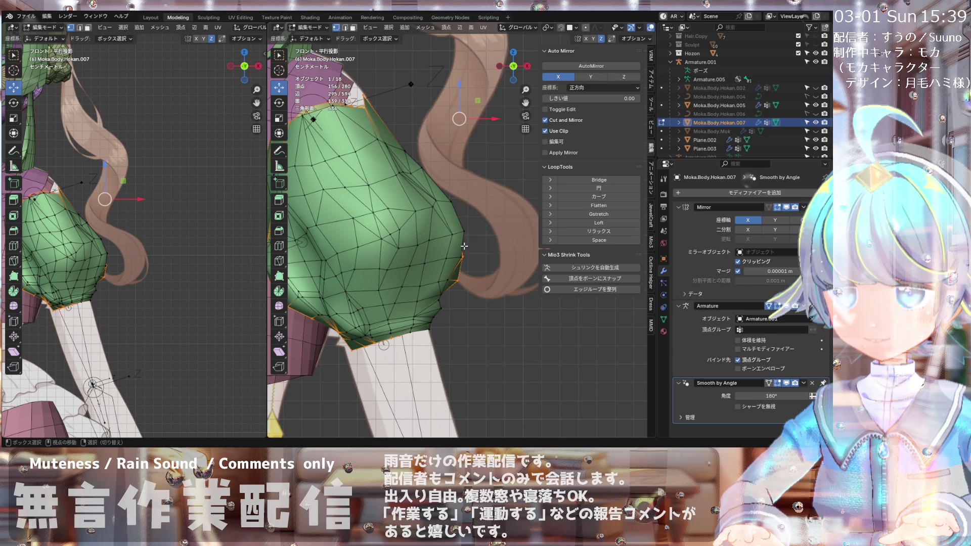
middle_click_drag(452, 251, 394, 187)
left_click_drag(413, 200, 440, 256, "ctrl")
mouse_move(440, 256)
middle_mouse_down()
mouse_move(395, 253)
mouse_move(412, 263)
mouse_move(402, 254)
mouse_move(368, 277)
mouse_move(421, 230)
middle_mouse_up()
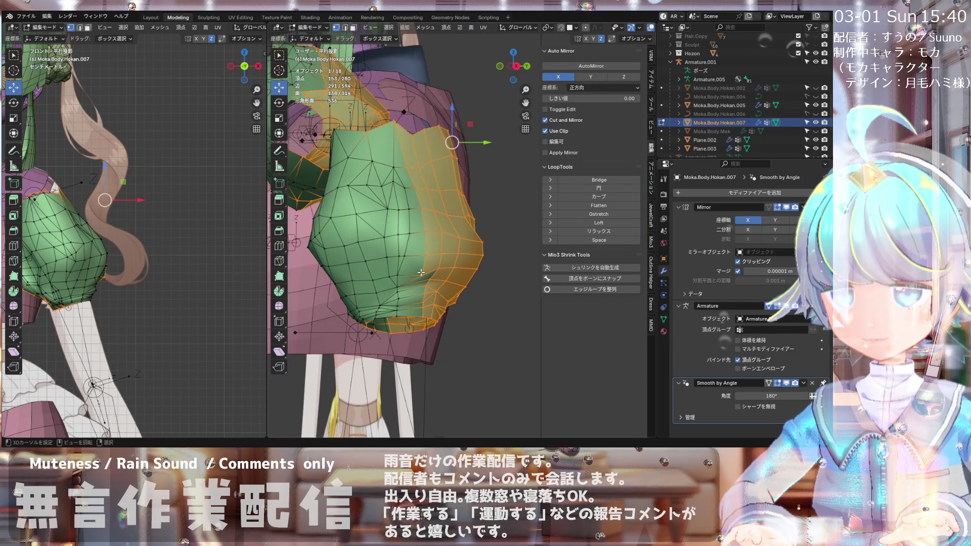
Step: Deselect vertices near the sleeve top and orbit around the green sleeve to inspect its bottom rim
left_click_drag(390, 122, 408, 162, "ctrl")
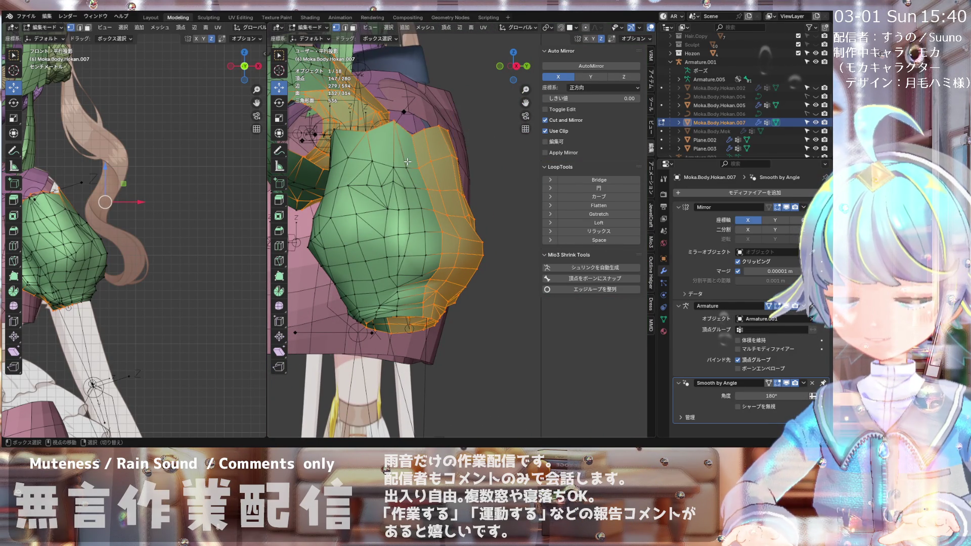
middle_click_drag(393, 123, 402, 172)
scroll(402, 172, "down", 4)
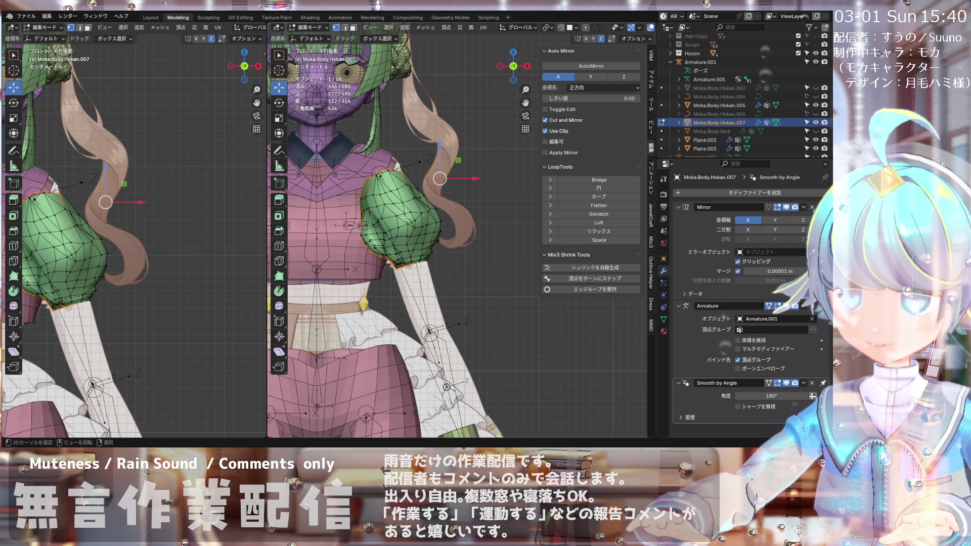
scroll(406, 218, "up", 3)
middle_click_drag(406, 218, 416, 216)
scroll(383, 169, "up", 2)
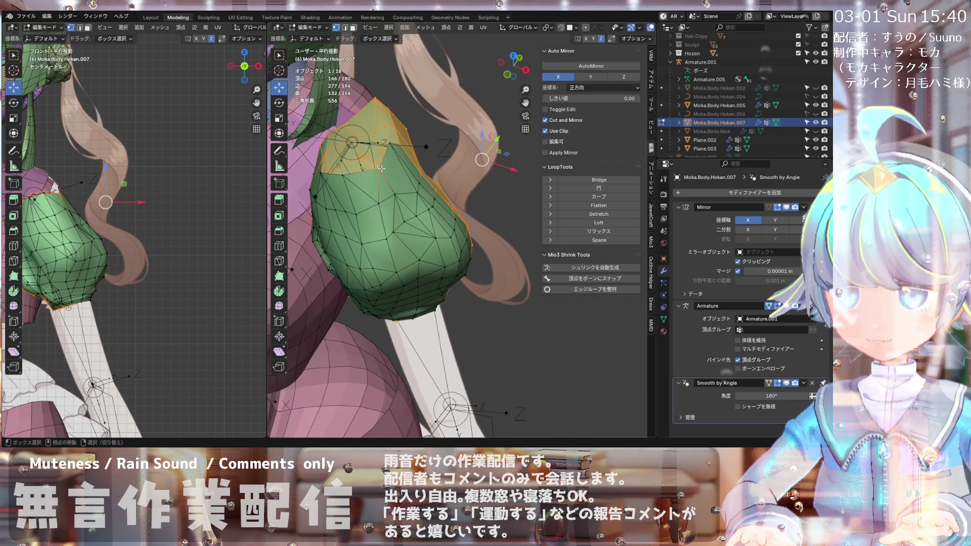
mouse_move(331, 188)
middle_mouse_down()
mouse_move(396, 171)
mouse_move(341, 177)
mouse_move(359, 218)
mouse_move(384, 230)
mouse_move(441, 228)
middle_mouse_up()
scroll(330, 183, "down", 4)
scroll(359, 218, "up", 1)
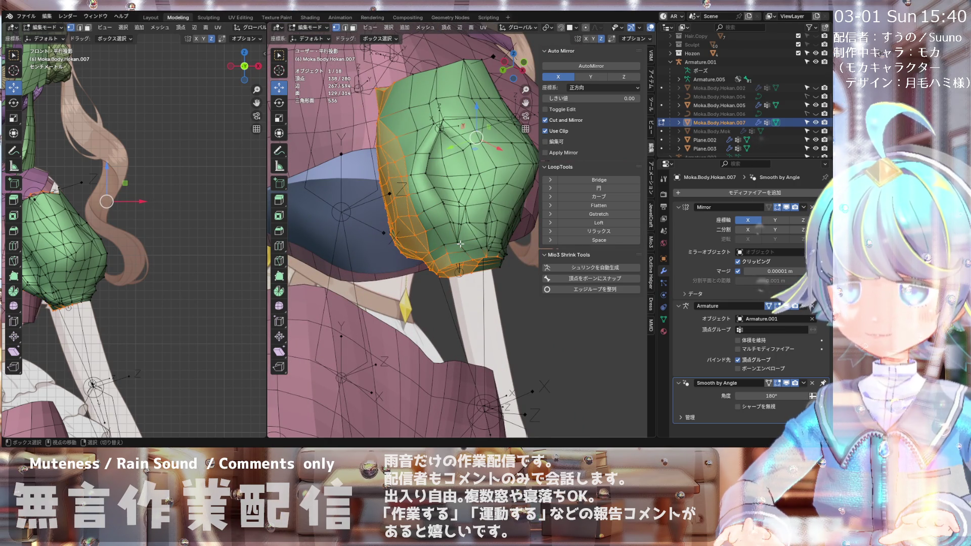
scroll(480, 252, "up", 2)
mouse_move(480, 252)
middle_mouse_down()
mouse_move(405, 276)
mouse_move(385, 253)
mouse_move(430, 250)
middle_mouse_up()
scroll(430, 250, "up", 2)
middle_click_drag(445, 193, 405, 262)
Step: From the front view, hide the selected sleeve vertices (about 133) and orbit around the hem
key("KP_1")
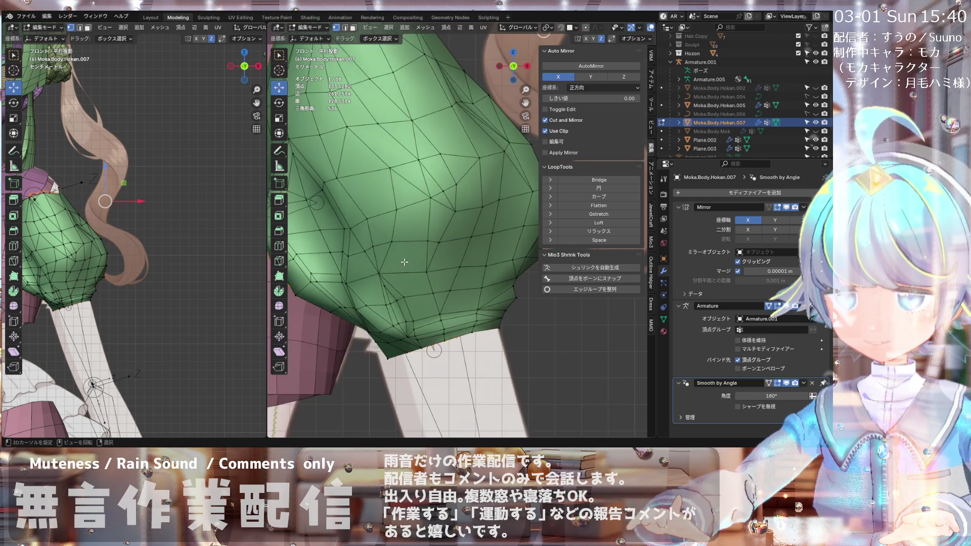
scroll(404, 262, "down", 5)
scroll(403, 264, "up", 1)
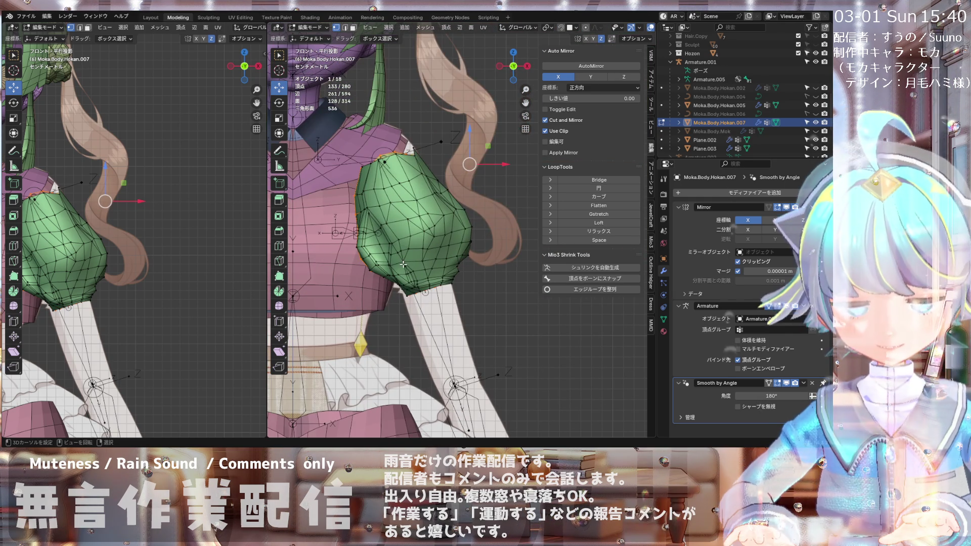
key("h")
scroll(403, 264, "up", 1)
middle_click_drag(403, 264, 401, 227, "shift")
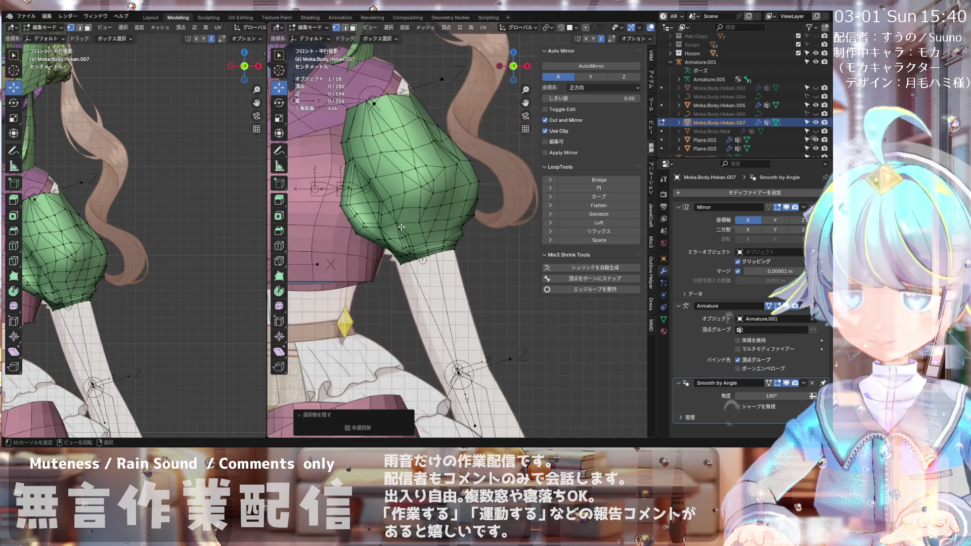
scroll(393, 255, "up", 3)
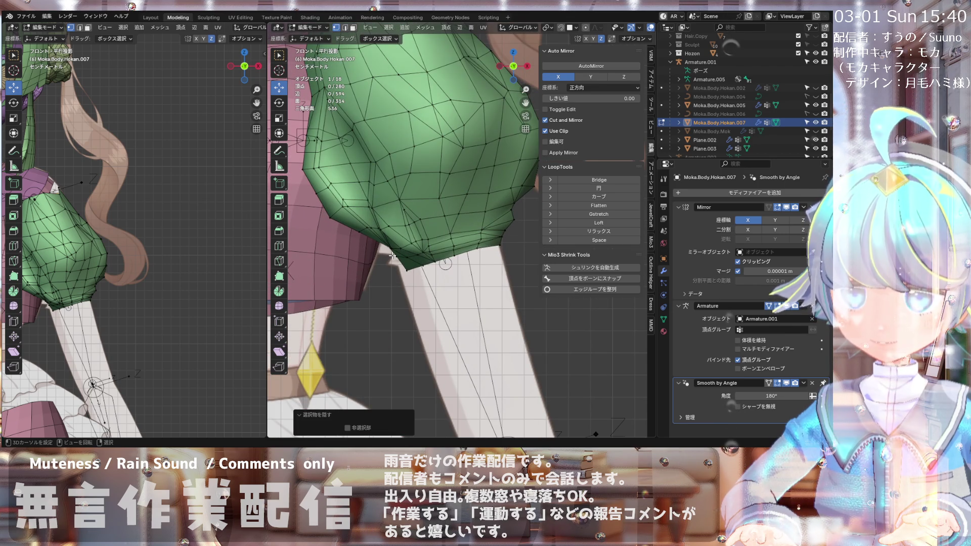
mouse_move(393, 255)
middle_mouse_down()
mouse_move(463, 227)
mouse_move(369, 234)
mouse_move(390, 256)
mouse_move(379, 231)
middle_mouse_up()
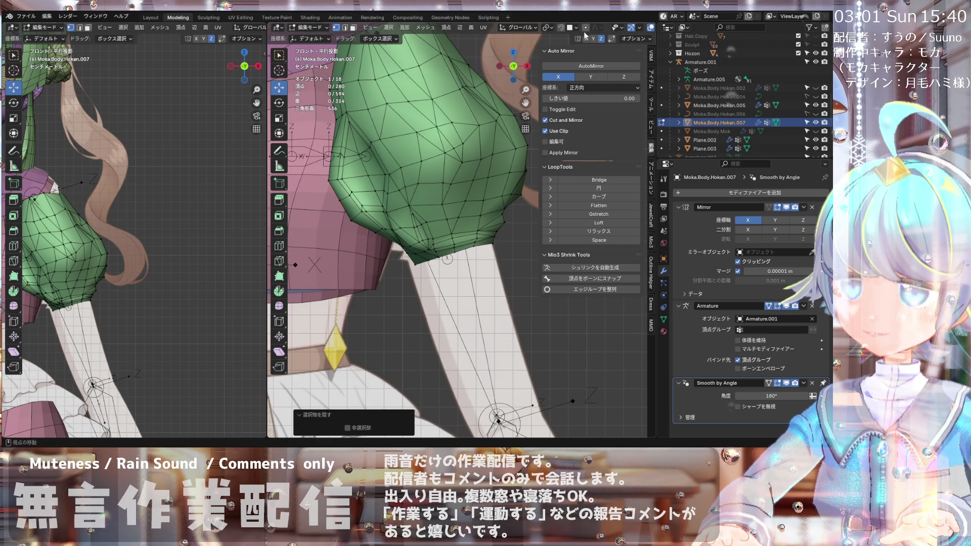
scroll(597, 31, "down", 5)
Step: Turn on X-ray so the arm and body show through the sleeve, zooming in to check the fit
left_click(606, 30)
scroll(490, 224, "up", 2)
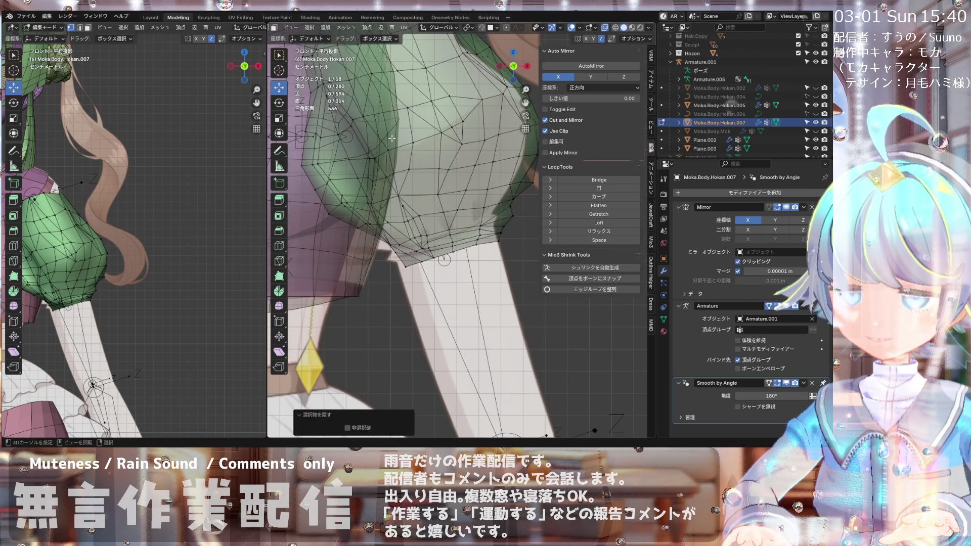
scroll(322, 170, "down", 2)
scroll(411, 206, "down", 2)
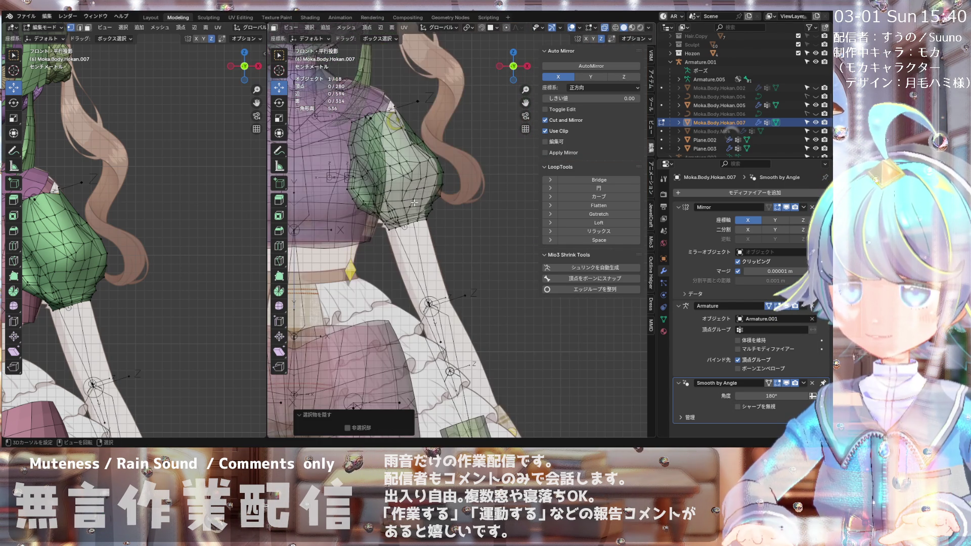
scroll(429, 191, "up", 1)
scroll(401, 199, "up", 1)
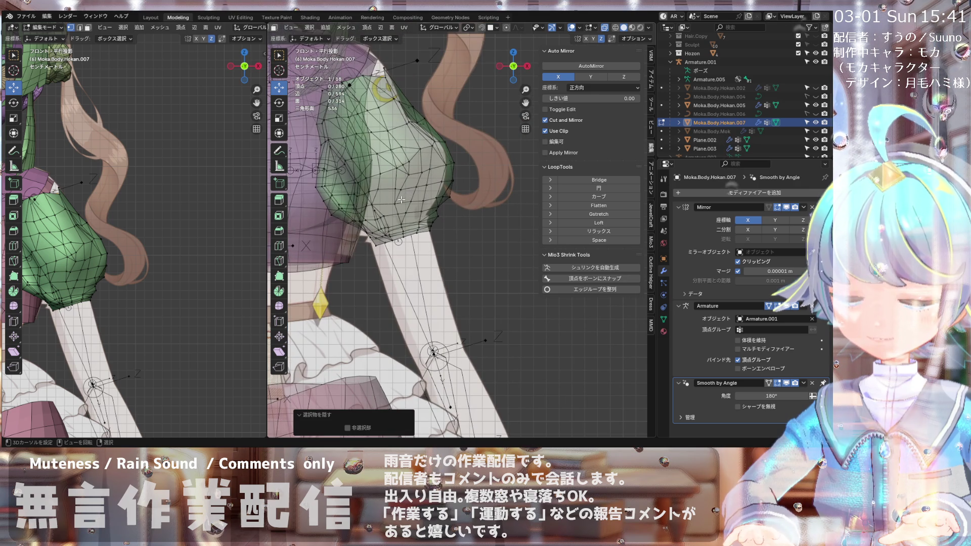
scroll(457, 183, "up", 2)
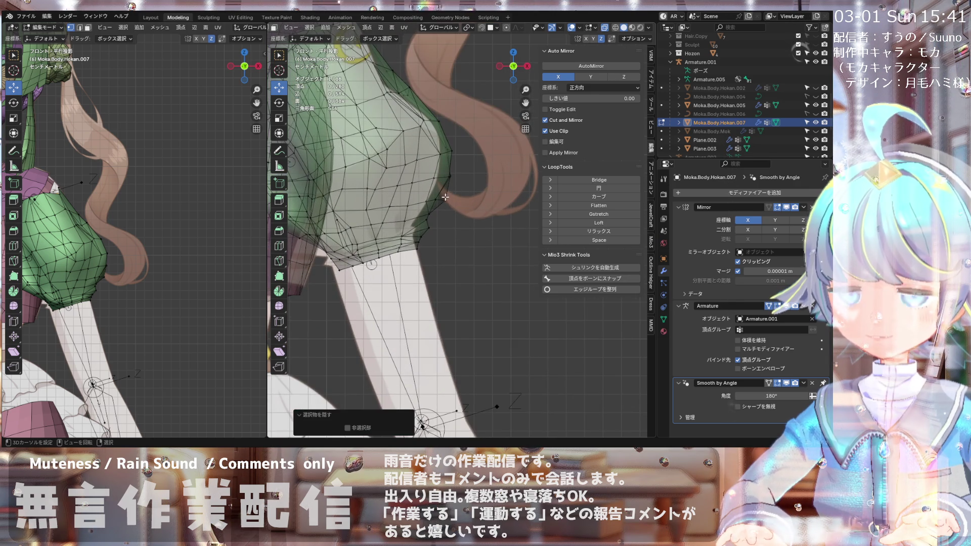
scroll(445, 197, "down", 2)
scroll(432, 129, "up", 2)
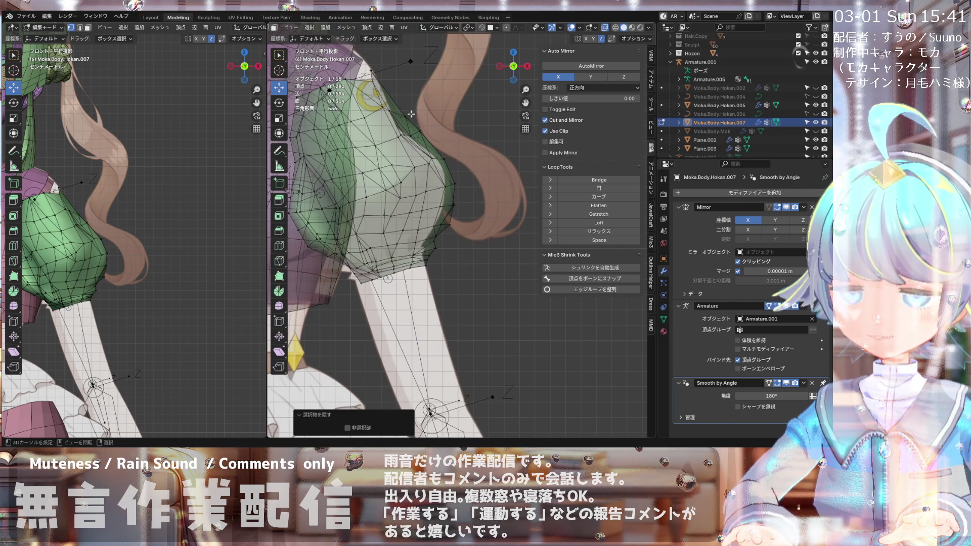
scroll(390, 113, "down", 3)
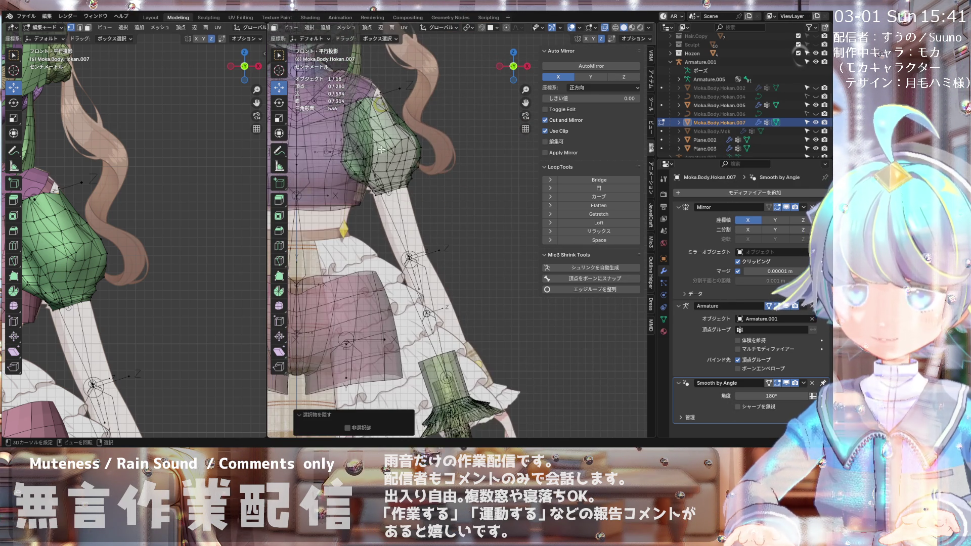
scroll(381, 149, "up", 5)
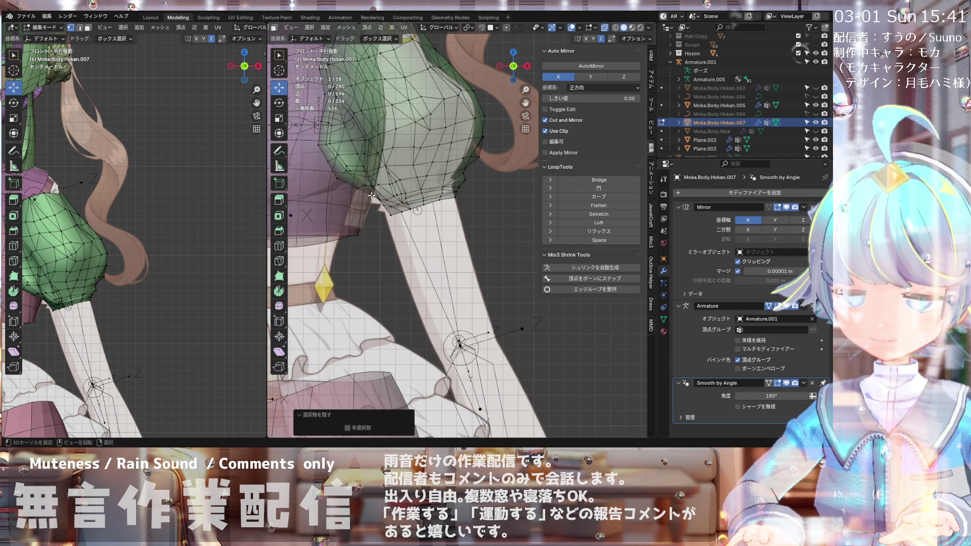
scroll(367, 201, "down", 3)
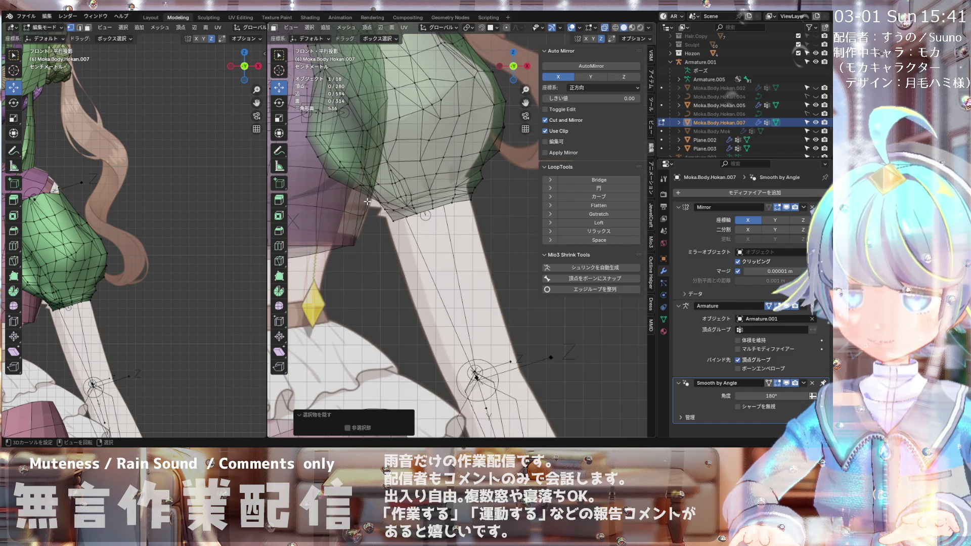
scroll(367, 202, "down", 2)
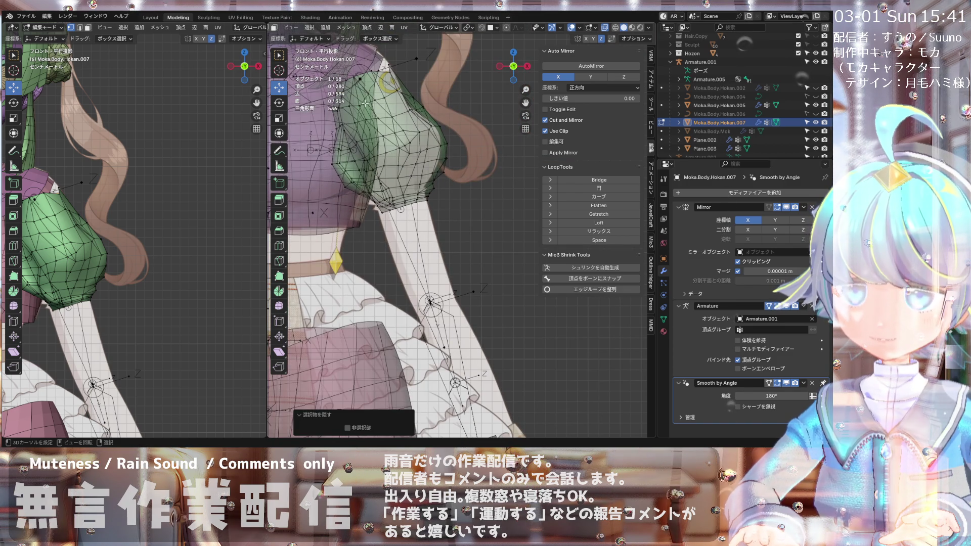
scroll(381, 126, "down", 1)
scroll(363, 114, "down", 1)
scroll(363, 113, "down", 1)
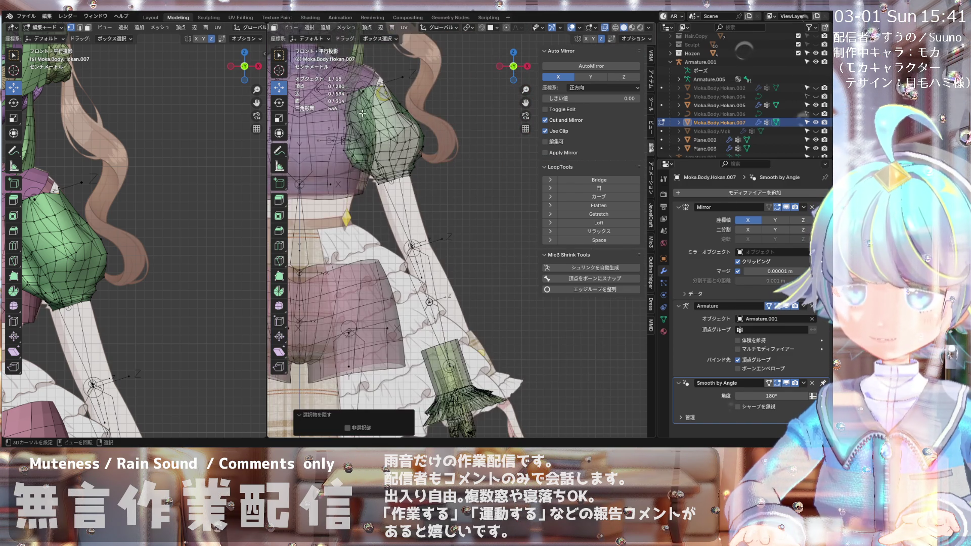
scroll(340, 144, "up", 2)
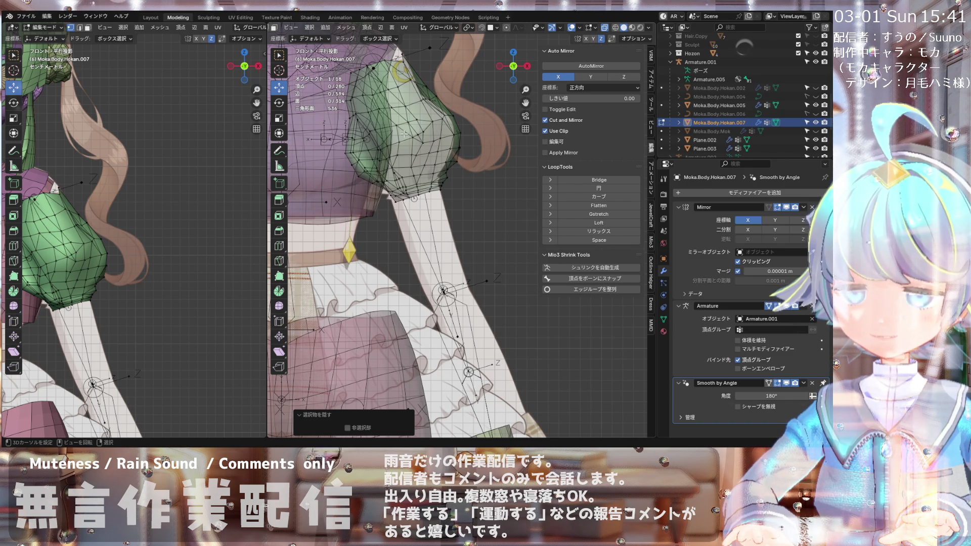
scroll(384, 196, "up", 3)
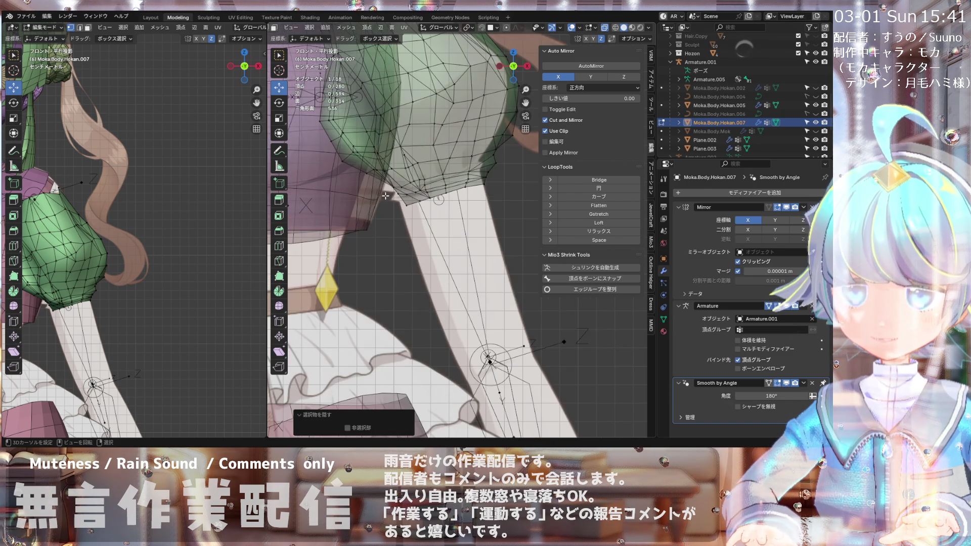
scroll(392, 197, "up", 3)
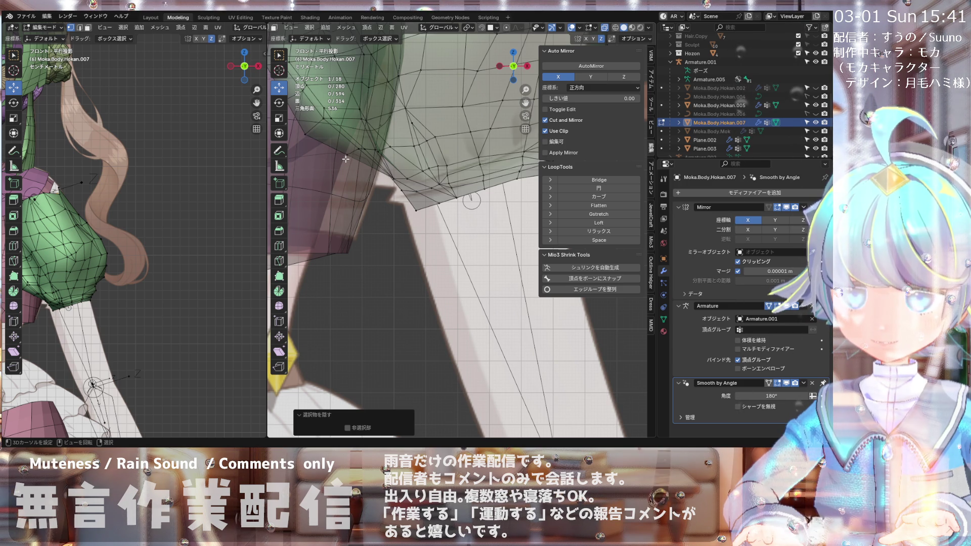
scroll(427, 217, "down", 5)
Step: Return to the straight front view and select a vertex on the sleeve's edge
mouse_move(427, 217)
middle_mouse_down()
mouse_move(481, 164)
mouse_move(427, 232)
middle_mouse_up()
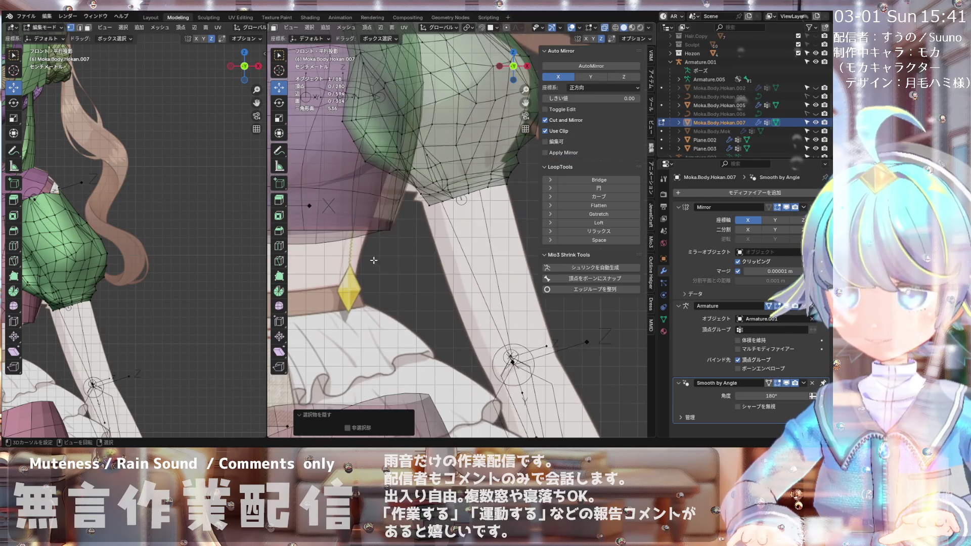
key("KP_1")
scroll(363, 249, "up", 6)
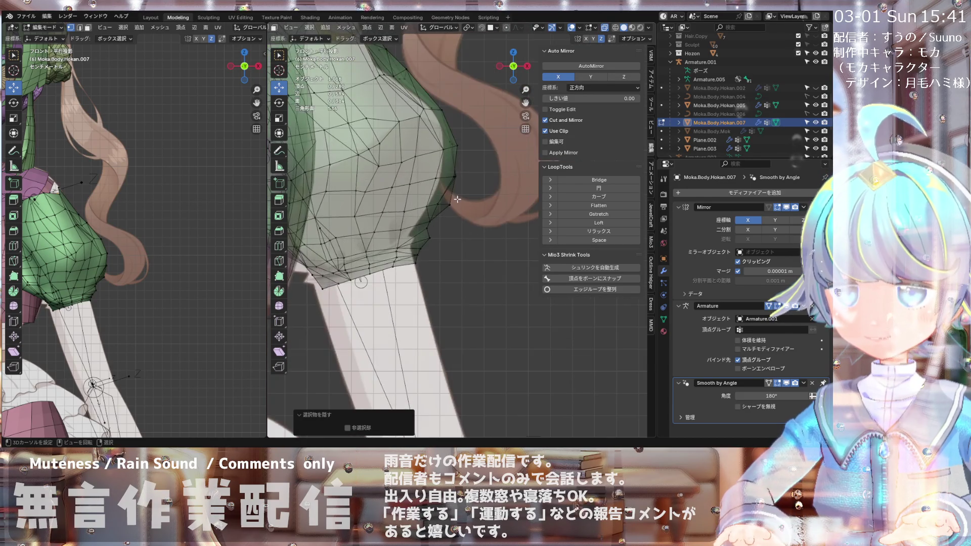
left_click(422, 228)
Step: Nudge the selected hem vertex slightly outward, about 0.003 m along X
key("g")
left_click(430, 229)
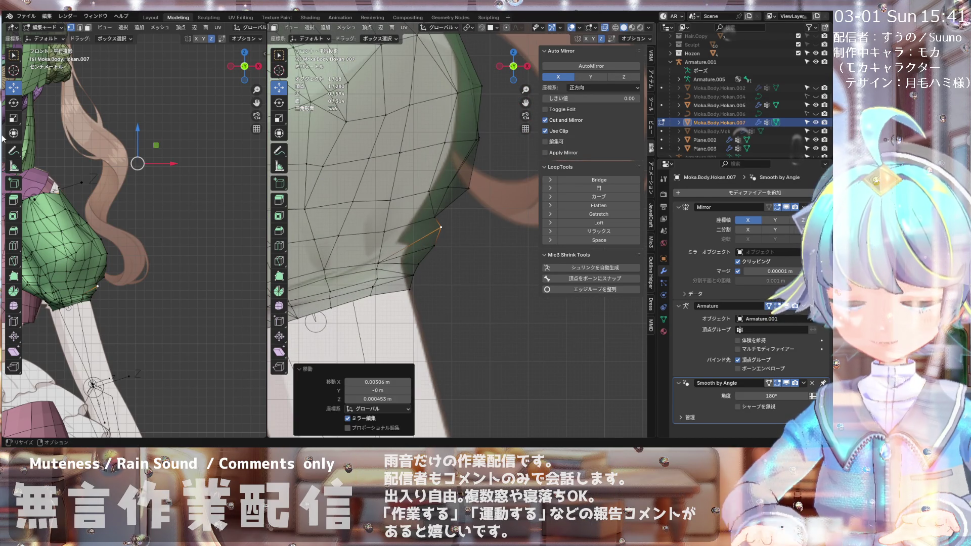
scroll(378, 264, "down", 4)
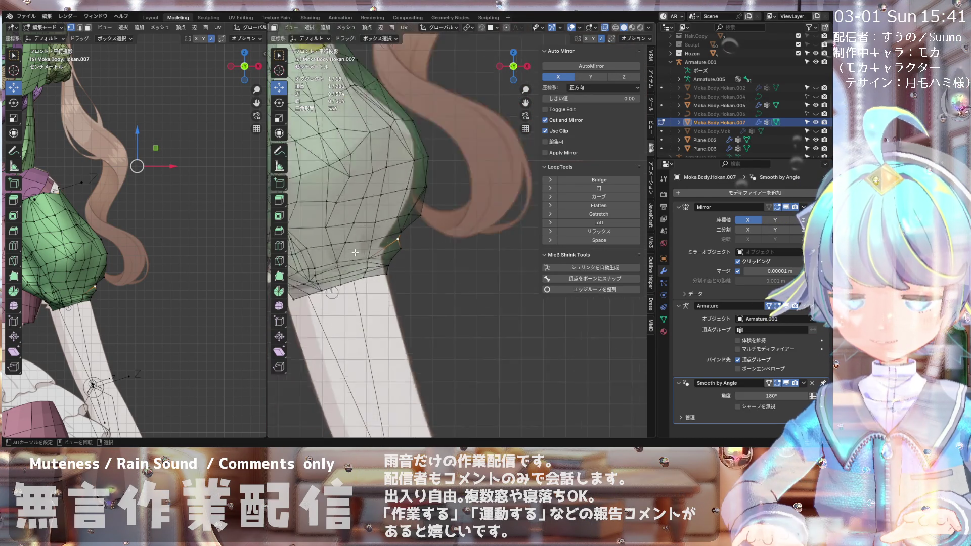
scroll(377, 264, "up", 2)
scroll(377, 264, "up", 4)
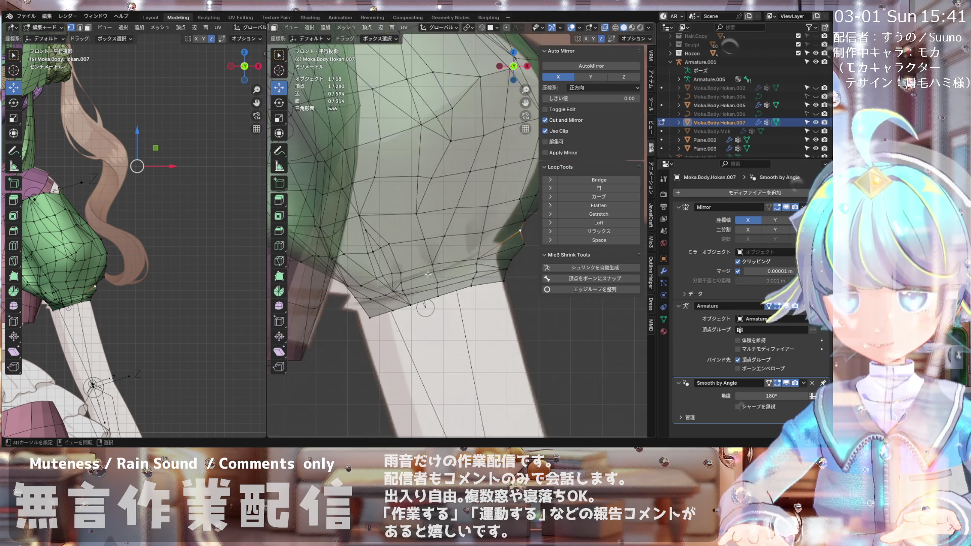
scroll(370, 279, "down", 2)
scroll(370, 279, "up", 2)
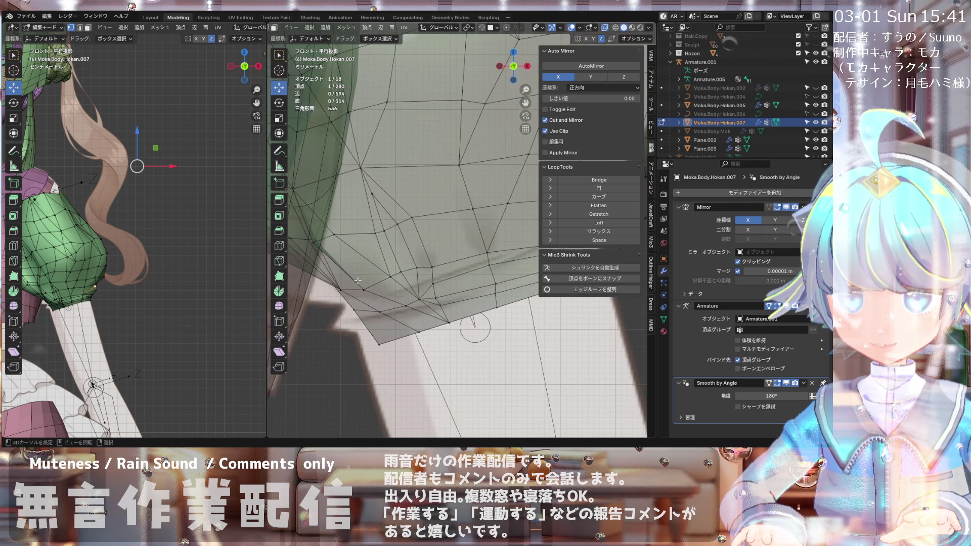
Step: Start a Knife cut to add a new edge across the sleeve mesh
scroll(414, 243, "down", 2)
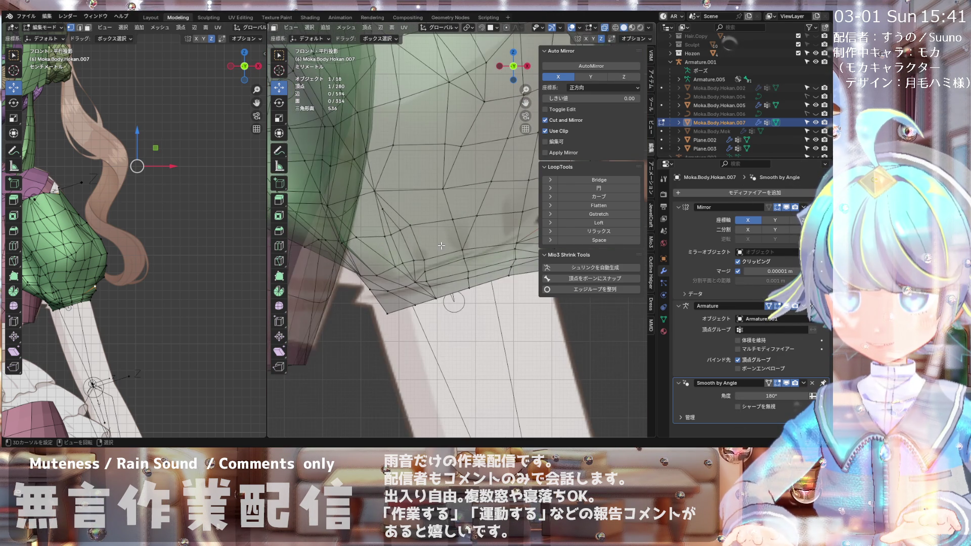
scroll(446, 231, "up", 2)
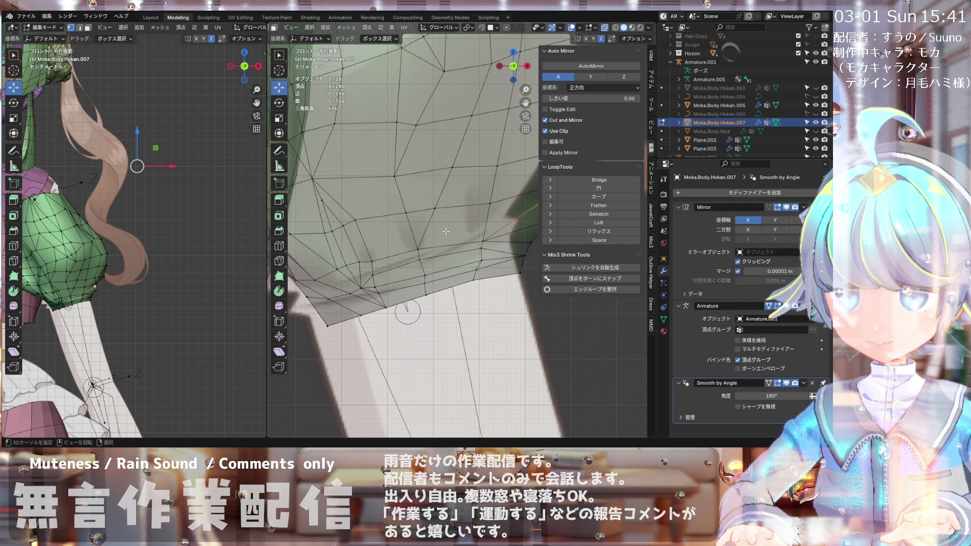
scroll(401, 233, "down", 2)
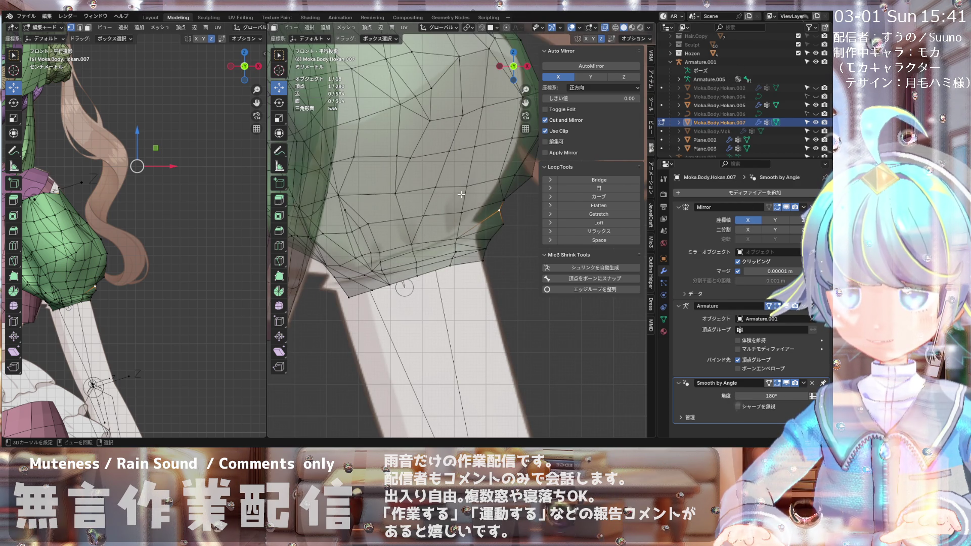
key("k")
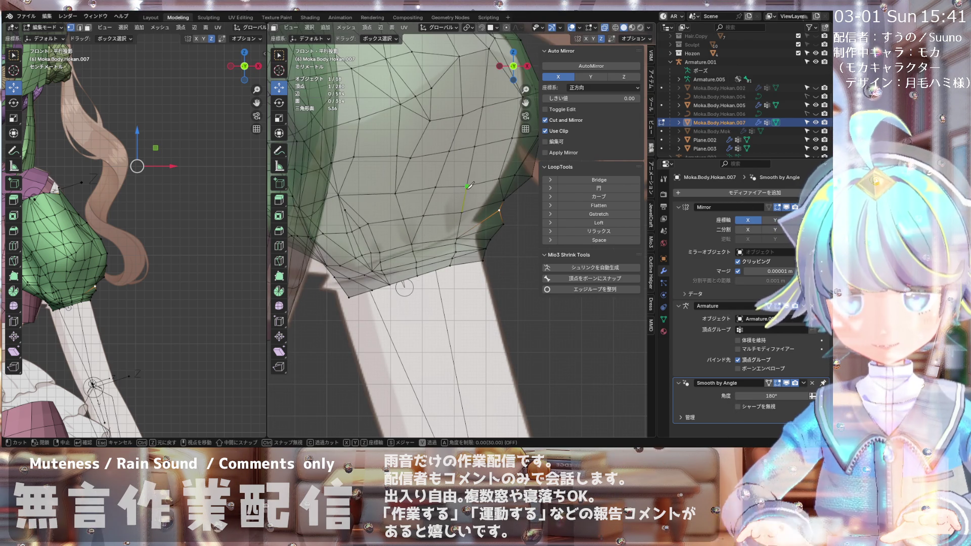
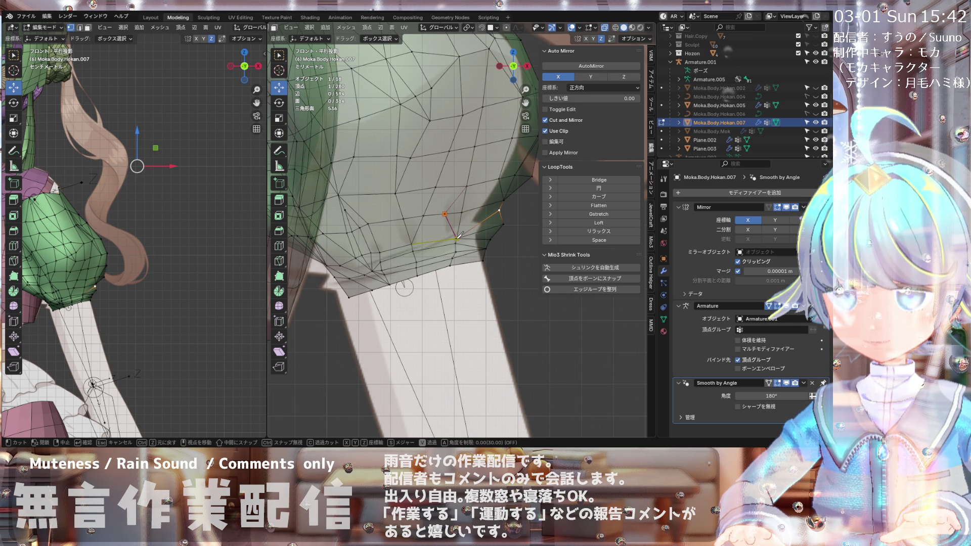
Step: Commit the knife cut across the crease and shift one new crease vertex to the left
left_click(457, 236)
key("Return")
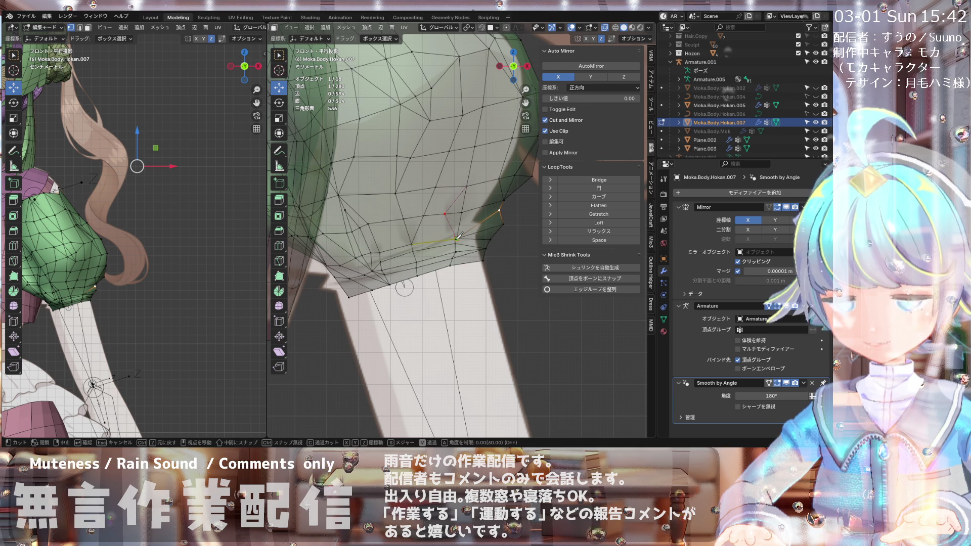
scroll(452, 234, "up", 3)
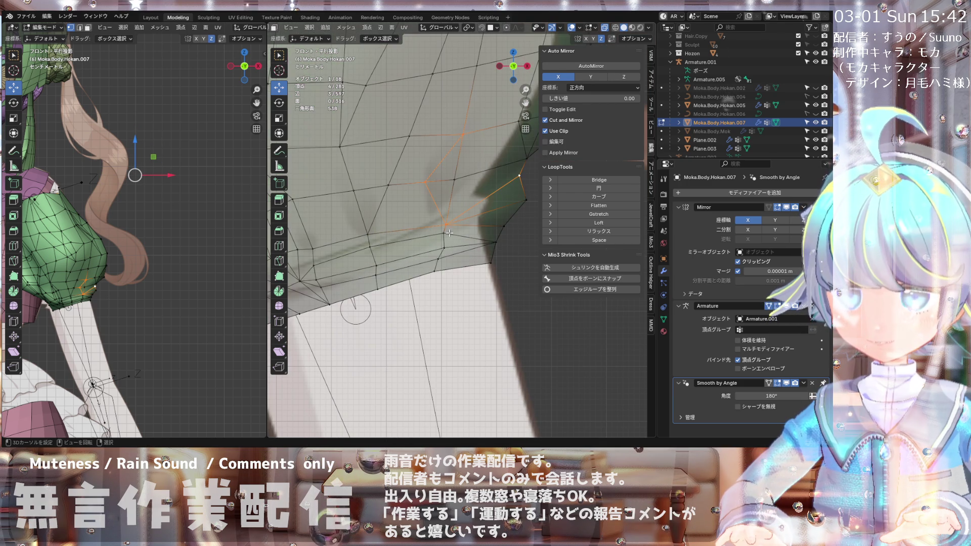
left_click(448, 223)
key("g")
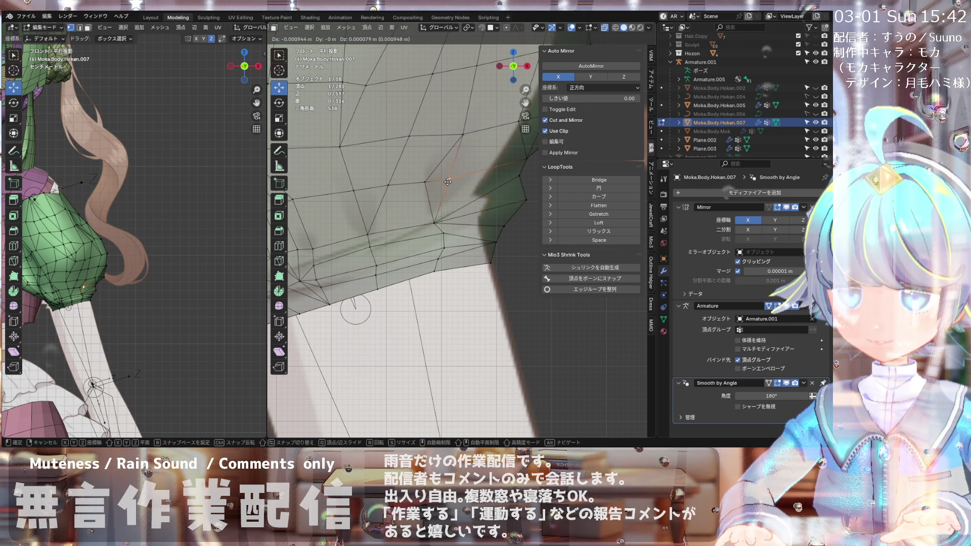
left_click(430, 181)
key("g")
Step: Move the next crease vertex slightly up and to the right
left_click(427, 180)
left_click(427, 180)
key("g")
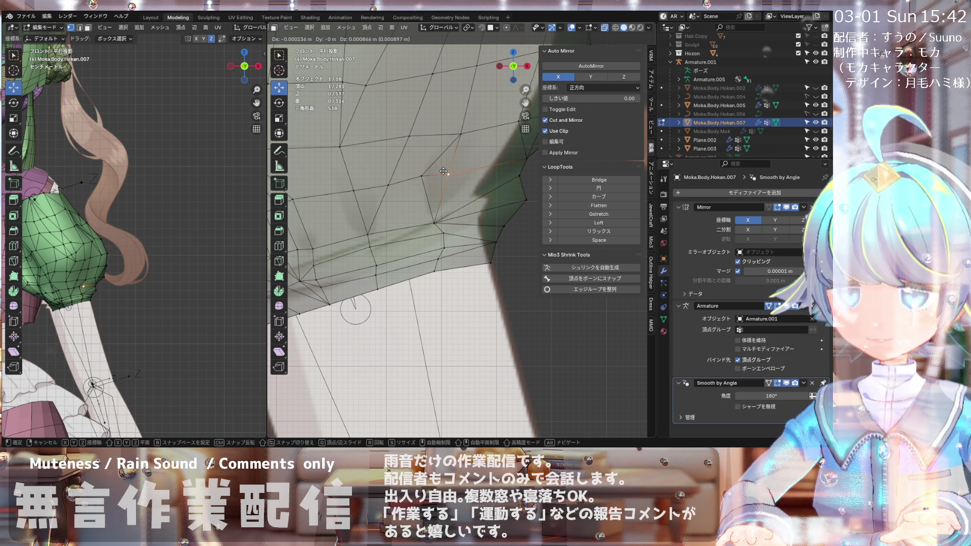
left_click(443, 173)
scroll(443, 182, "down", 5)
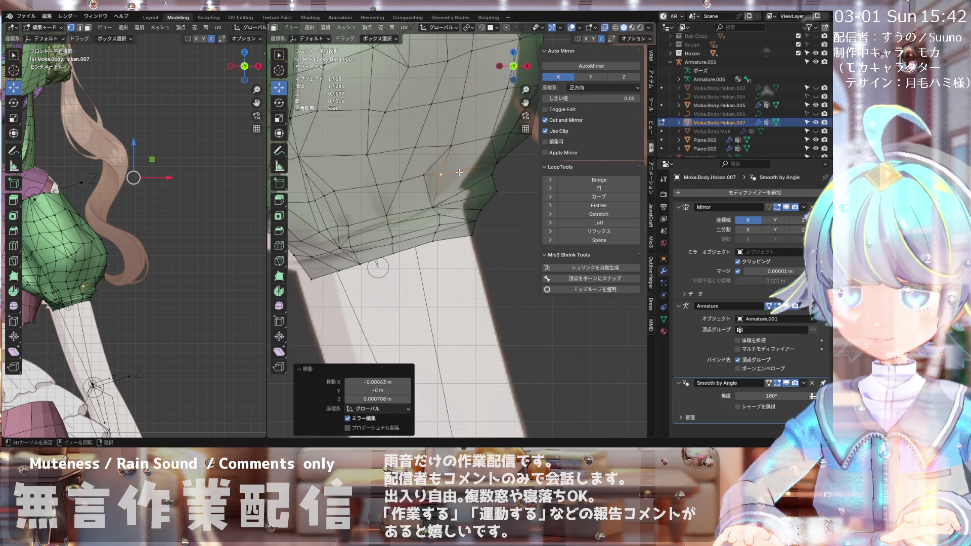
scroll(443, 191, "up", 3)
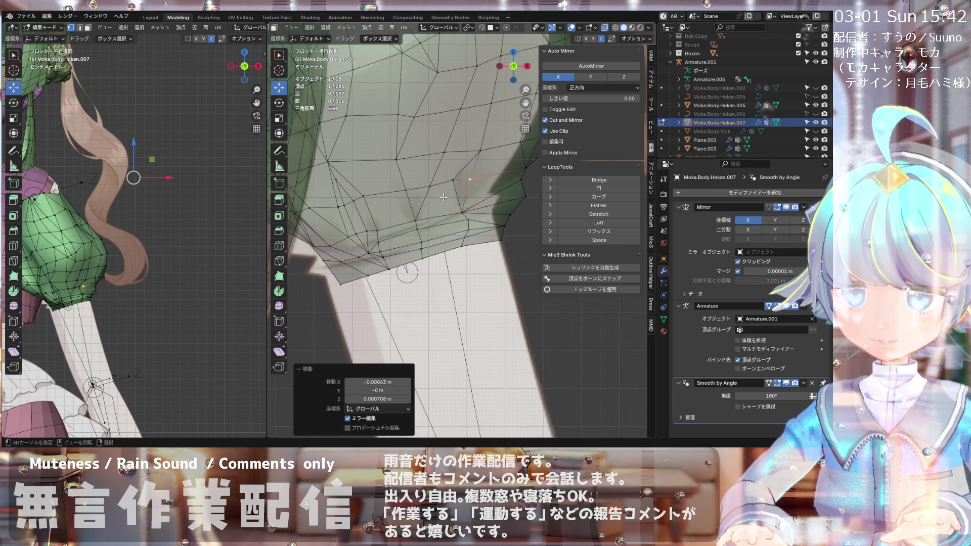
scroll(504, 163, "up", 1)
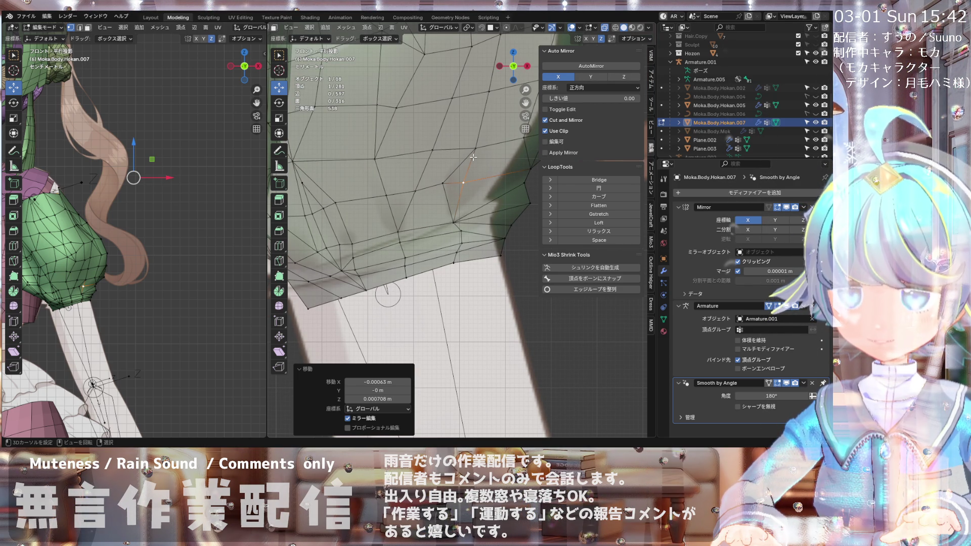
Step: Knife-cut a new edge across the crease, adding a small triangular face
key("k")
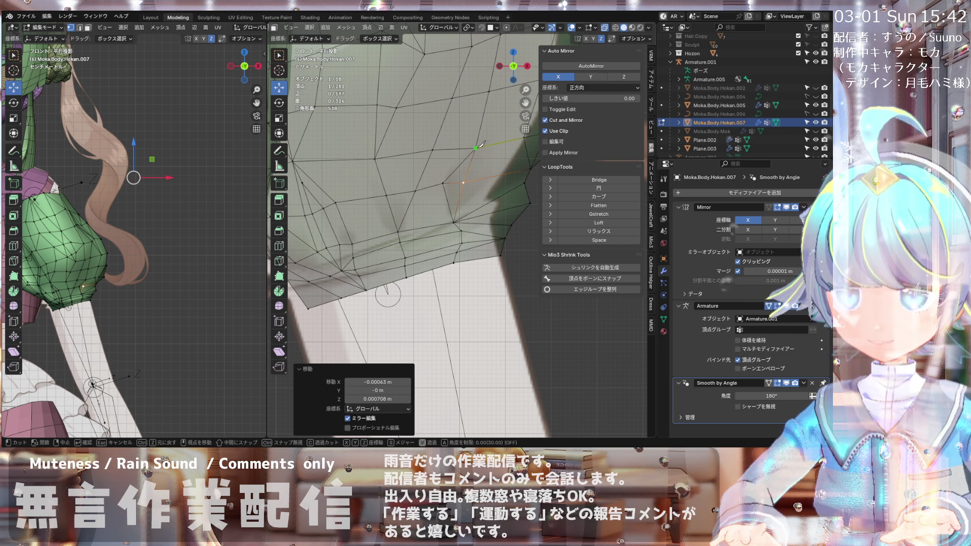
left_click(486, 177)
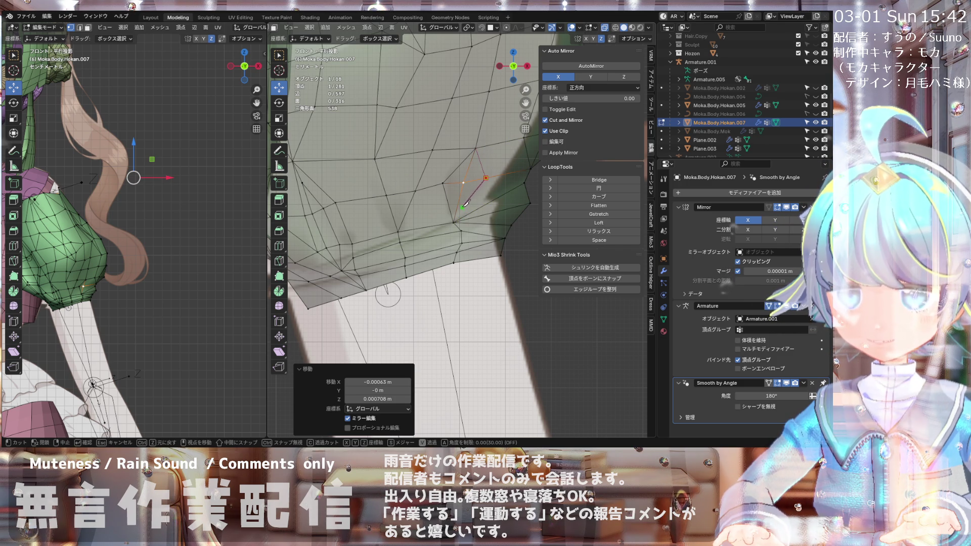
left_click(454, 221)
key("Return")
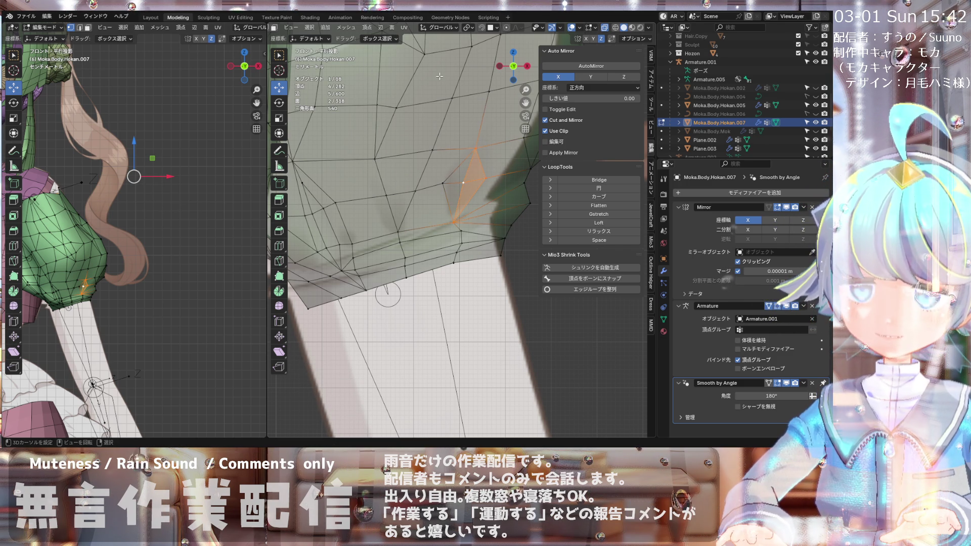
scroll(333, 30, "up", 2)
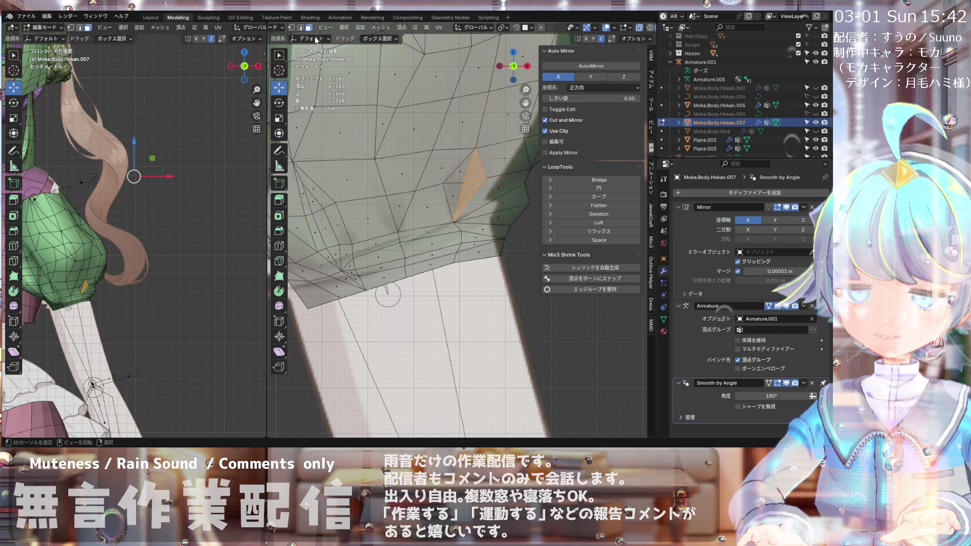
Step: Select the three triangular crease faces forming the diamond, undoing a first plain extrusion
left_click(308, 28)
left_click(464, 177)
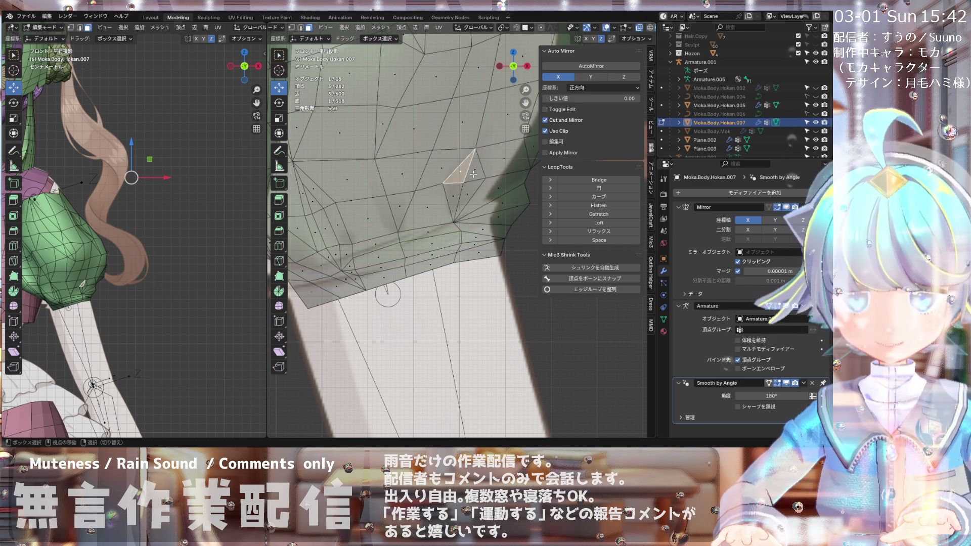
left_click(474, 174, "shift")
left_click(458, 194, "shift")
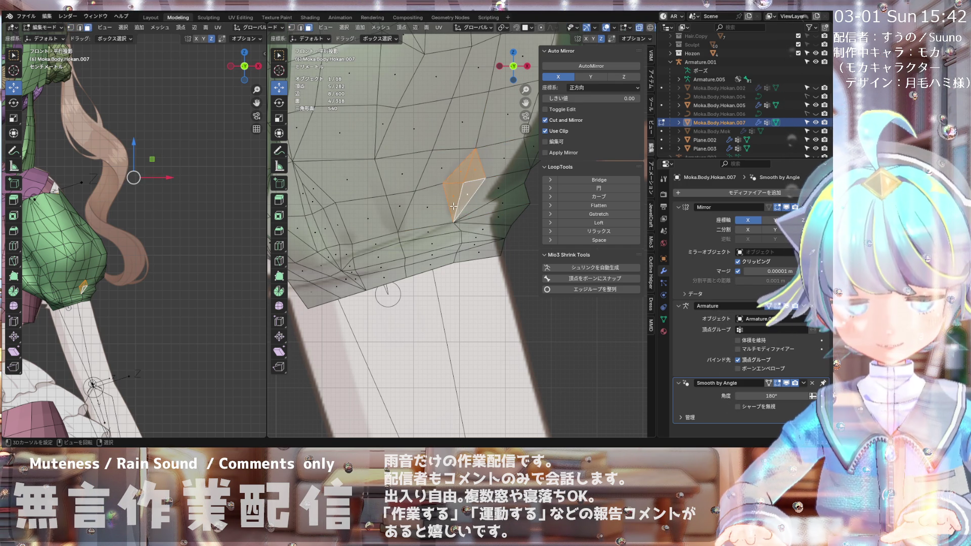
key("e")
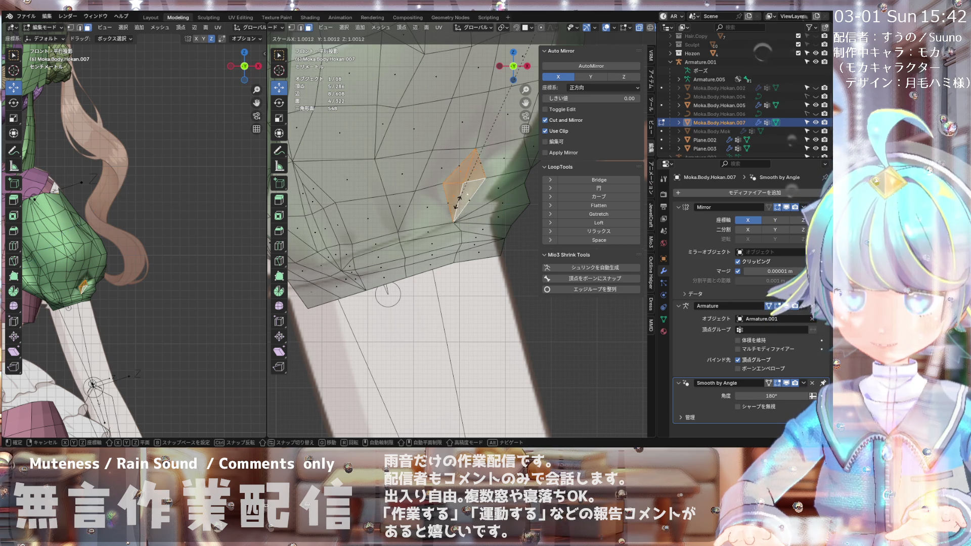
left_click(458, 202)
key("ctrl+z")
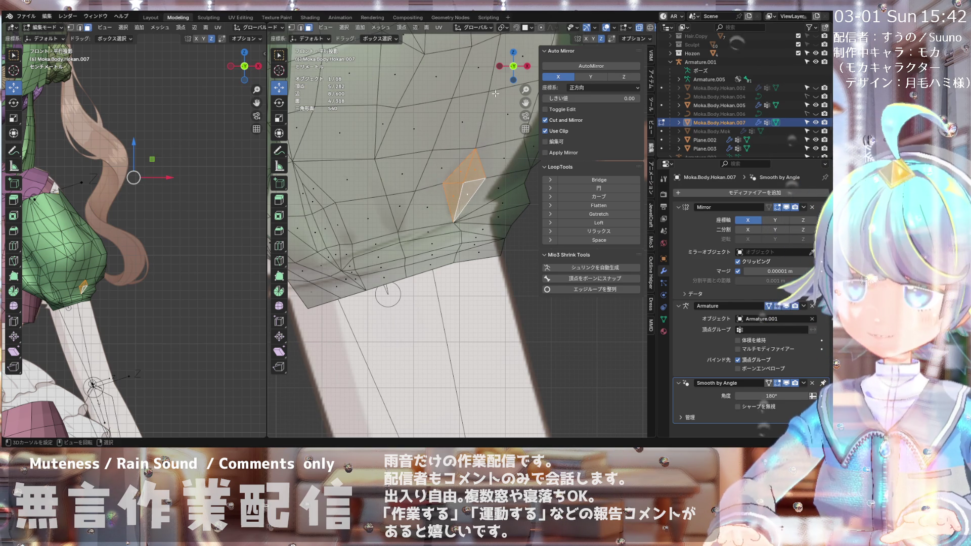
scroll(438, 205, "up", 3)
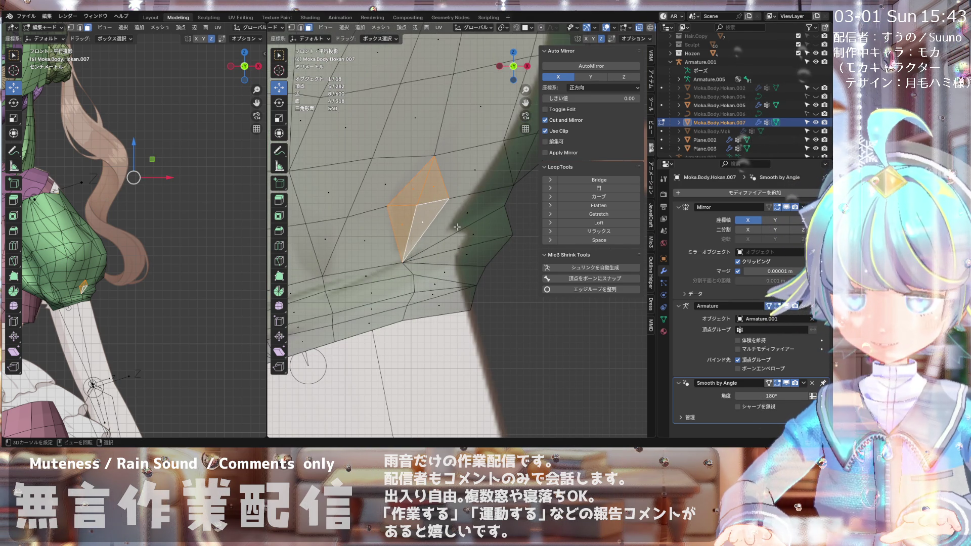
Step: Extrude the selected faces and scale them inward to 0.821
key("e")
key("s")
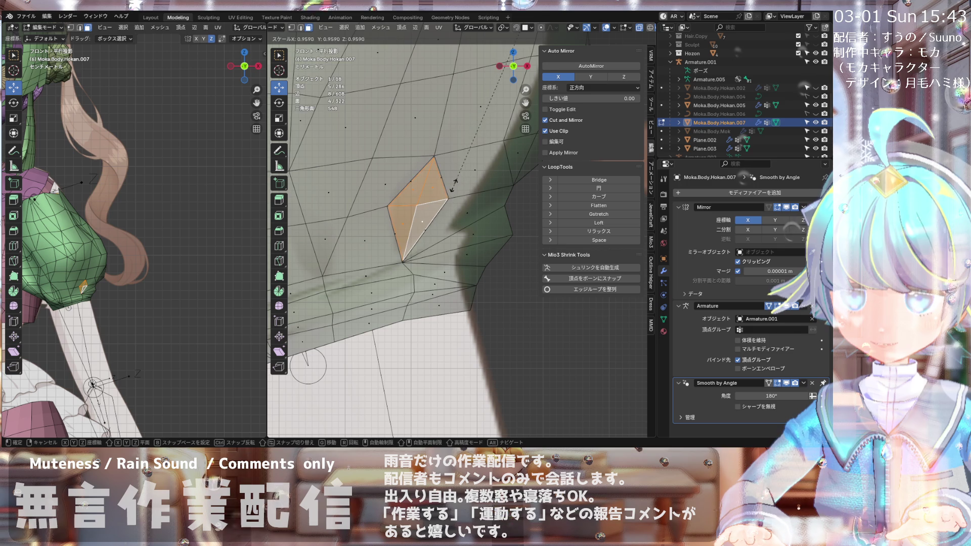
left_click(458, 54)
scroll(468, 182, "down", 3)
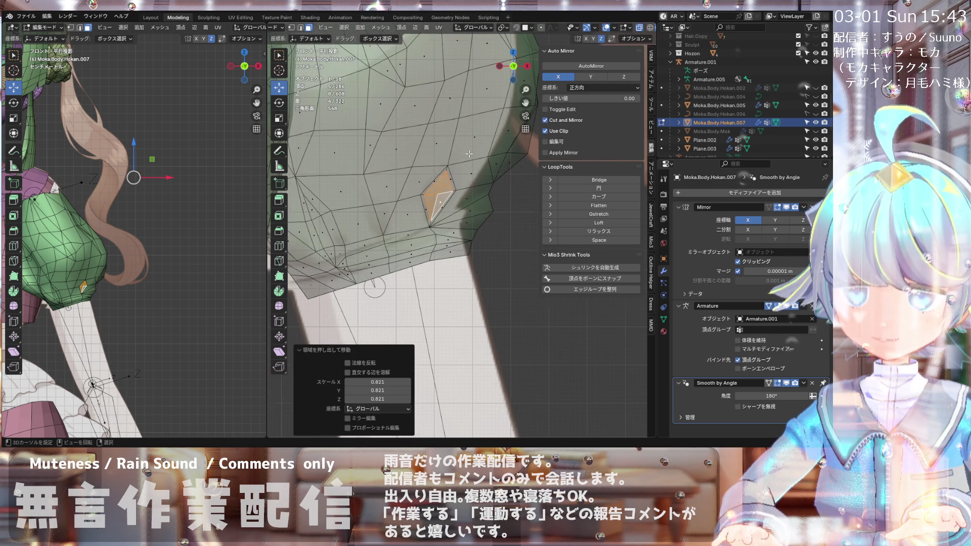
Step: Return to vertex selection and pick a vertex beside the inset diamond
left_click(292, 28)
left_click(401, 200)
scroll(439, 187, "up", 1)
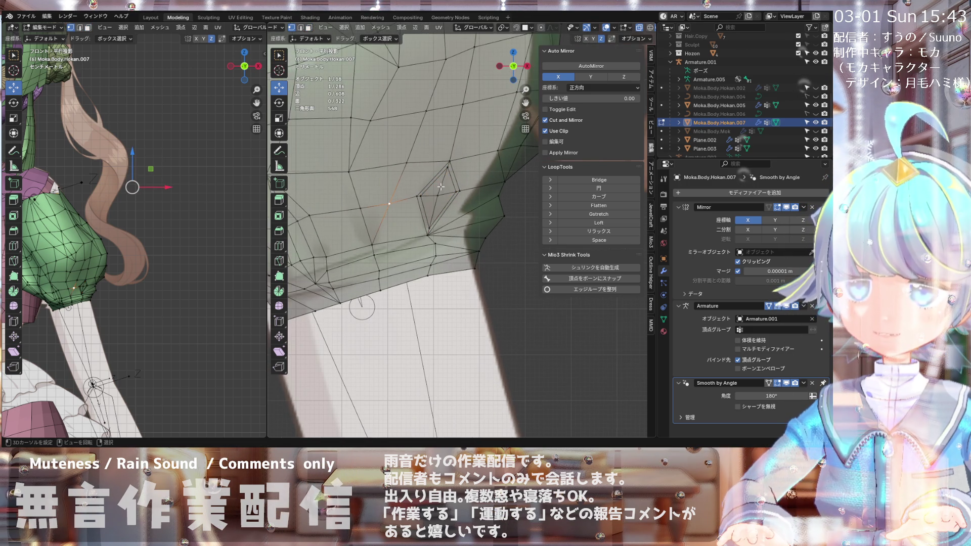
scroll(441, 187, "down", 3)
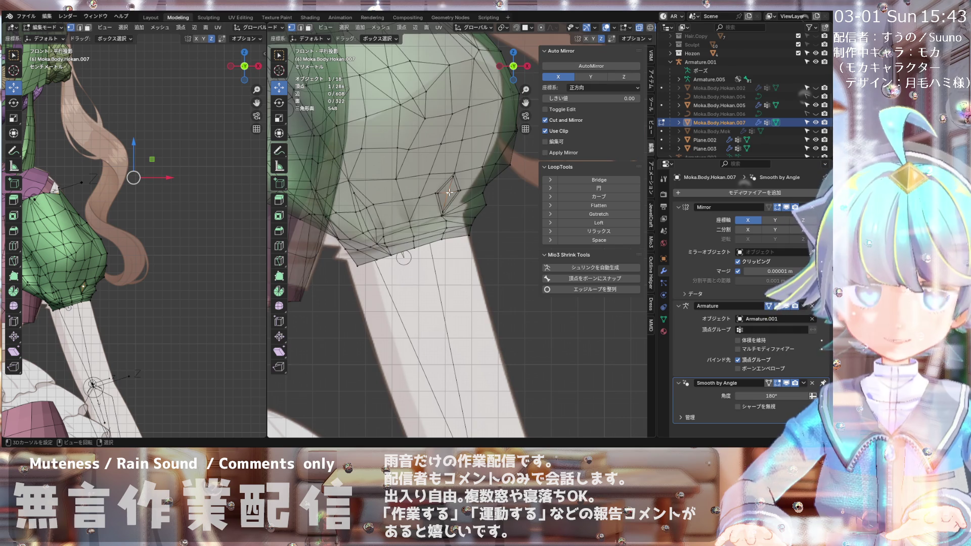
scroll(449, 192, "down", 4)
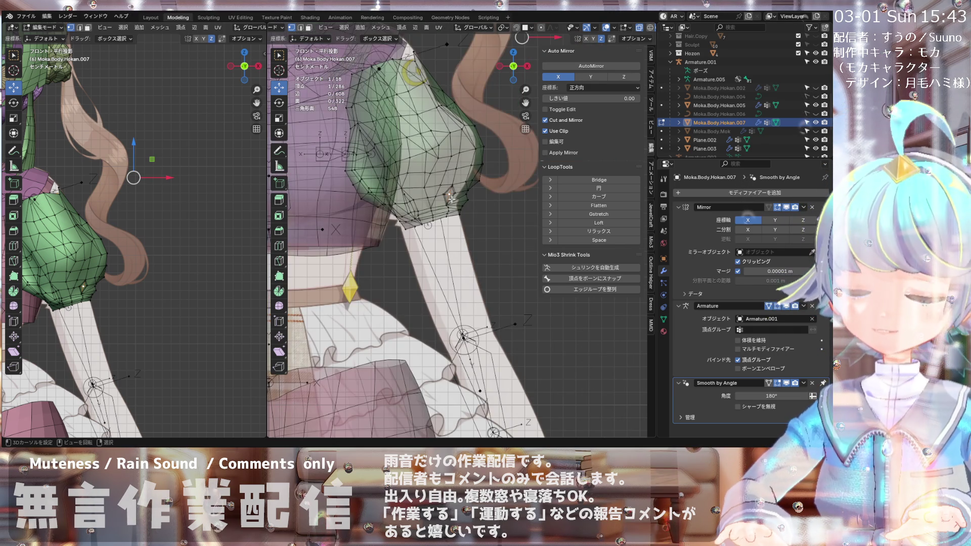
scroll(452, 193, "up", 4)
scroll(409, 205, "up", 5)
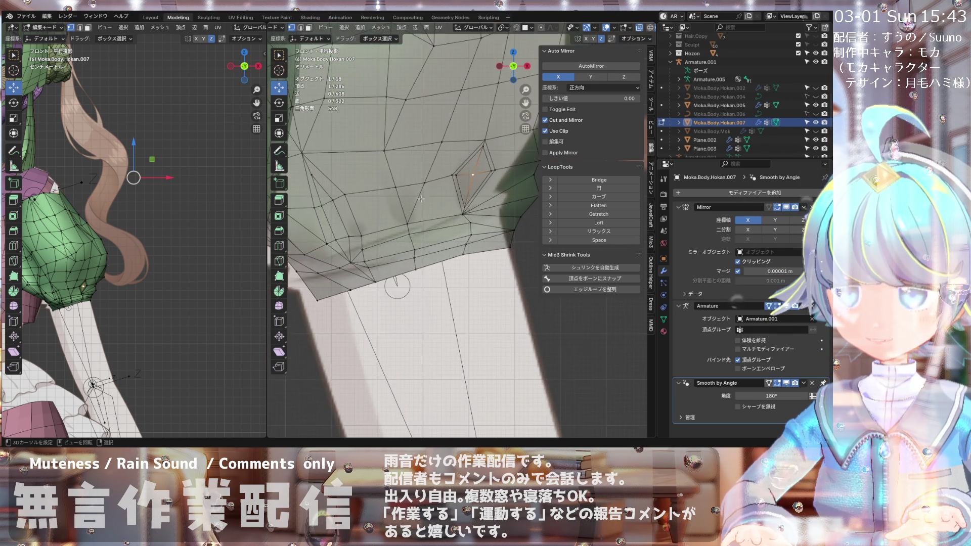
Step: Reposition the vertex beside the inset diamond, fine-tuning it over several moves
key("g")
left_click(451, 185)
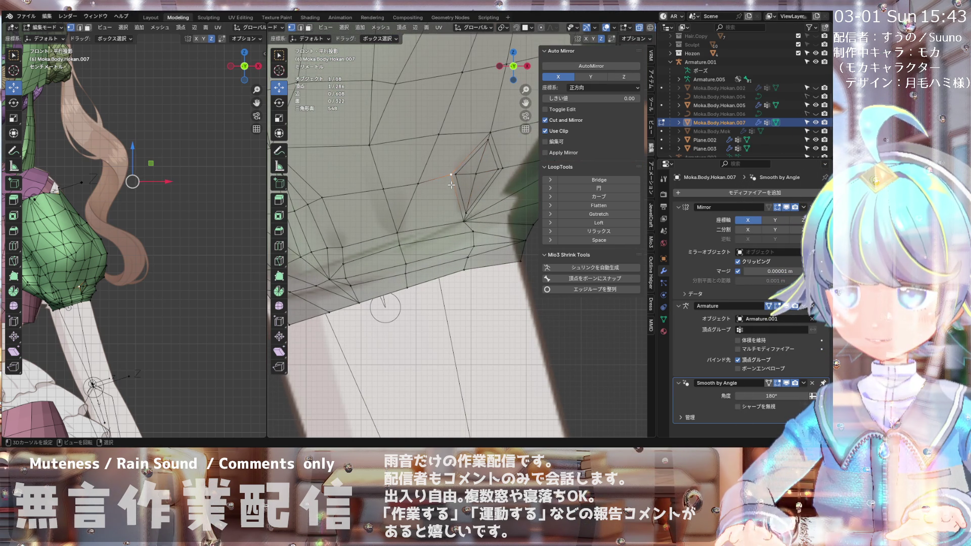
left_click(454, 173)
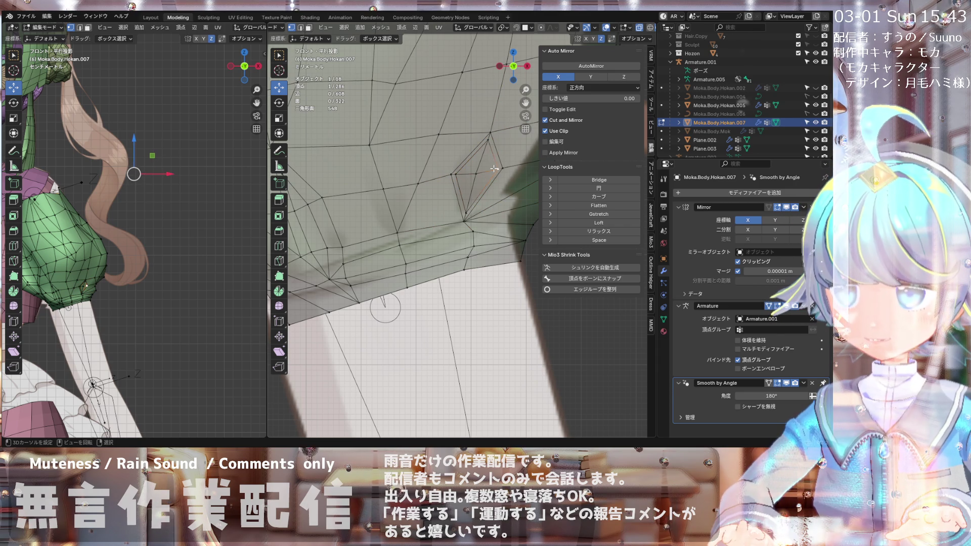
key("g")
left_click(487, 150)
key("g")
left_click(449, 172)
key("g")
left_click(448, 170)
Step: Nudge a lower crease vertex and the vertex to its right into place
left_click(468, 211)
key("g")
left_click(468, 211)
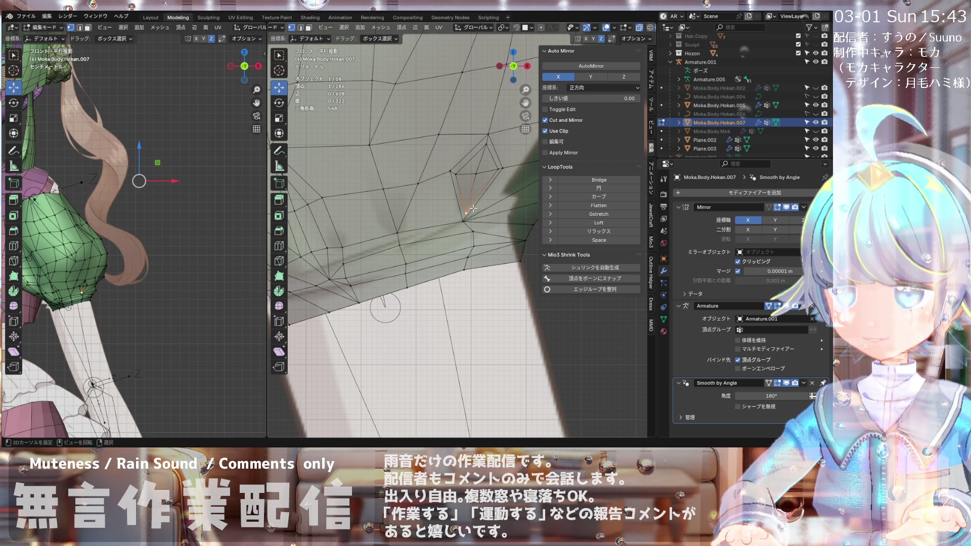
key("g")
left_click(464, 206)
left_click(493, 175)
key("g")
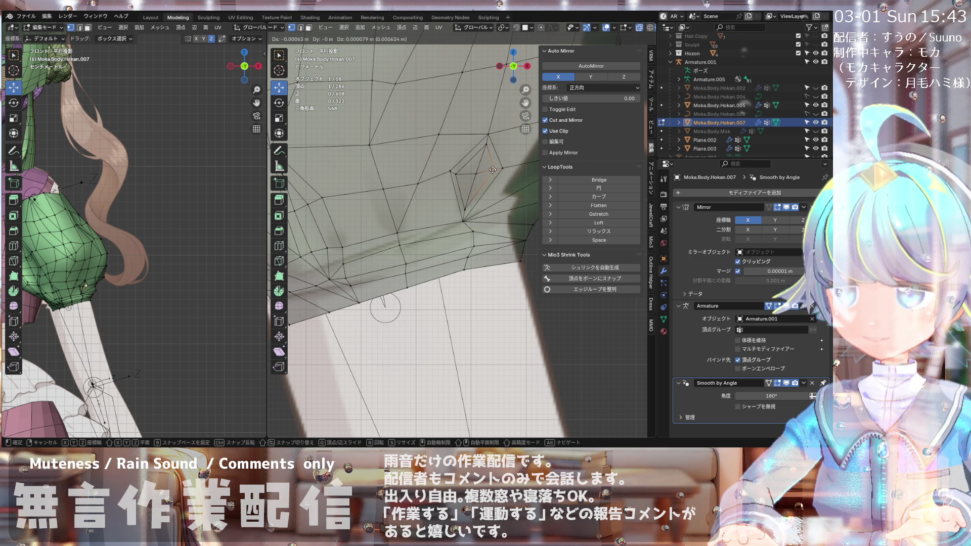
left_click(491, 170)
Step: Check the fold from an angle, then in front view move a cuff-line vertex down-right
scroll(491, 169, "down", 3)
middle_click_drag(491, 169, 438, 210)
scroll(432, 219, "up", 4)
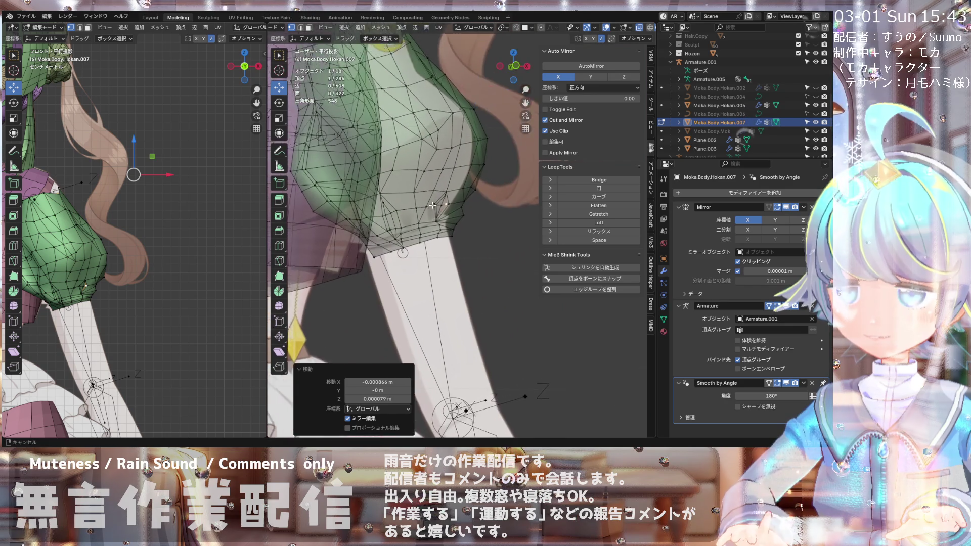
key("KP_1")
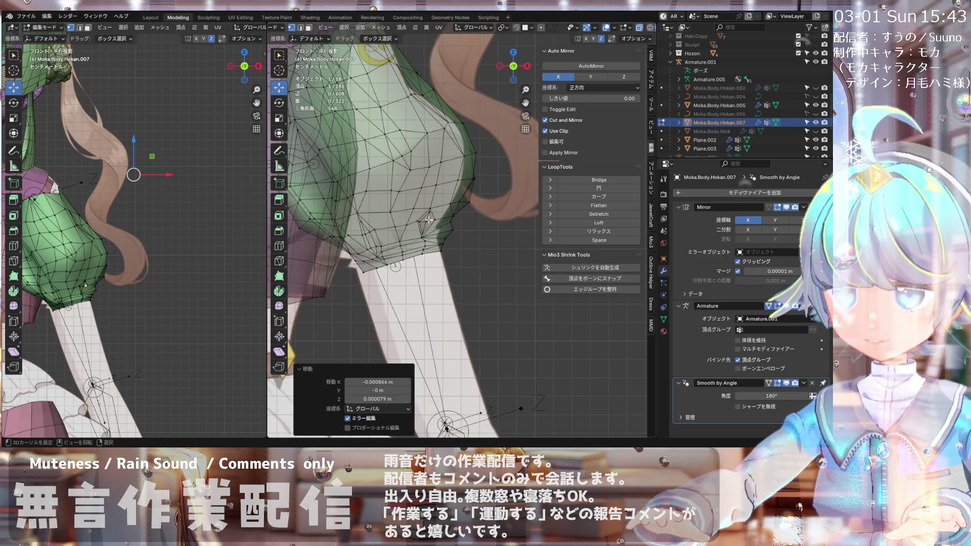
scroll(395, 198, "down", 2)
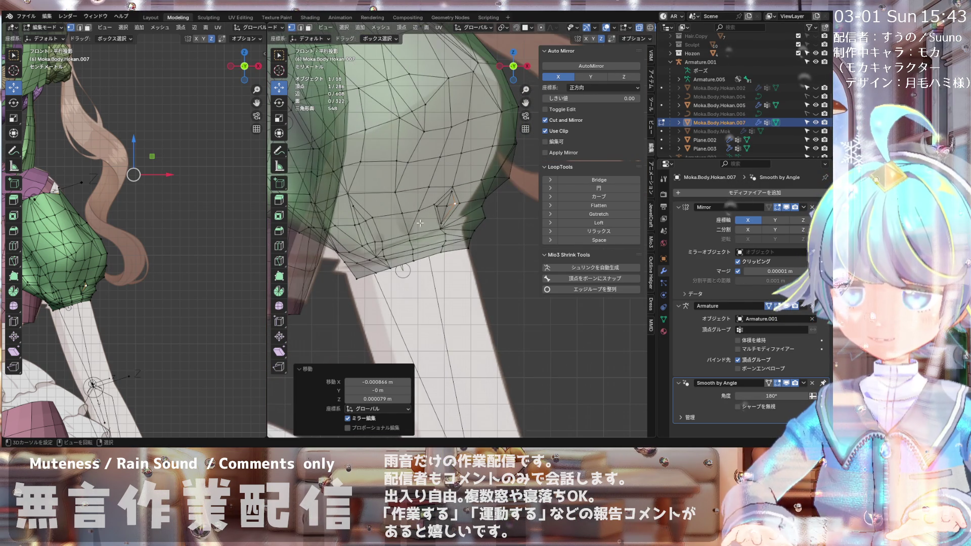
scroll(401, 210, "up", 3)
scroll(401, 210, "up", 2)
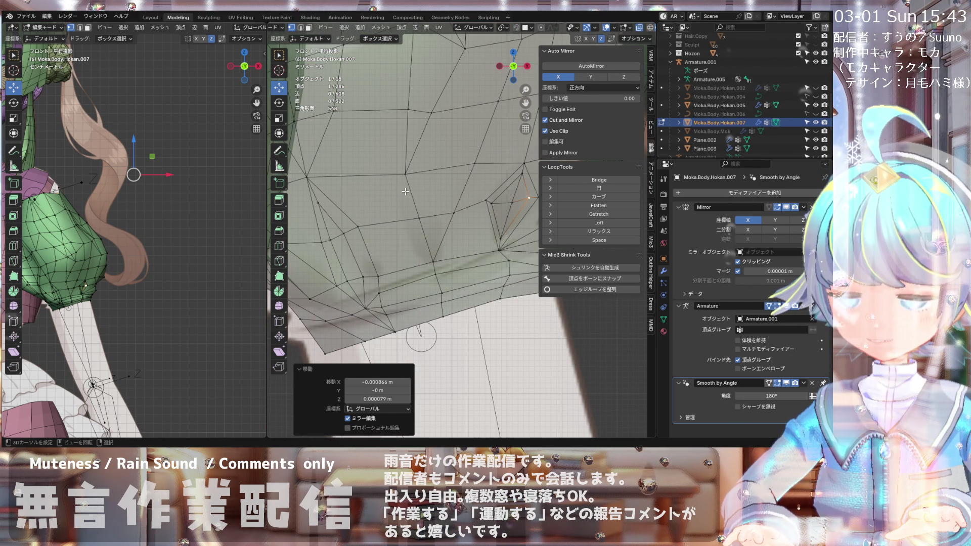
left_click(430, 250)
key("g")
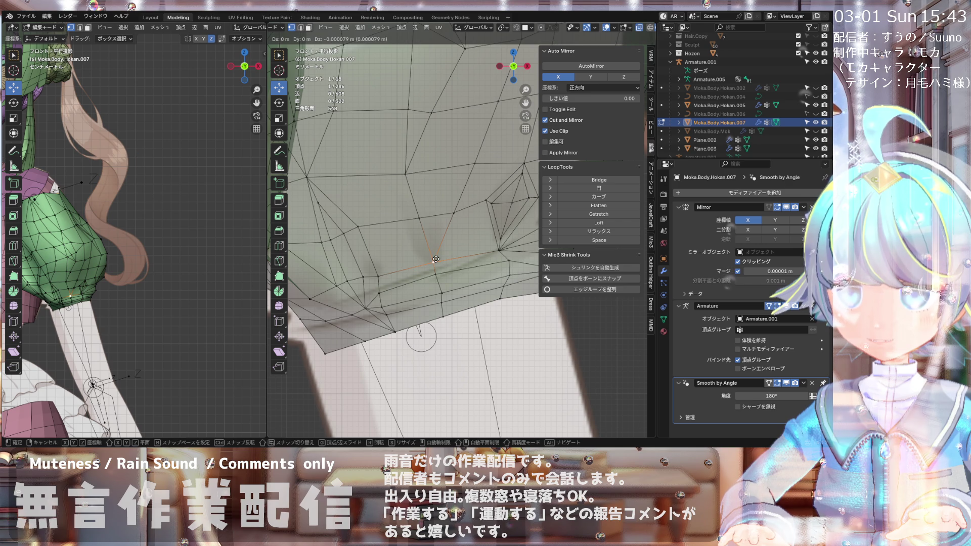
left_click(436, 261)
Step: Orbit to re-check the sleeve's fold and return to the front view
scroll(394, 262, "down", 2)
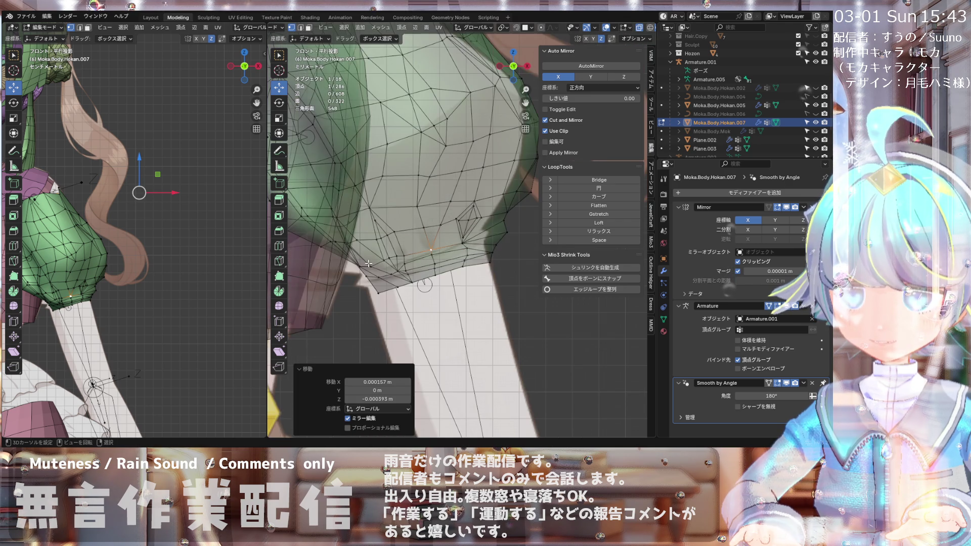
mouse_move(371, 263)
middle_mouse_down()
mouse_move(332, 264)
mouse_move(362, 250)
middle_mouse_up()
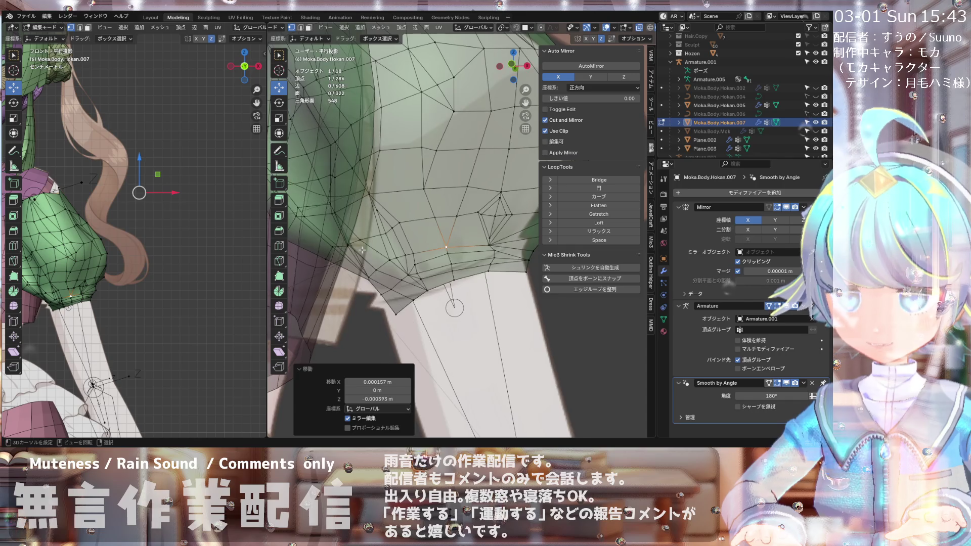
key("KP_1")
scroll(362, 260, "down", 1)
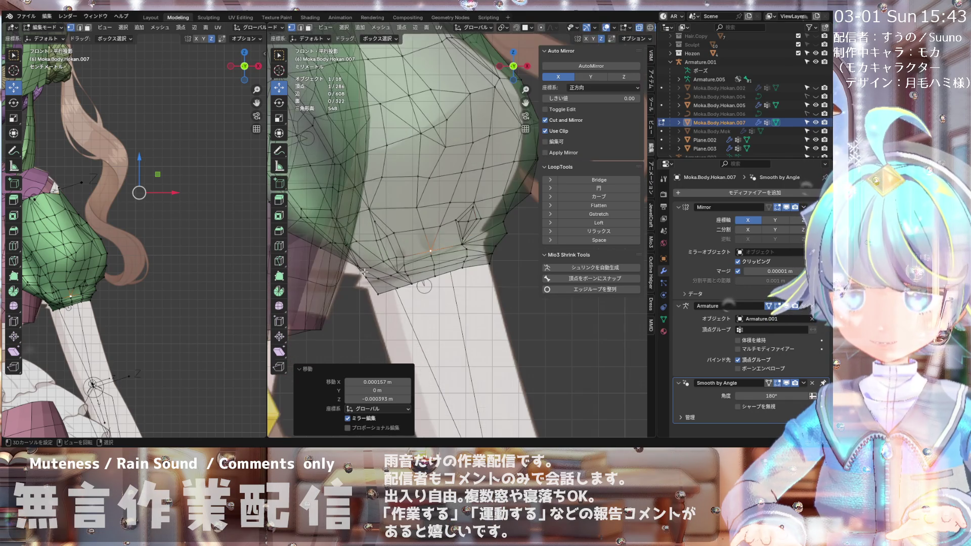
scroll(429, 242, "up", 2)
scroll(424, 238, "up", 1)
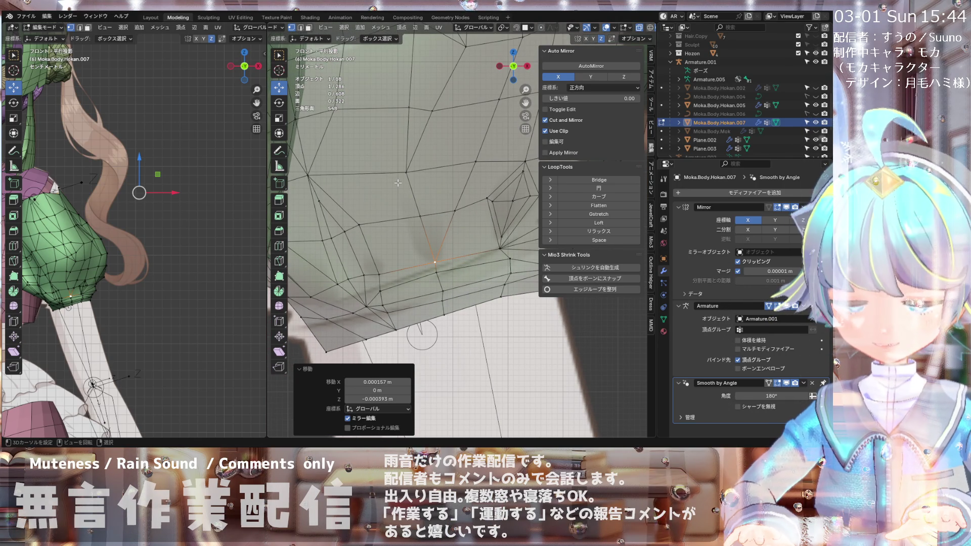
key("k")
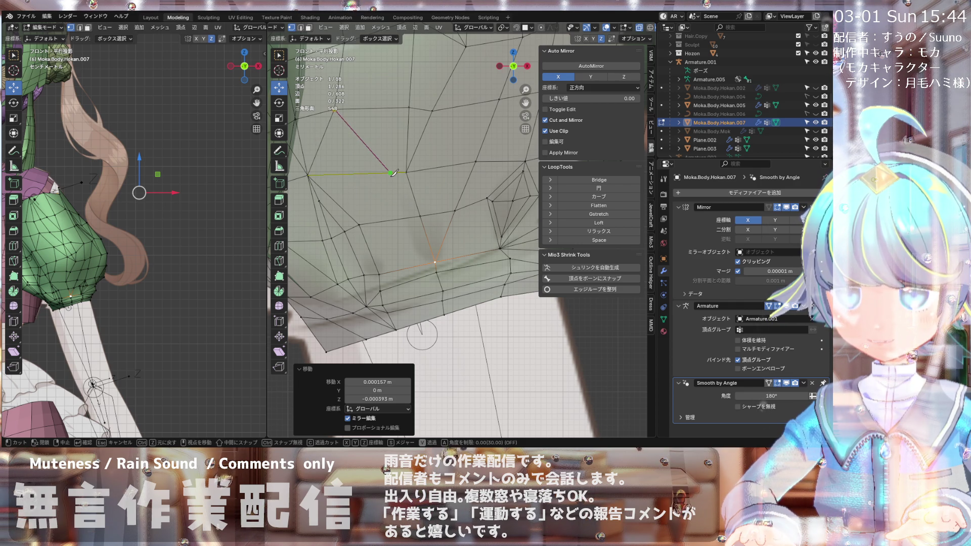
Step: Knife-cut a new edge from the V-bottom vertex up through the crease, discarding a stray cut
right_click(400, 180)
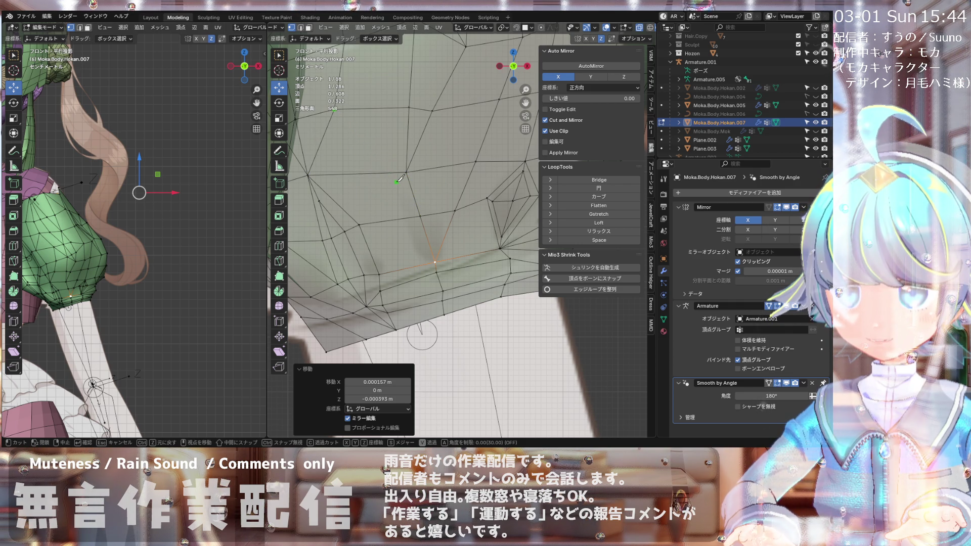
left_click(408, 218)
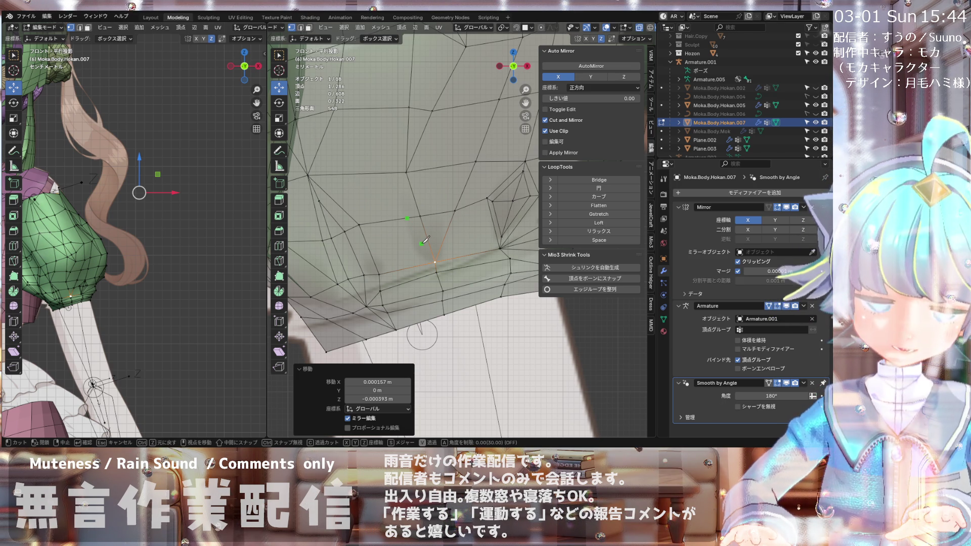
key("Escape")
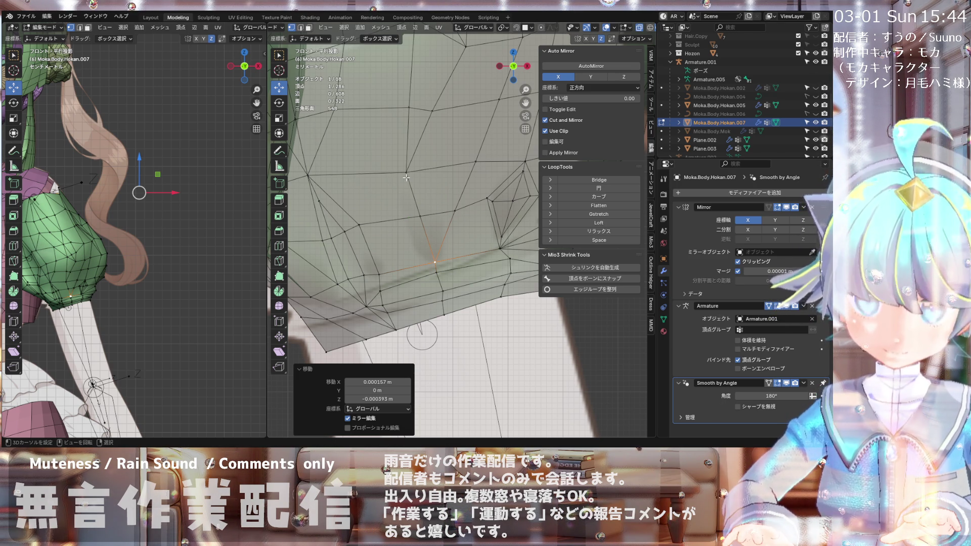
key("k")
left_click(435, 262)
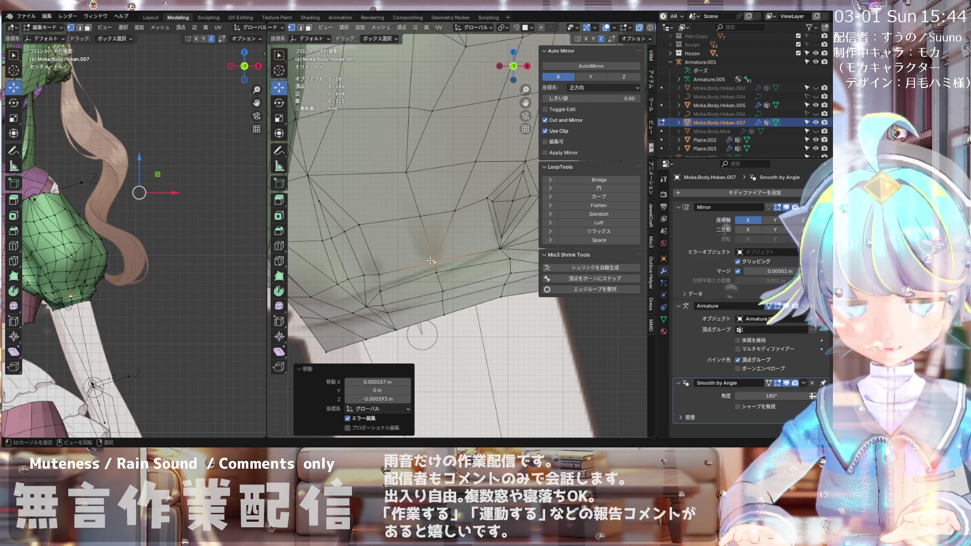
left_click(407, 218)
key("Return")
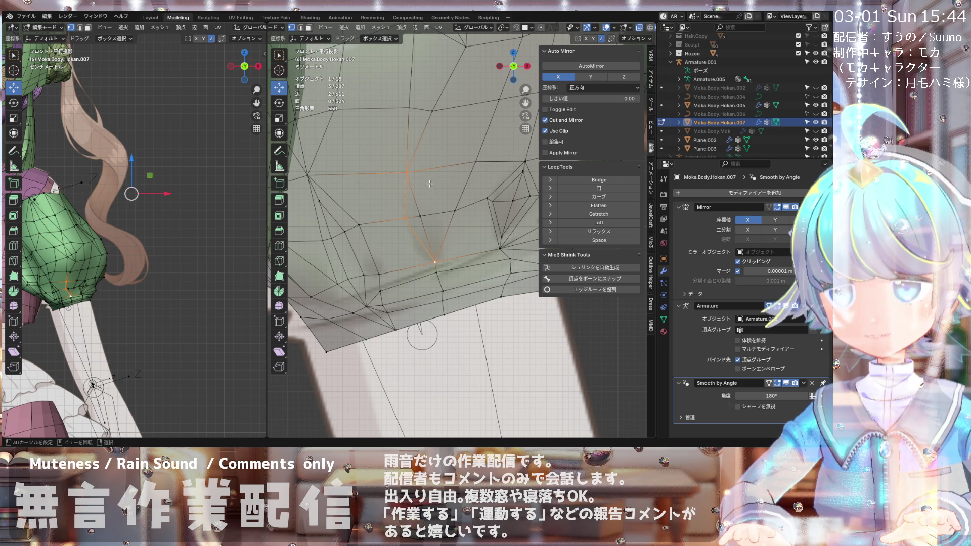
Step: Add another crease cut and settle its new vertex slightly lower along the crease
key("k")
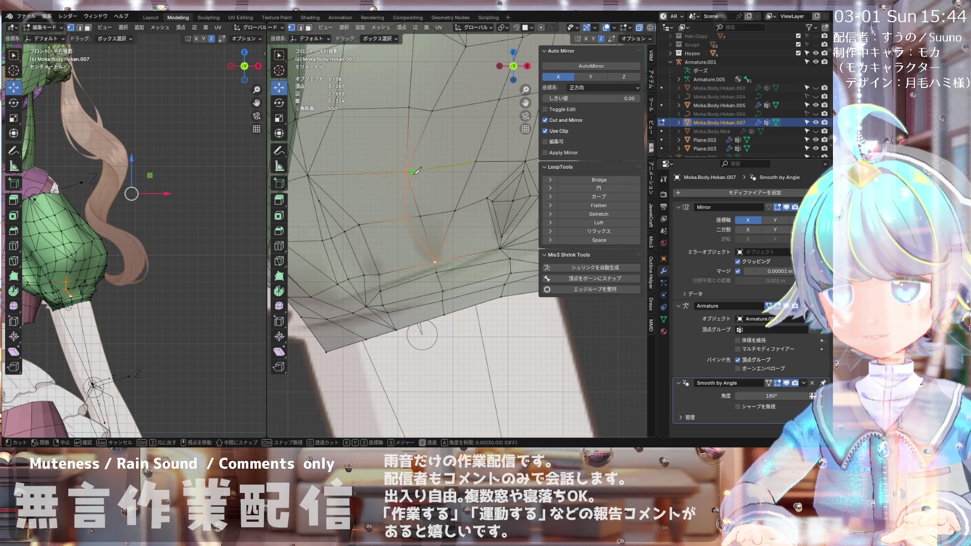
left_click(444, 212)
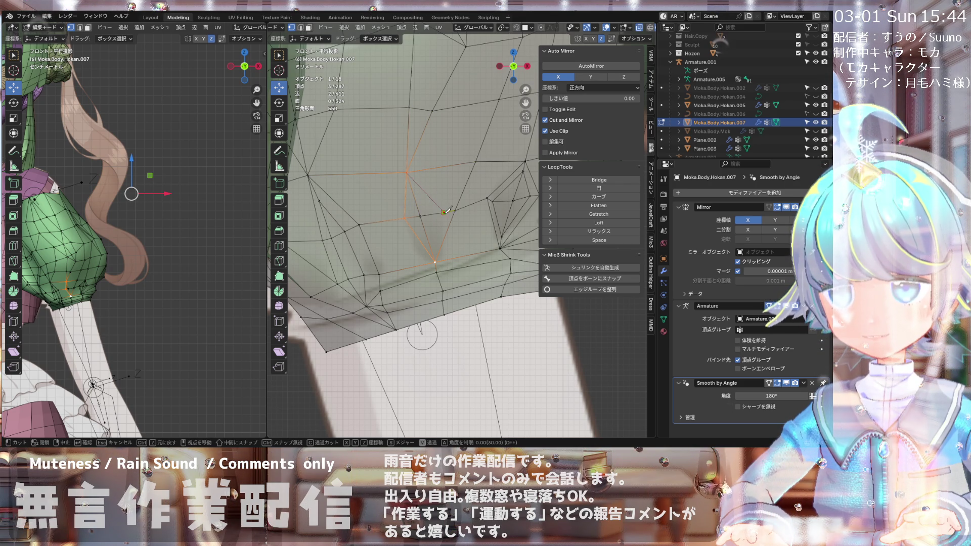
key("Return")
key("g")
left_click(428, 214)
key("g")
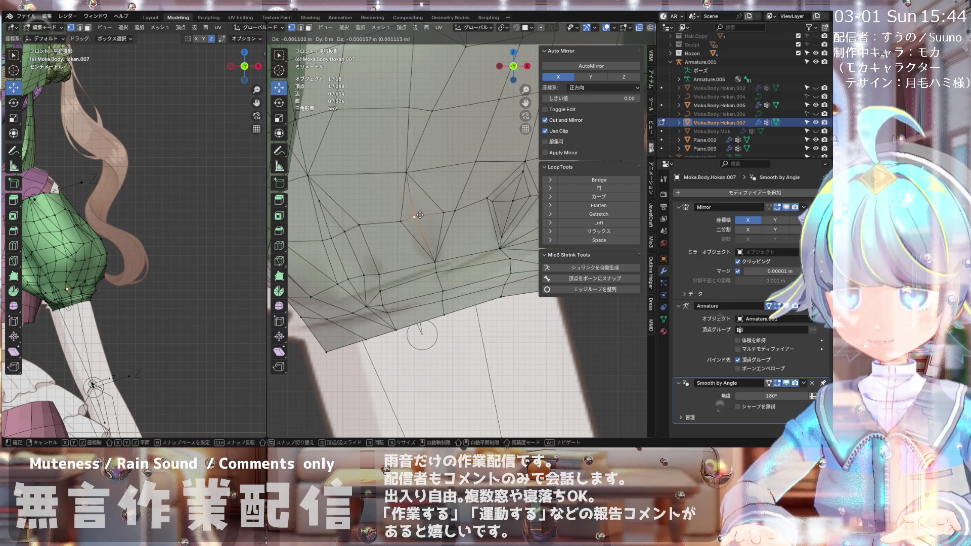
left_click(428, 216)
key("g")
left_click(426, 219)
Step: Shift the V-bottom vertex −0.000157 m in X and inspect the crease from several views
left_click(435, 261)
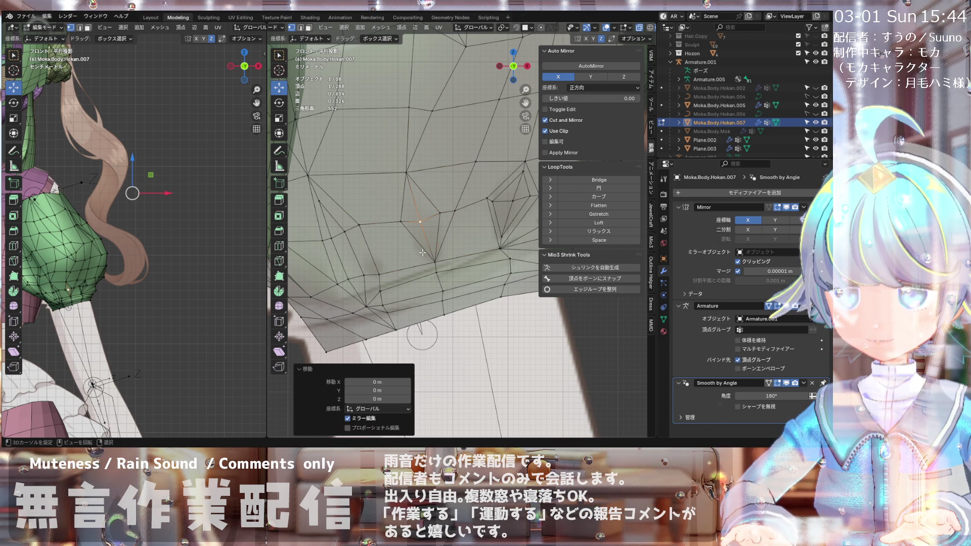
key("g")
left_click(422, 217)
scroll(422, 216, "down", 3)
mouse_move(423, 217)
middle_mouse_down()
mouse_move(406, 186)
mouse_move(430, 193)
middle_mouse_up()
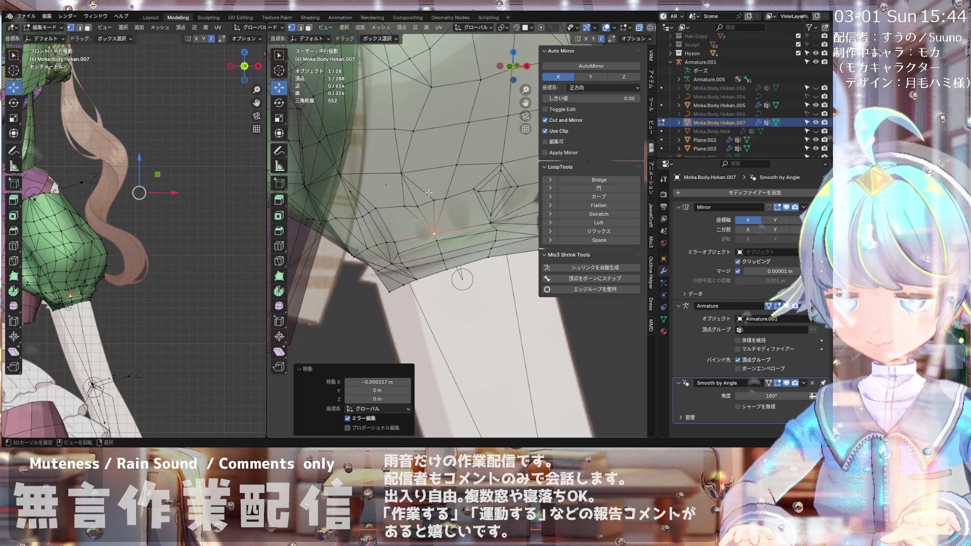
key("KP_1")
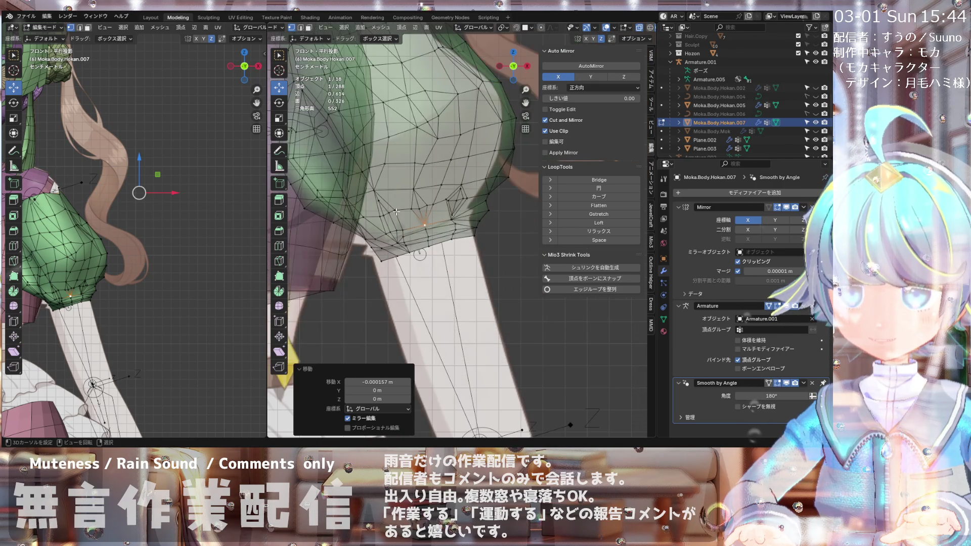
scroll(395, 212, "up", 3)
scroll(429, 184, "down", 6)
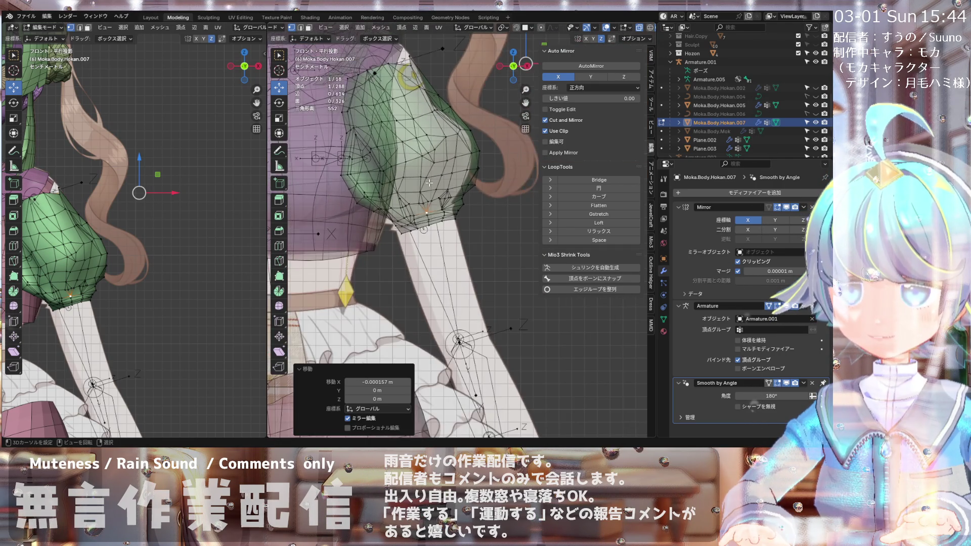
scroll(429, 183, "up", 5)
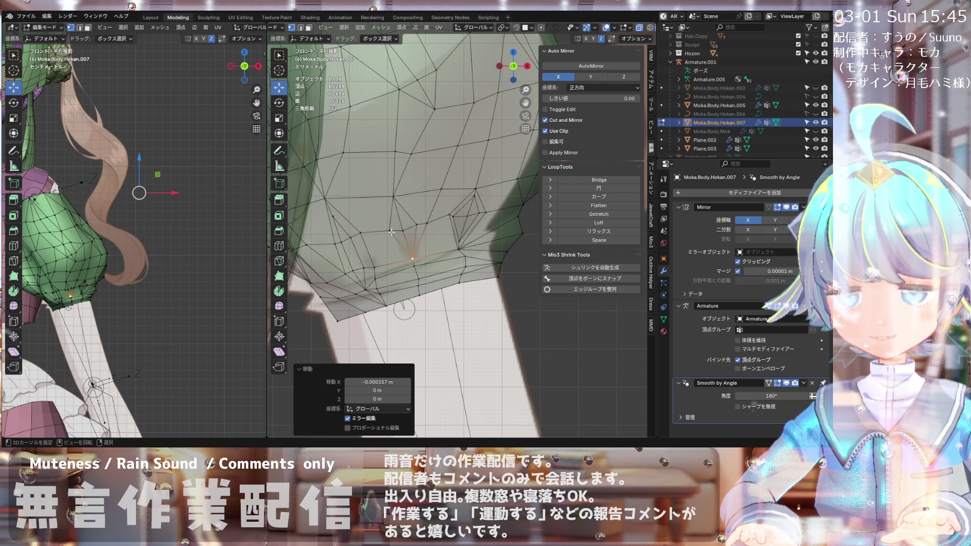
scroll(434, 214, "down", 4)
scroll(434, 214, "up", 5)
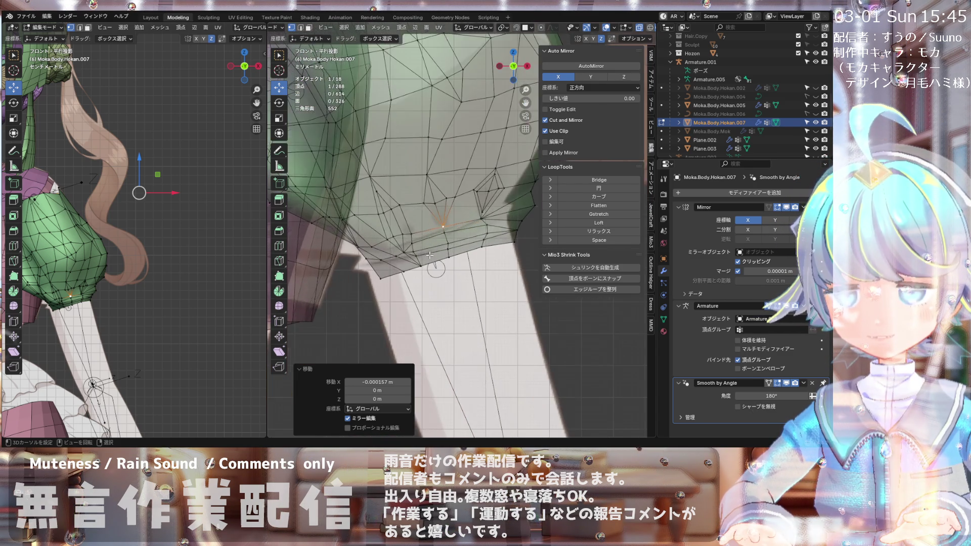
scroll(392, 272, "down", 3)
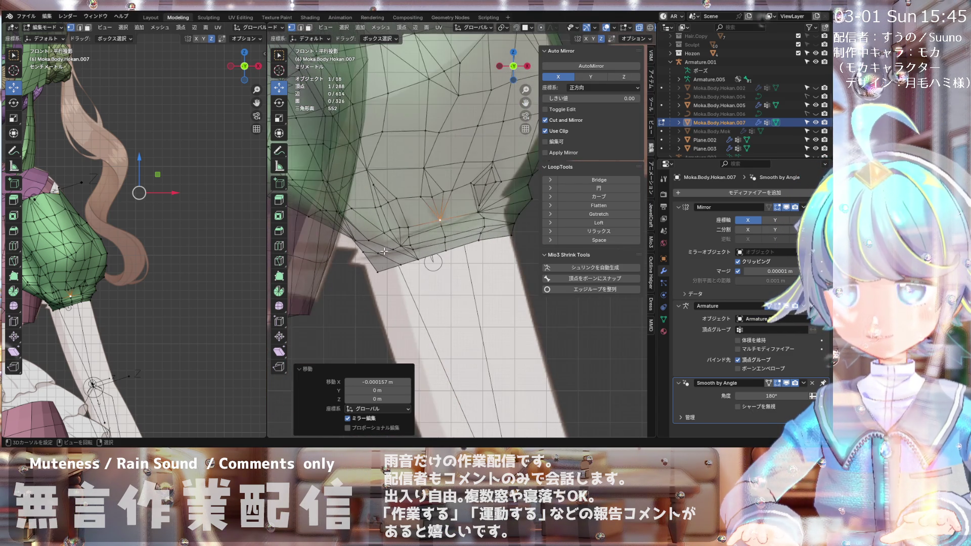
scroll(409, 221, "up", 2)
scroll(410, 220, "up", 2)
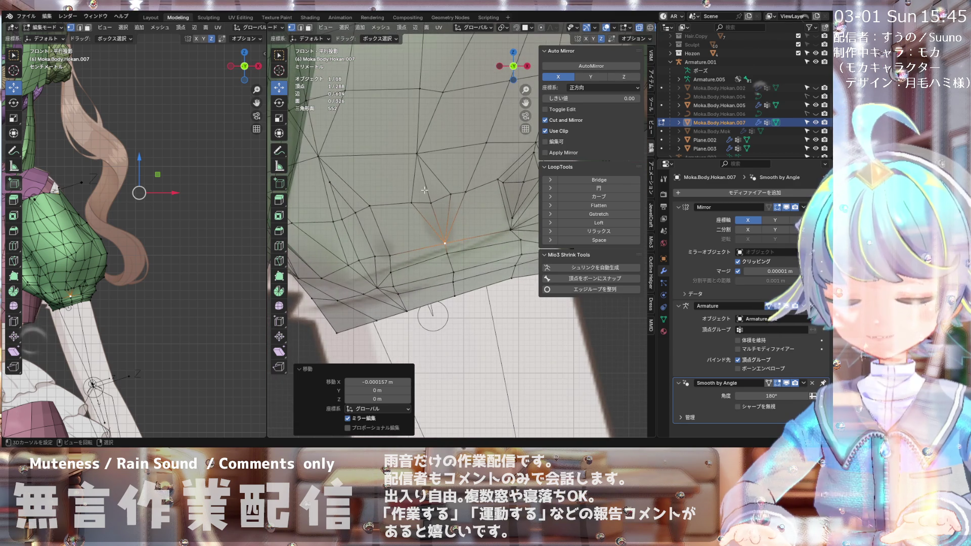
scroll(424, 190, "down", 8)
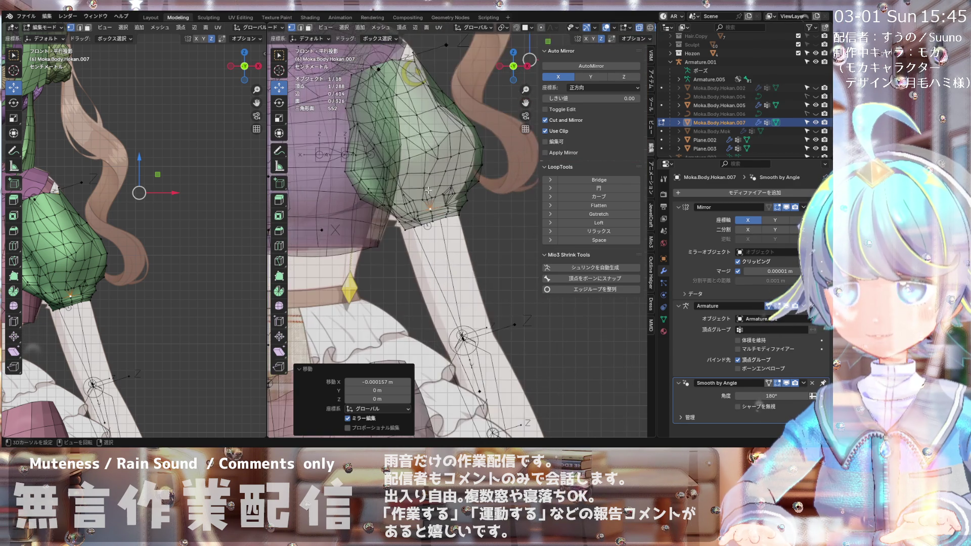
scroll(428, 191, "up", 3)
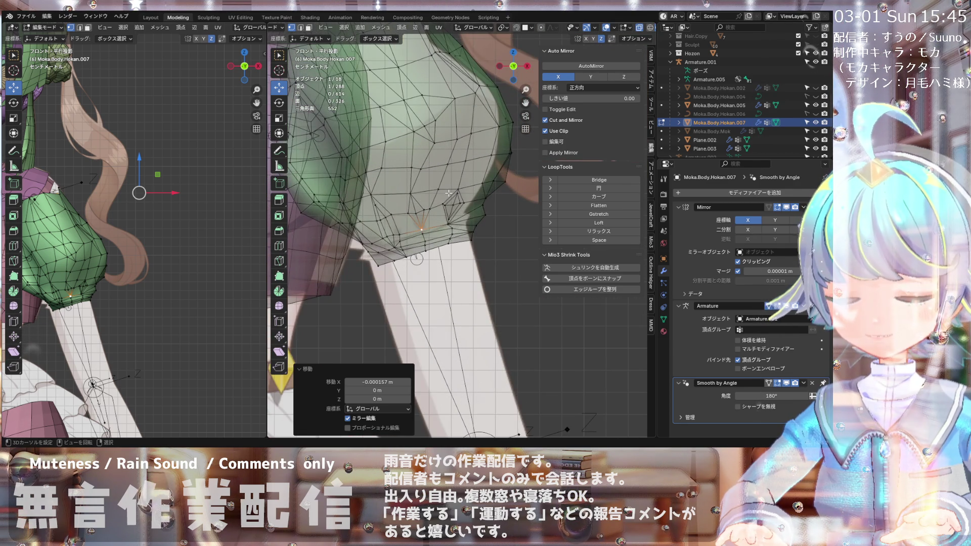
scroll(449, 192, "down", 1)
scroll(444, 205, "down", 1)
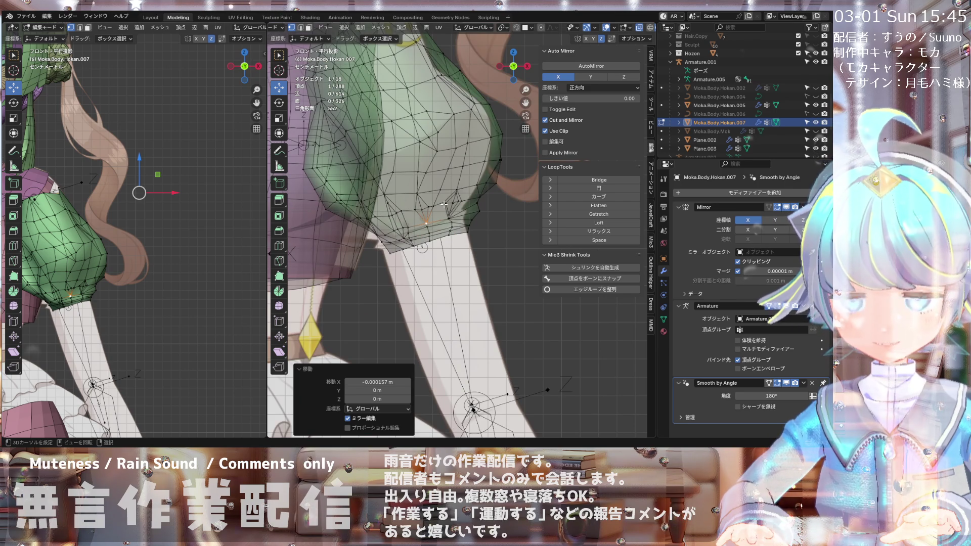
key("alt+z")
left_click(444, 203)
middle_click_drag(396, 244, 388, 244)
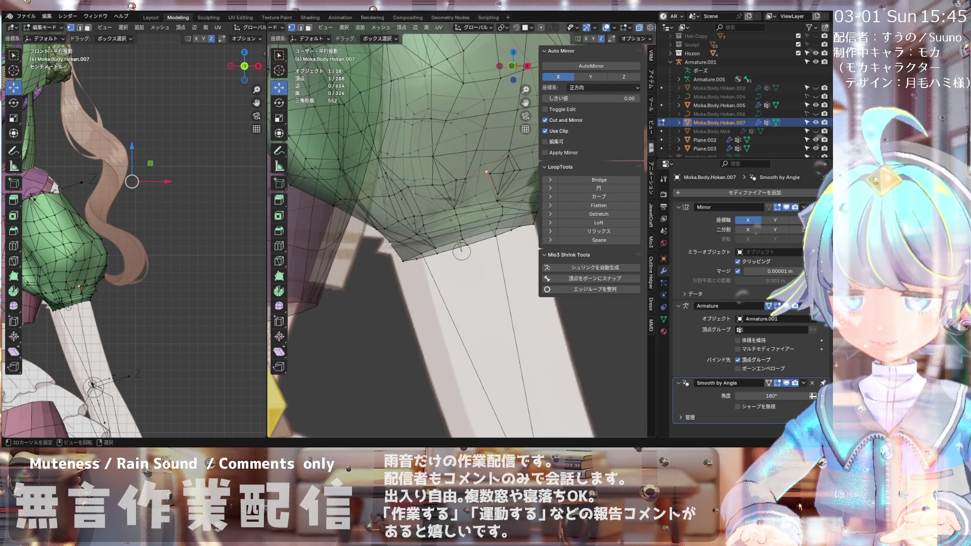
key("KP_1")
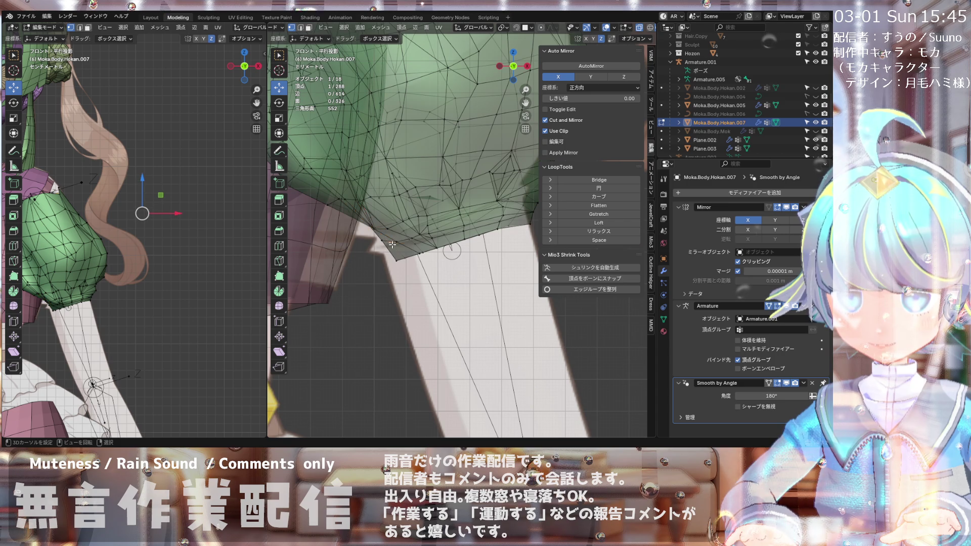
mouse_move(391, 247)
middle_mouse_down()
mouse_move(405, 230)
mouse_move(393, 249)
mouse_move(416, 235)
mouse_move(391, 259)
mouse_move(366, 252)
mouse_move(459, 246)
mouse_move(385, 252)
mouse_move(435, 247)
middle_mouse_up()
left_click(640, 30)
scroll(459, 247, "up", 2)
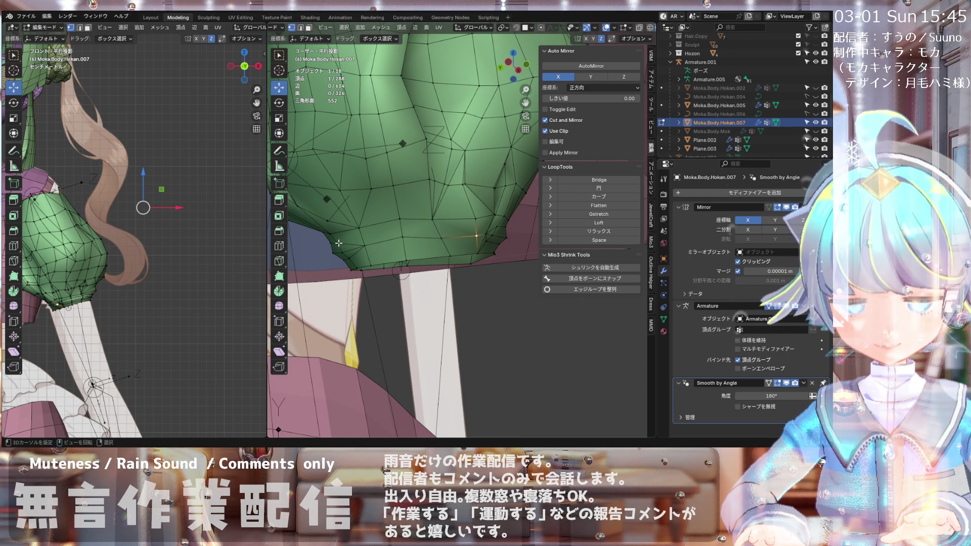
Step: Add two knife-cut edge rows across the cuff near the hem, then orbit to review them
key("k")
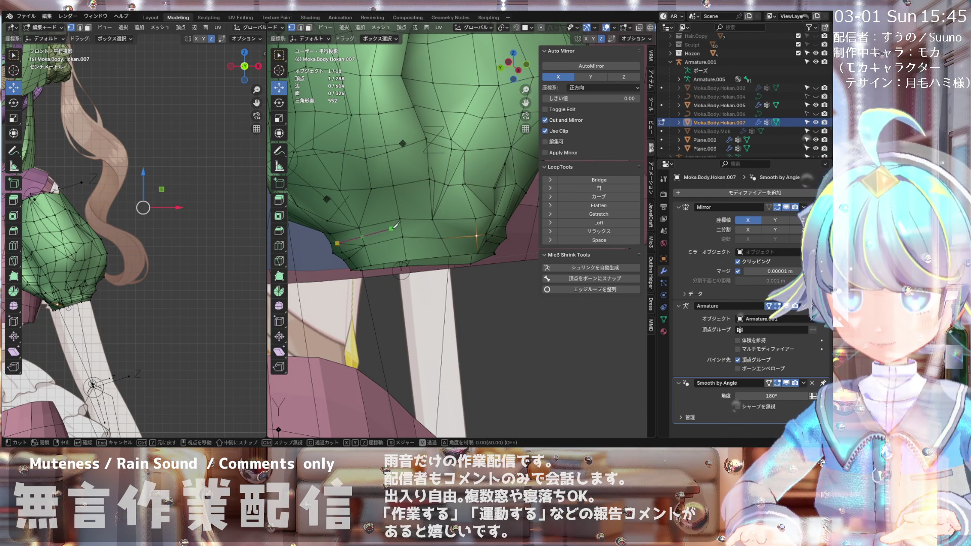
left_click(437, 228)
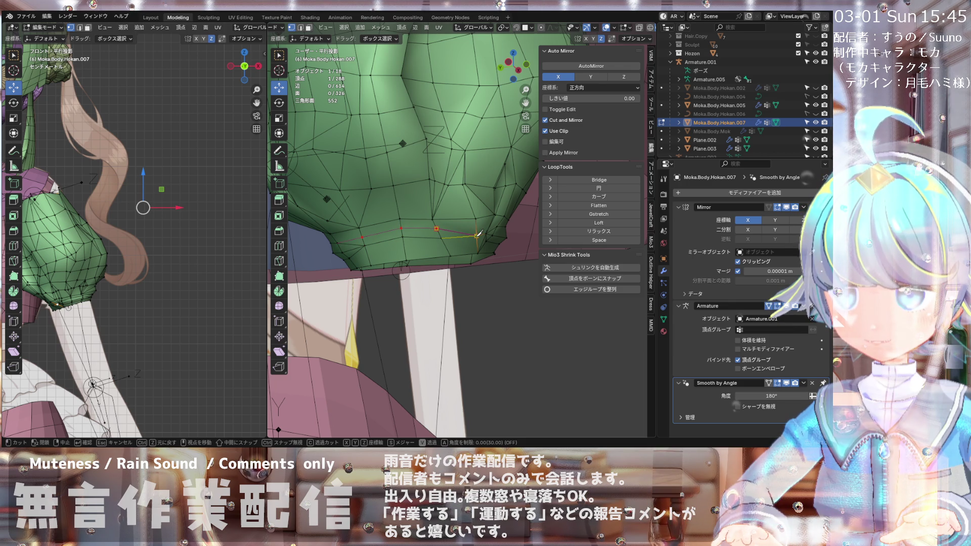
key("Return")
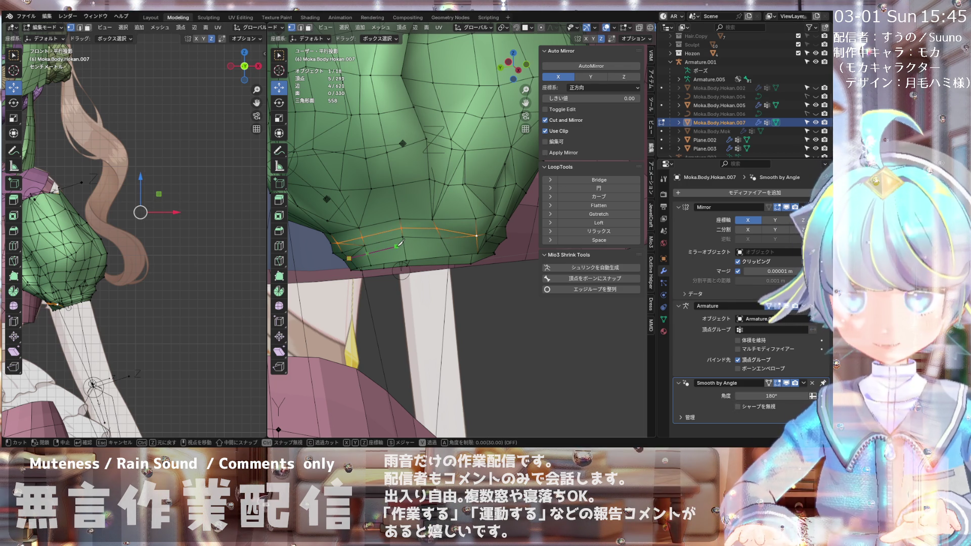
key("Escape")
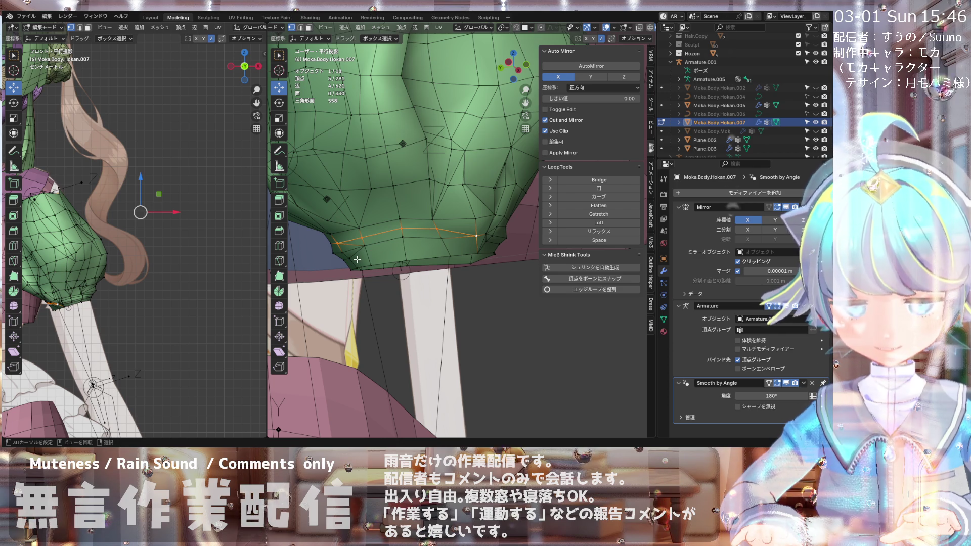
key("k")
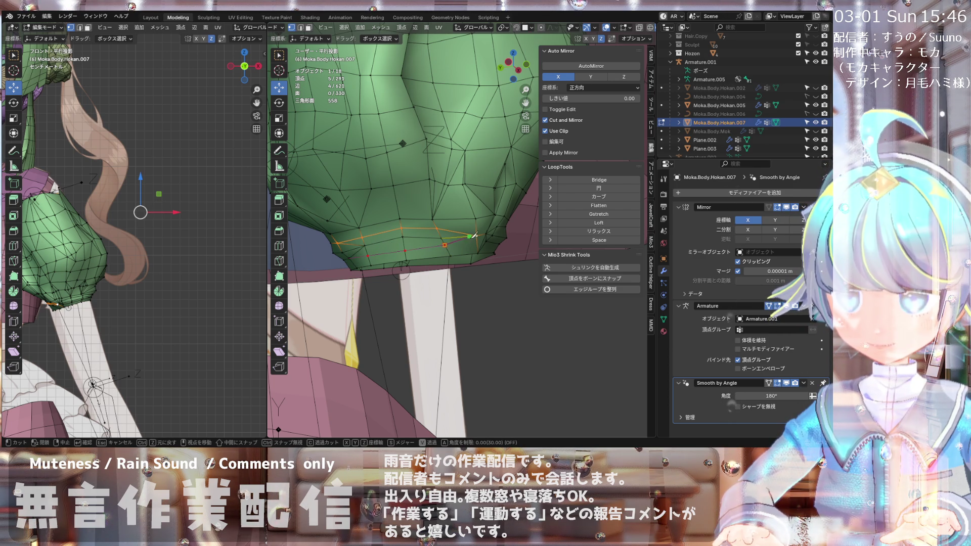
key("Return")
mouse_move(483, 232)
middle_mouse_down()
mouse_move(377, 229)
mouse_move(413, 262)
middle_mouse_up()
scroll(412, 262, "up", 2)
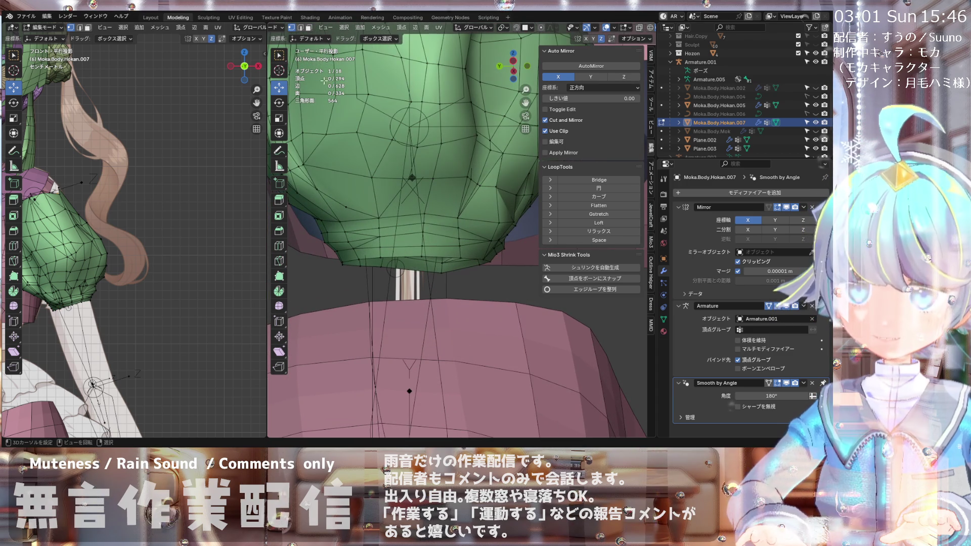
Step: Dissolve a selected edge on the sleeve crease
left_click(375, 241)
key("x")
left_click(377, 248)
middle_click_drag(378, 247, 371, 260)
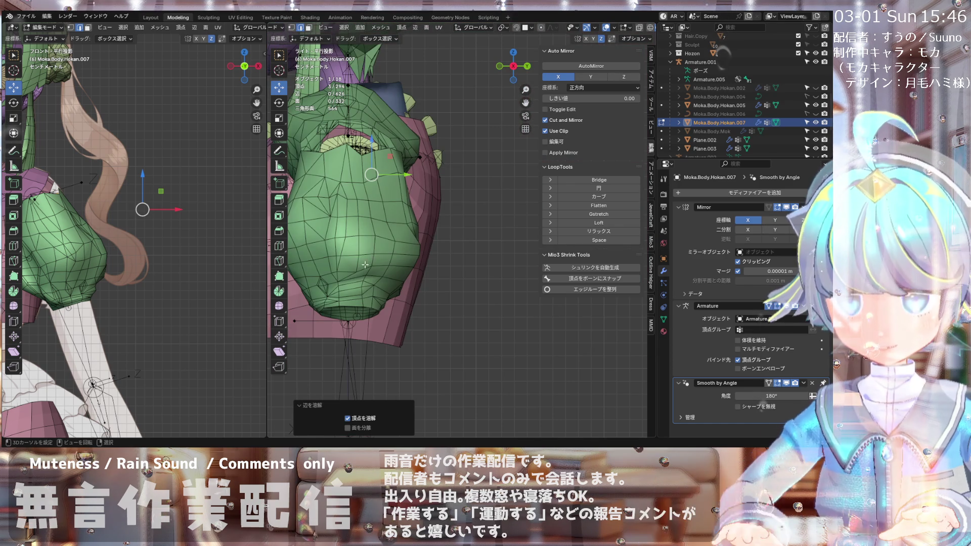
middle_click_drag(321, 328, 433, 289, "shift")
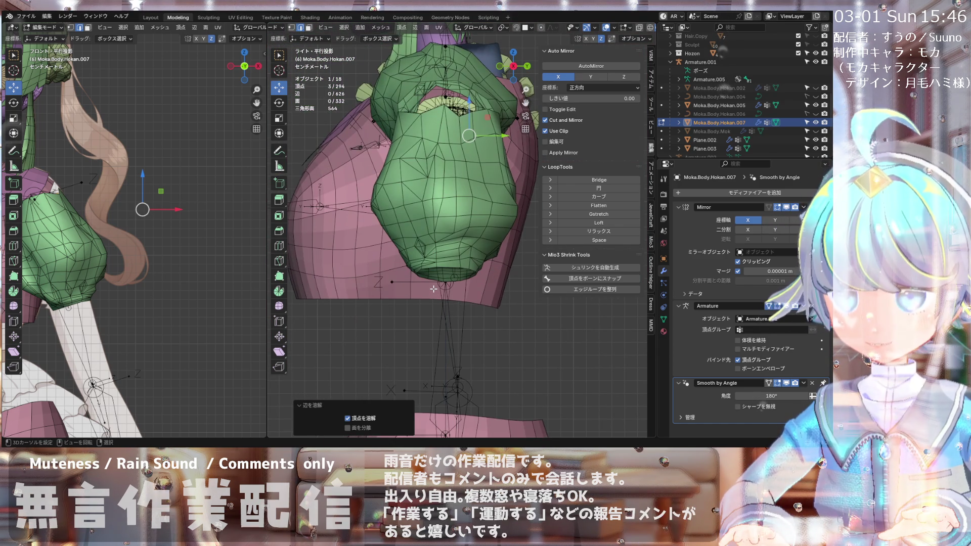
Step: In front view, push a hem vertex outward with Shrink/Fatten by 0.00441 m
key("KP_1")
scroll(387, 250, "up", 5)
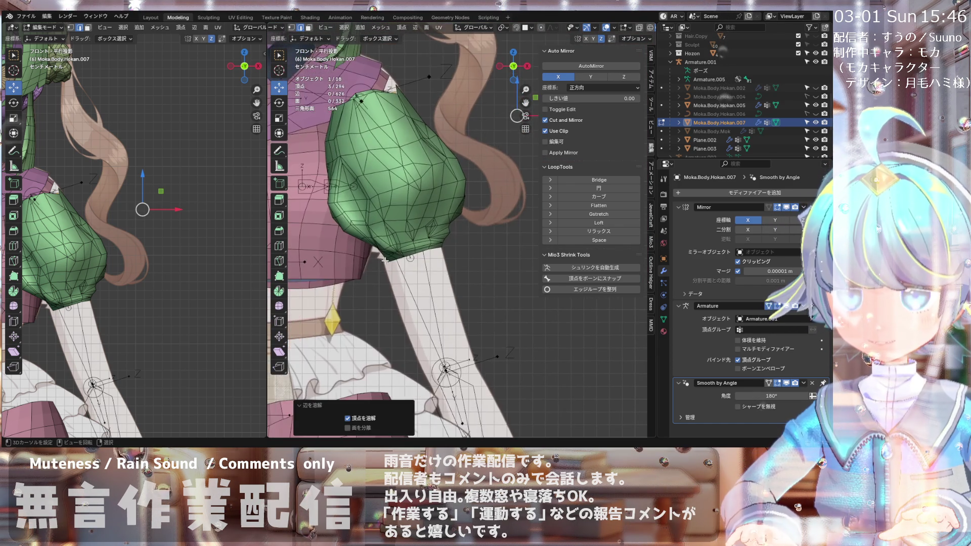
scroll(387, 249, "up", 2)
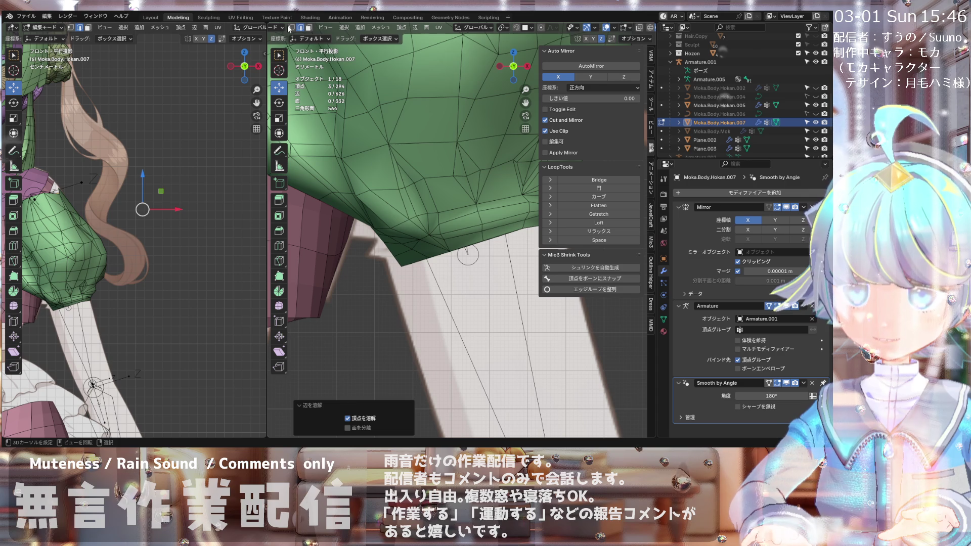
scroll(387, 246, "up", 2)
left_click(387, 243)
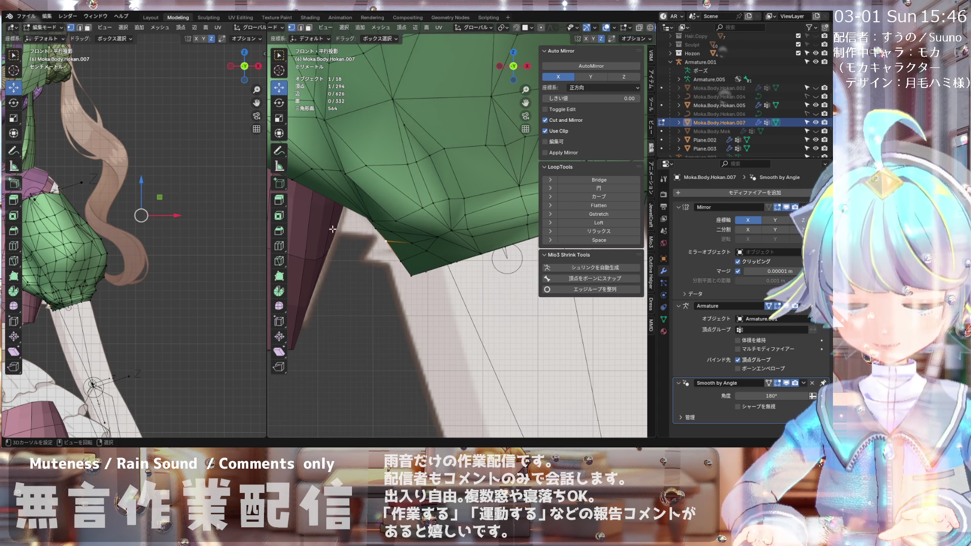
key("alt+s")
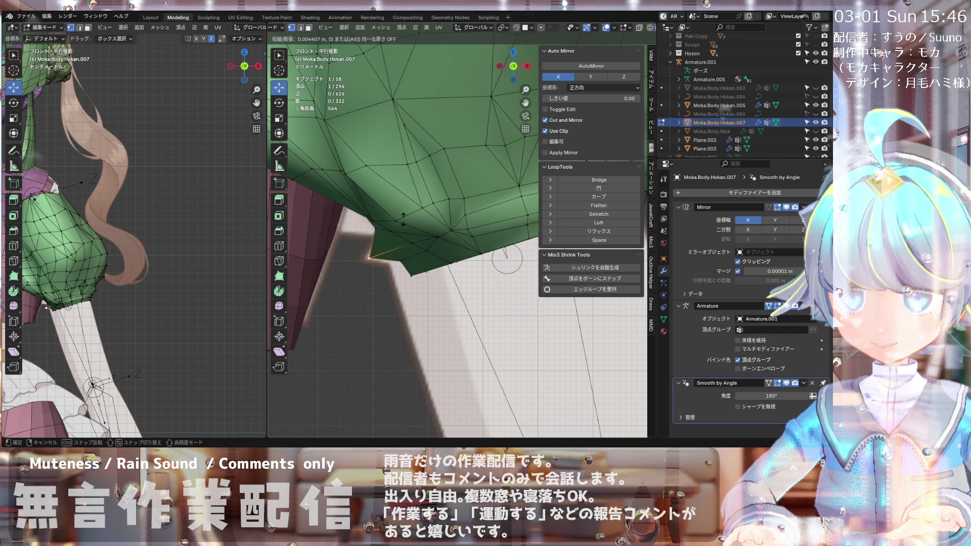
left_click(403, 220)
mouse_move(403, 219)
middle_mouse_down()
mouse_move(371, 192)
mouse_move(303, 284)
mouse_move(346, 233)
mouse_move(373, 275)
mouse_move(349, 291)
mouse_move(344, 347)
middle_mouse_up()
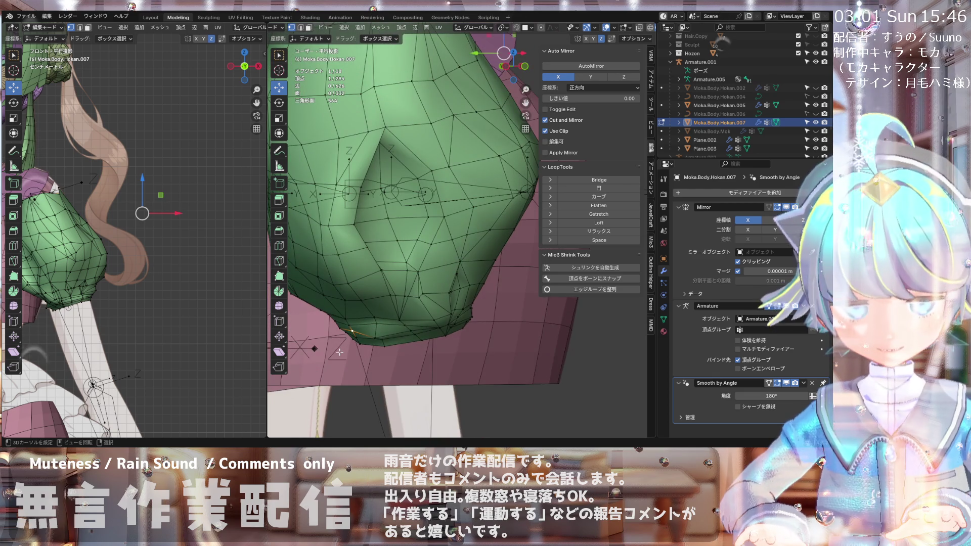
Step: Puff the selected crease vertices slightly outward with Shrink/Fatten, redone at a smaller offset
scroll(344, 347, "up", 2)
key("alt+s")
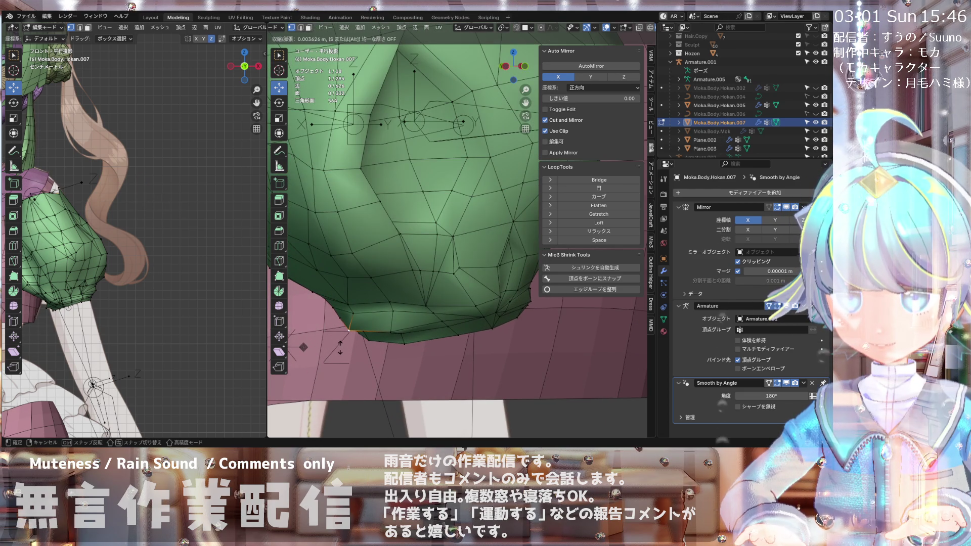
left_click(340, 349)
mouse_move(340, 349)
middle_mouse_down()
mouse_move(391, 325)
mouse_move(368, 316)
mouse_move(512, 259)
middle_mouse_up()
scroll(390, 325, "down", 4)
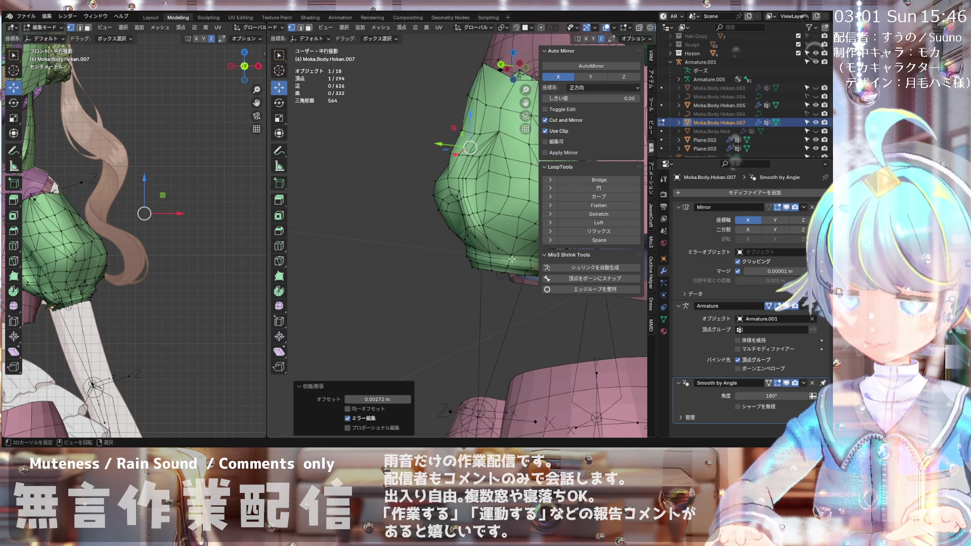
scroll(512, 259, "up", 3)
key("alt+s")
left_click(445, 263)
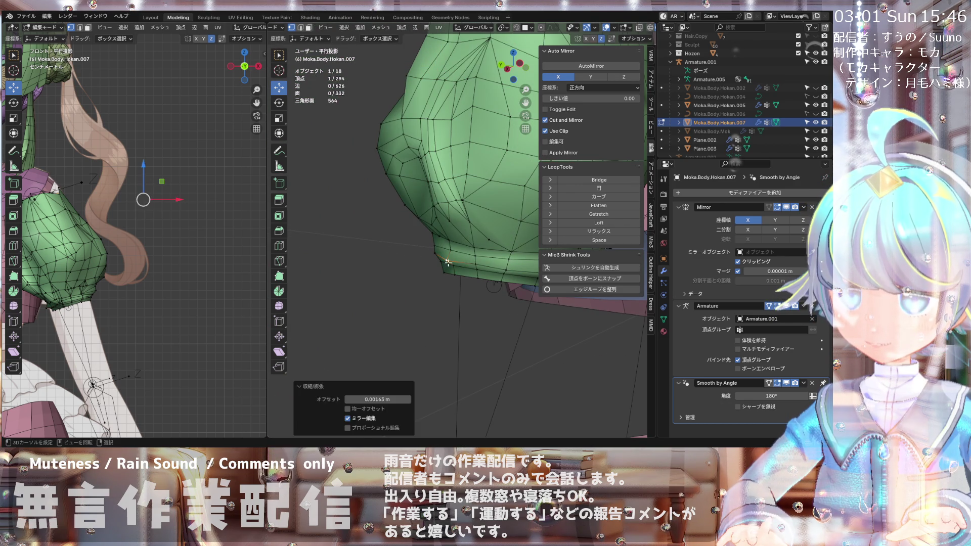
Step: Select the sleeve's bottom edge loop and fatten it outward to a subtle 0.00068 m offset
left_click(458, 266, "alt")
key("alt+s")
left_click(475, 269)
mouse_move(475, 269)
middle_mouse_down()
mouse_move(438, 303)
mouse_move(367, 332)
mouse_move(560, 297)
mouse_move(382, 286)
mouse_move(382, 277)
middle_mouse_up()
scroll(432, 297, "up", 4)
key("alt+s")
left_click(432, 296)
scroll(382, 277, "down", 5)
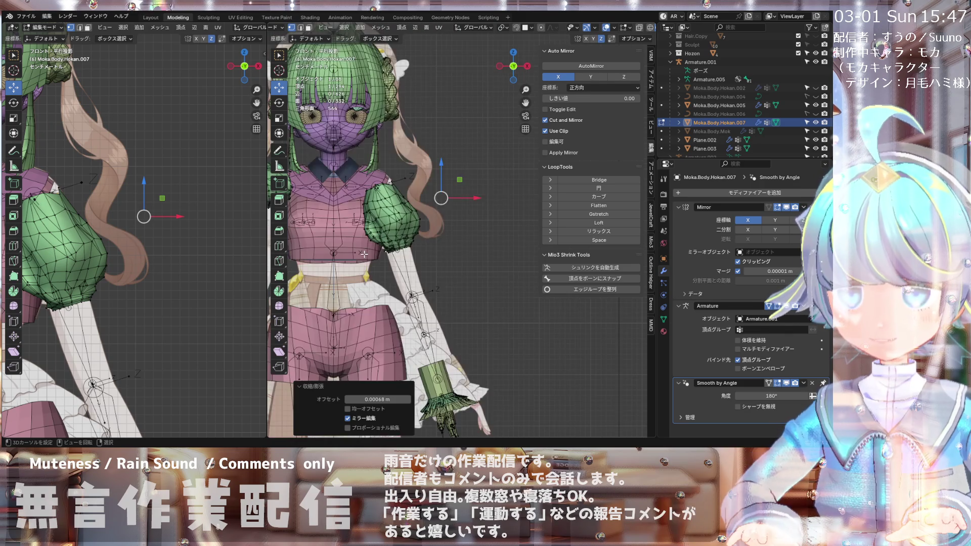
Step: Select a vertex on the sleeve's lower cuff edge and frame it for editing
scroll(393, 238, "up", 12)
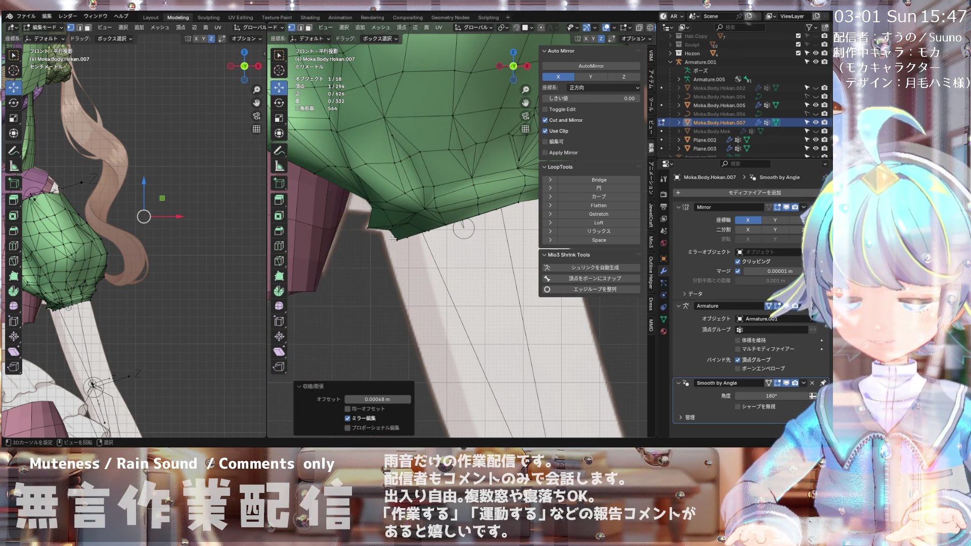
left_click(389, 234)
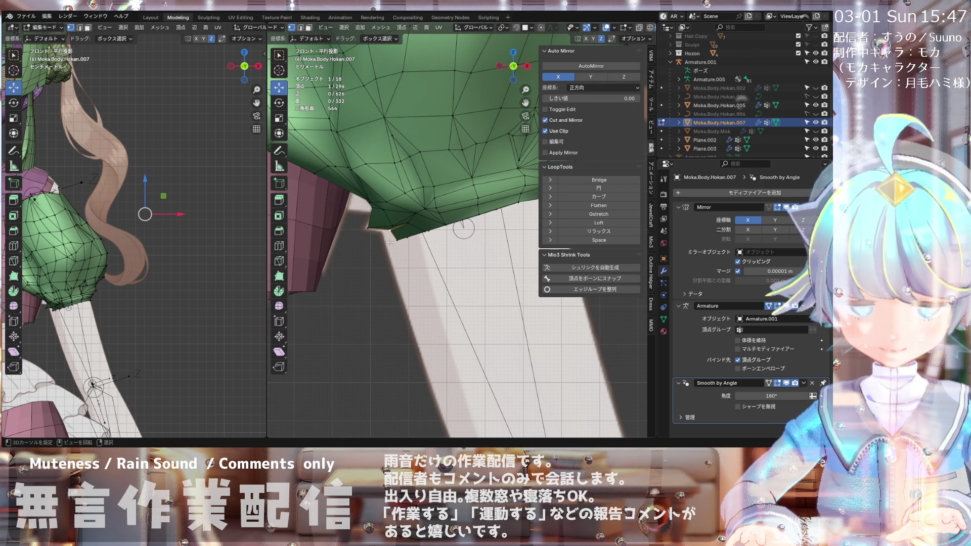
middle_click_drag(393, 244, 409, 194)
scroll(409, 195, "down", 4)
scroll(419, 178, "up", 3)
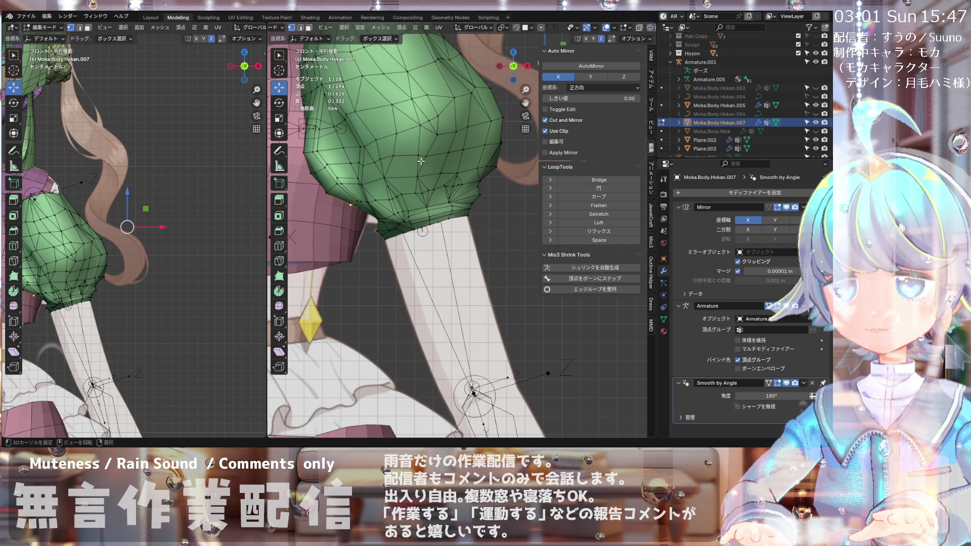
scroll(420, 161, "down", 2)
scroll(421, 163, "up", 1)
scroll(421, 164, "down", 3)
scroll(447, 188, "up", 4)
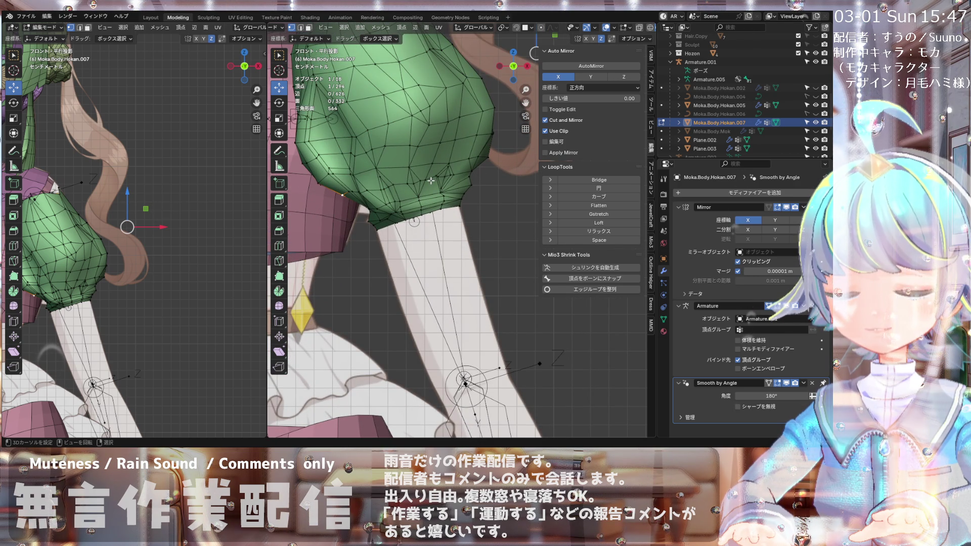
mouse_move(352, 207)
middle_mouse_down()
mouse_move(366, 189)
mouse_move(355, 206)
middle_mouse_up()
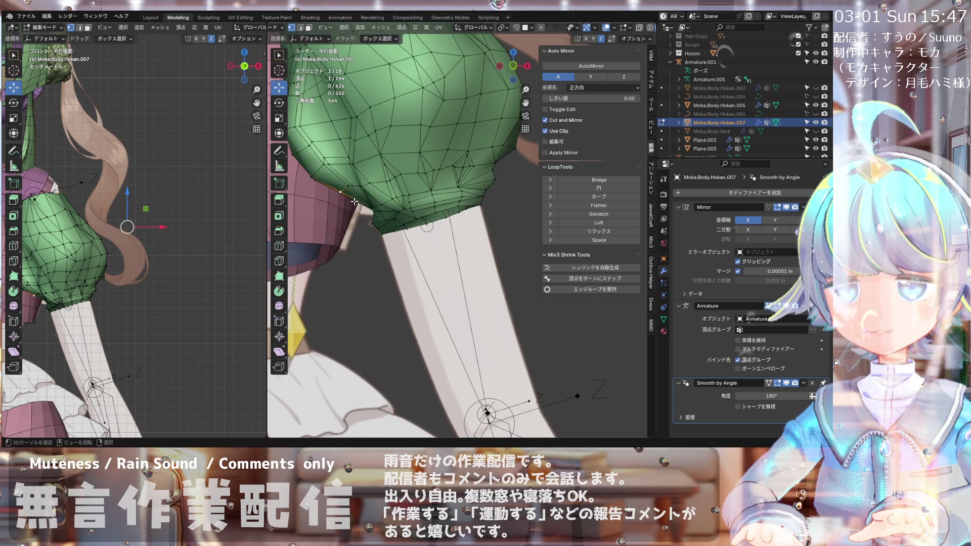
scroll(355, 205, "up", 1)
scroll(355, 205, "up", 2)
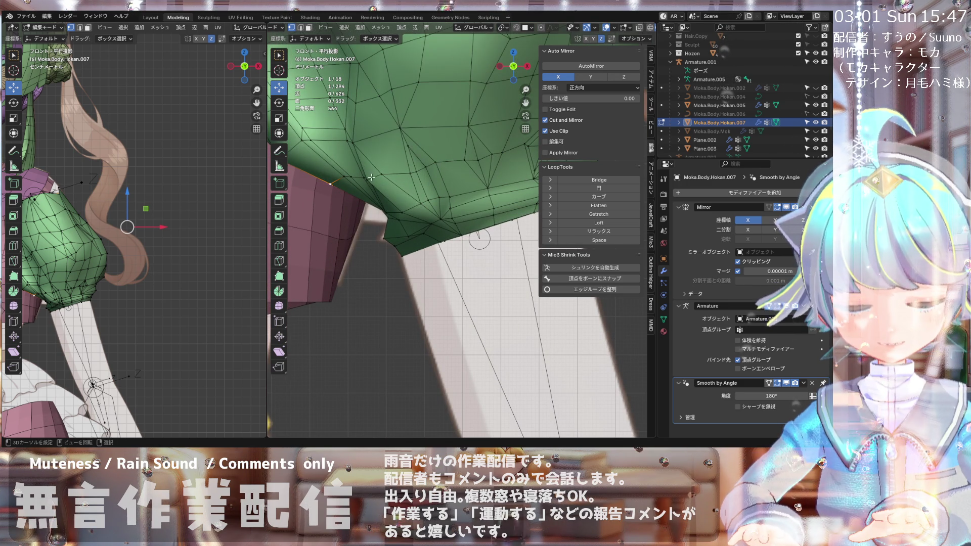
Step: Push the cuff vertex outward with Shrink/Fatten, undo, and redo it at 0.00771 m
key("alt+s")
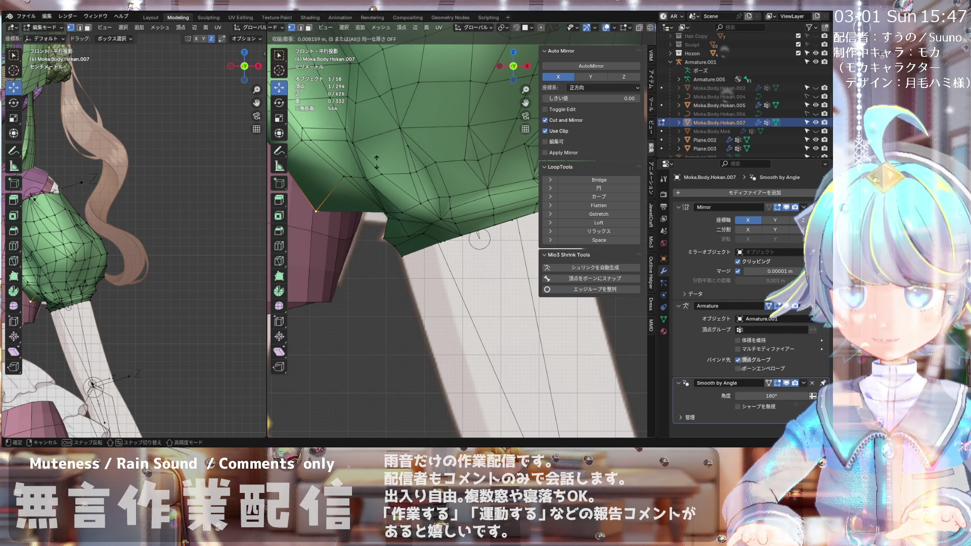
left_click(386, 188)
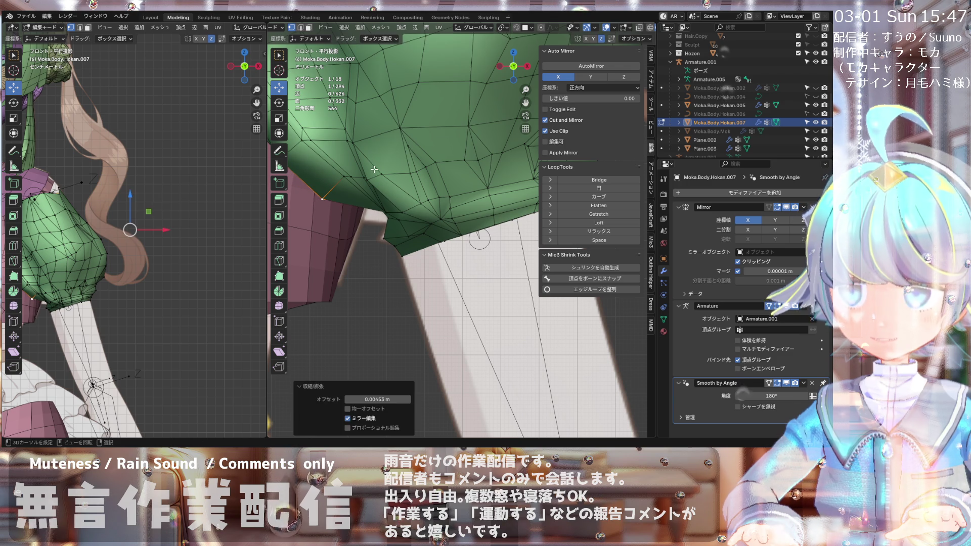
key("ctrl+z")
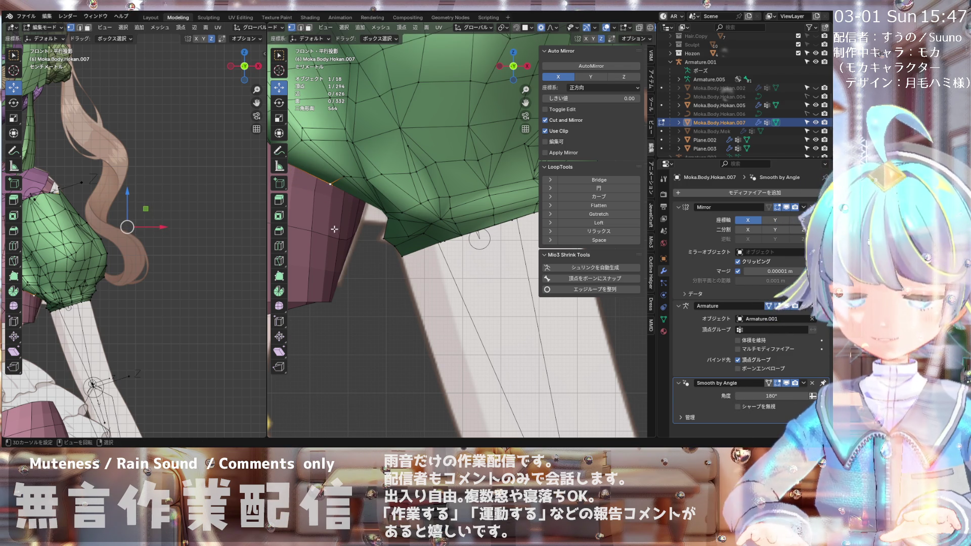
key("alt+s")
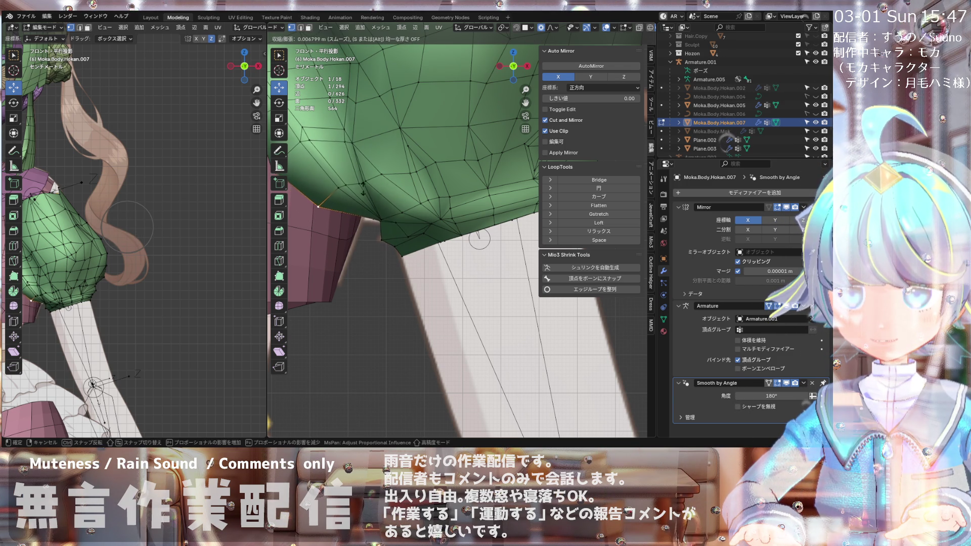
left_click(370, 215)
Step: Select two neighbouring crease vertices on the sleeve
scroll(370, 215, "down", 3)
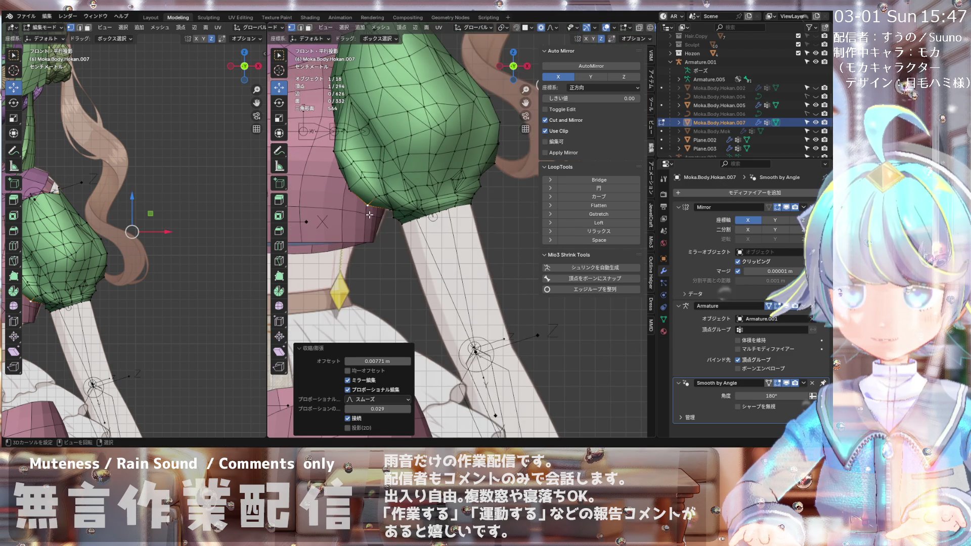
mouse_move(382, 208)
middle_mouse_down()
mouse_move(382, 256)
mouse_move(392, 213)
mouse_move(432, 158)
middle_mouse_up()
scroll(385, 241, "up", 5)
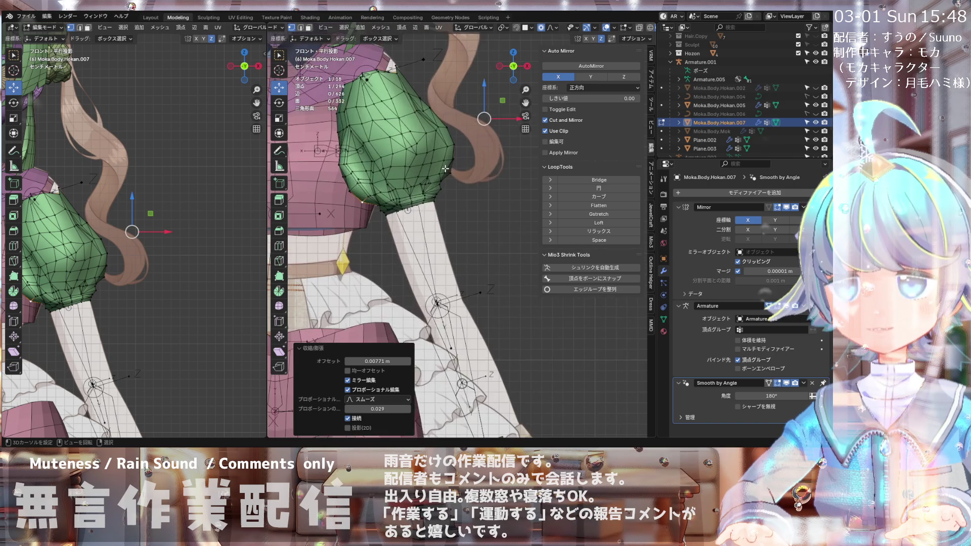
scroll(386, 208, "up", 2)
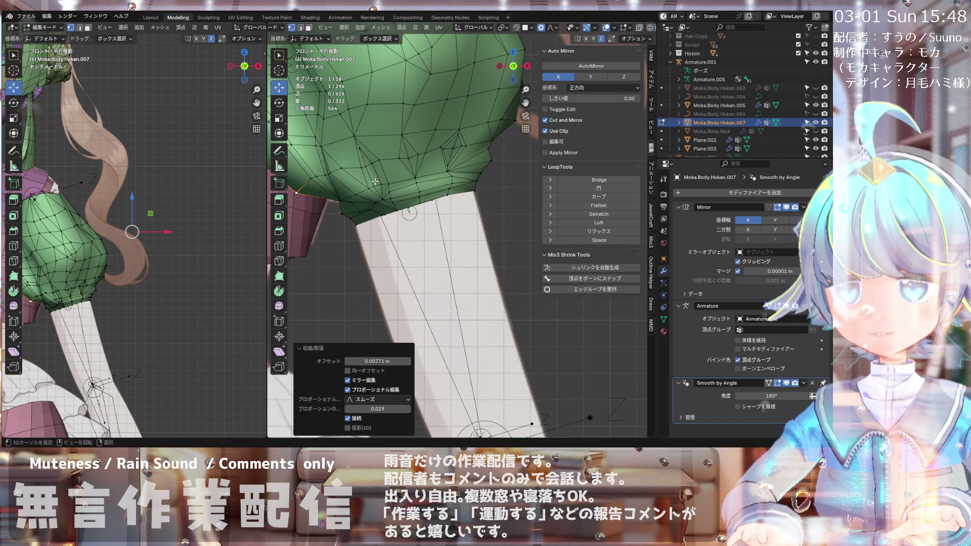
scroll(408, 157, "up", 1)
left_click(450, 147)
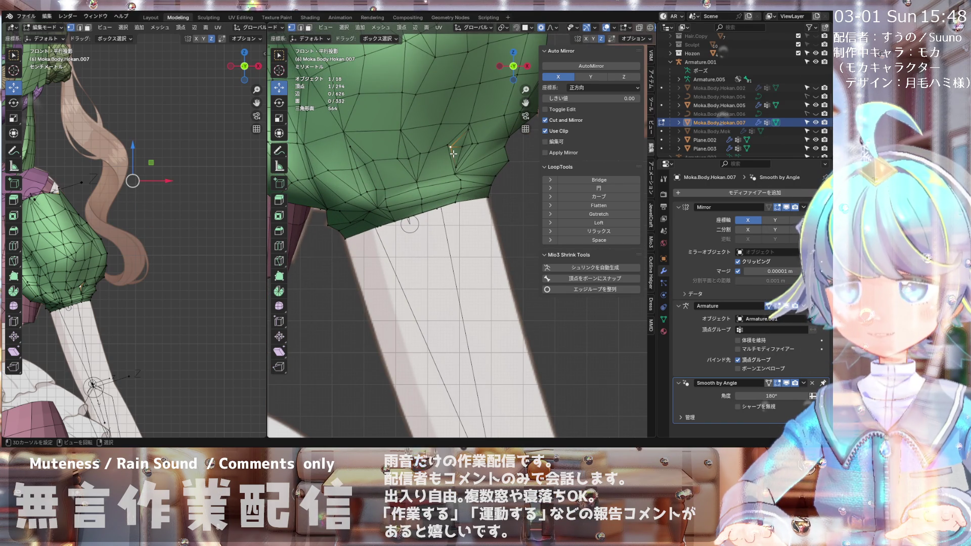
middle_click_drag(442, 153, 422, 150, "shift")
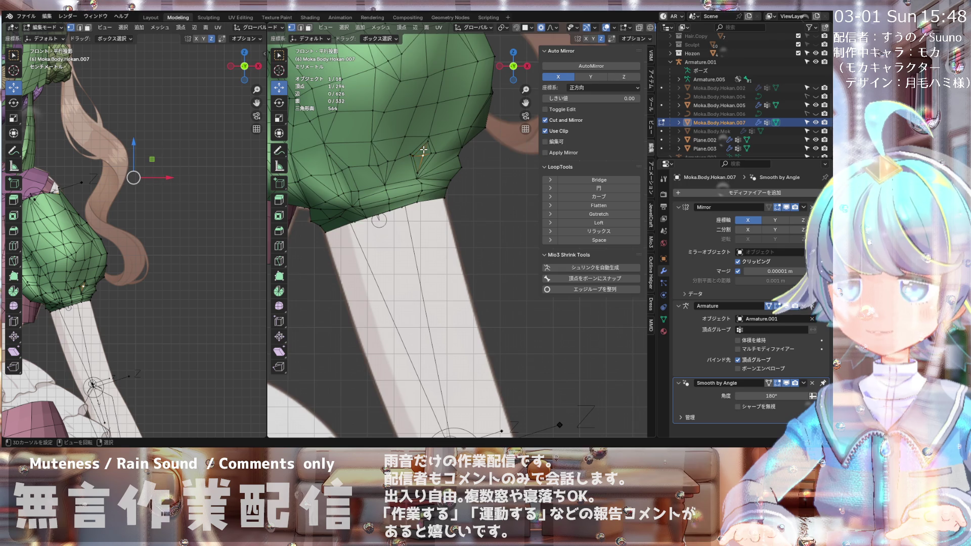
scroll(423, 150, "up", 1)
left_click(411, 160, "shift")
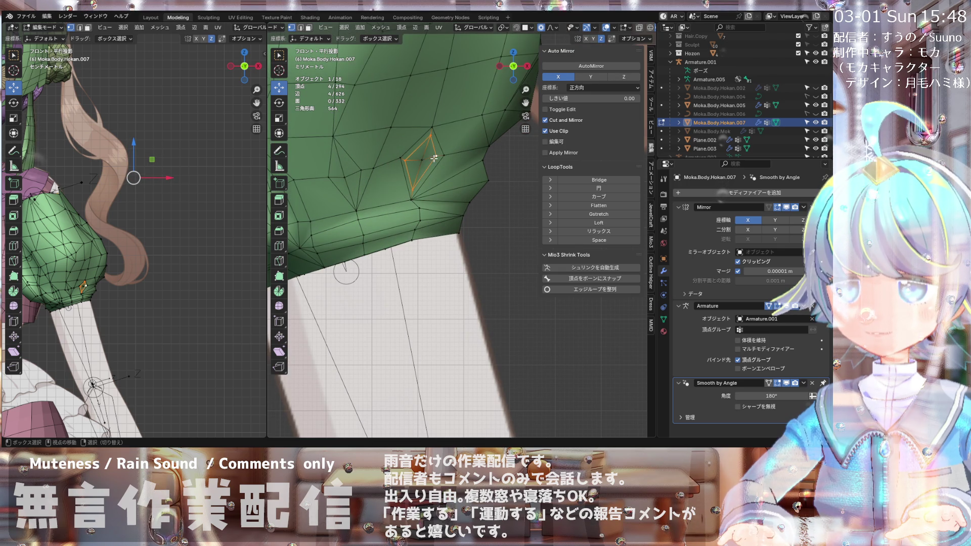
Step: Apply LoopTools Relax to the diamond of crease vertices, then to a nearby vertex selection
left_click(598, 231)
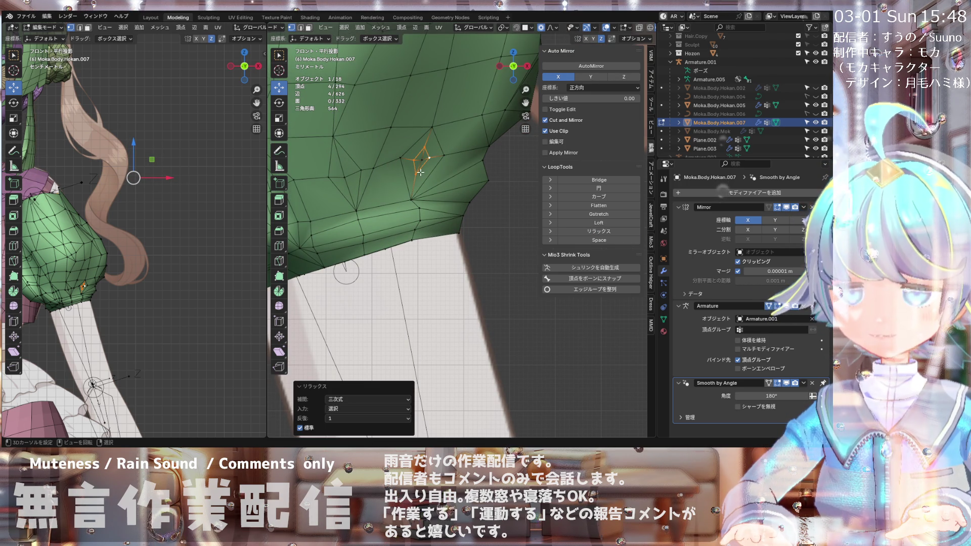
left_click(410, 192)
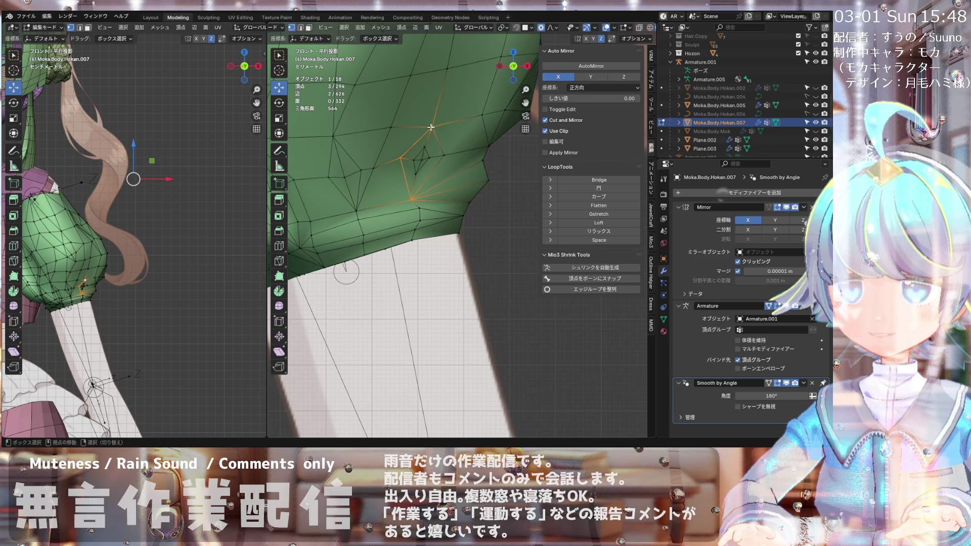
left_click(578, 231)
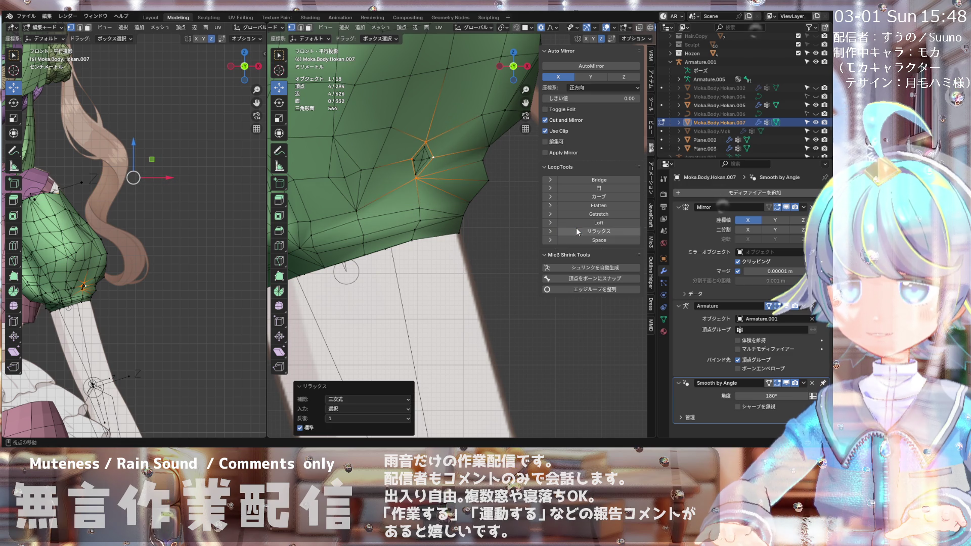
Step: Reselect other crease vertices near the diamond for further relaxing
left_click(430, 209, "ctrl")
left_click(429, 207)
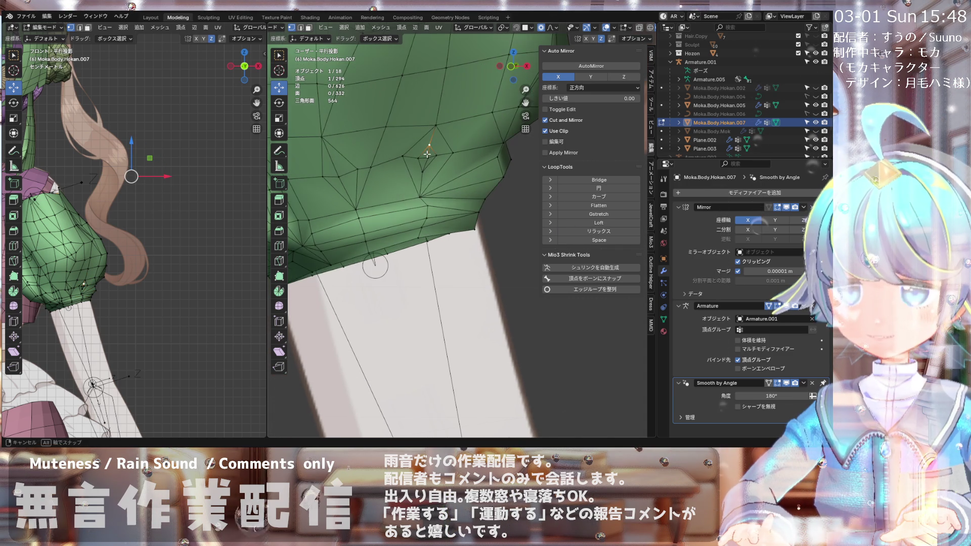
left_click(427, 154)
scroll(427, 154, "down", 4)
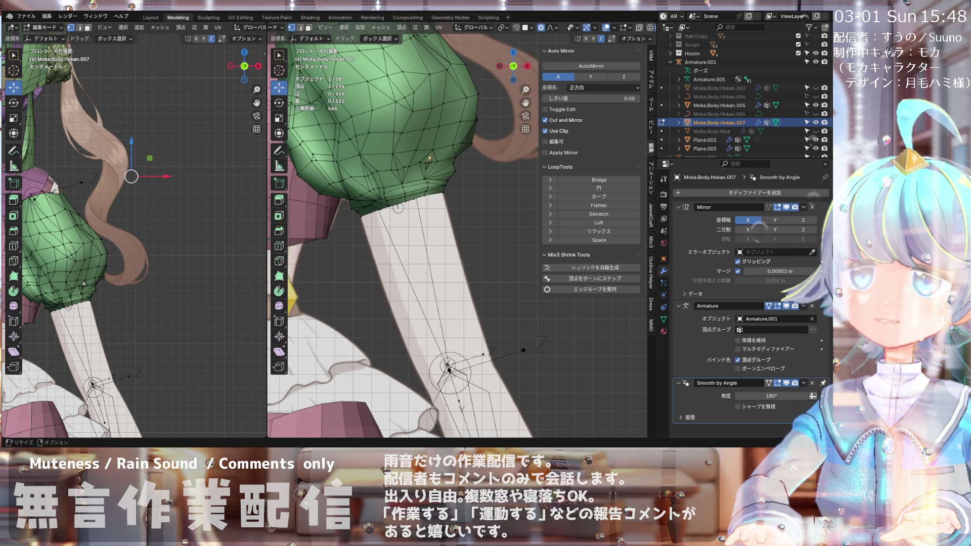
middle_click_drag(414, 167, 397, 119)
key("KP_1")
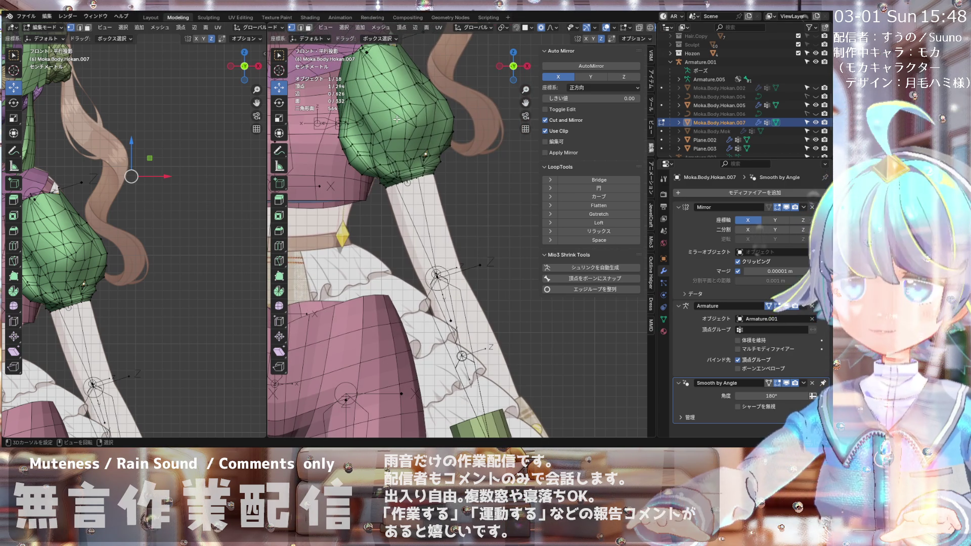
scroll(403, 94, "up", 4)
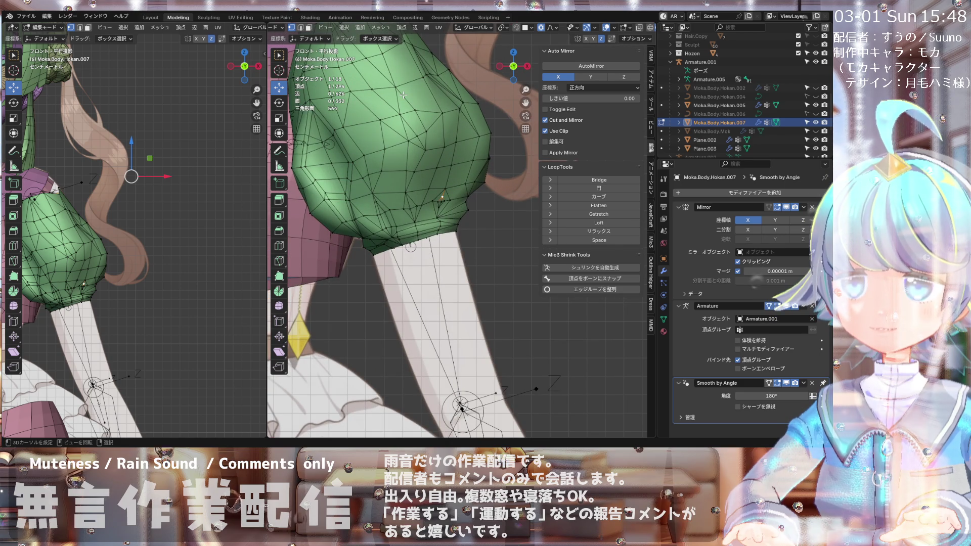
scroll(403, 95, "down", 4)
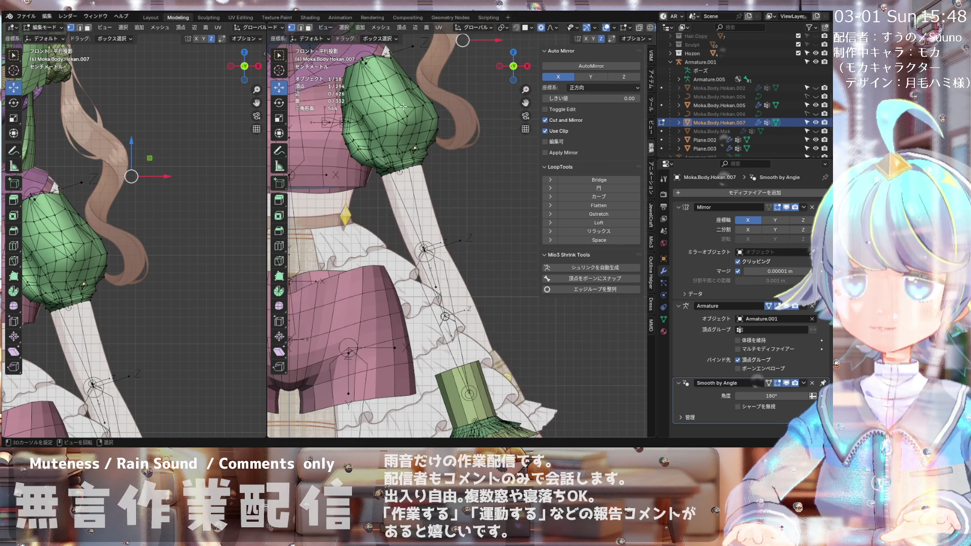
scroll(403, 106, "up", 3)
scroll(394, 146, "up", 4)
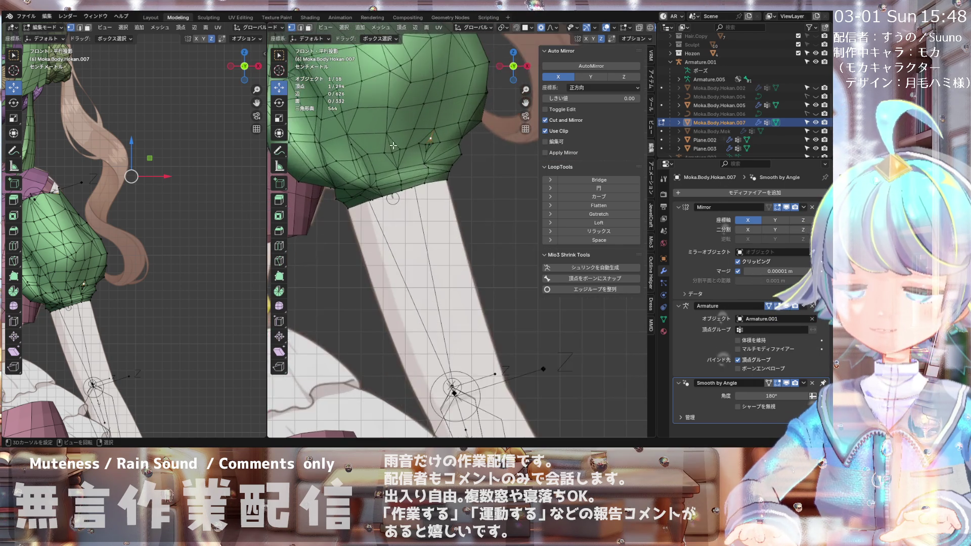
scroll(394, 146, "up", 2)
middle_click_drag(374, 149, 460, 159)
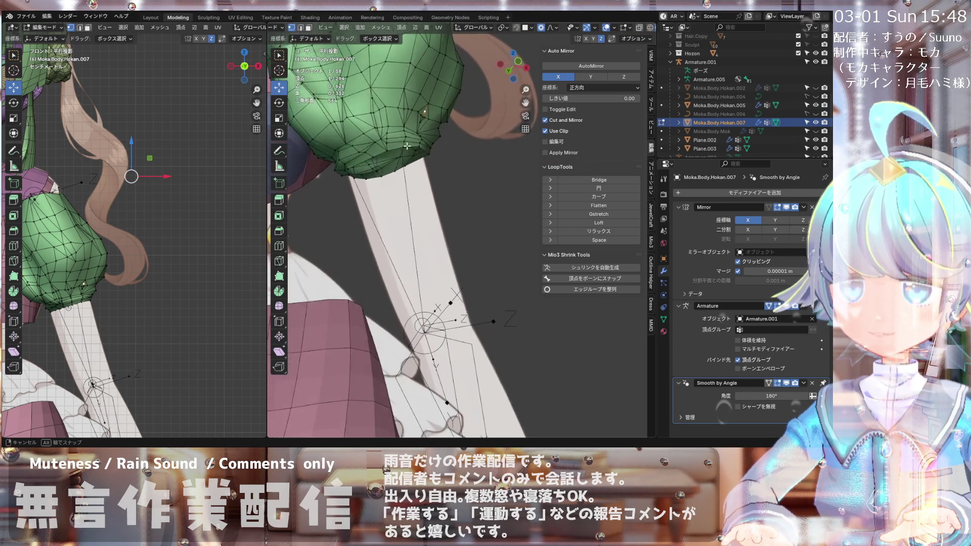
key("KP_1")
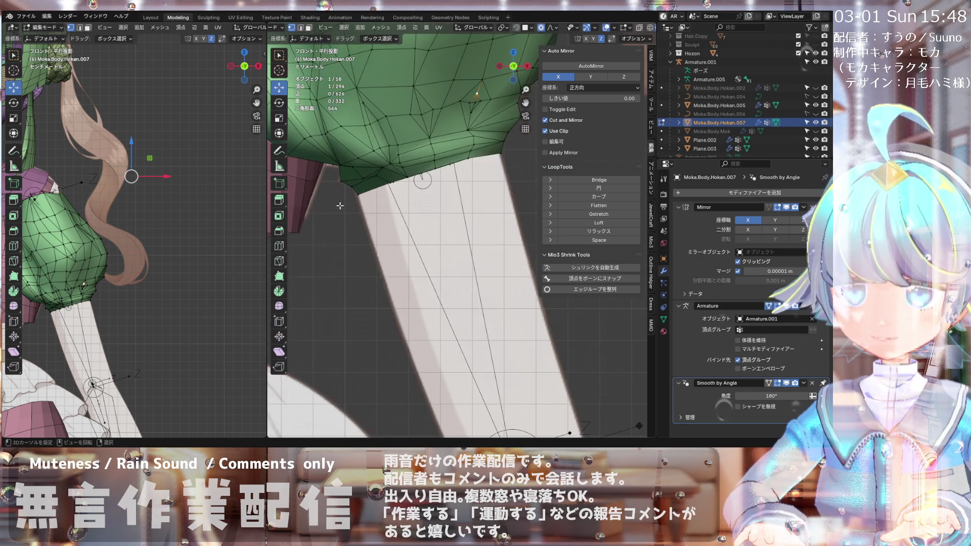
mouse_move(342, 168)
middle_mouse_down()
mouse_move(481, 142)
mouse_move(520, 160)
mouse_move(405, 174)
middle_mouse_up()
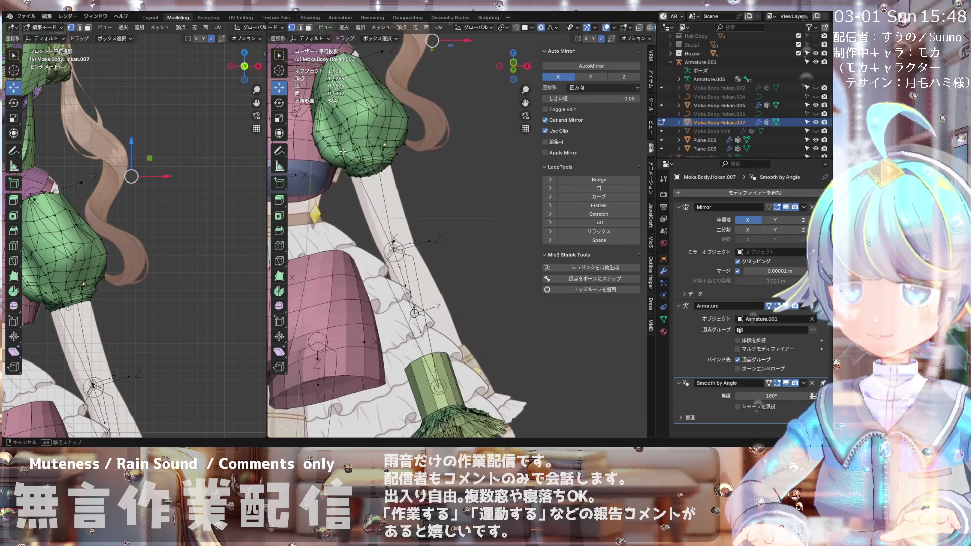
middle_click_drag(331, 150, 347, 134)
middle_click_drag(383, 176, 372, 177)
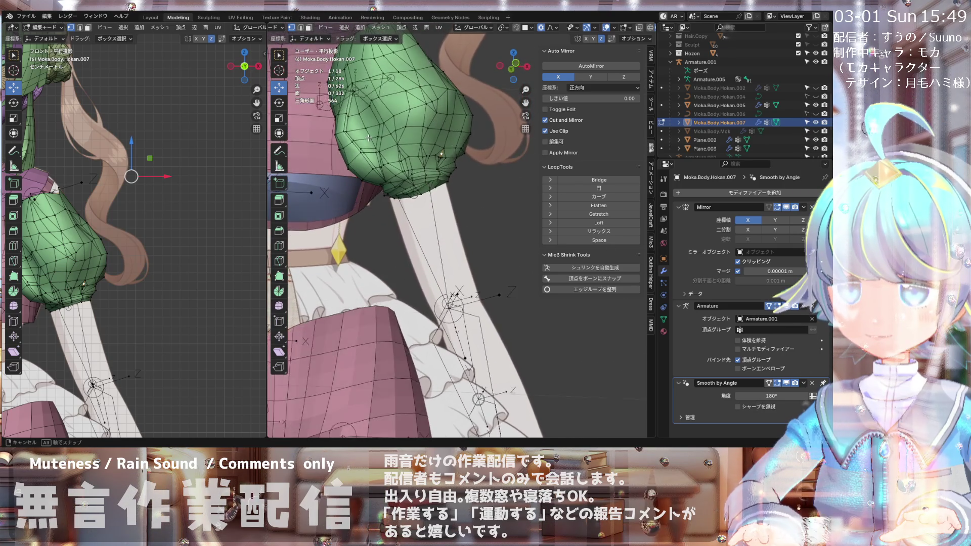
middle_click_drag(324, 152, 349, 173)
key("KP_1")
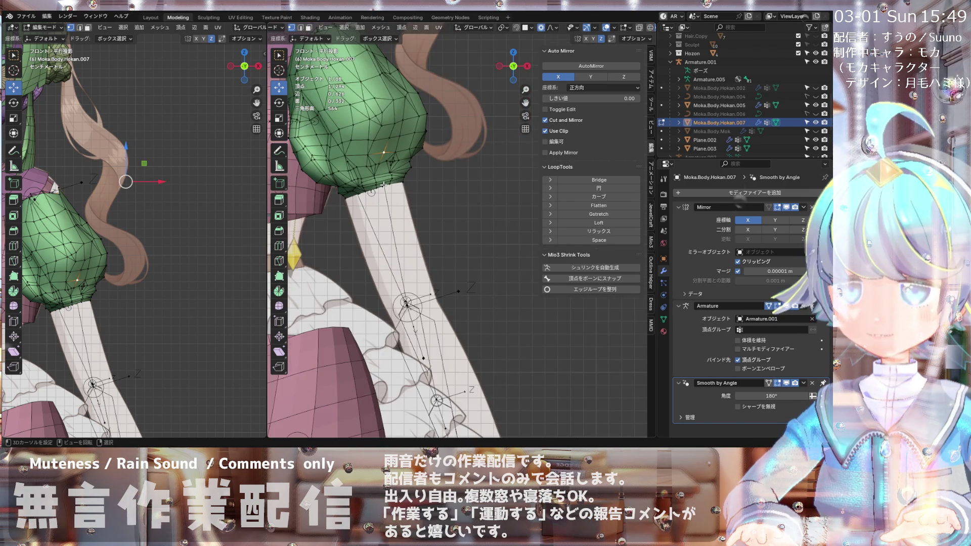
scroll(384, 185, "down", 2)
scroll(385, 157, "up", 4)
scroll(385, 157, "up", 2)
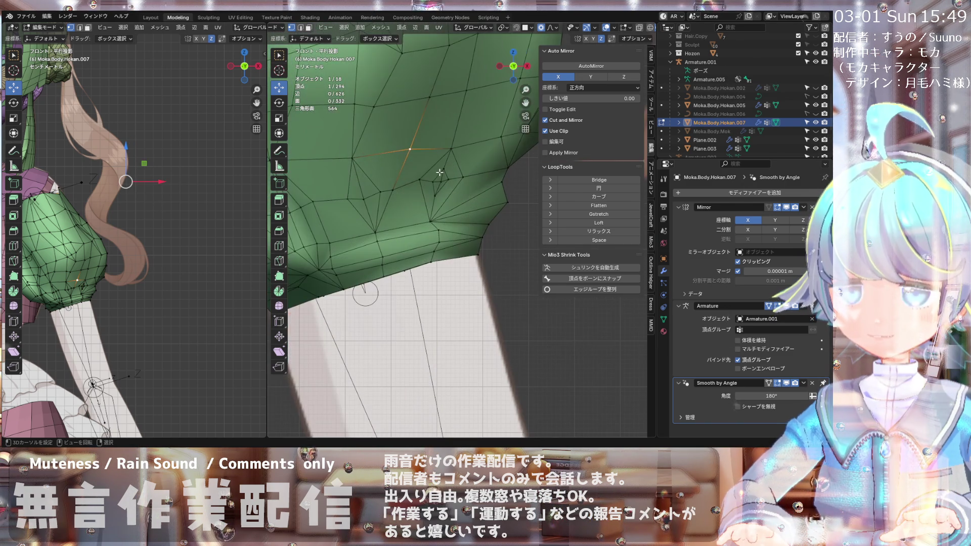
scroll(404, 182, "down", 2)
left_click(445, 180)
scroll(420, 207, "down", 3)
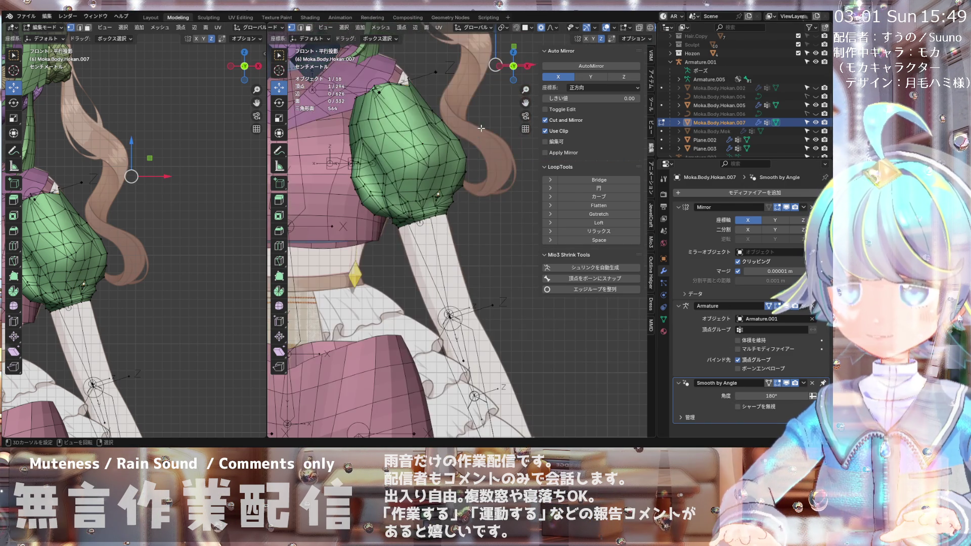
scroll(775, 90, "up", 5)
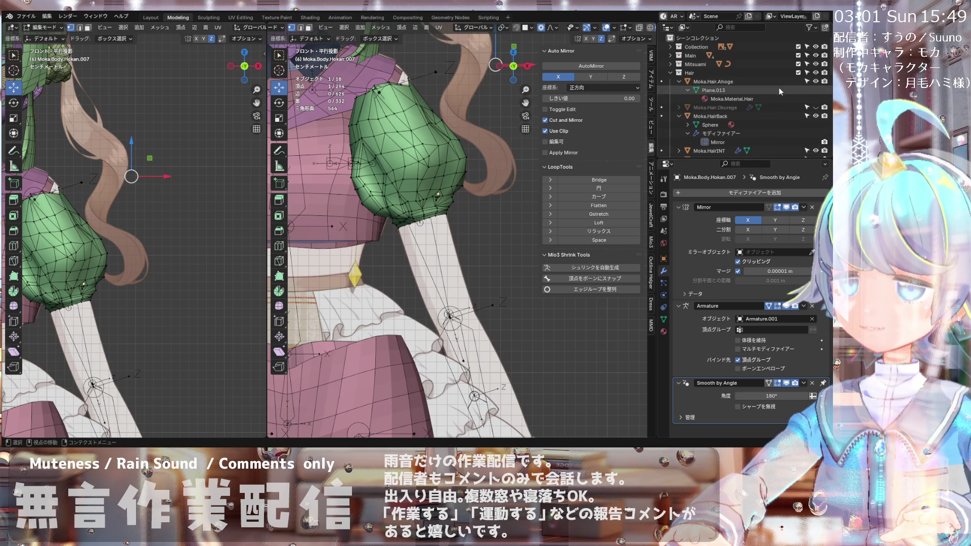
Step: Turn on X-ray and pull the selected sleeve vertices slightly inward along their normals
left_click(639, 29)
scroll(441, 118, "up", 1)
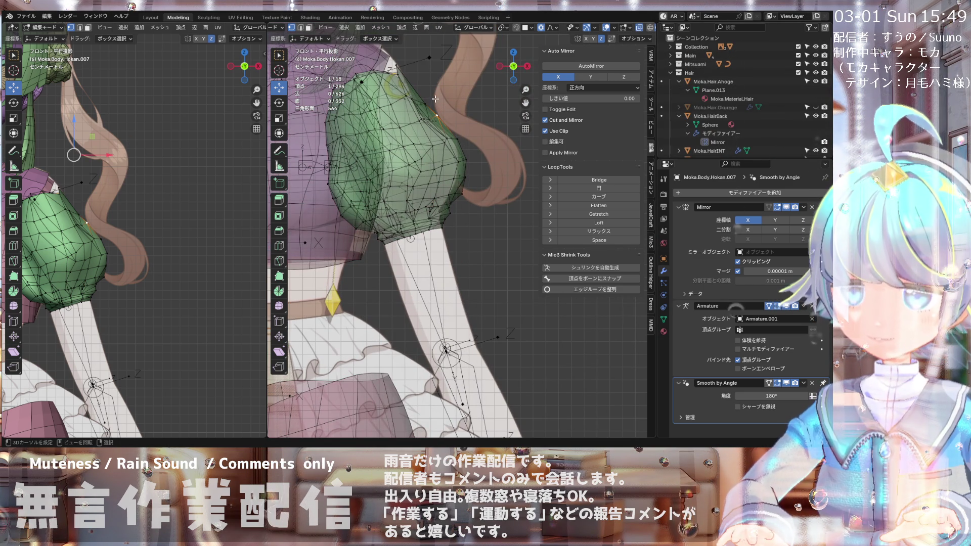
scroll(437, 112, "up", 1)
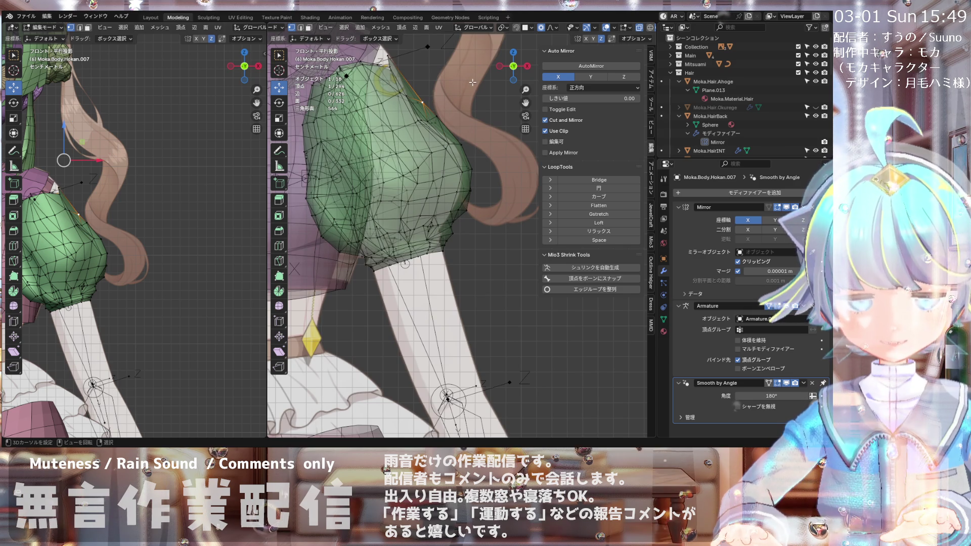
key("alt+s")
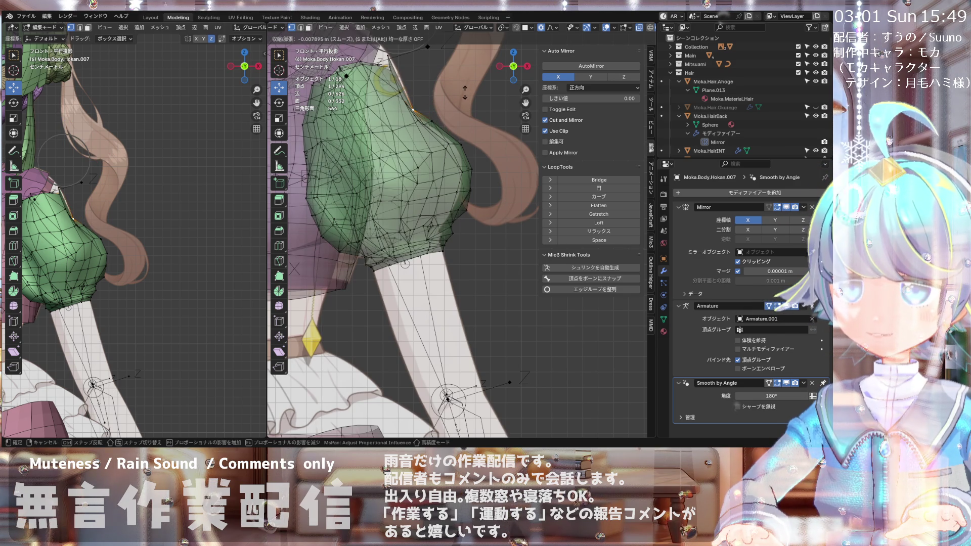
left_click(466, 92)
mouse_move(465, 92)
middle_mouse_down()
mouse_move(383, 112)
mouse_move(426, 95)
middle_mouse_up()
scroll(426, 95, "up", 2)
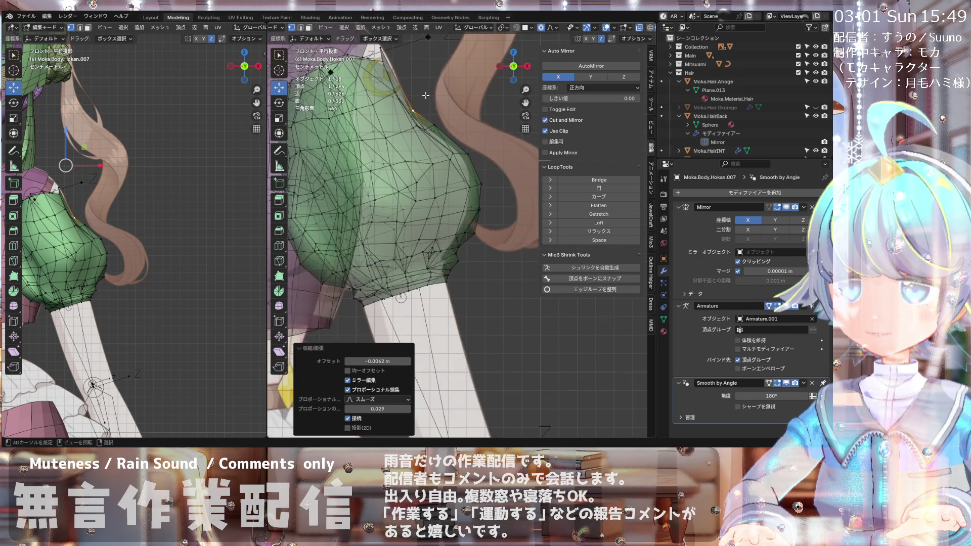
scroll(418, 117, "down", 2)
mouse_move(418, 118)
middle_mouse_down()
mouse_move(305, 130)
mouse_move(408, 119)
middle_mouse_up()
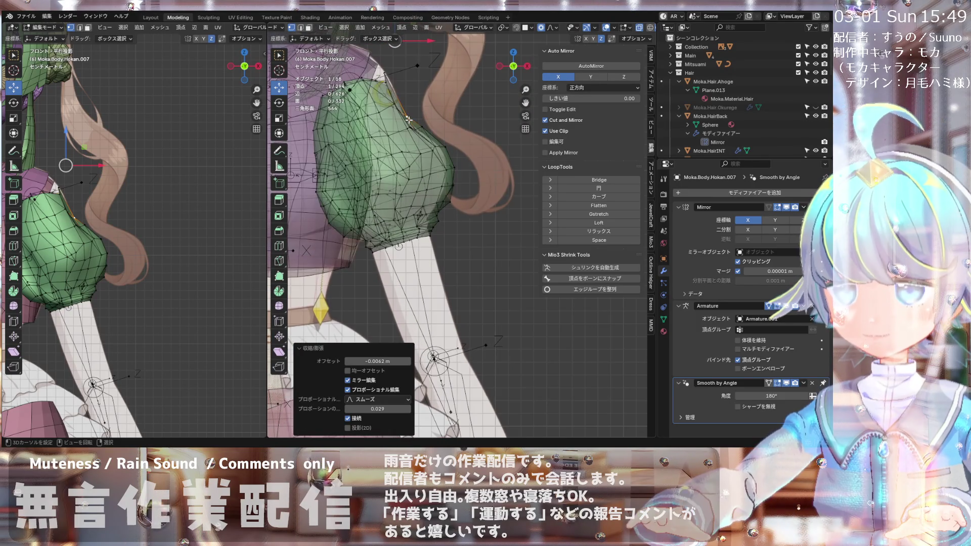
Step: Repeat the inward Shrink/Fatten pull, settling on progressively smaller offsets
scroll(415, 121, "up", 2)
scroll(438, 131, "up", 1)
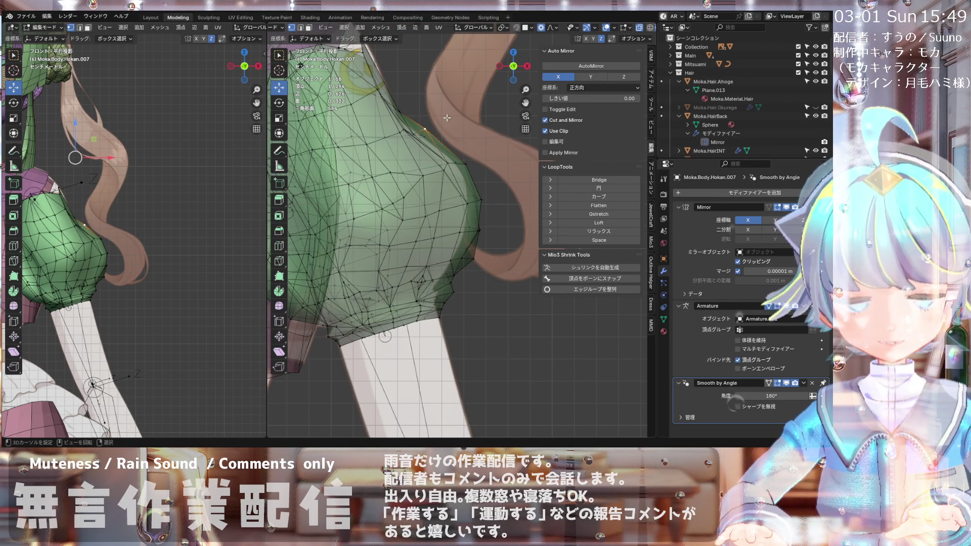
key("alt+s")
left_click(448, 120)
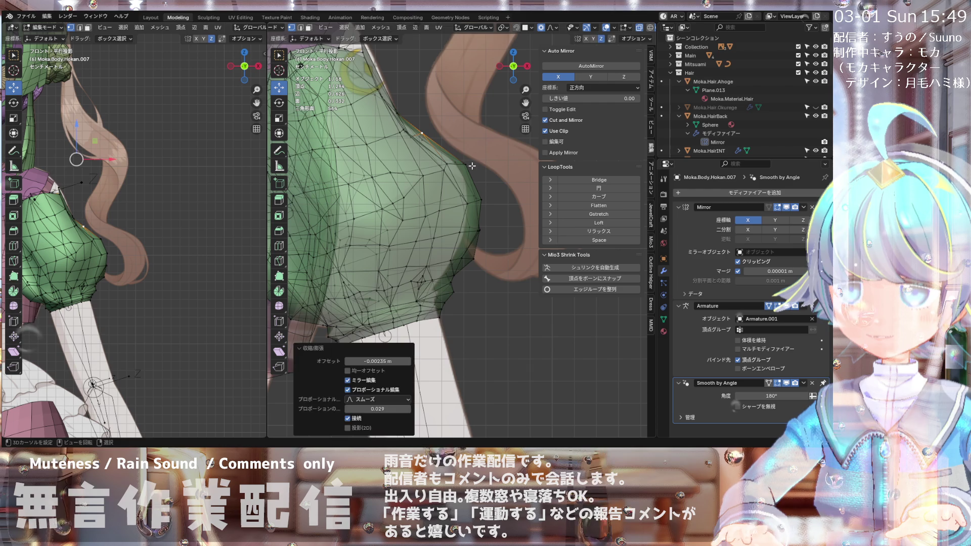
key("alt+s")
left_click(487, 172)
key("alt+s")
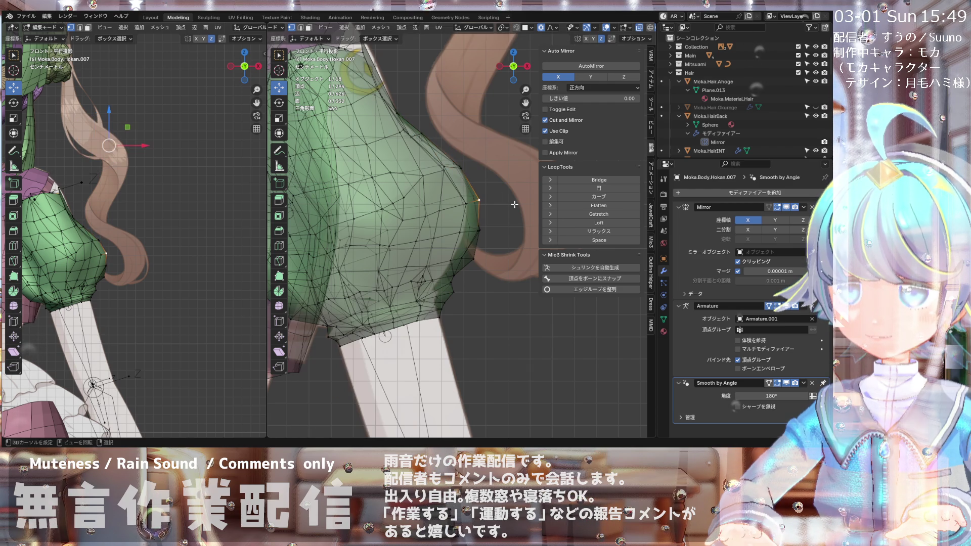
left_click(508, 207)
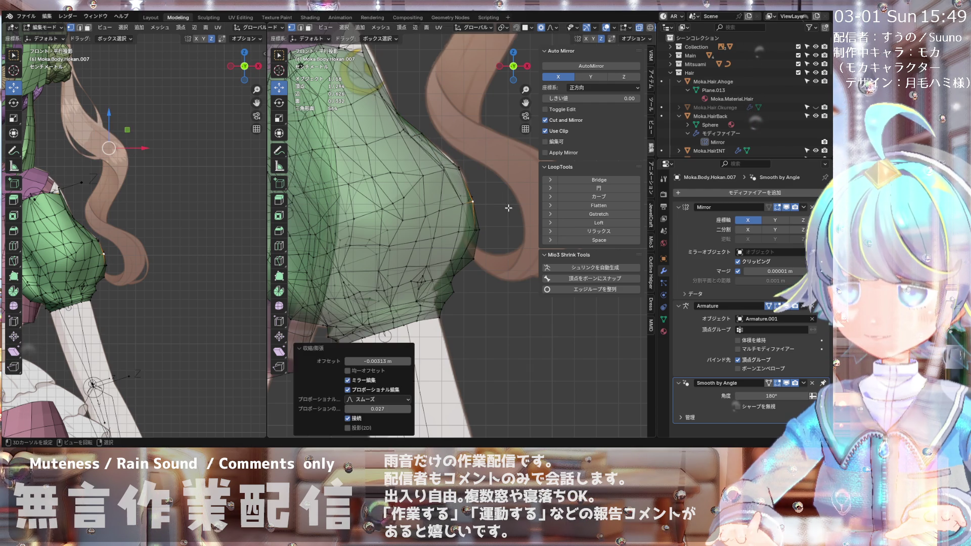
scroll(509, 212, "down", 2, "shift")
Step: Pull the crease vertices and a nearby lower-crease edge slightly inward
key("alt+s")
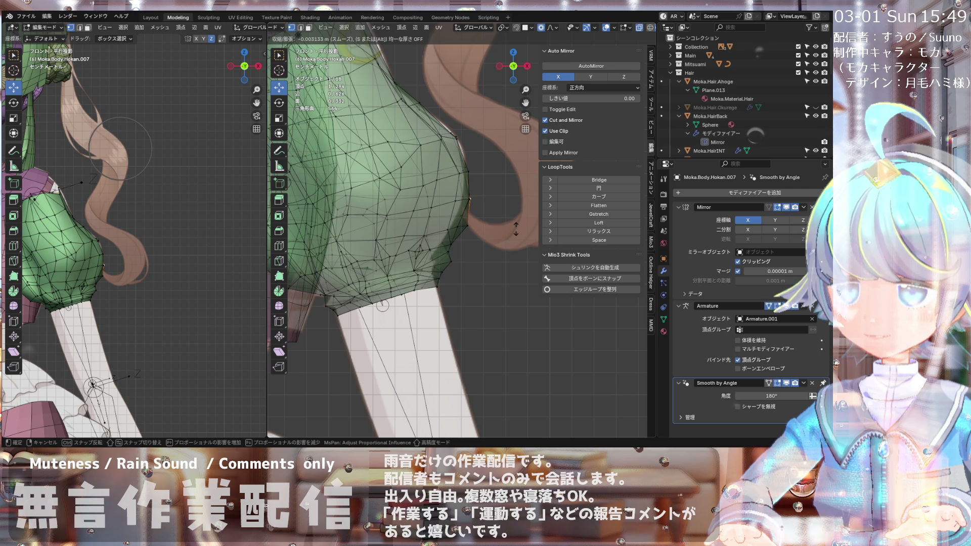
left_click(517, 227)
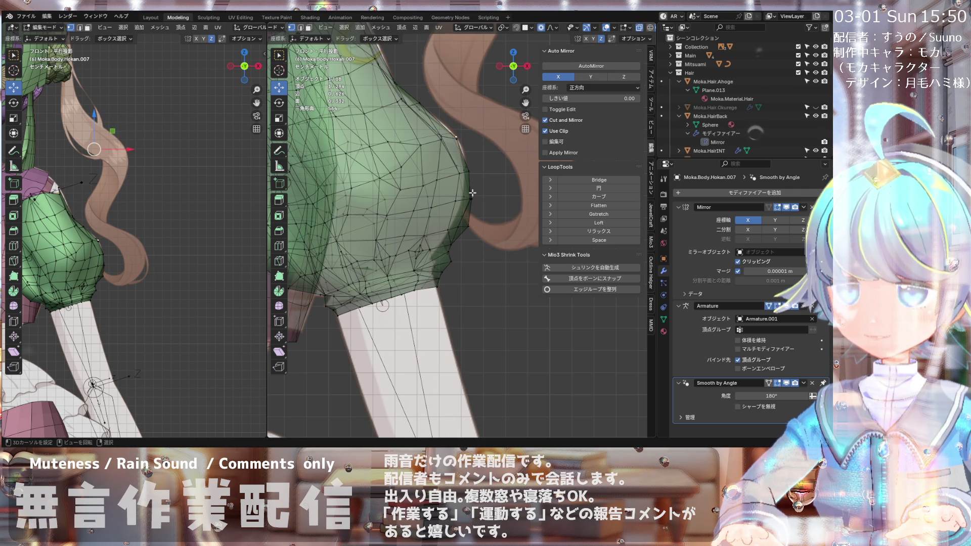
scroll(470, 168, "up", 2)
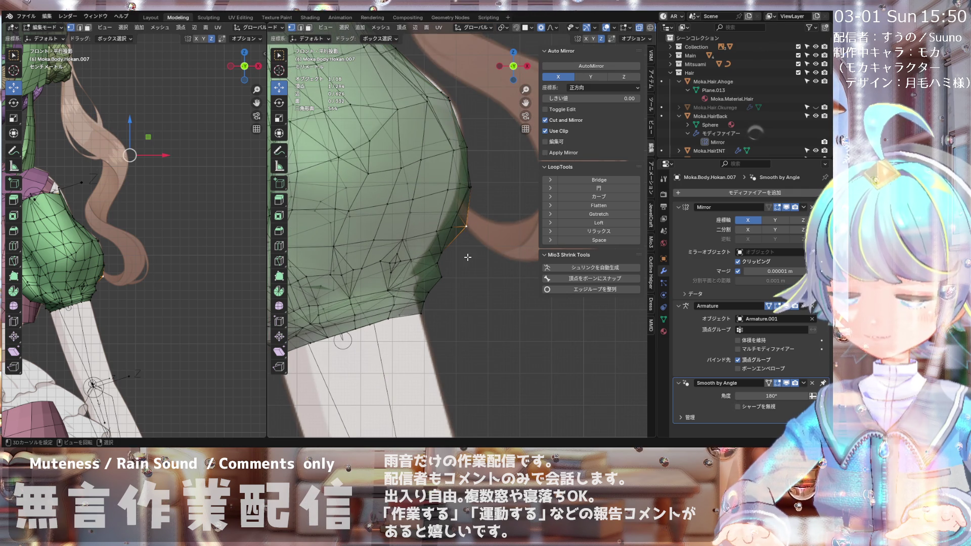
scroll(469, 248, "down", 1)
key("alt+s")
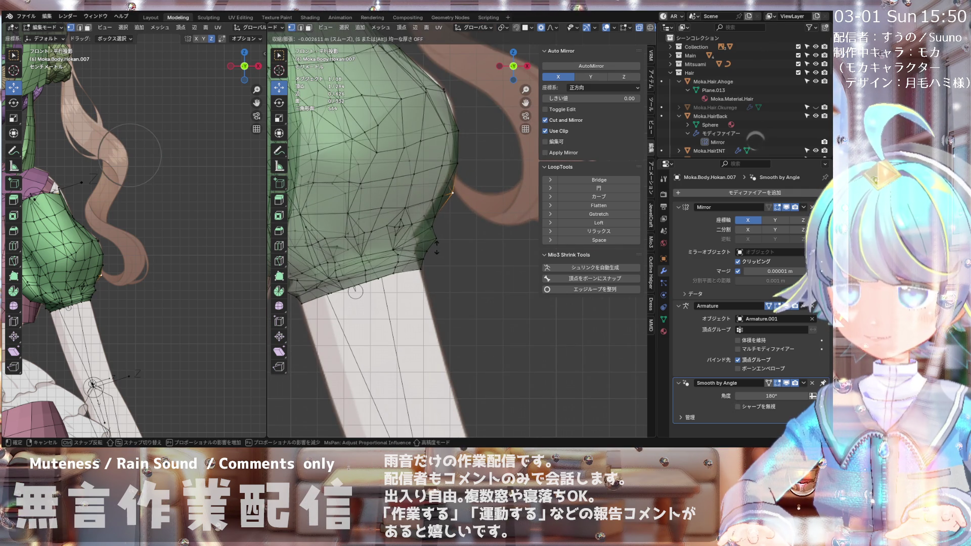
left_click(435, 248)
right_click(427, 228)
scroll(429, 225, "up", 1)
key("alt+s")
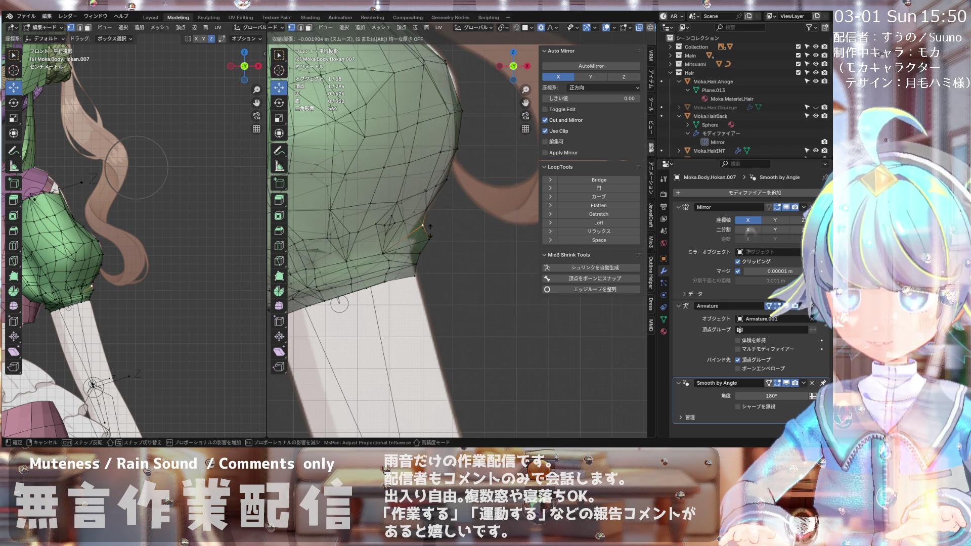
left_click(430, 231)
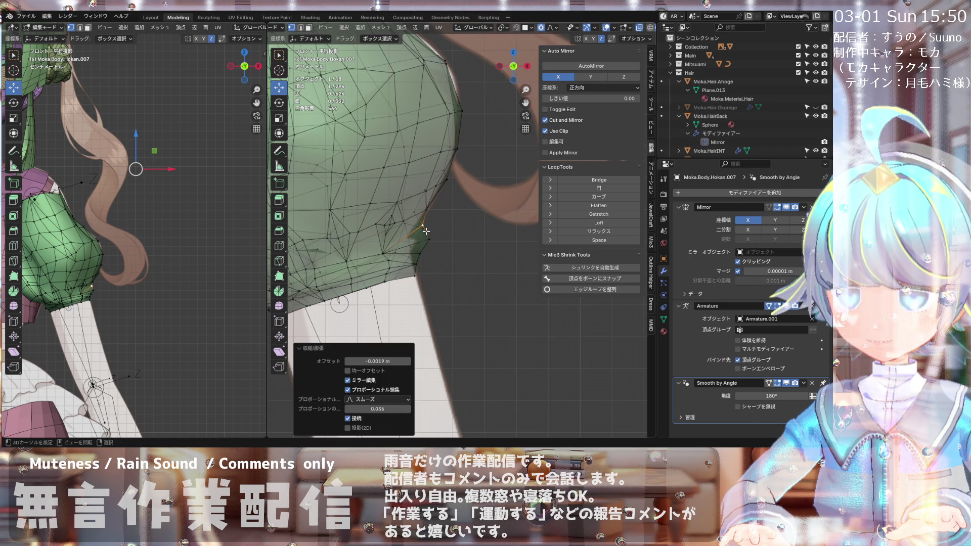
Step: Nudge the crease vertices into place with two small G moves
key("g")
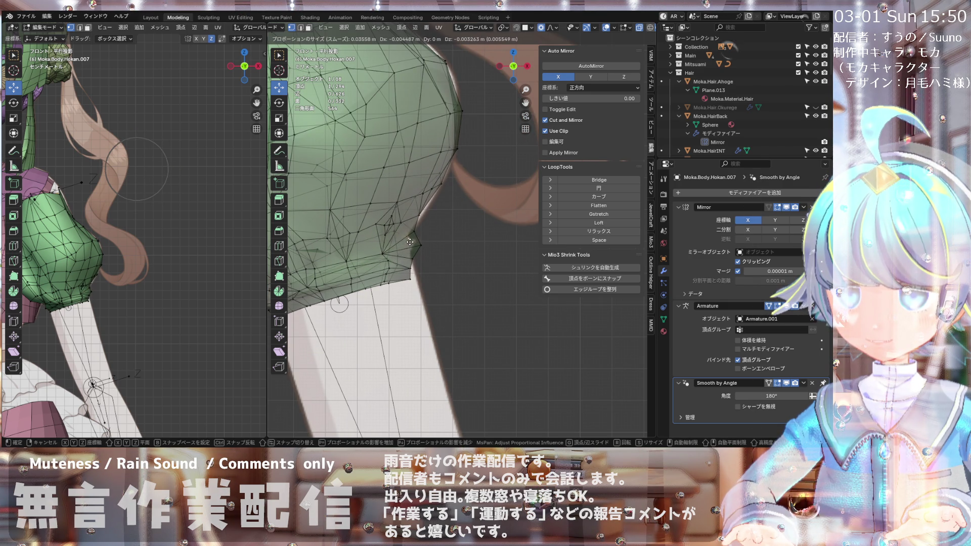
left_click(409, 242)
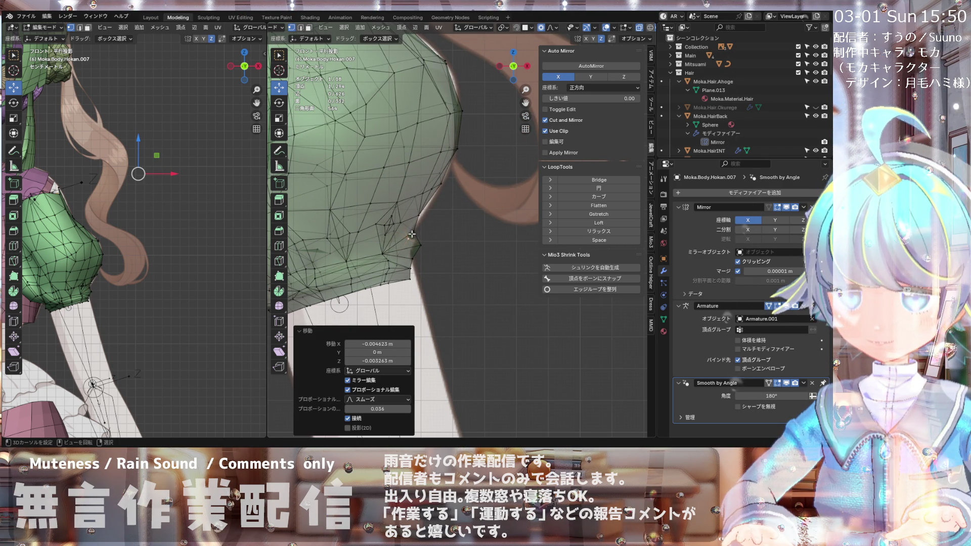
key("g")
left_click(419, 247)
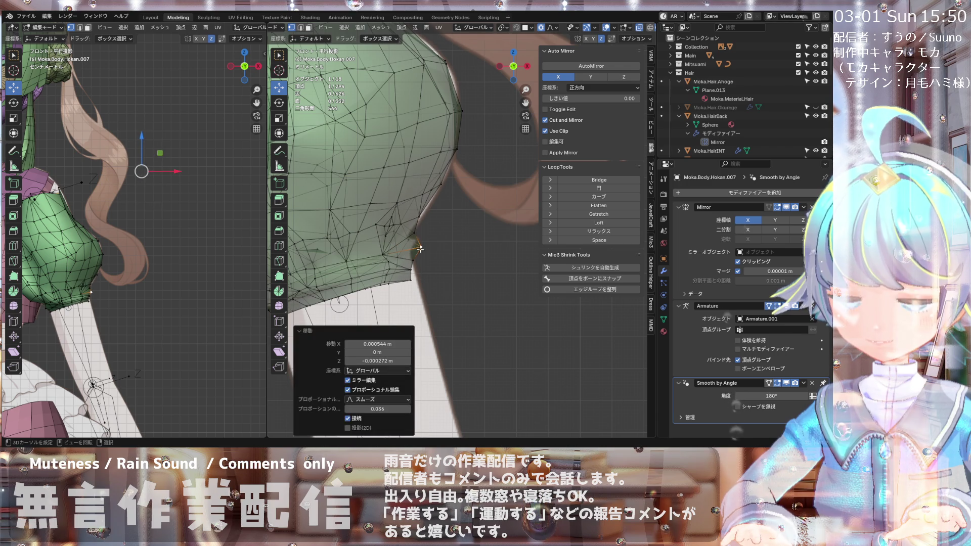
Step: Select the lower crease vertex and reposition it with soft proportional falloff
left_click(421, 218)
scroll(431, 224, "up", 1)
key("alt+s")
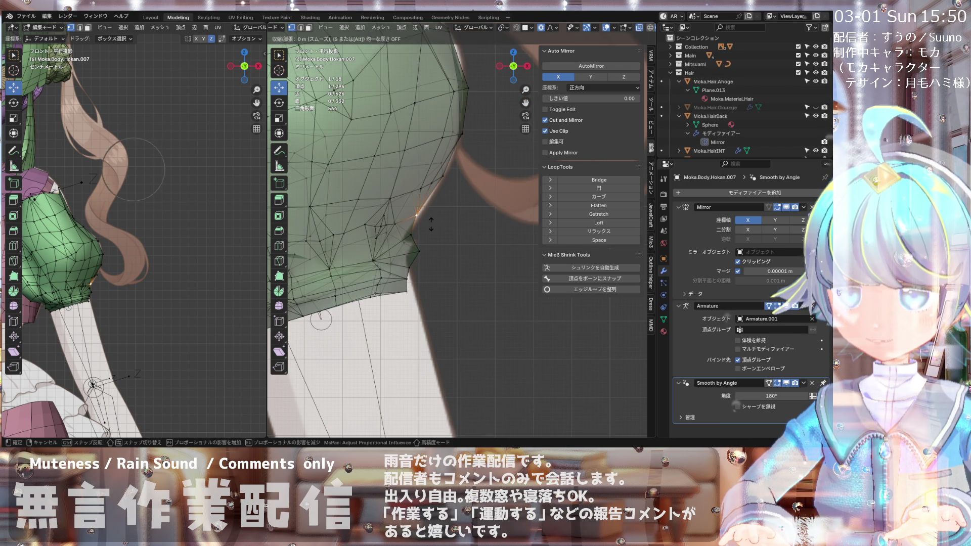
key("Escape")
key("g")
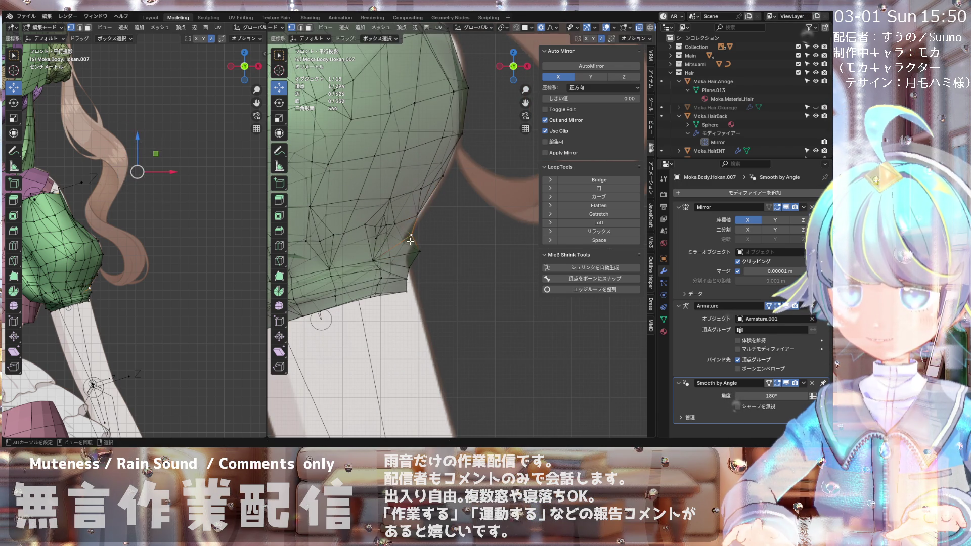
scroll(406, 234, "down", 1)
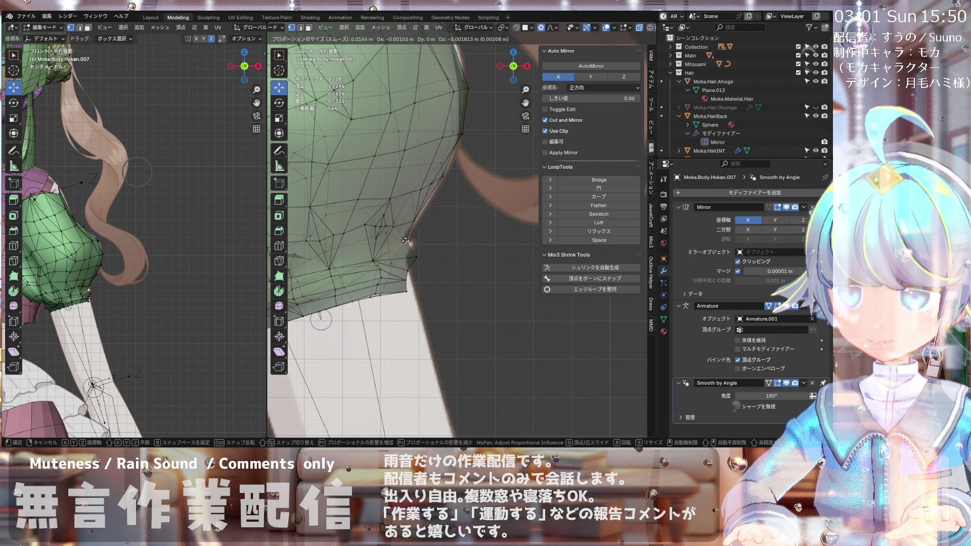
left_click(406, 241)
scroll(425, 192, "up", 3, "shift")
scroll(445, 203, "down", 6, "shift")
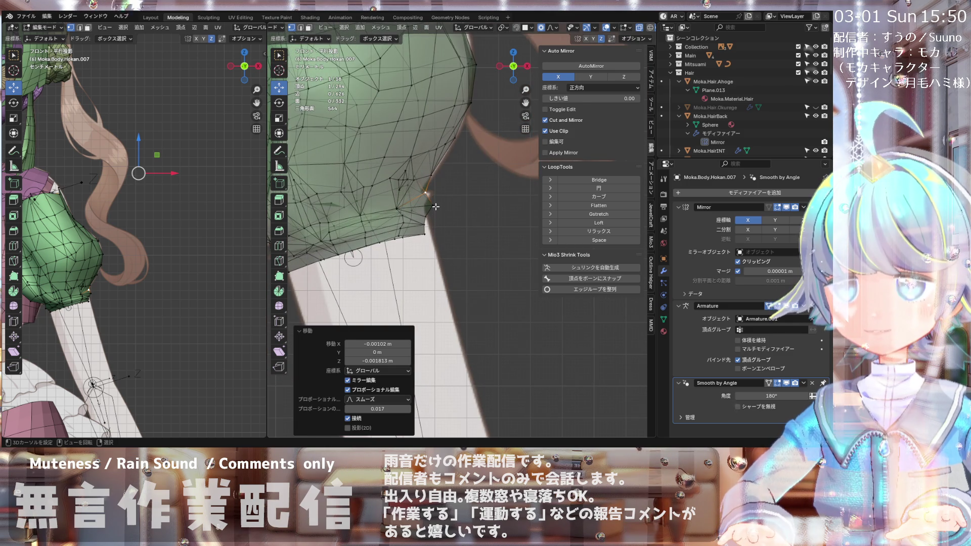
key("g")
left_click(429, 198)
Step: Lower the cuff crease vertex in repeated moves, ending at 0.001224 m X, 0.000992 m Z
key("g")
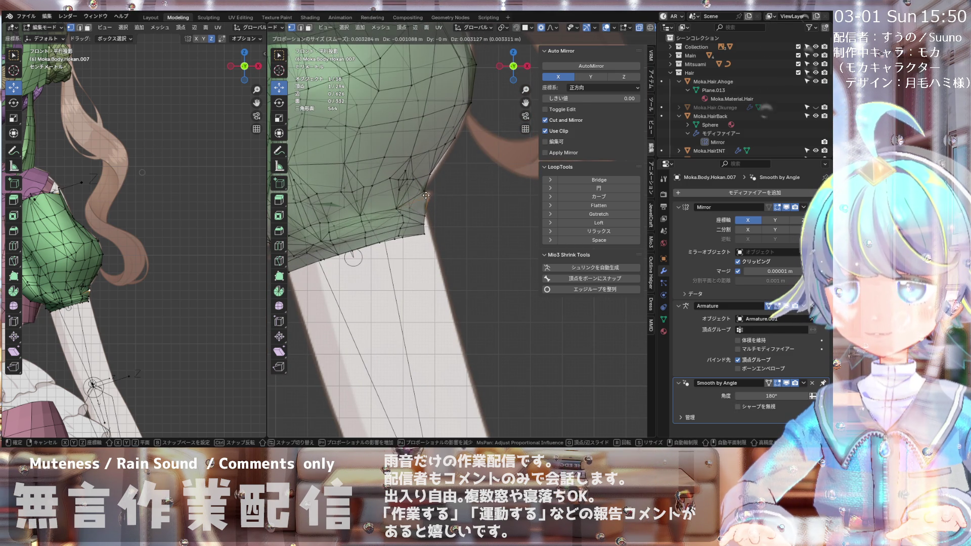
scroll(429, 198, "down", 4)
left_click(429, 199)
key("g")
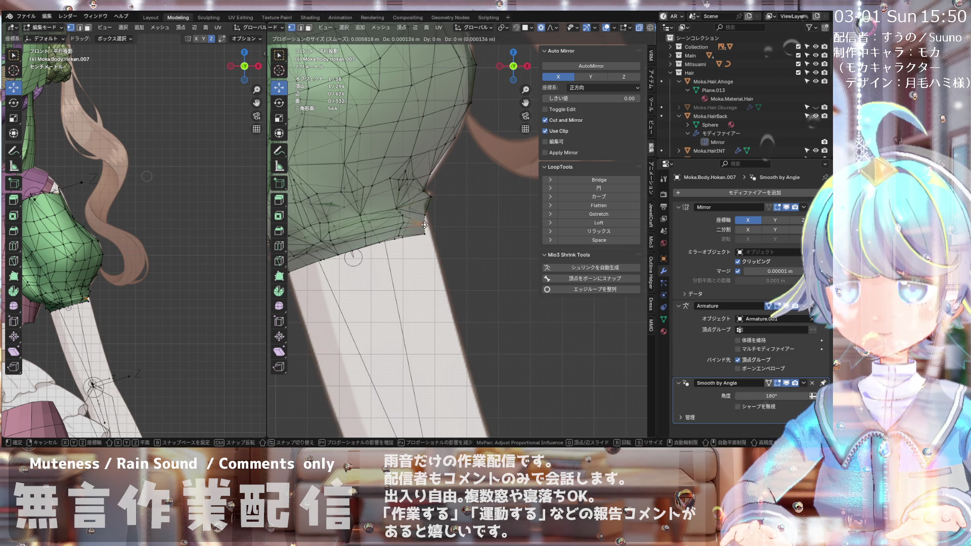
left_click(431, 232)
key("g")
left_click(429, 218)
key("g")
left_click(430, 231)
left_click(430, 232)
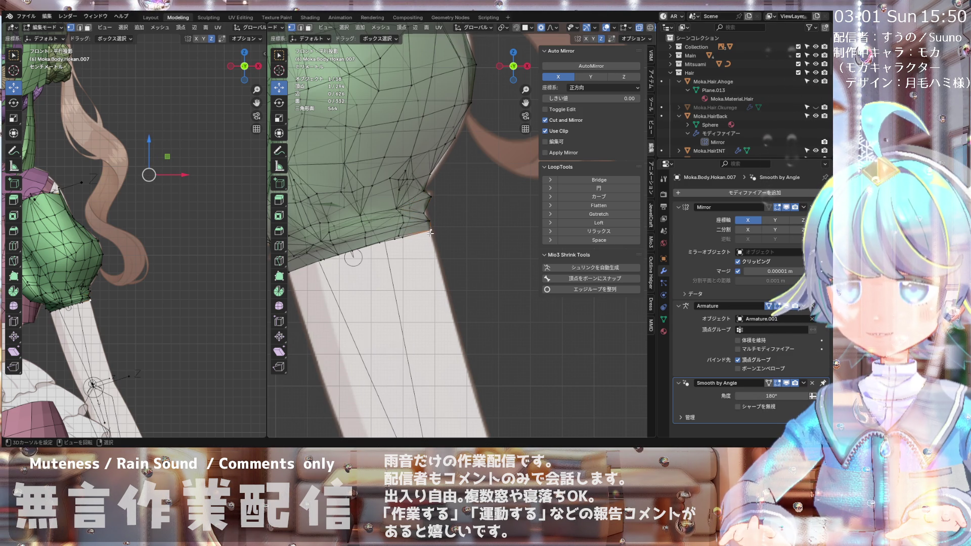
scroll(431, 226, "down", 4)
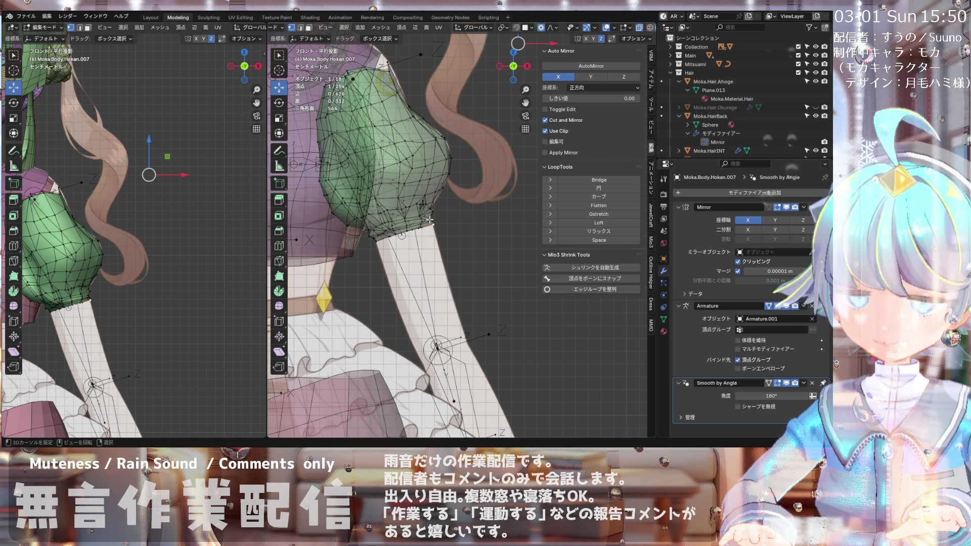
Step: Nudge the cuff corner vertex −0.000567 m in X and Z with proportional radius 0.006
scroll(430, 220, "up", 10)
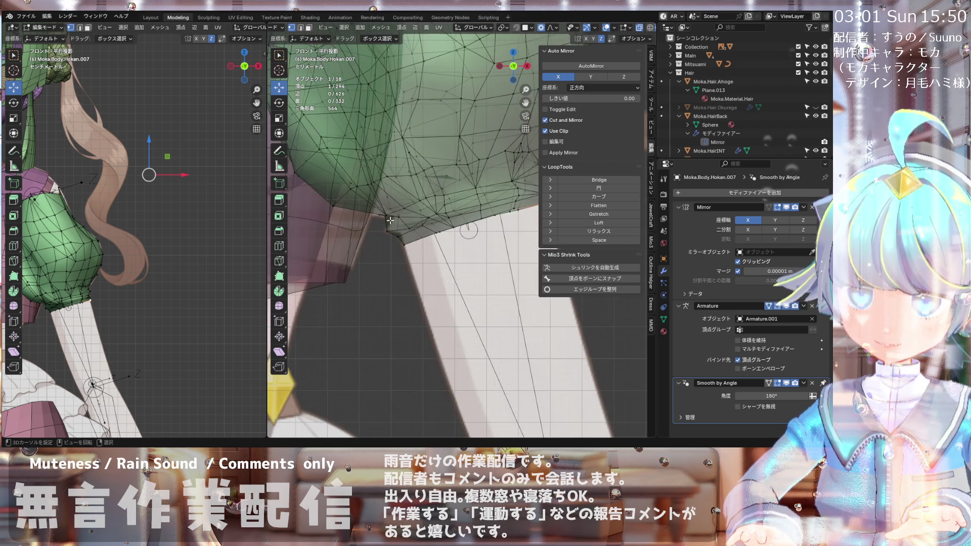
scroll(389, 219, "up", 3)
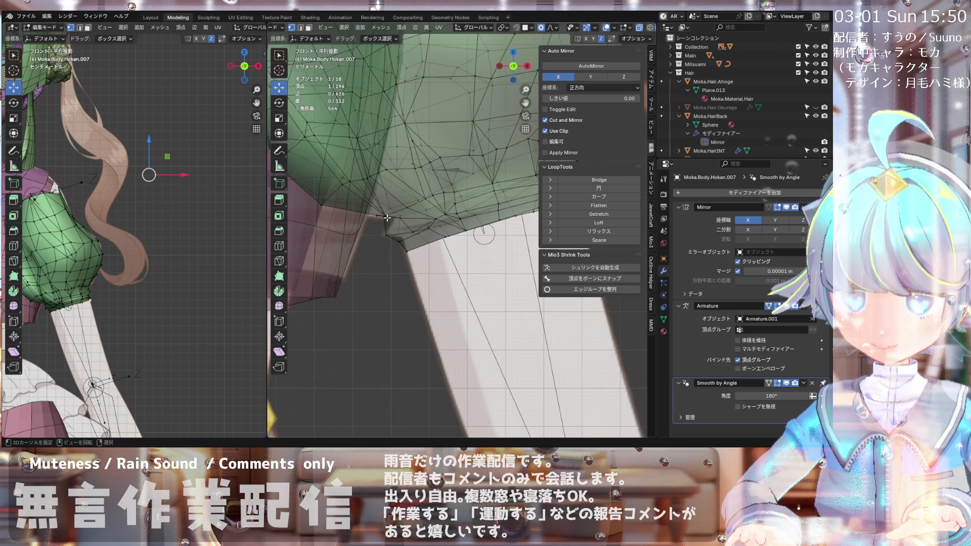
left_click_drag(389, 217, 395, 239)
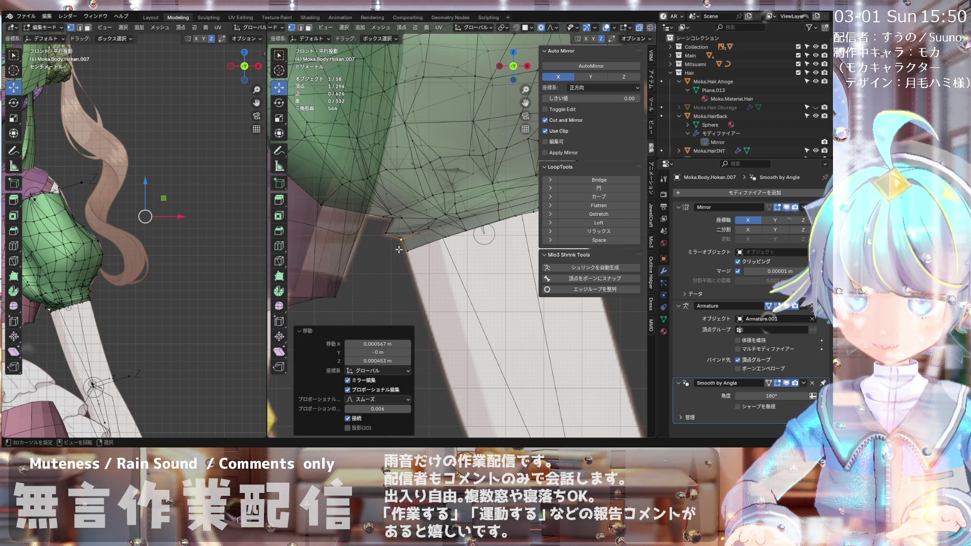
scroll(384, 230, "down", 3)
scroll(385, 230, "down", 4)
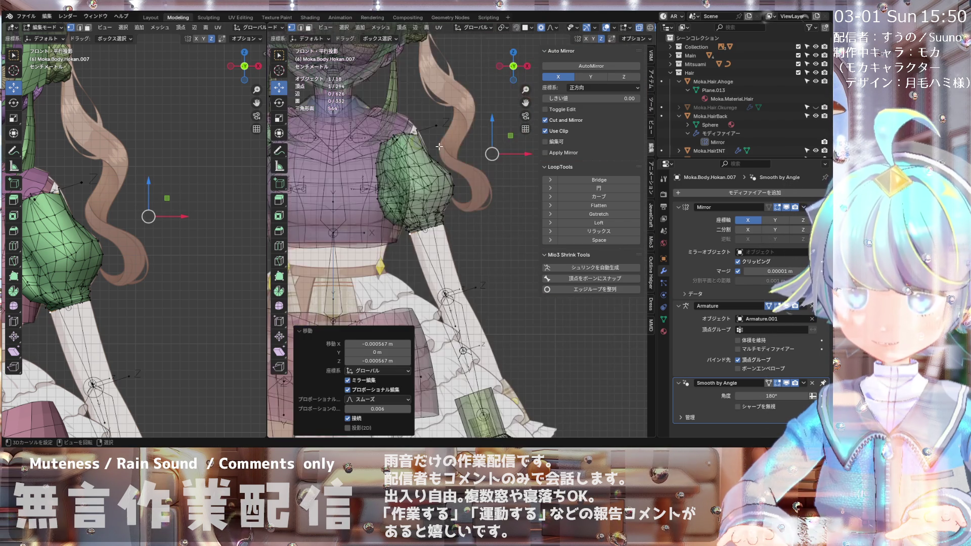
scroll(440, 137, "up", 4)
Step: Orbit the view to inspect the sleeve from behind
mouse_move(400, 129)
middle_mouse_down()
mouse_move(431, 167)
mouse_move(373, 170)
mouse_move(276, 203)
mouse_move(348, 220)
mouse_move(274, 185)
mouse_move(537, 262)
mouse_move(535, 275)
middle_mouse_up()
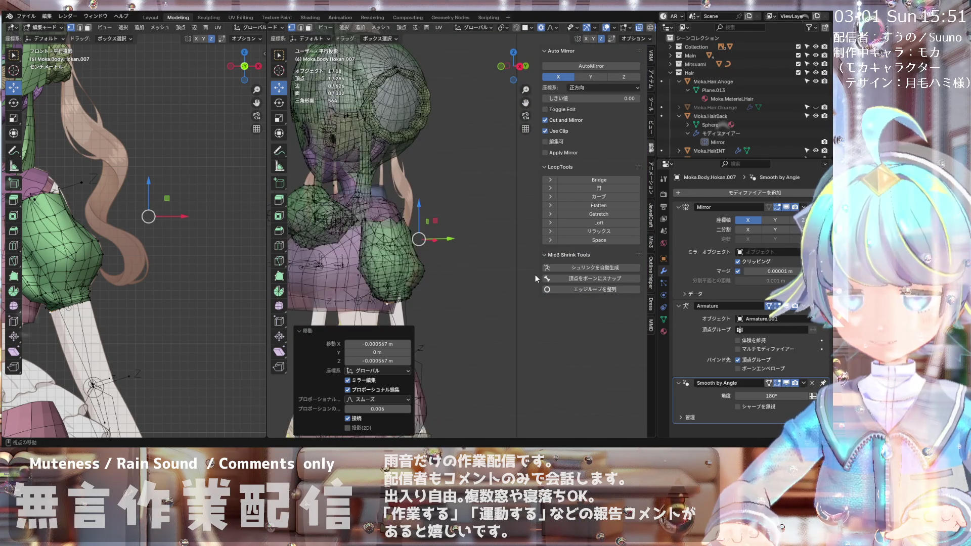
scroll(160, 229, "down", 5)
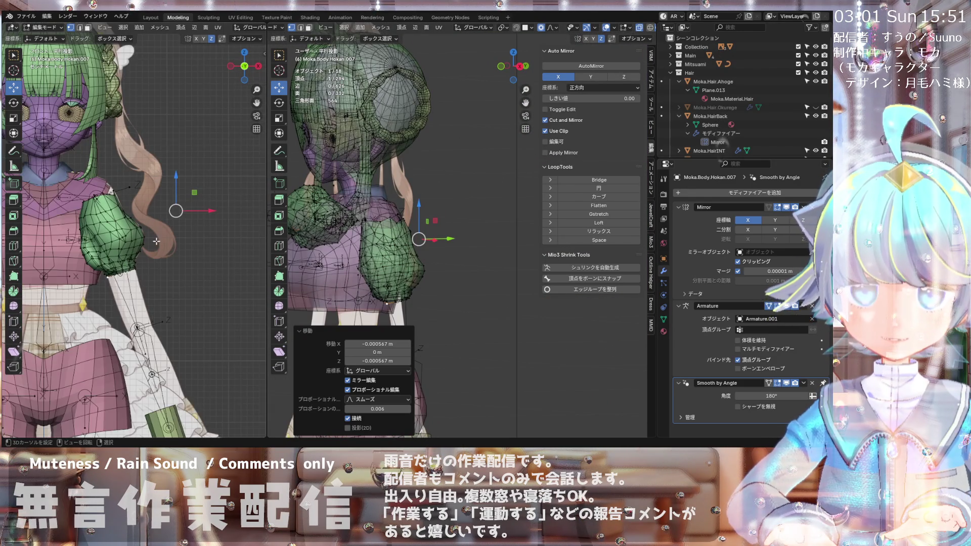
scroll(160, 229, "up", 6)
scroll(424, 220, "down", 3)
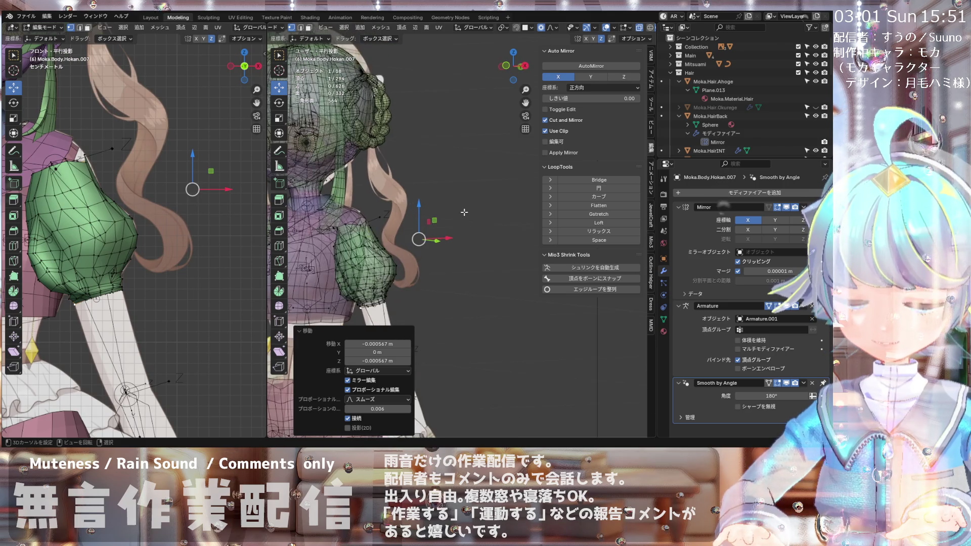
Step: From front view, move the top seam vertex −0.00372 m X and 0.006264 m Z proportionally
key("KP_1")
scroll(404, 218, "up", 5)
scroll(405, 218, "up", 3)
mouse_move(404, 219)
middle_mouse_down()
mouse_move(402, 234)
mouse_move(417, 177)
middle_mouse_up()
key("KP_1")
scroll(424, 178, "up", 2)
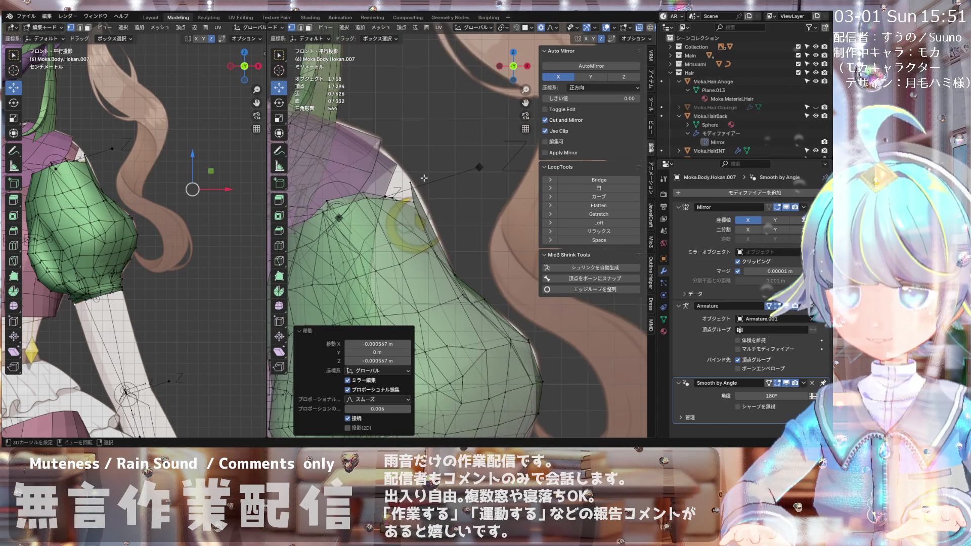
scroll(403, 165, "down", 2)
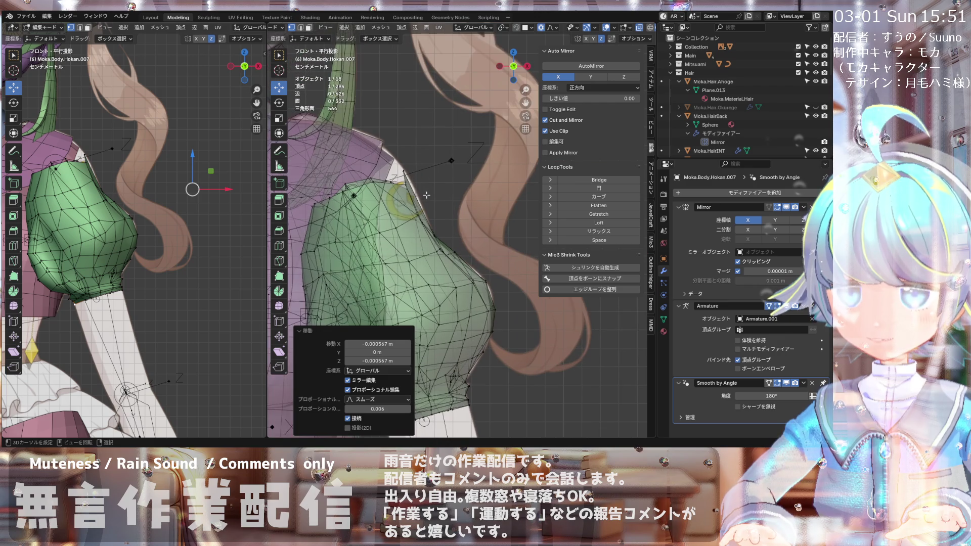
scroll(427, 195, "up", 1)
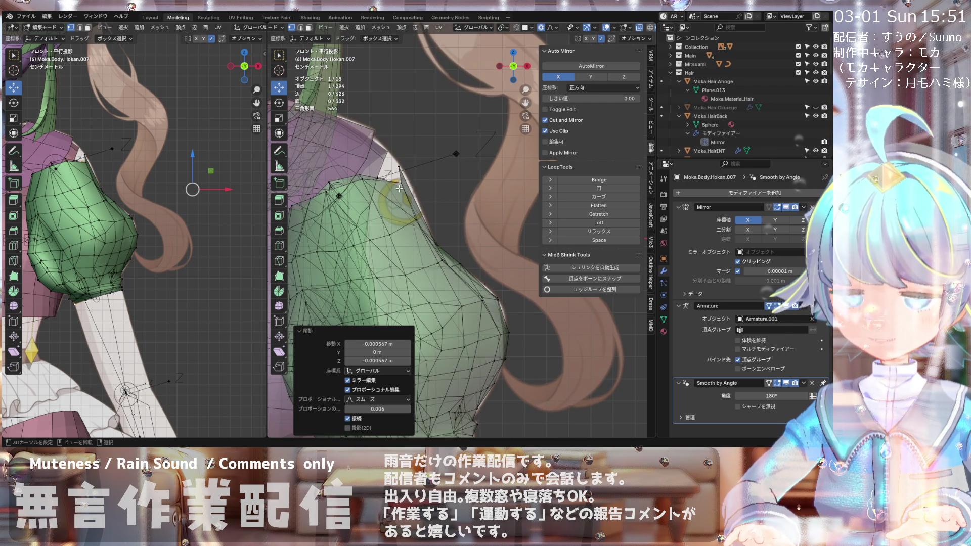
key("ctrl+z")
key("g")
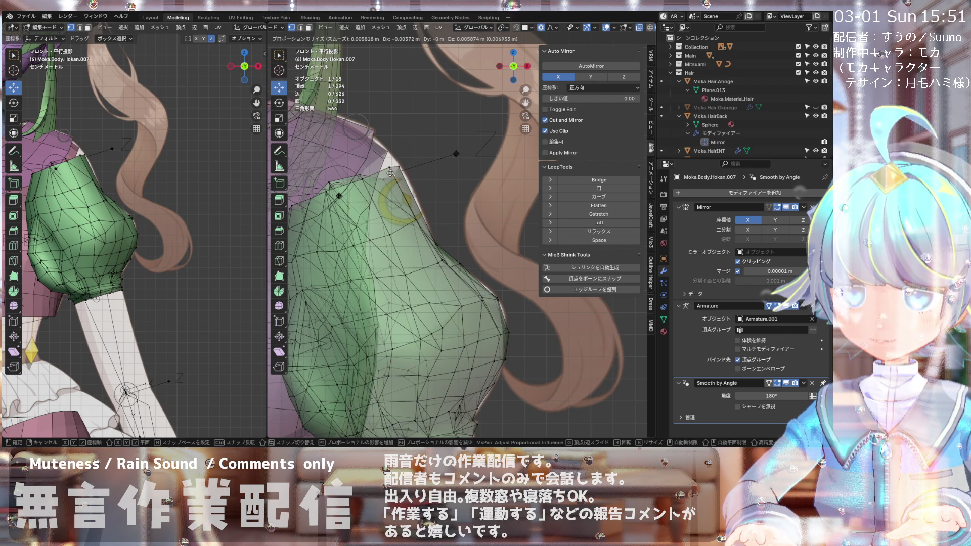
left_click(391, 172)
Step: Orbit around the sleeve and select another vertex on its front
scroll(387, 182, "down", 4)
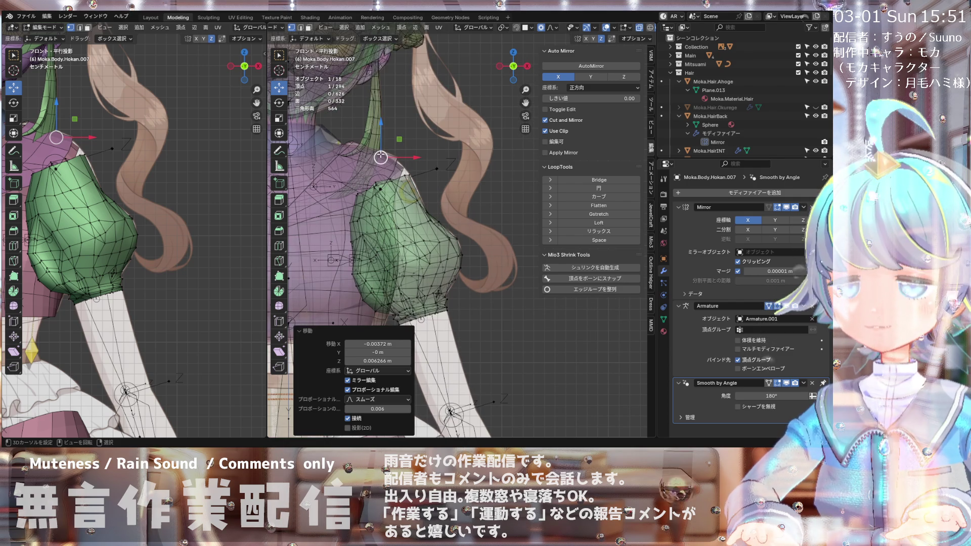
scroll(381, 157, "up", 1)
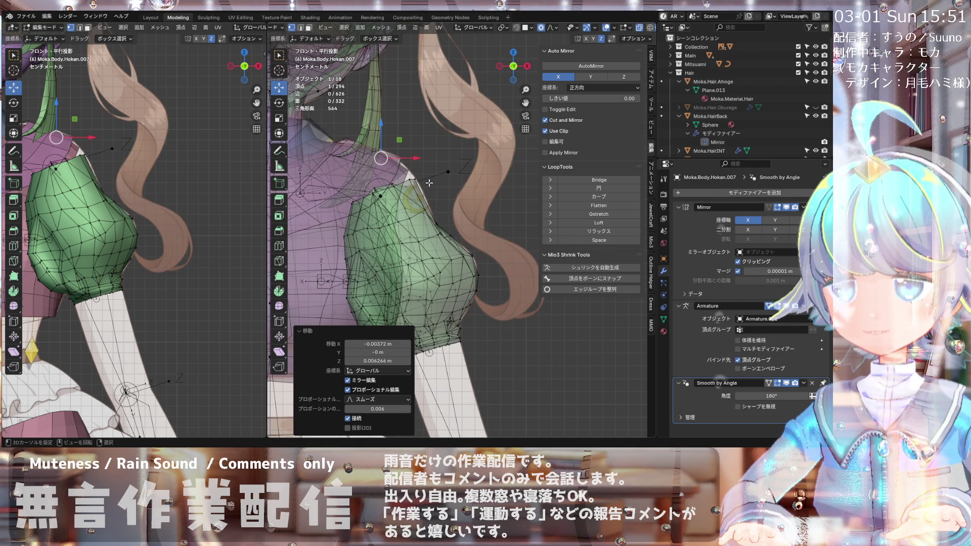
scroll(474, 212, "up", 1)
mouse_move(470, 208)
middle_mouse_down()
mouse_move(388, 245)
mouse_move(438, 240)
mouse_move(342, 259)
mouse_move(349, 238)
mouse_move(422, 230)
mouse_move(378, 231)
middle_mouse_up()
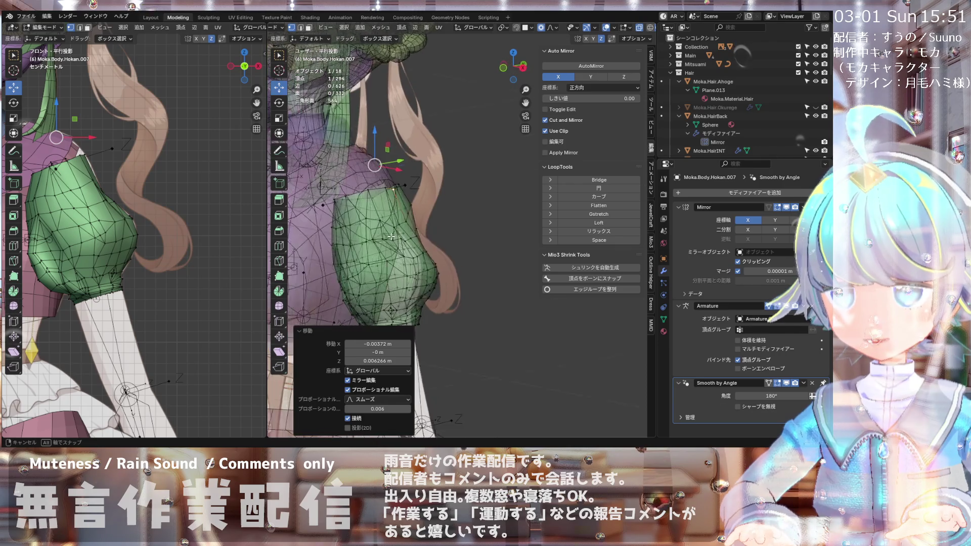
middle_click_drag(358, 234, 365, 234)
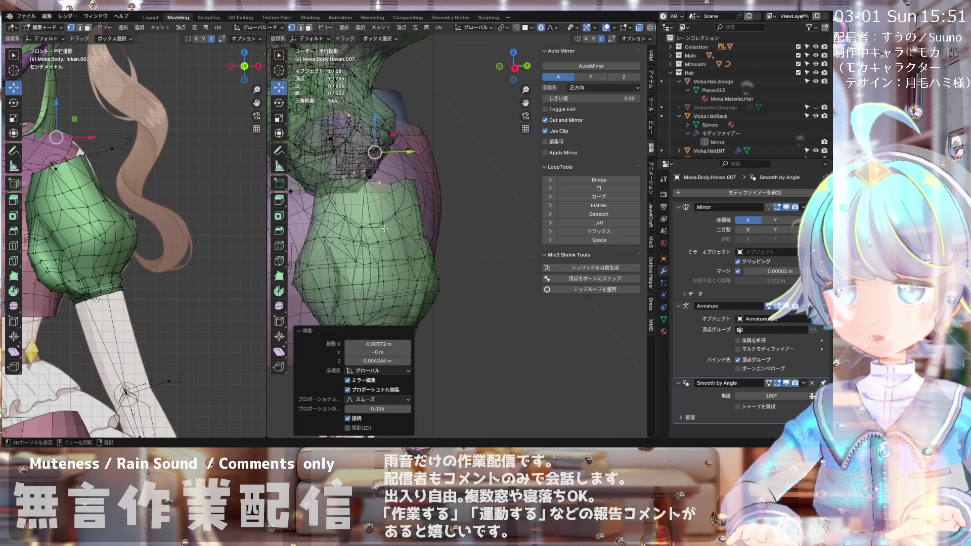
left_click(384, 228)
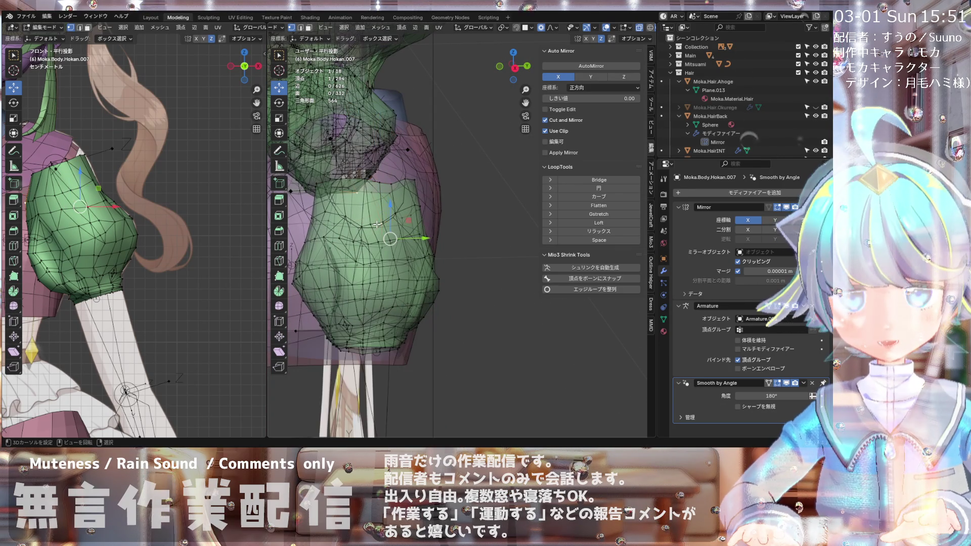
scroll(377, 225, "up", 5)
key("KP_1")
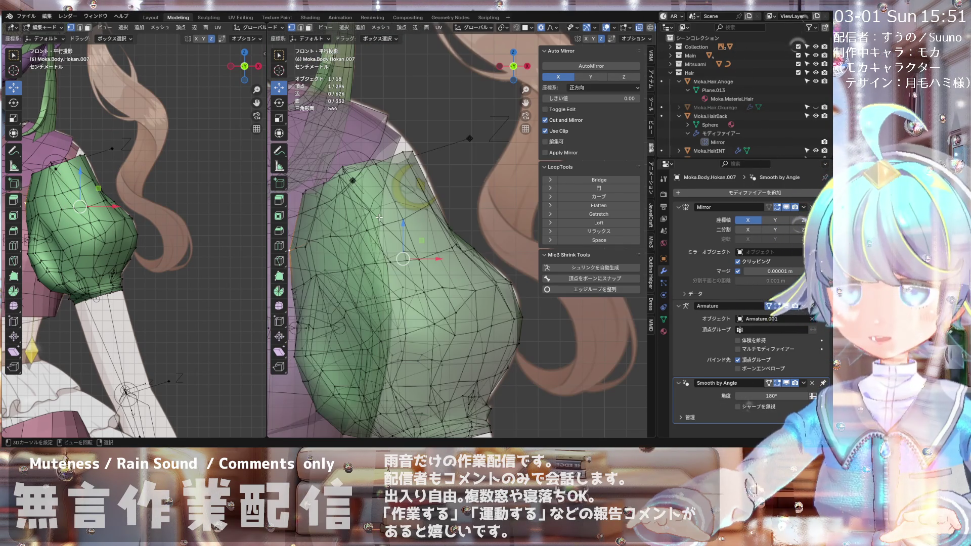
mouse_move(455, 234)
middle_mouse_down()
mouse_move(426, 240)
mouse_move(399, 212)
mouse_move(337, 253)
mouse_move(411, 246)
middle_mouse_up()
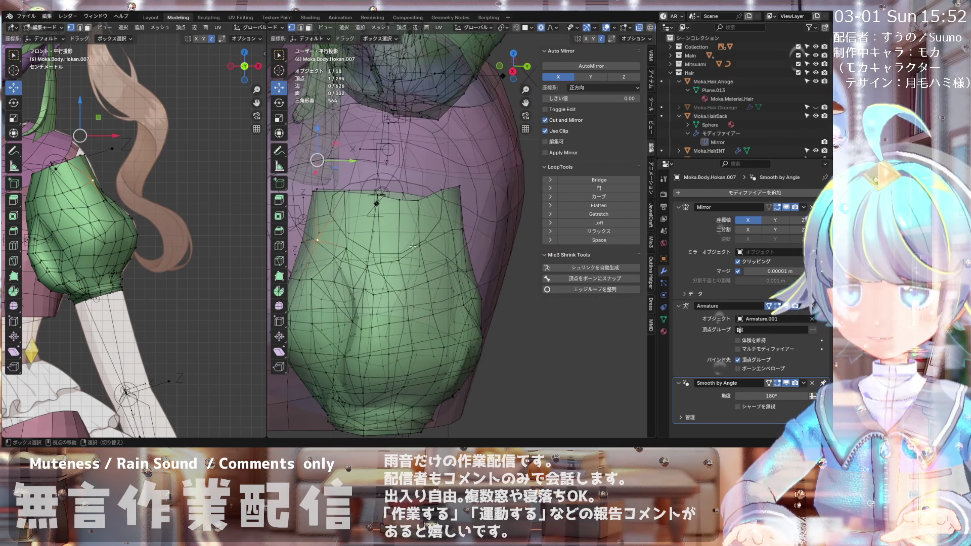
Step: From the front view, move the selected shoulder vertex twice to refine its position
key("KP_1")
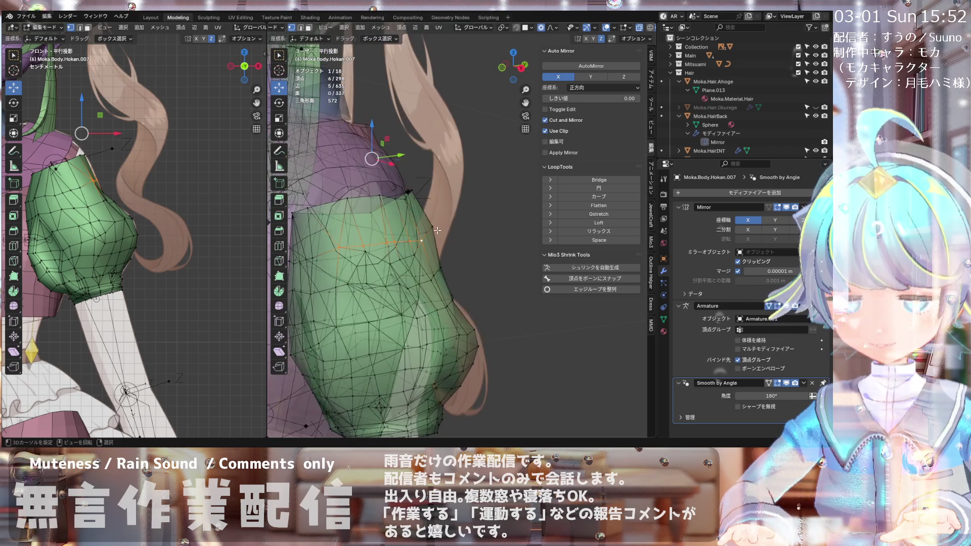
key("KP_Decimal")
middle_click_drag(405, 230, 379, 235)
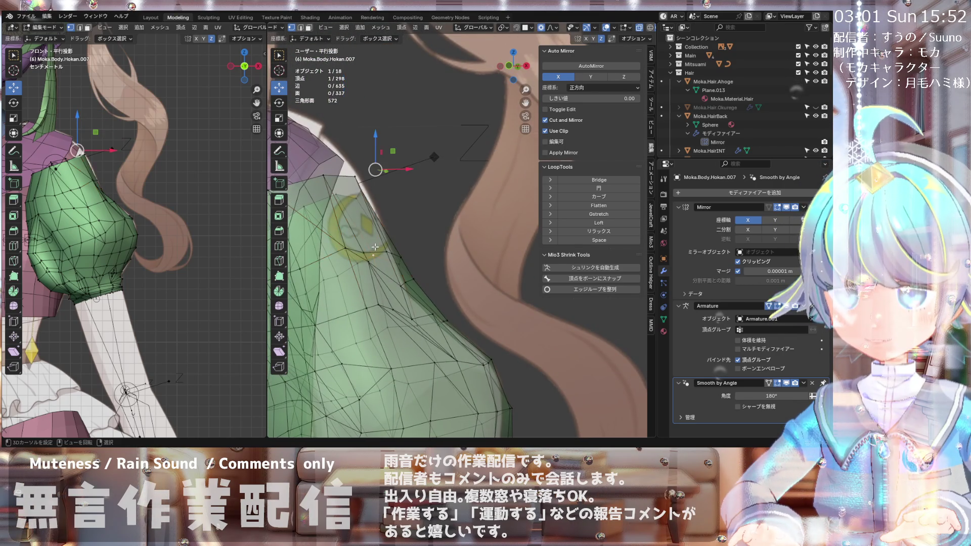
key("KP_1")
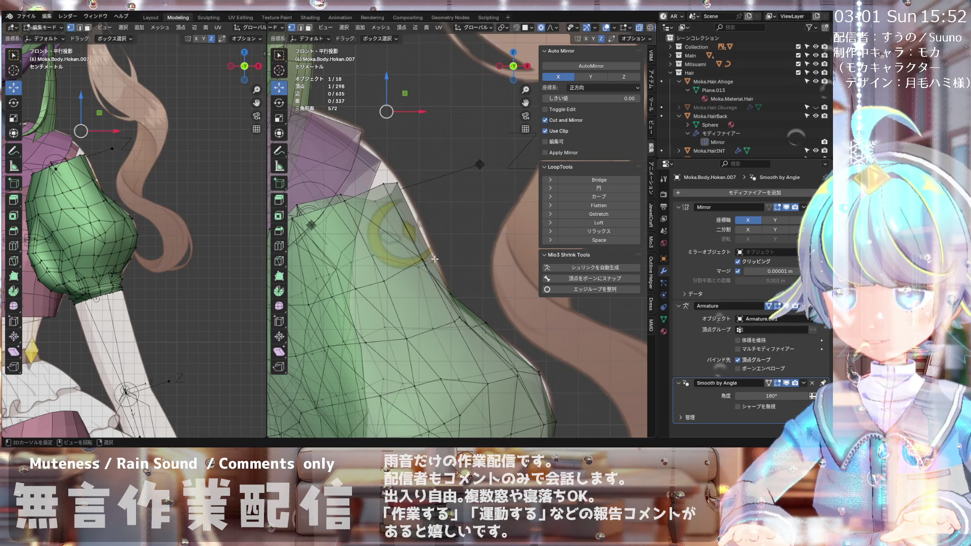
key("g")
left_click(424, 261)
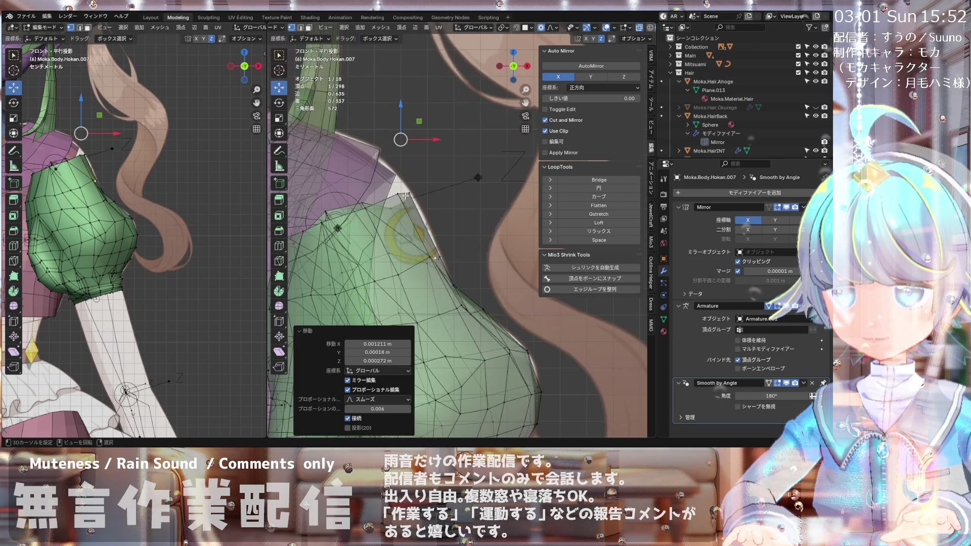
key("g")
left_click(413, 195)
mouse_move(413, 194)
middle_mouse_down()
mouse_move(413, 241)
mouse_move(386, 255)
mouse_move(418, 270)
mouse_move(385, 275)
mouse_move(373, 242)
middle_mouse_up()
Step: Select the row of crease vertices across the sleeve and relax them into a smooth line
left_click(387, 245)
scroll(387, 244, "down", 2)
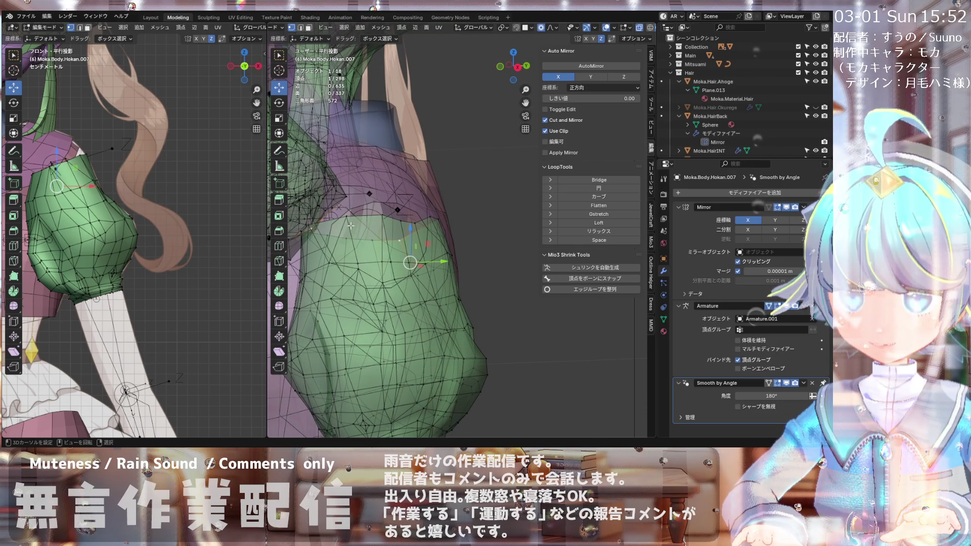
mouse_move(387, 268)
middle_mouse_down()
mouse_move(372, 292)
mouse_move(428, 261)
middle_mouse_up()
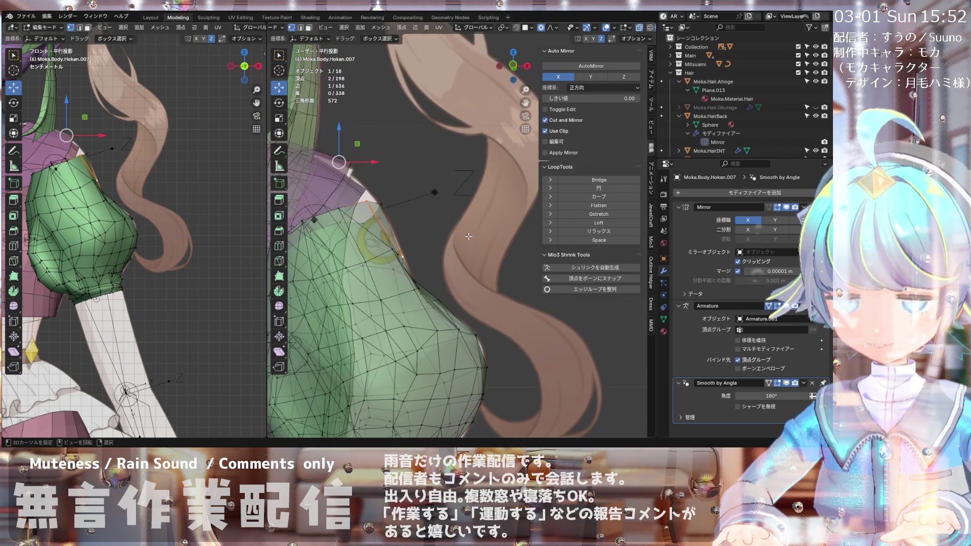
key("KP_1")
mouse_move(386, 227)
middle_mouse_down()
mouse_move(383, 205)
mouse_move(354, 214)
middle_mouse_up()
middle_click_drag(340, 211, 393, 203)
left_click(357, 202, "shift")
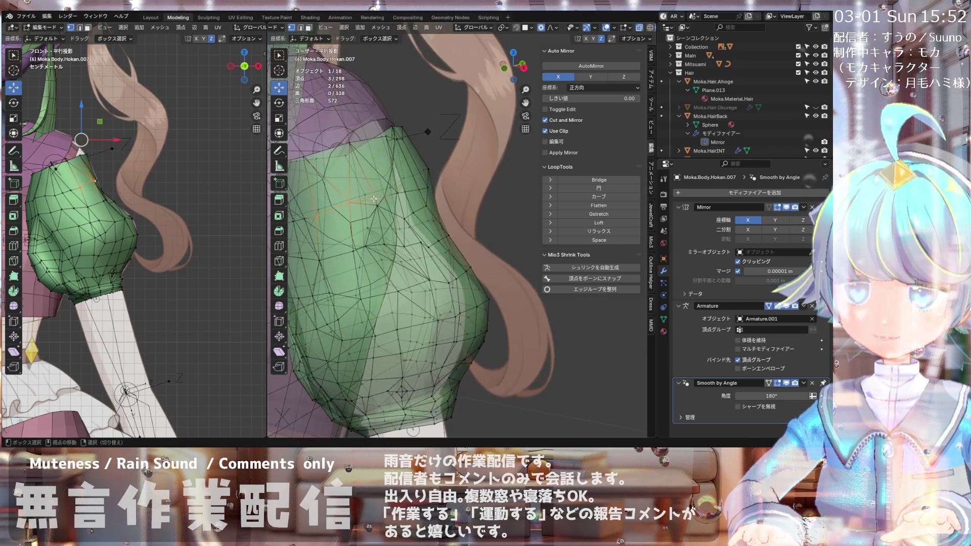
scroll(394, 204, "up", 5)
left_click(357, 199, "shift")
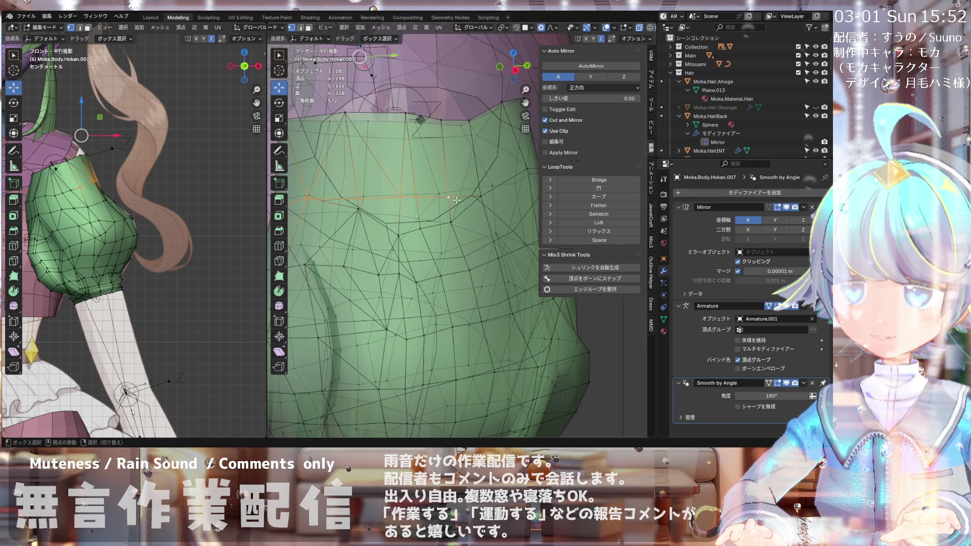
left_click(477, 201, "shift")
scroll(477, 201, "down", 4)
mouse_move(477, 201)
middle_mouse_down()
mouse_move(511, 217)
mouse_move(455, 229)
mouse_move(372, 187)
middle_mouse_up()
left_click(558, 231)
scroll(415, 193, "up", 5)
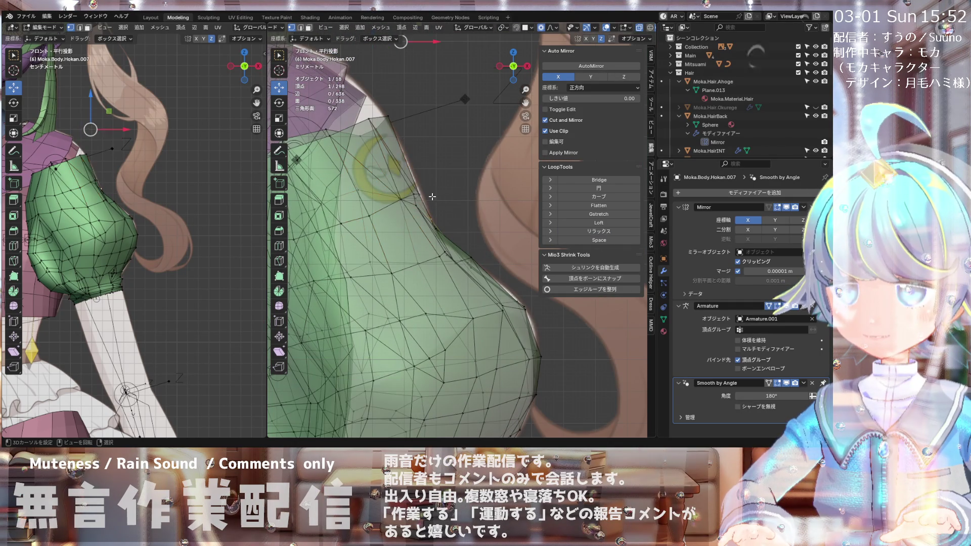
Step: Shrink/fatten a single sleeve vertex outward by 0.00136 m
left_click(427, 193)
key("alt+s")
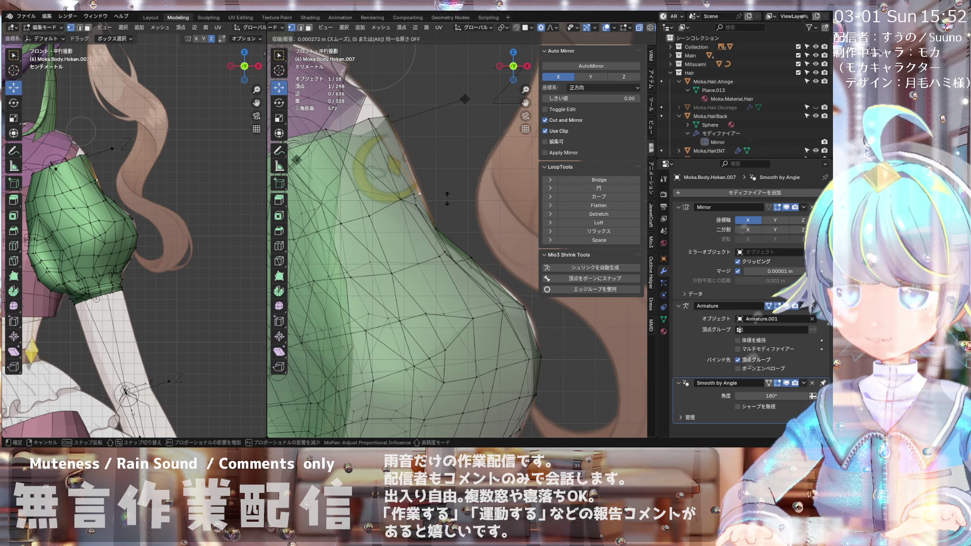
left_click(448, 197)
Step: Zoom and orbit around the sleeve and torso to inspect the puffed shape, ending in front view
scroll(455, 197, "down", 5)
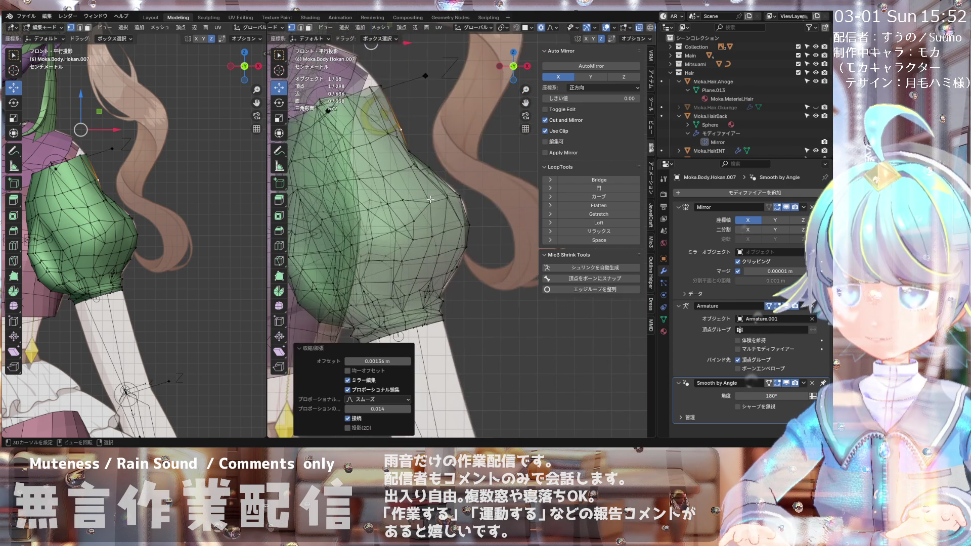
scroll(484, 229, "up", 2)
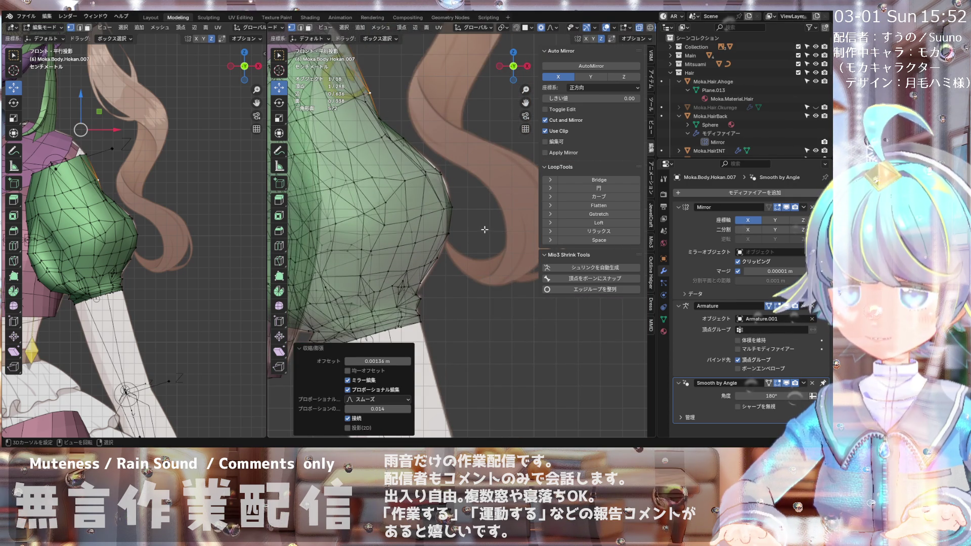
scroll(462, 208, "up", 2)
scroll(449, 202, "down", 4)
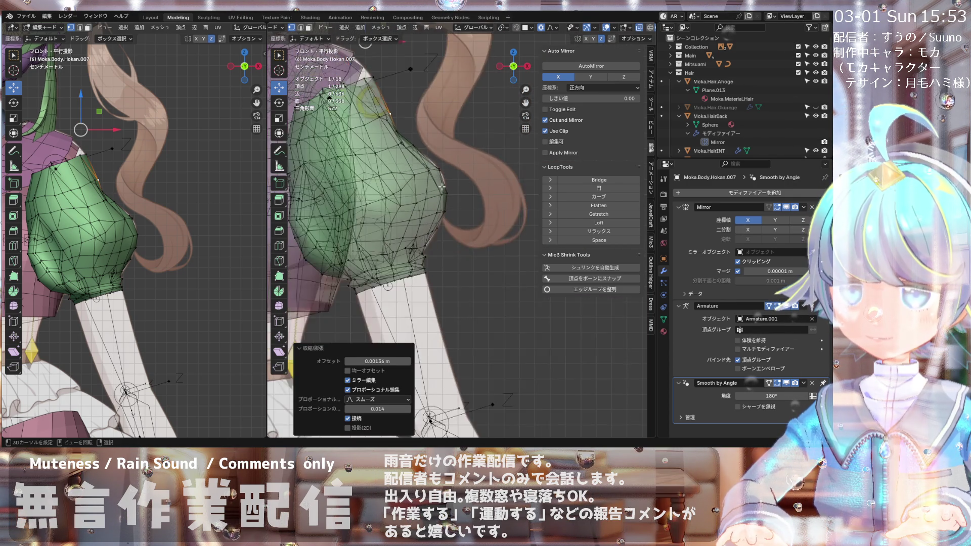
mouse_move(435, 205)
middle_mouse_down()
mouse_move(341, 214)
mouse_move(297, 188)
mouse_move(300, 218)
mouse_move(636, 249)
mouse_move(408, 186)
mouse_move(410, 175)
middle_mouse_up()
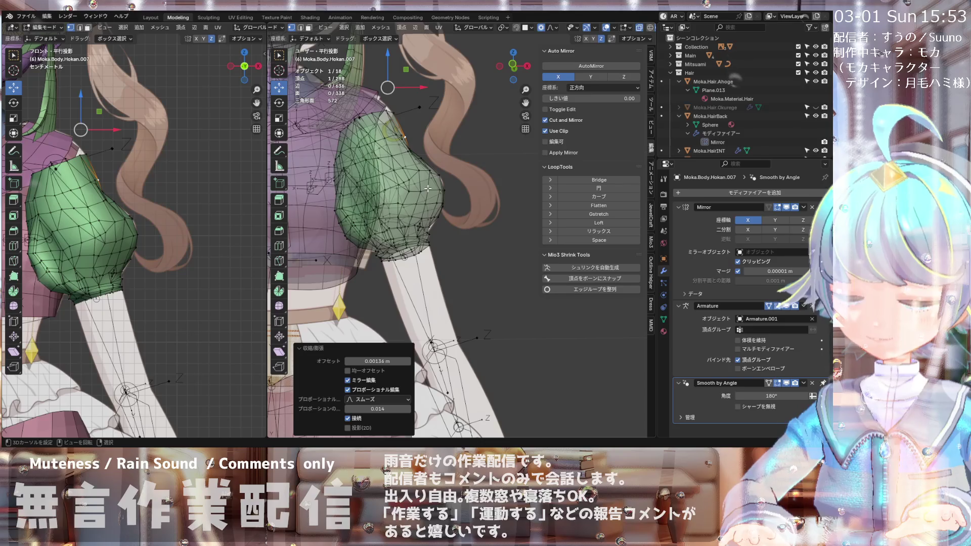
scroll(410, 176, "up", 4)
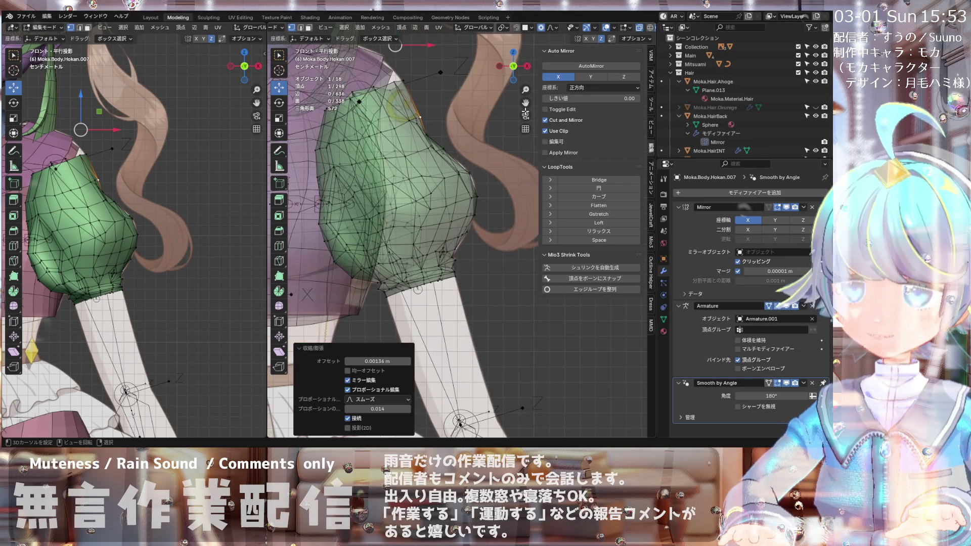
scroll(622, 29, "down", 2)
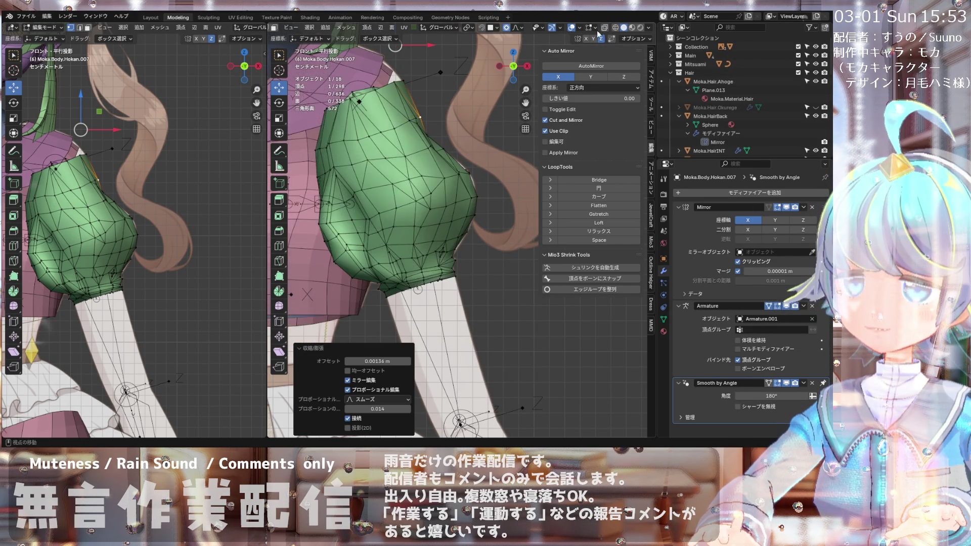
scroll(415, 240, "down", 2)
middle_click_drag(414, 240, 415, 179, "shift")
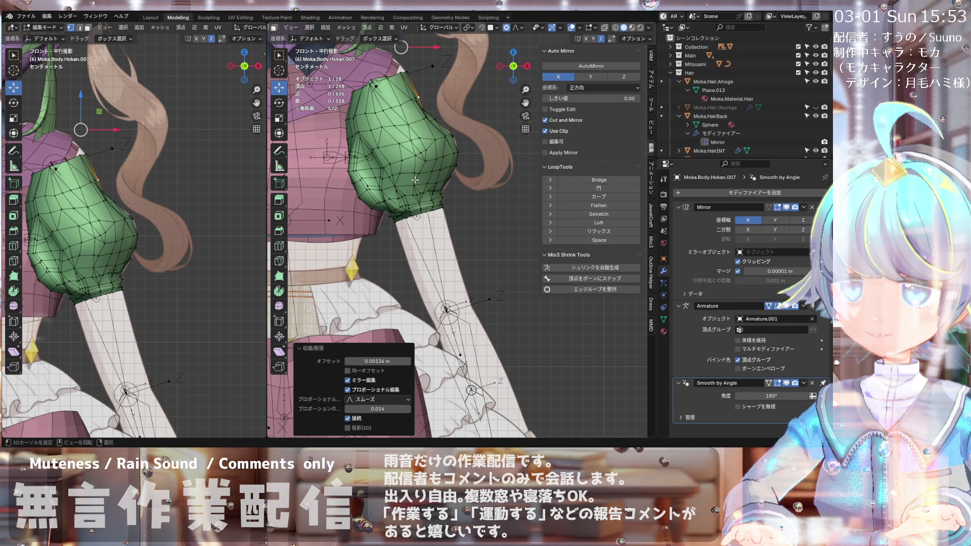
scroll(438, 175, "up", 2)
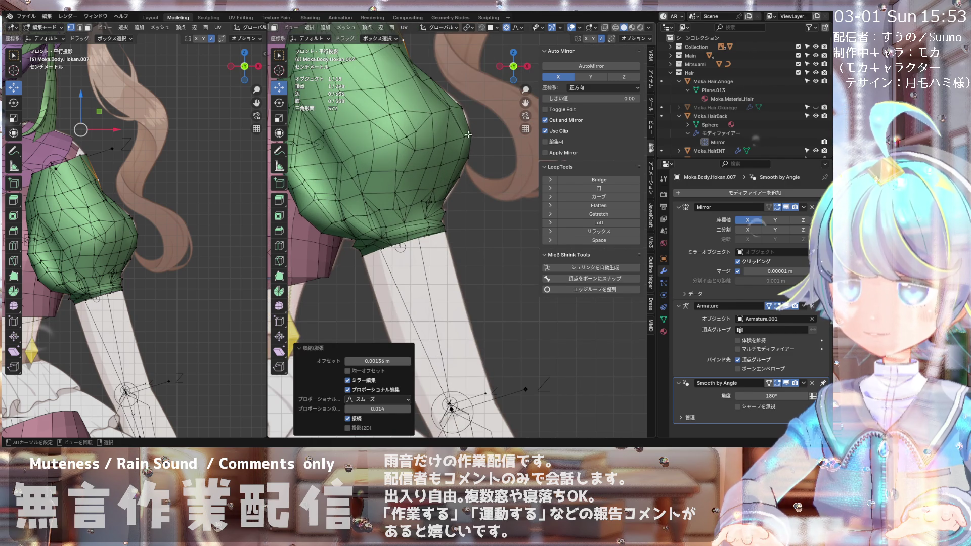
scroll(468, 134, "up", 2)
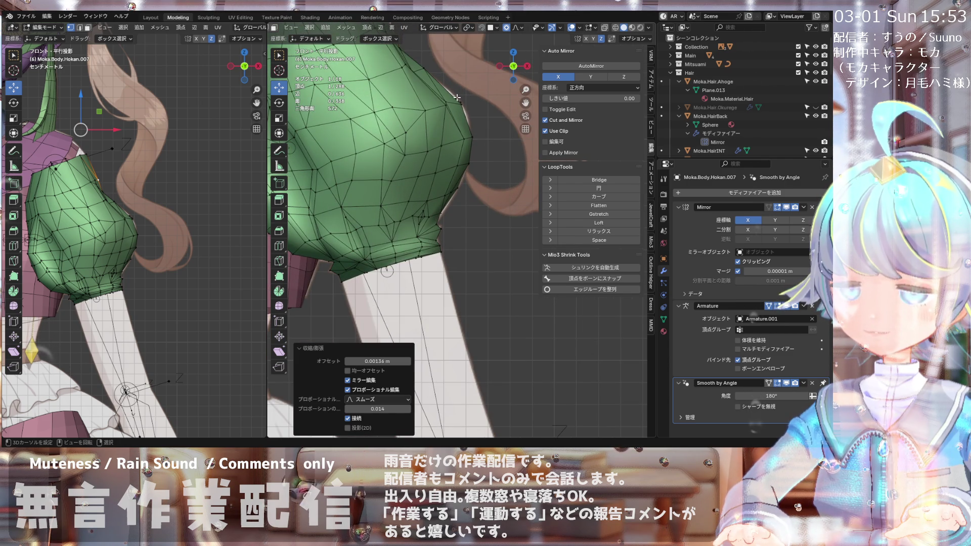
scroll(447, 147, "down", 5)
scroll(448, 147, "up", 2)
scroll(407, 146, "up", 2)
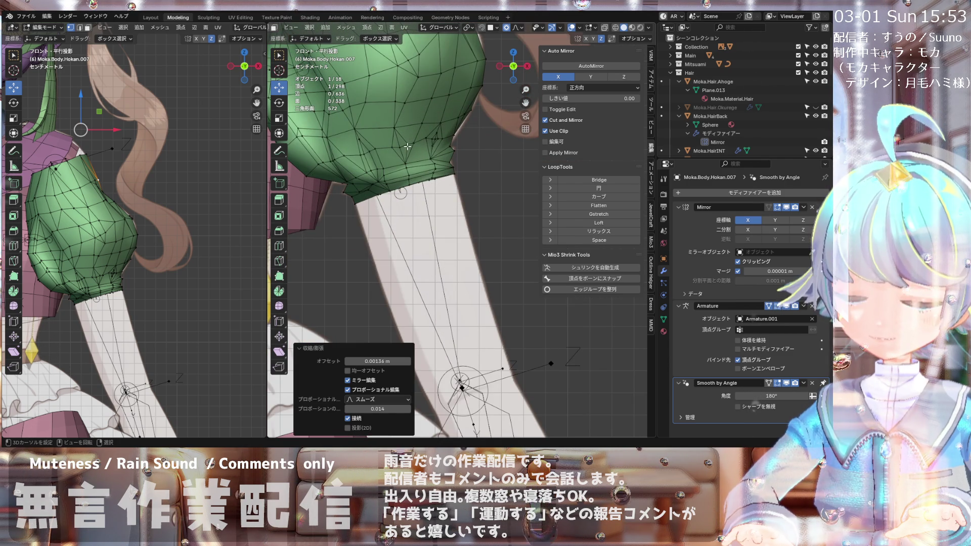
mouse_move(408, 146)
middle_mouse_down()
mouse_move(367, 160)
mouse_move(452, 126)
middle_mouse_up()
scroll(452, 126, "up", 2)
scroll(456, 136, "up", 2)
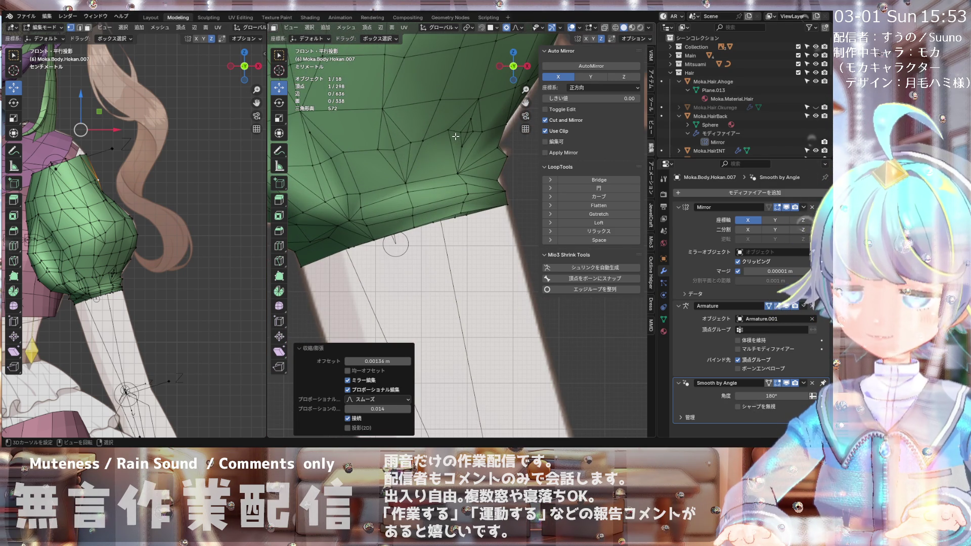
scroll(443, 137, "down", 2)
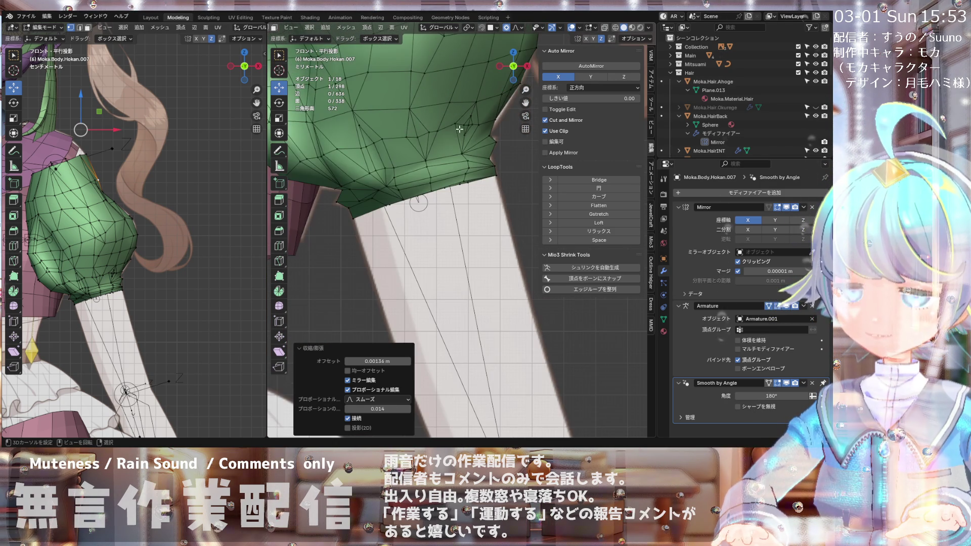
mouse_move(443, 137)
middle_mouse_down()
mouse_move(386, 169)
mouse_move(323, 162)
mouse_move(427, 179)
middle_mouse_up()
key("KP_1")
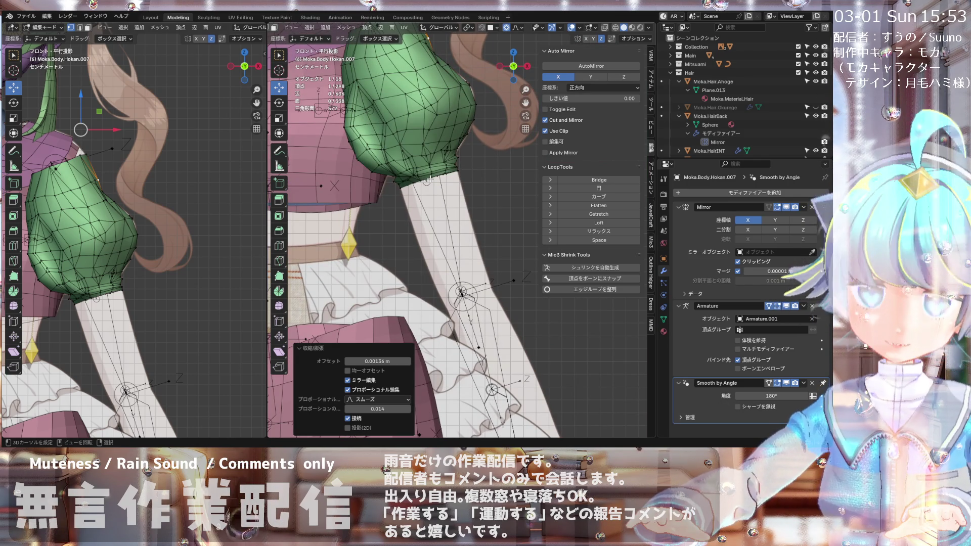
scroll(438, 144, "down", 6)
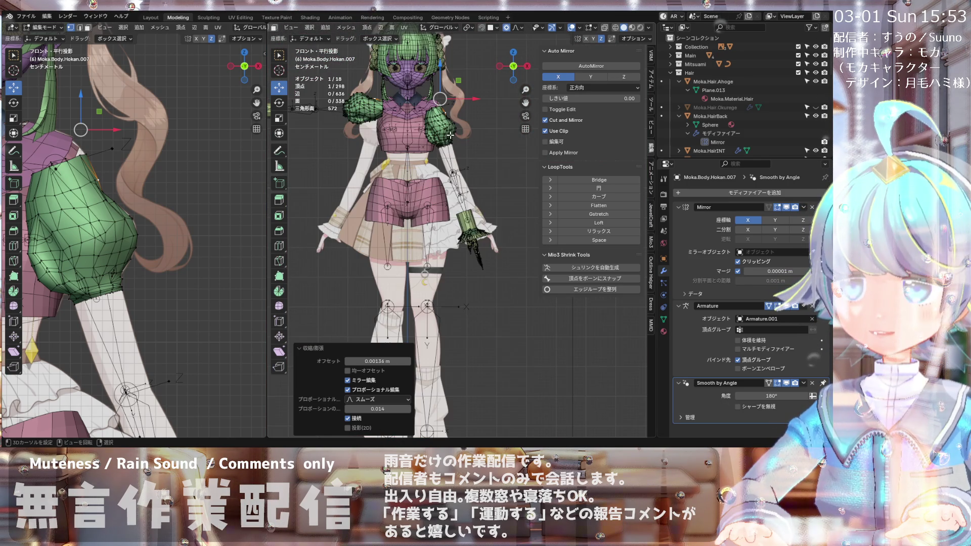
scroll(444, 131, "up", 2)
scroll(444, 130, "down", 2)
scroll(443, 130, "up", 5)
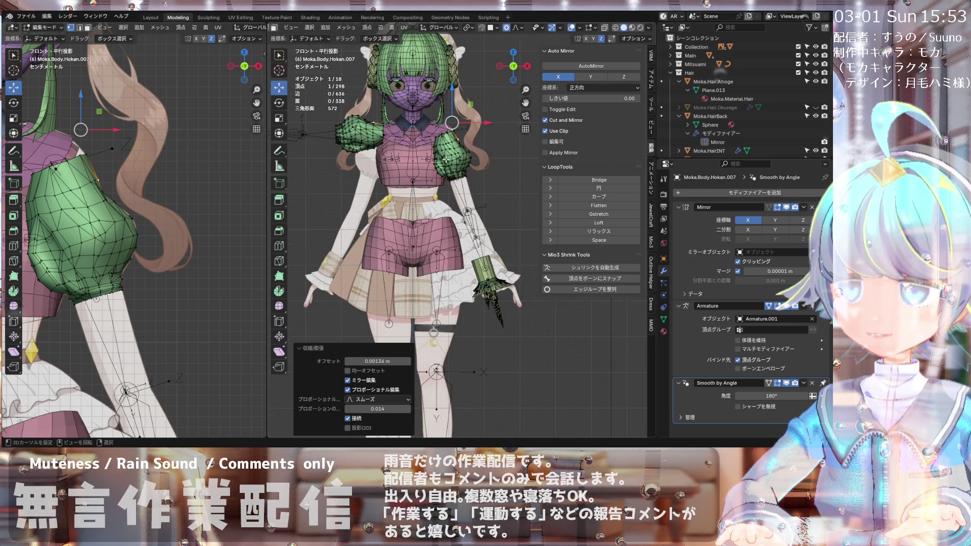
scroll(464, 170, "up", 3)
scroll(471, 182, "down", 3)
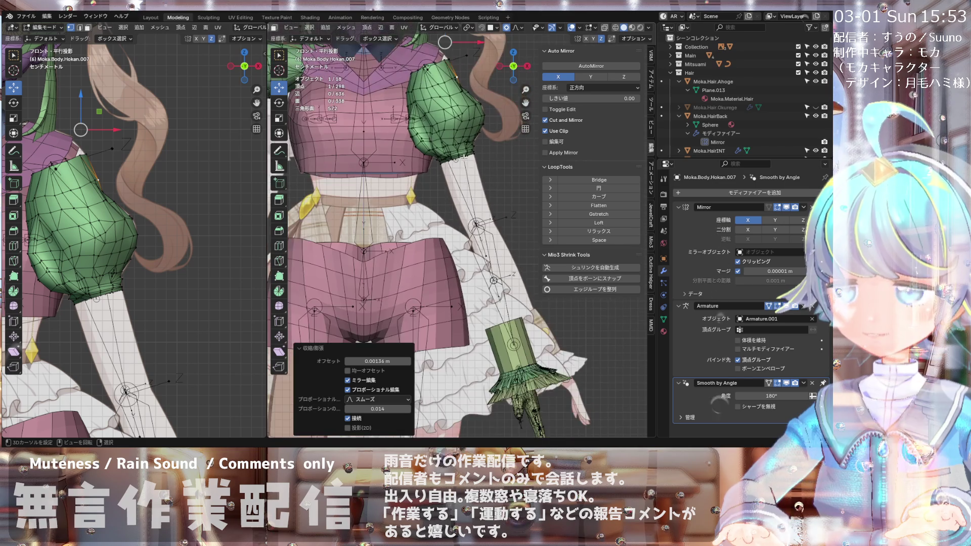
scroll(486, 202, "up", 2)
scroll(473, 156, "down", 4)
scroll(474, 199, "up", 3)
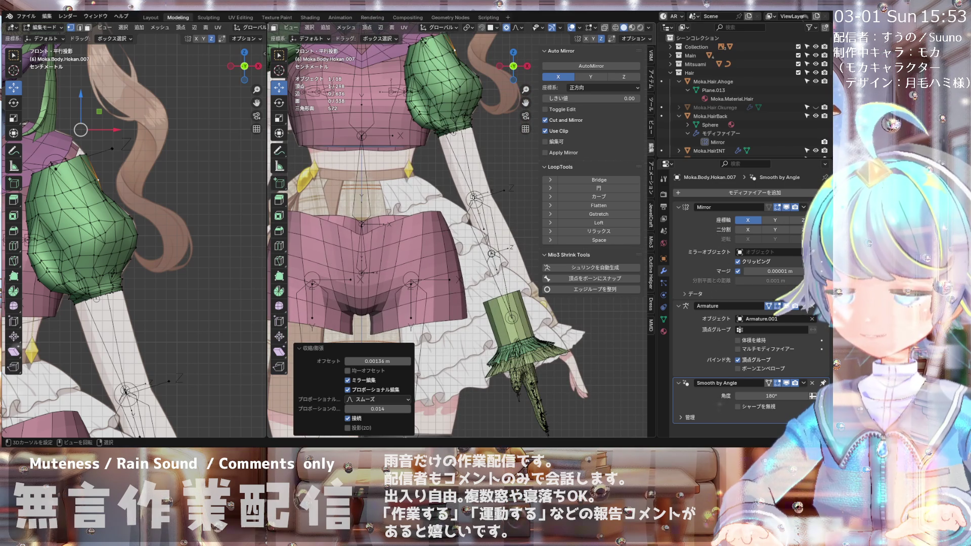
scroll(475, 153, "down", 2)
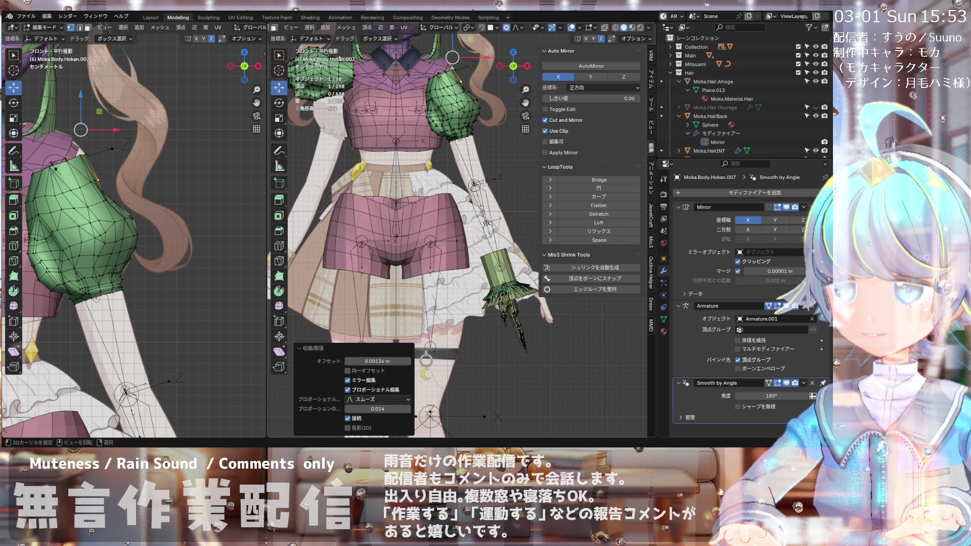
scroll(484, 184, "up", 1)
scroll(484, 184, "down", 2)
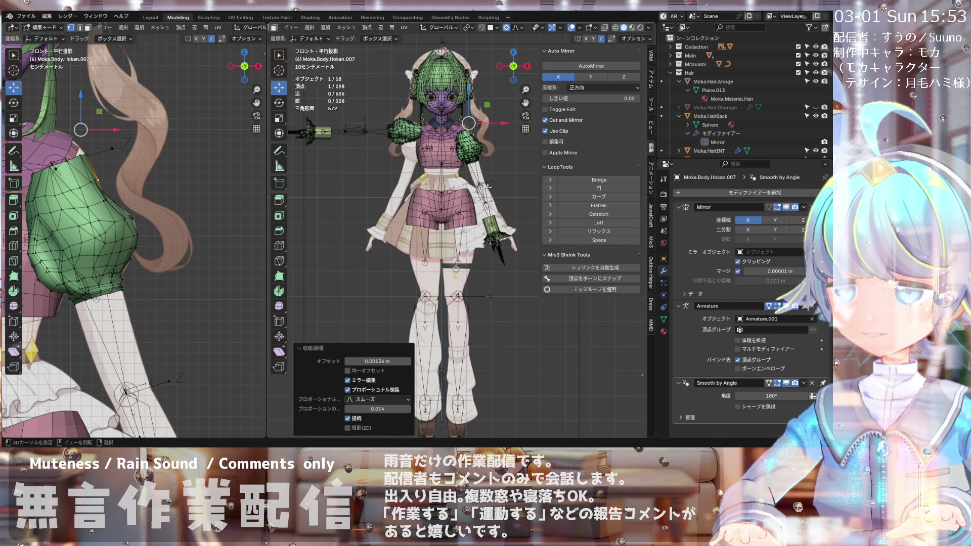
scroll(497, 194, "up", 5)
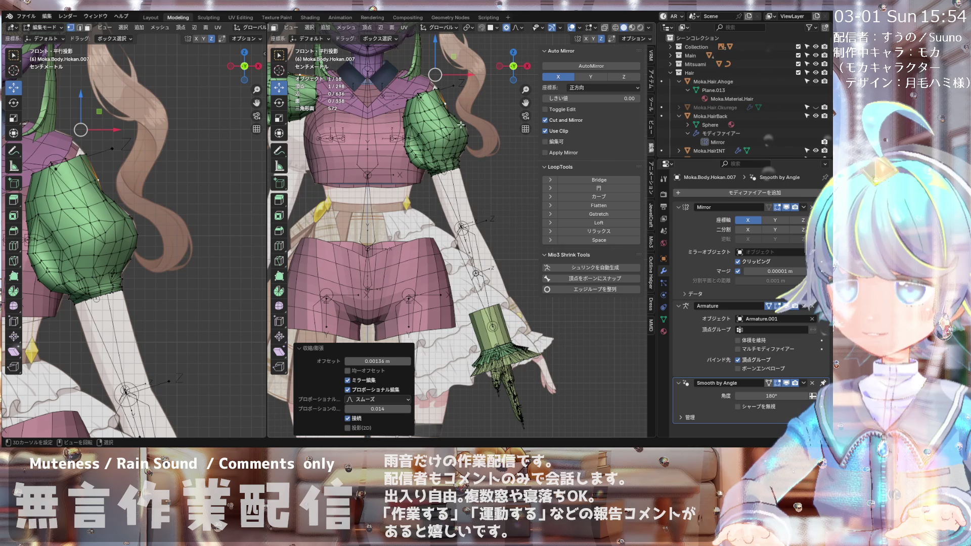
scroll(461, 124, "up", 3)
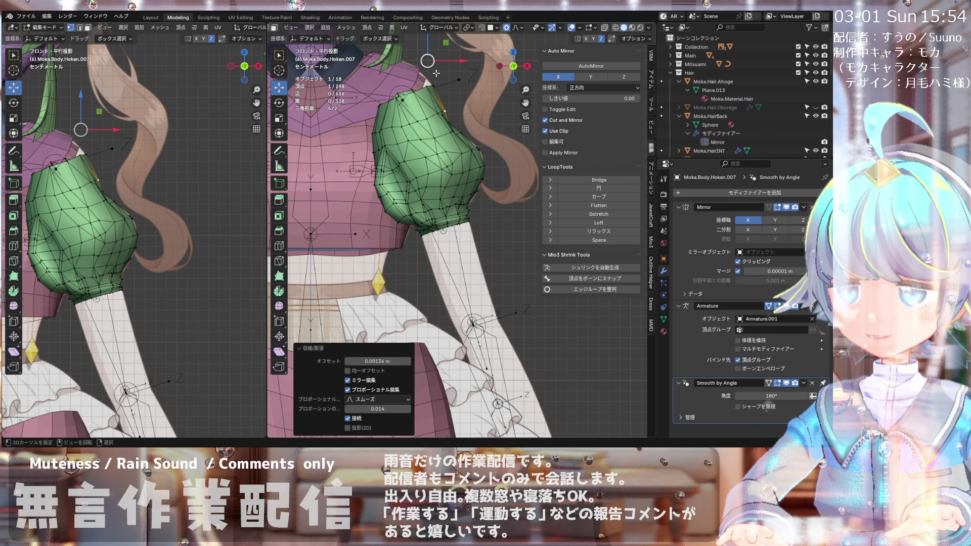
Step: Shrink/fatten the lower-sleeve vertex outward by 0.00151 m with proportional radius 0.006
scroll(450, 124, "up", 5)
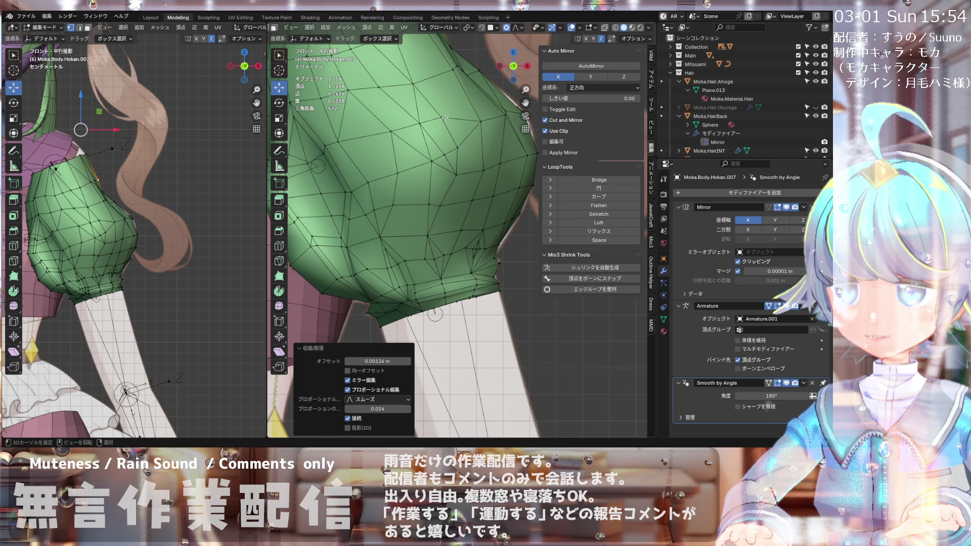
scroll(451, 208, "down", 3)
scroll(450, 208, "up", 2)
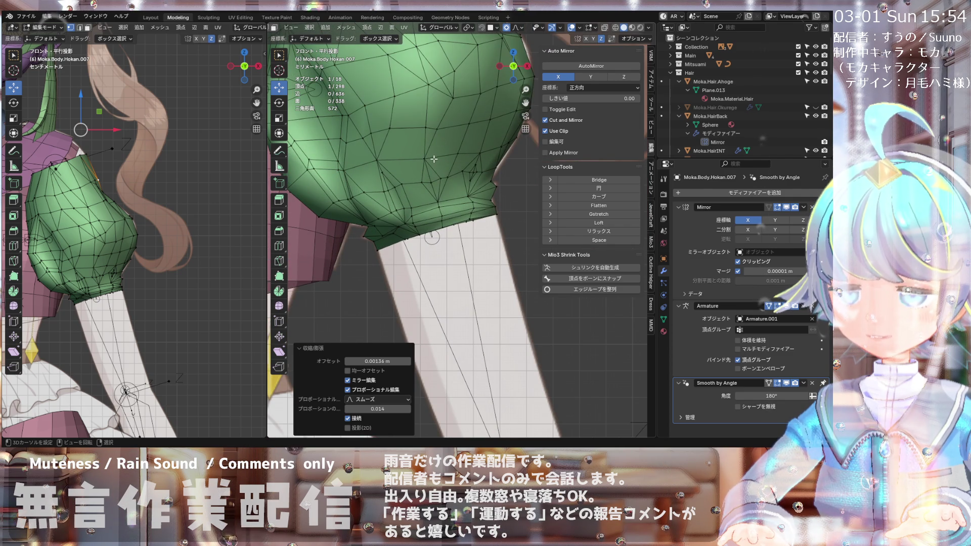
mouse_move(411, 229)
middle_mouse_down()
mouse_move(455, 199)
mouse_move(409, 245)
mouse_move(348, 240)
mouse_move(408, 194)
middle_mouse_up()
scroll(382, 196, "up", 3)
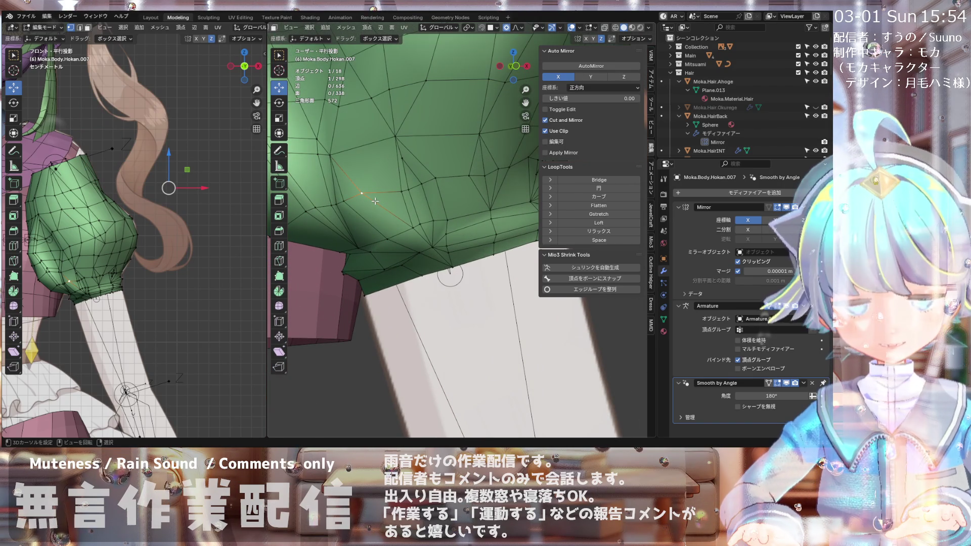
key("alt+s")
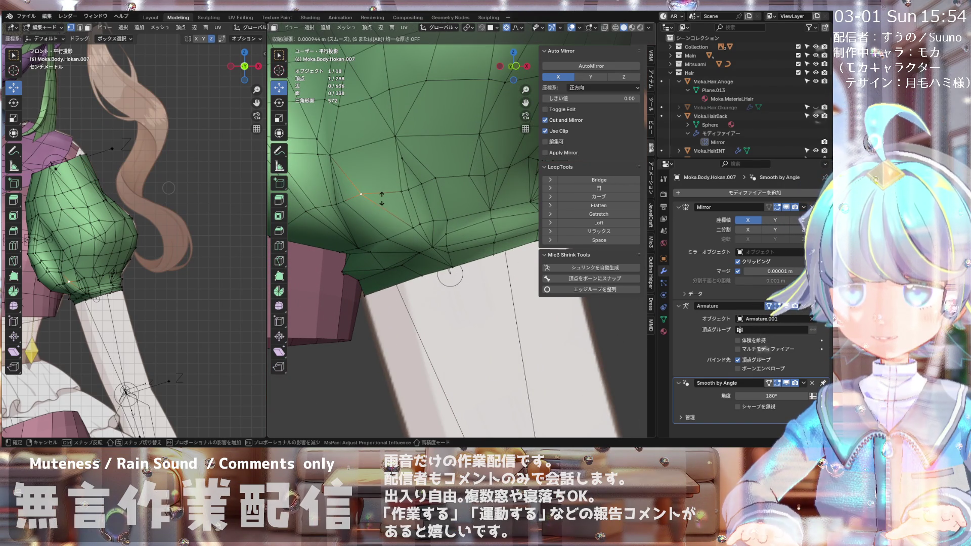
left_click(381, 198)
Step: Orbit and zoom around the sleeve to check the rounded cuff, ending in front view
mouse_move(380, 198)
middle_mouse_down()
mouse_move(336, 216)
mouse_move(416, 204)
mouse_move(393, 223)
mouse_move(431, 226)
mouse_move(435, 199)
mouse_move(420, 204)
middle_mouse_up()
scroll(393, 223, "down", 2)
scroll(431, 198, "up", 2)
key("KP_1")
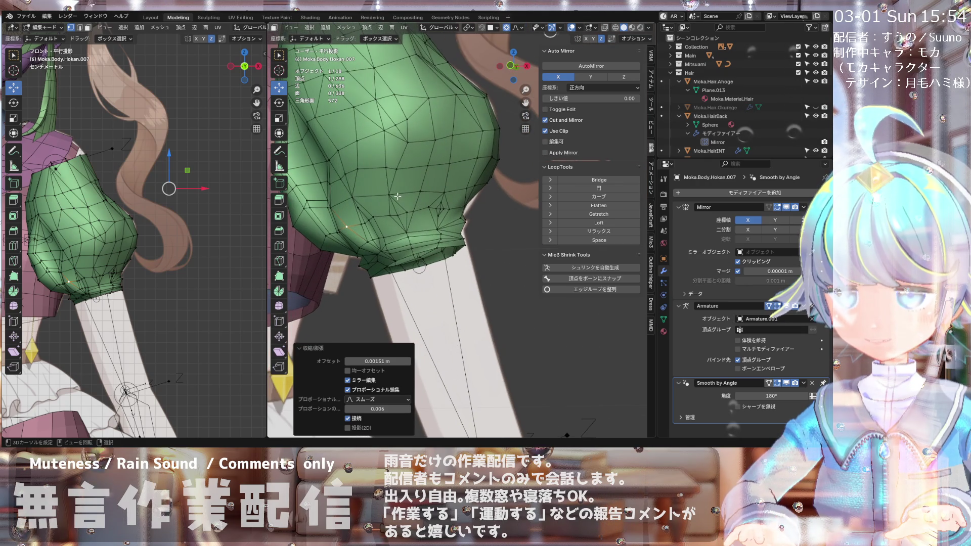
scroll(390, 172, "up", 2)
scroll(382, 162, "up", 2)
mouse_move(382, 162)
middle_mouse_down()
mouse_move(440, 196)
mouse_move(419, 220)
middle_mouse_up()
scroll(411, 220, "down", 3)
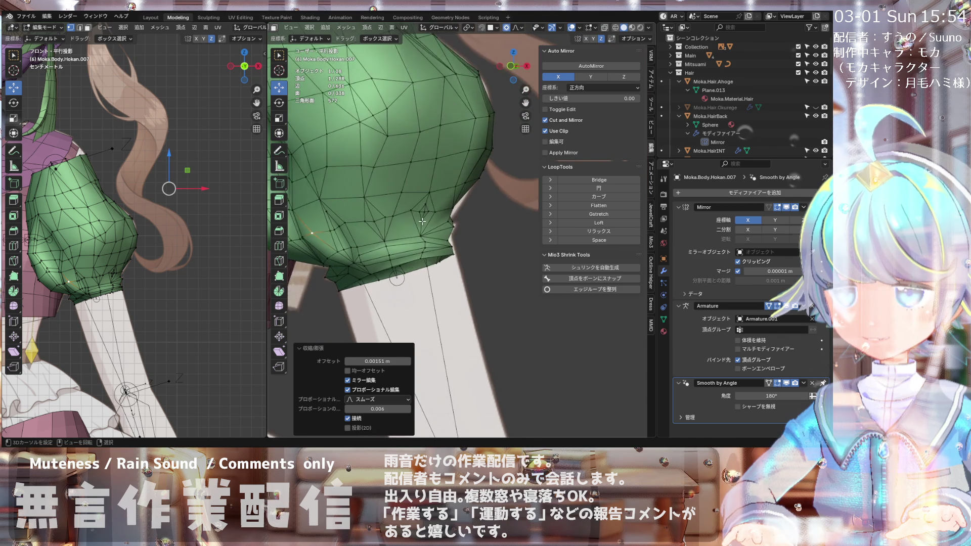
scroll(423, 221, "up", 3)
key("KP_1")
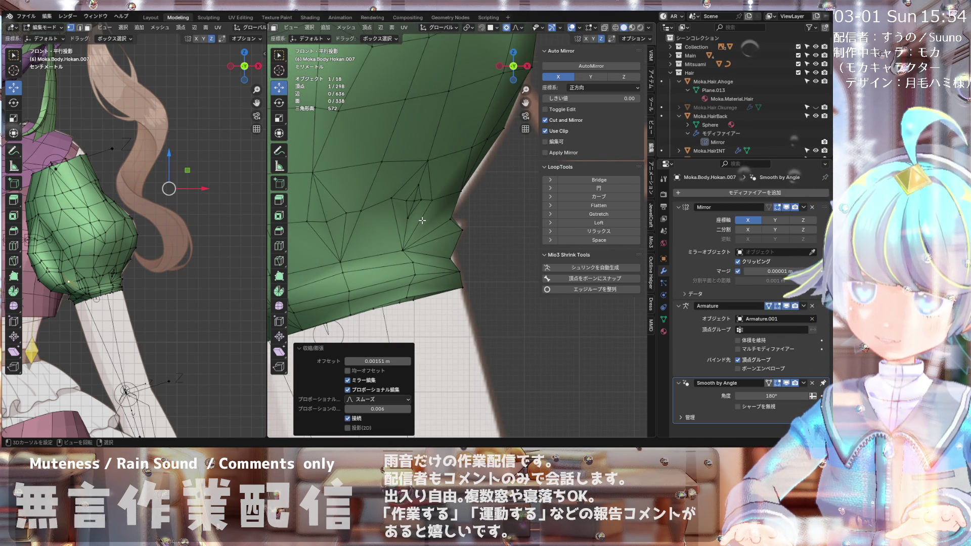
Step: In front orthographic view, select a single vertex on the sleeve's lower crease
left_click(389, 209)
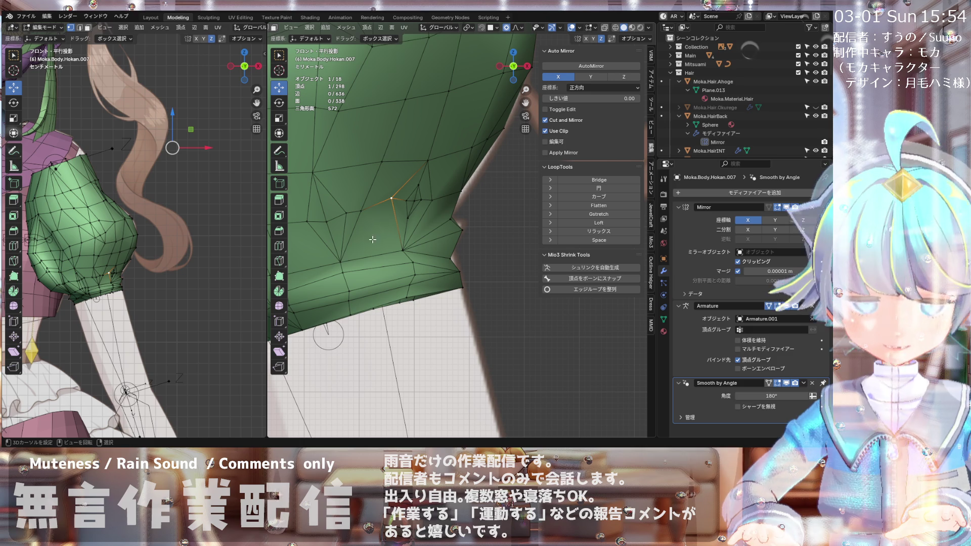
scroll(364, 246, "down", 3)
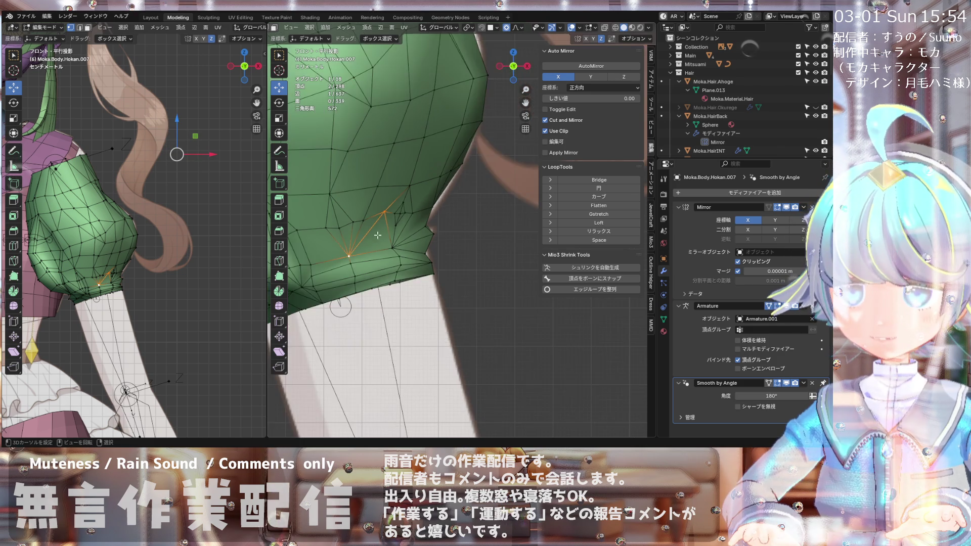
scroll(347, 221, "up", 2)
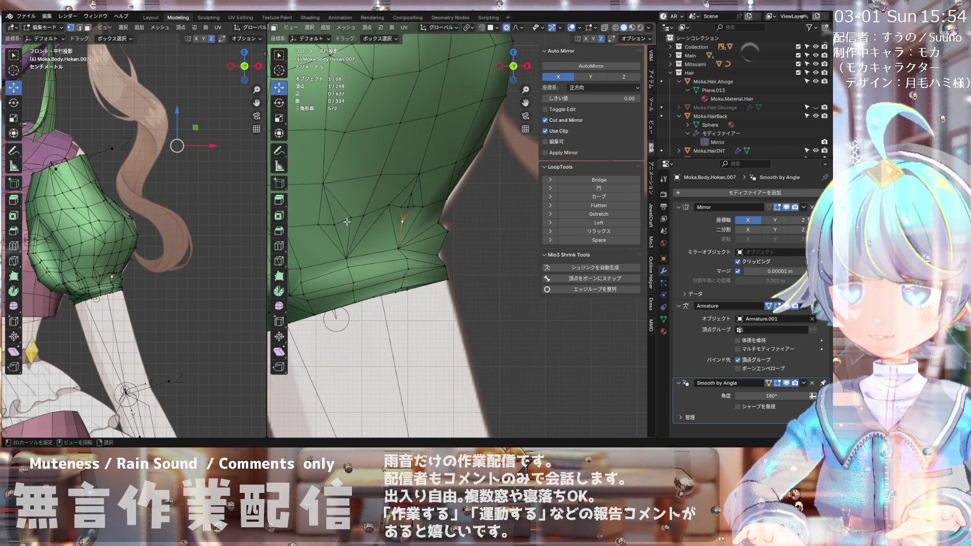
scroll(359, 199, "down", 2)
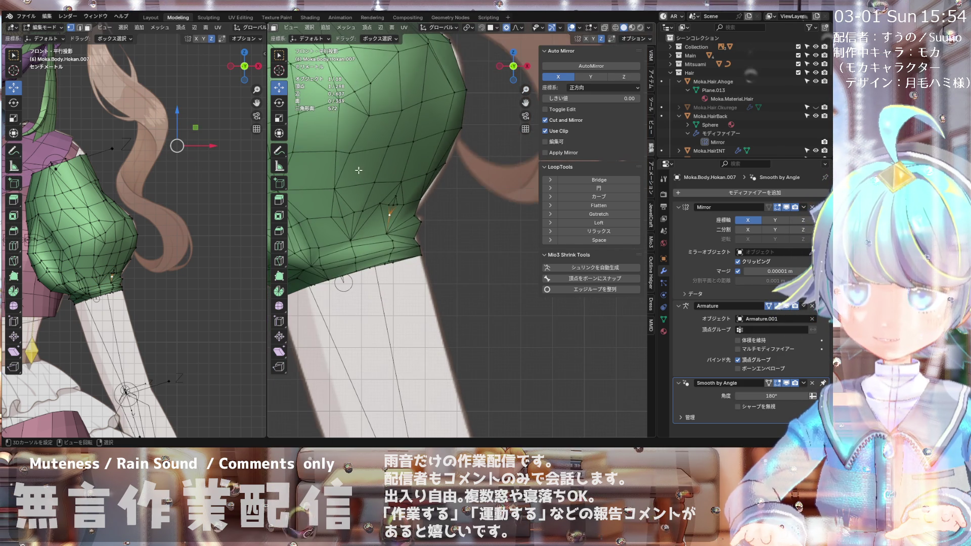
scroll(353, 217, "up", 2)
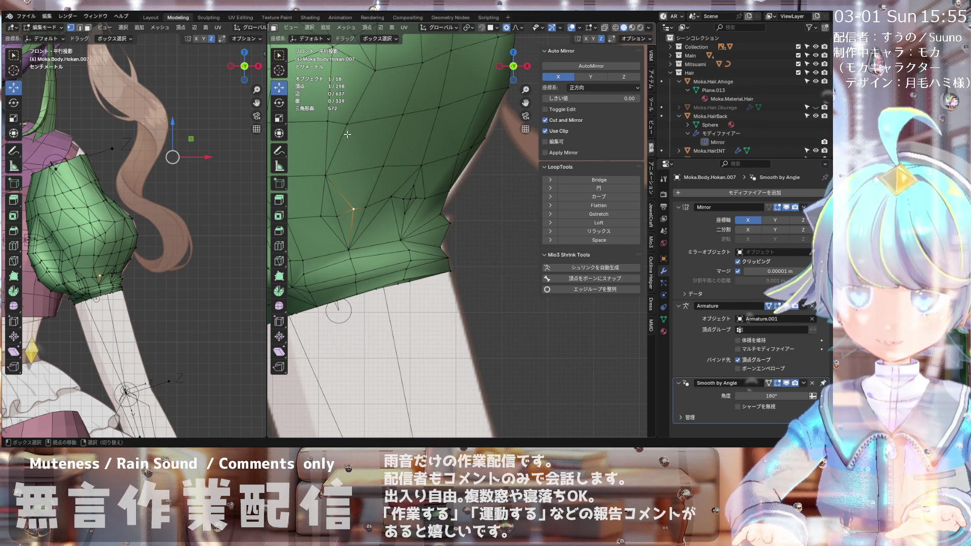
left_click(347, 124, "shift")
scroll(364, 206, "down", 1)
mouse_move(362, 205)
middle_mouse_down()
mouse_move(366, 191)
mouse_move(361, 208)
mouse_move(397, 206)
mouse_move(415, 221)
middle_mouse_up()
key("KP_1")
left_click(386, 208)
scroll(415, 223, "down", 5)
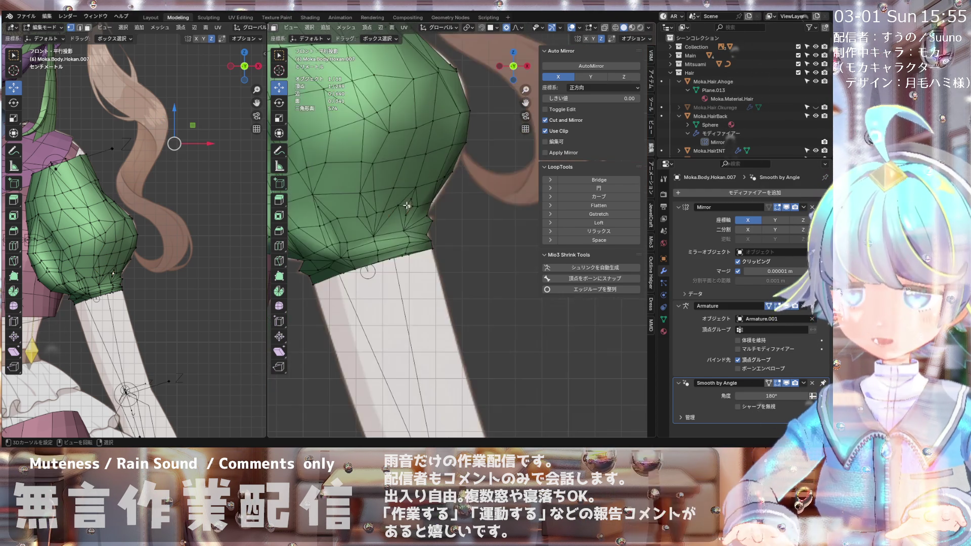
scroll(417, 223, "up", 3)
scroll(390, 189, "up", 3)
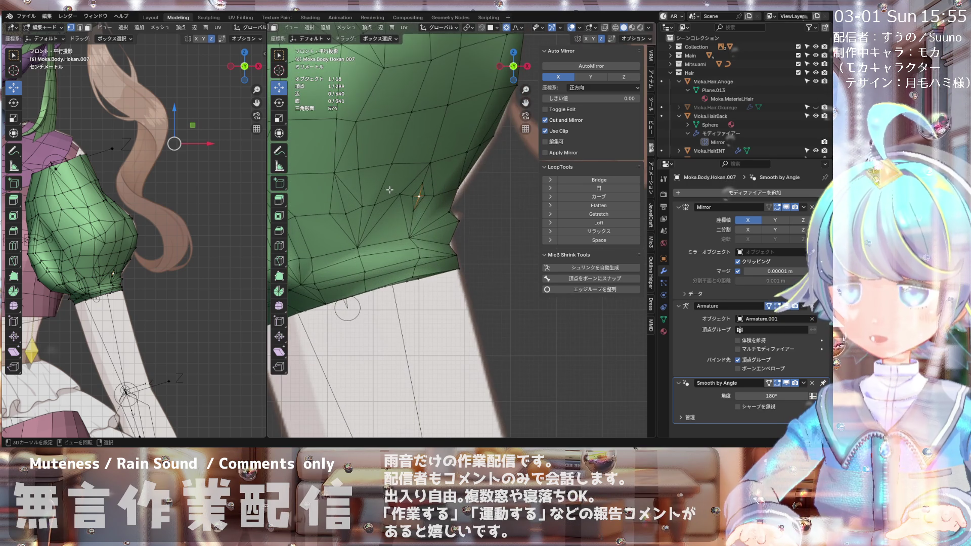
scroll(426, 175, "down", 1)
scroll(413, 209, "up", 3)
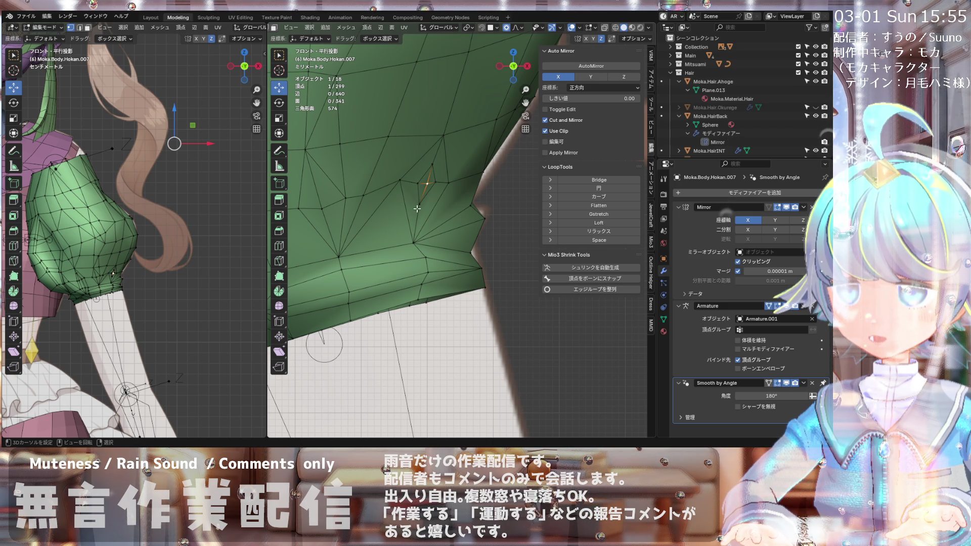
Step: Shrink/fatten the selected crease vertex near the lower hem slightly inward
scroll(398, 234, "down", 5)
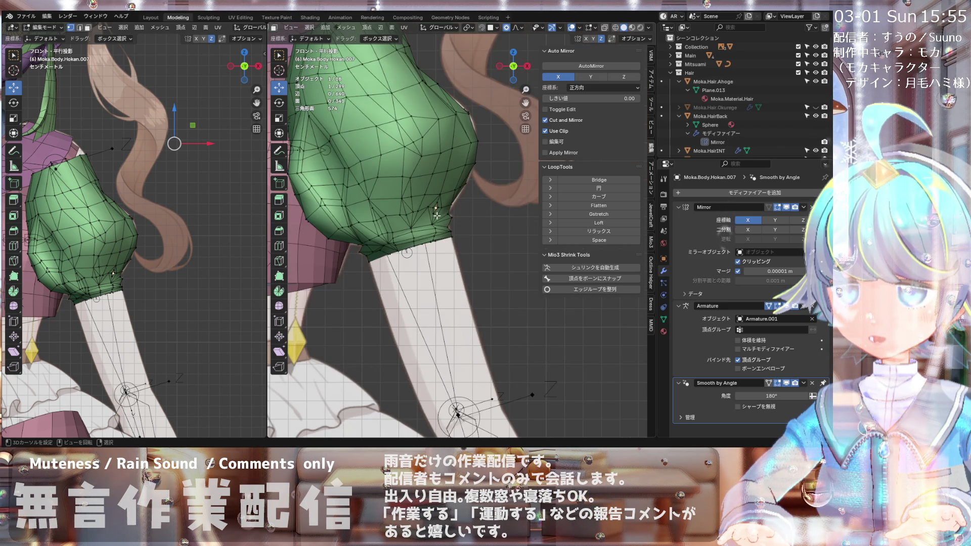
scroll(437, 215, "up", 5)
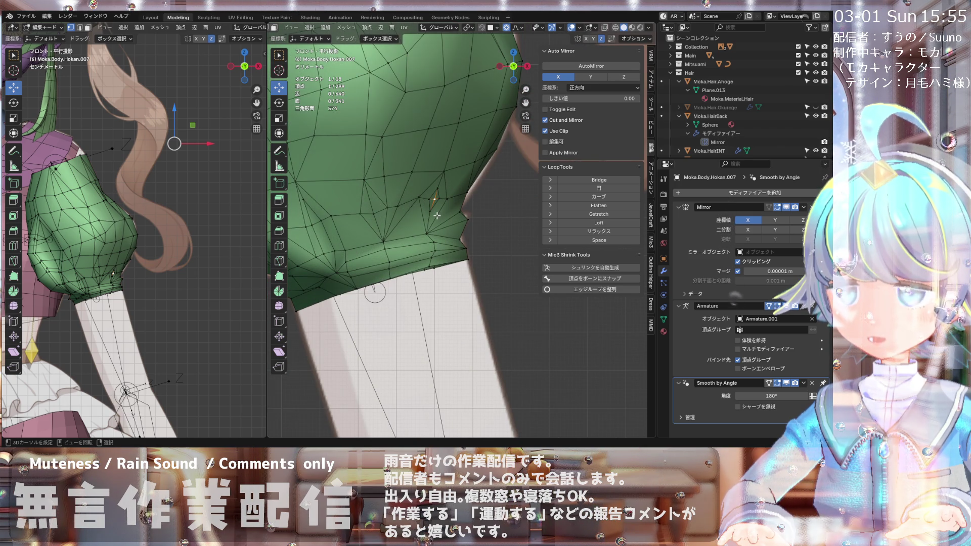
scroll(437, 215, "up", 1)
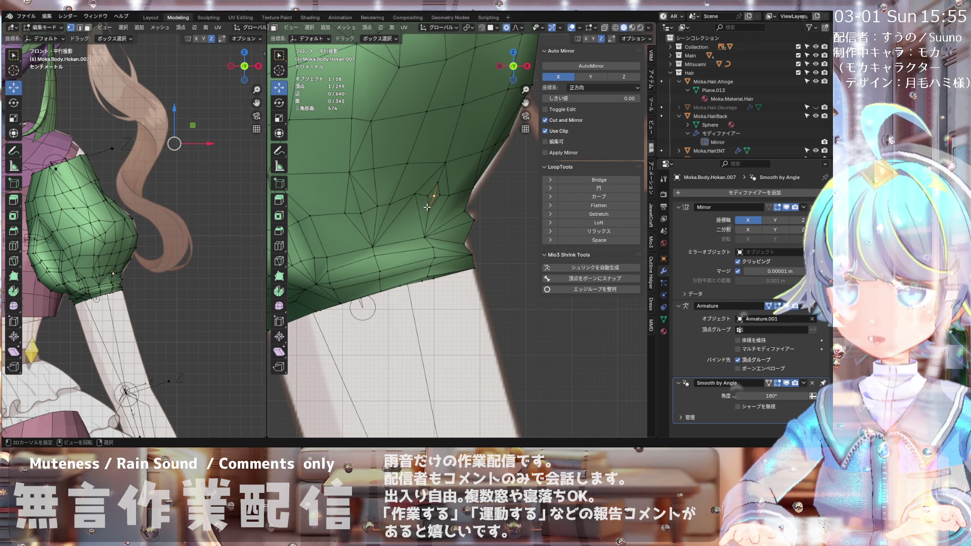
scroll(427, 206, "down", 2)
scroll(428, 202, "down", 1)
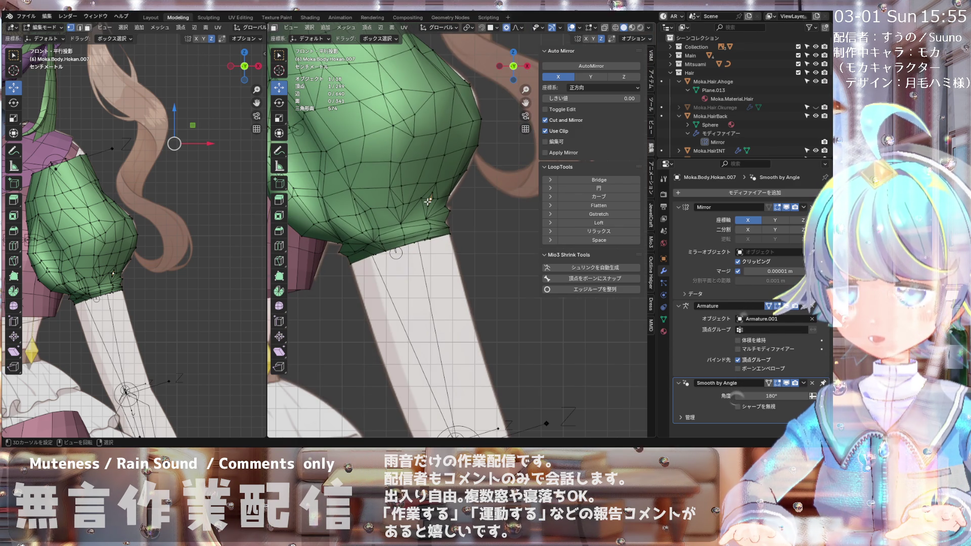
scroll(428, 201, "down", 2)
scroll(428, 205, "up", 2)
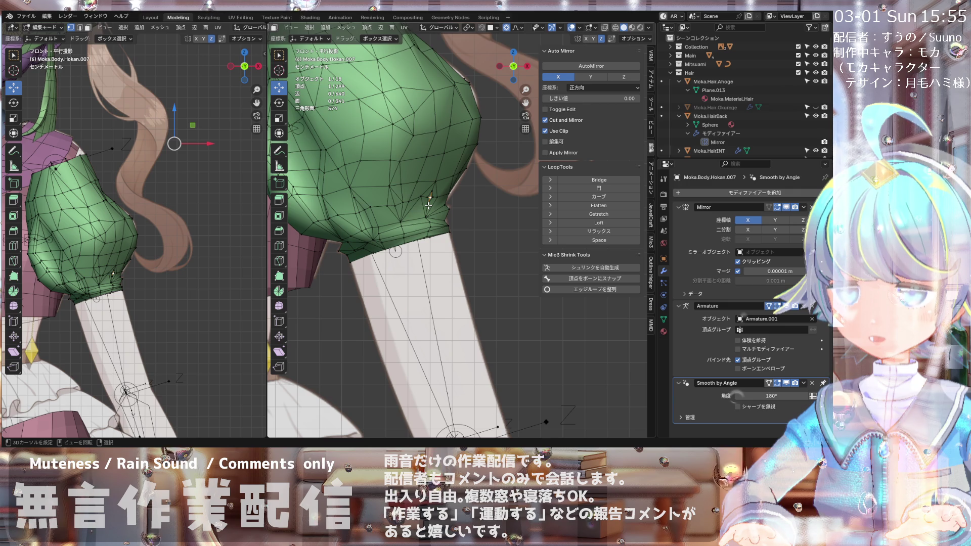
scroll(428, 205, "up", 3)
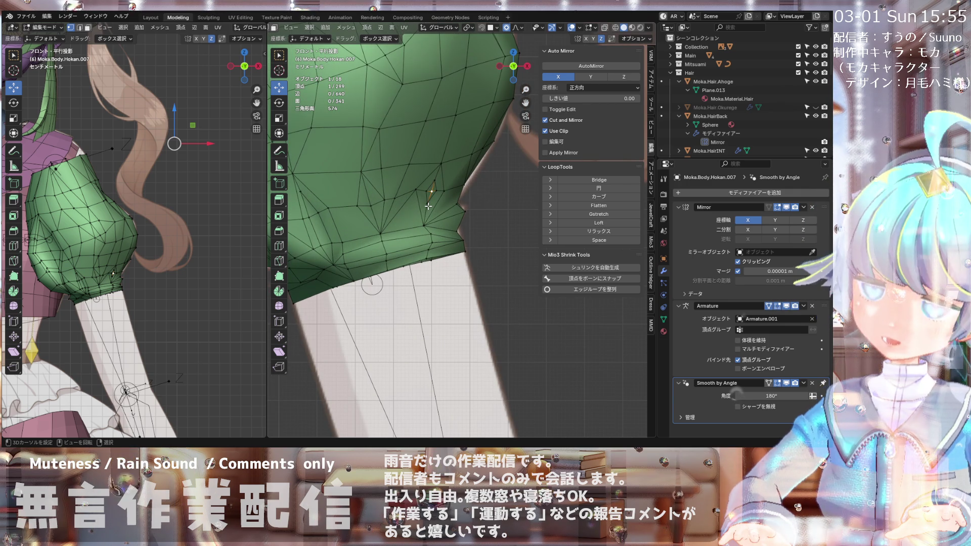
scroll(435, 203, "up", 1)
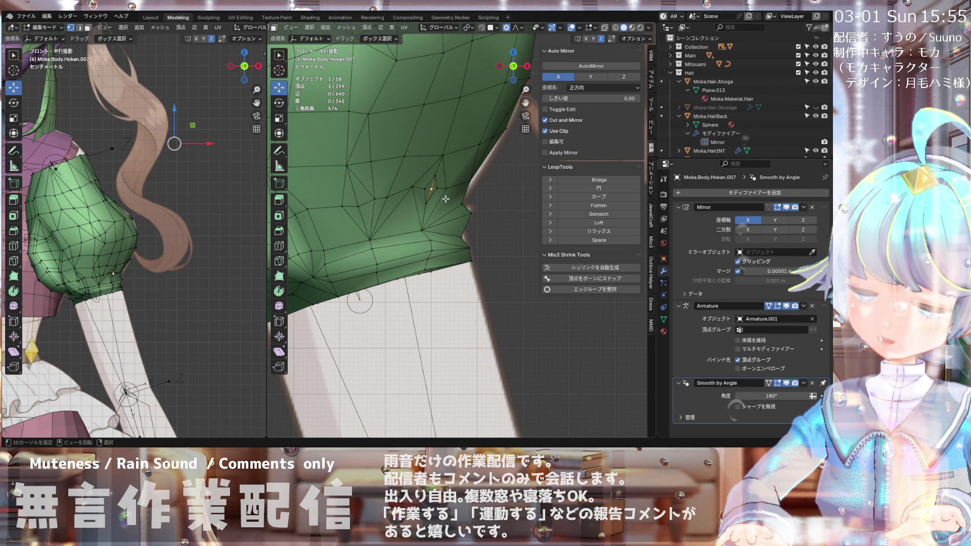
scroll(445, 199, "down", 3)
scroll(445, 198, "up", 2)
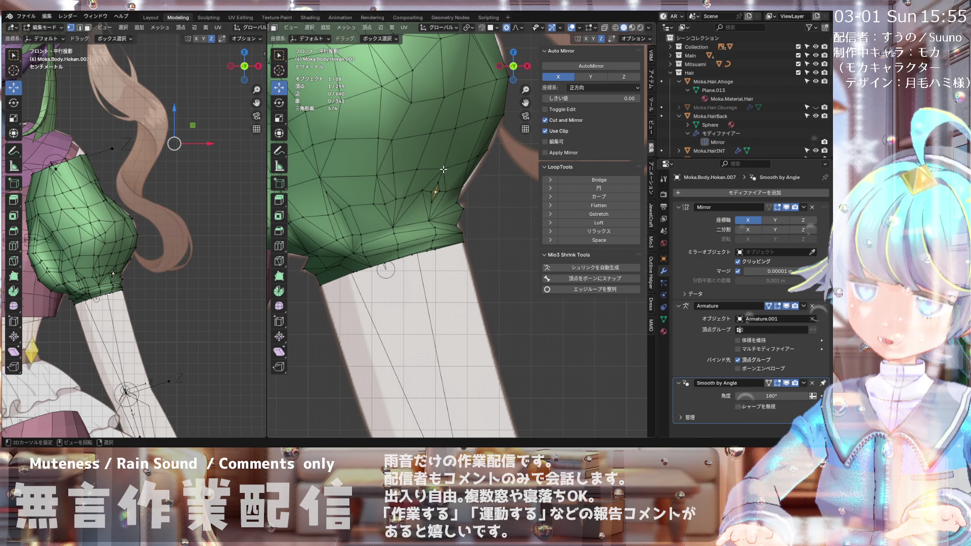
scroll(441, 173, "down", 2)
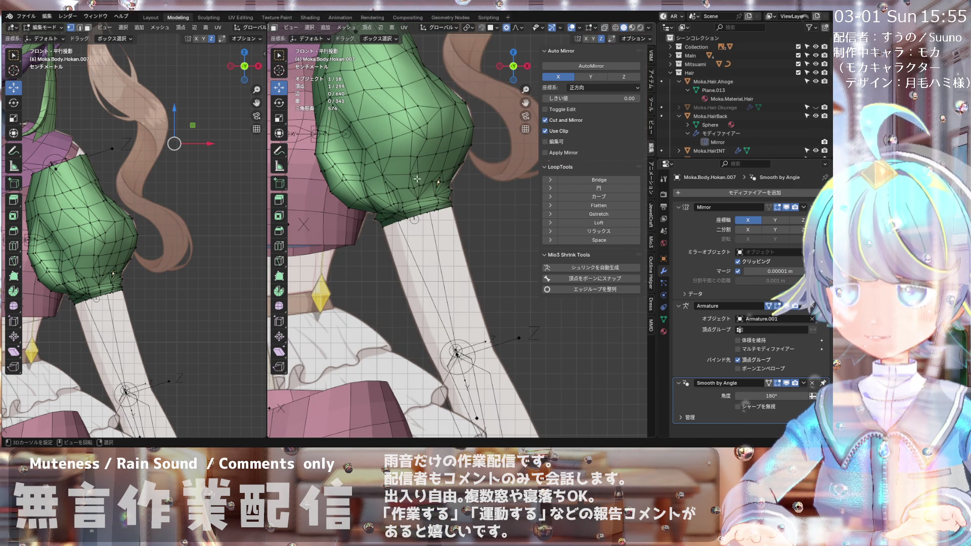
scroll(415, 197, "up", 2)
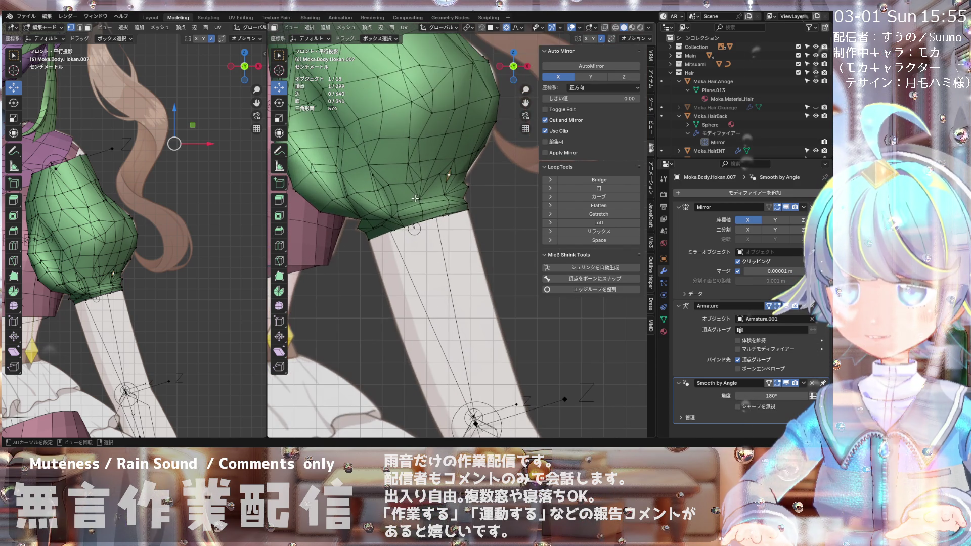
scroll(427, 192, "up", 1)
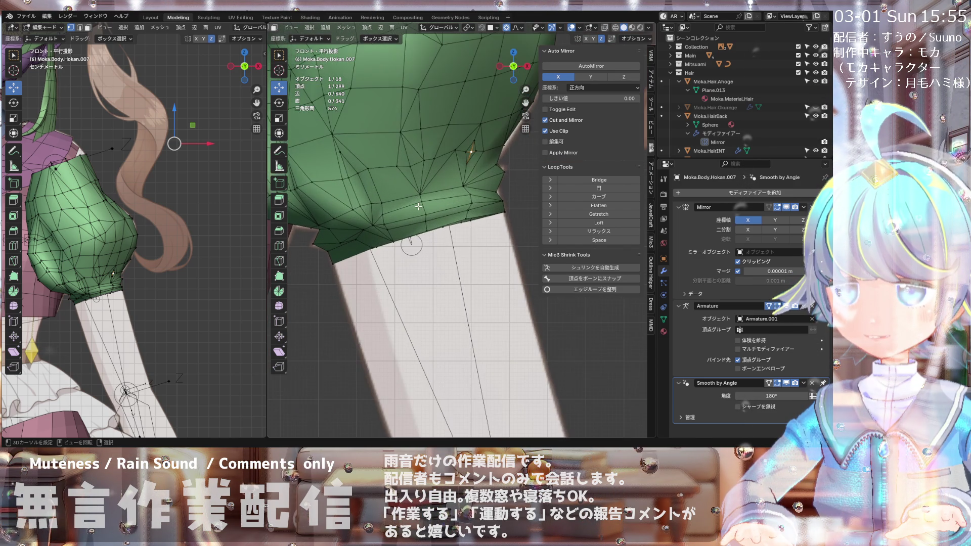
scroll(447, 177, "up", 1)
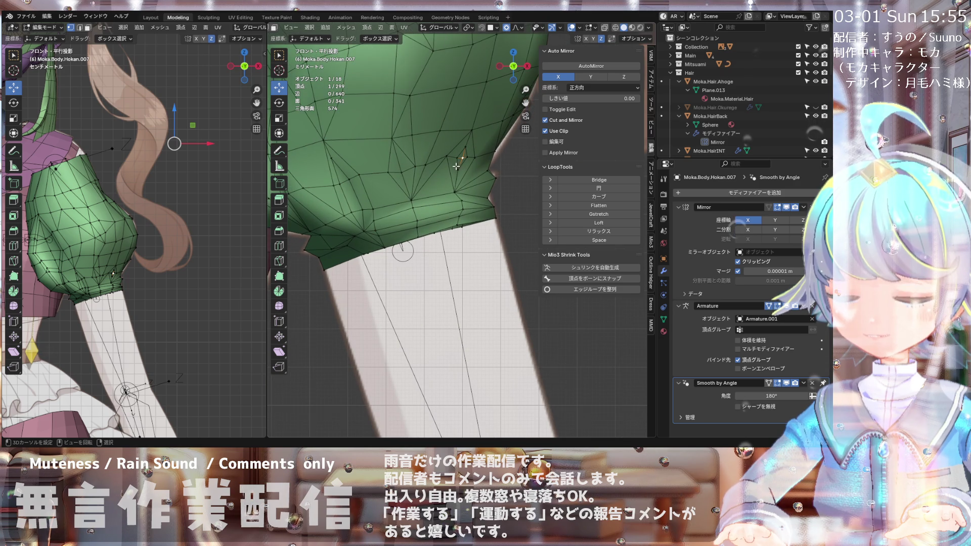
mouse_move(456, 166)
middle_mouse_down()
mouse_move(471, 148)
mouse_move(467, 184)
middle_mouse_up()
key("alt+s")
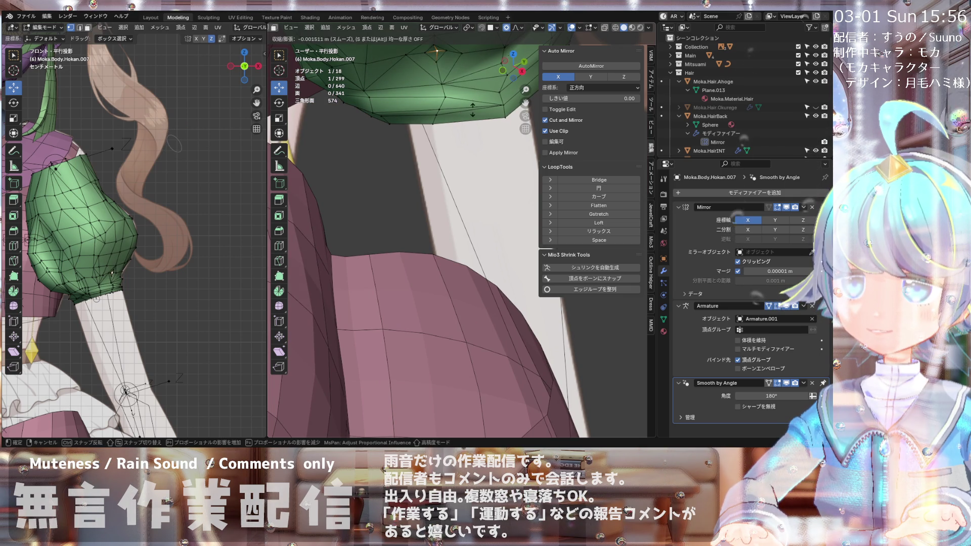
left_click(473, 107)
Step: Push two more crease vertices slightly inward, the last by −0.000131 m
mouse_move(473, 107)
middle_mouse_down()
mouse_move(400, 72)
mouse_move(487, 73)
mouse_move(297, 184)
mouse_move(438, 207)
middle_mouse_up()
scroll(405, 197, "up", 8)
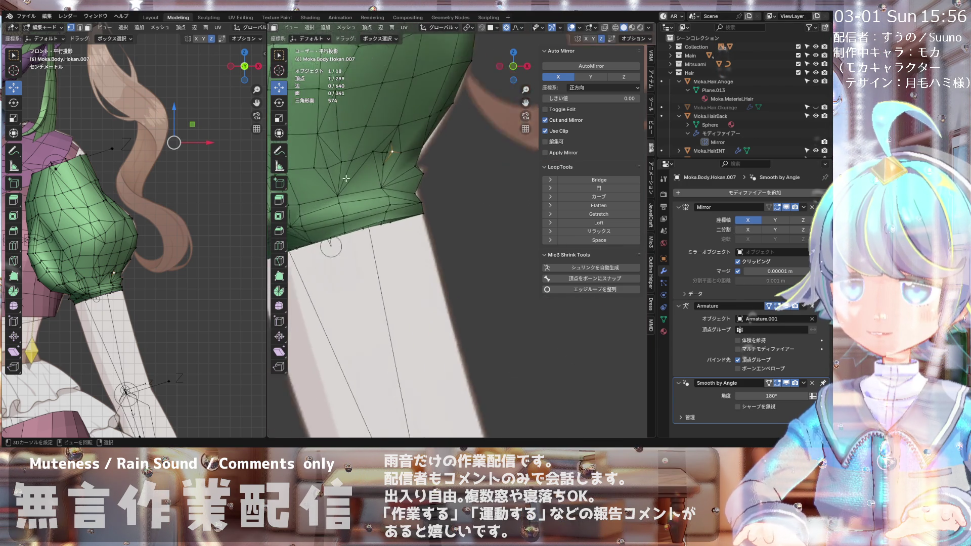
key("alt+s")
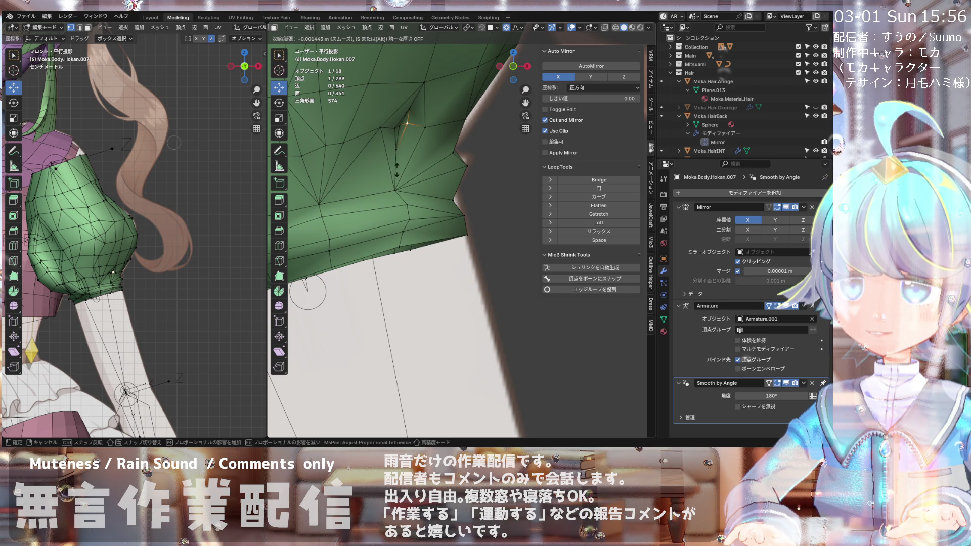
left_click(397, 170)
left_click(400, 129)
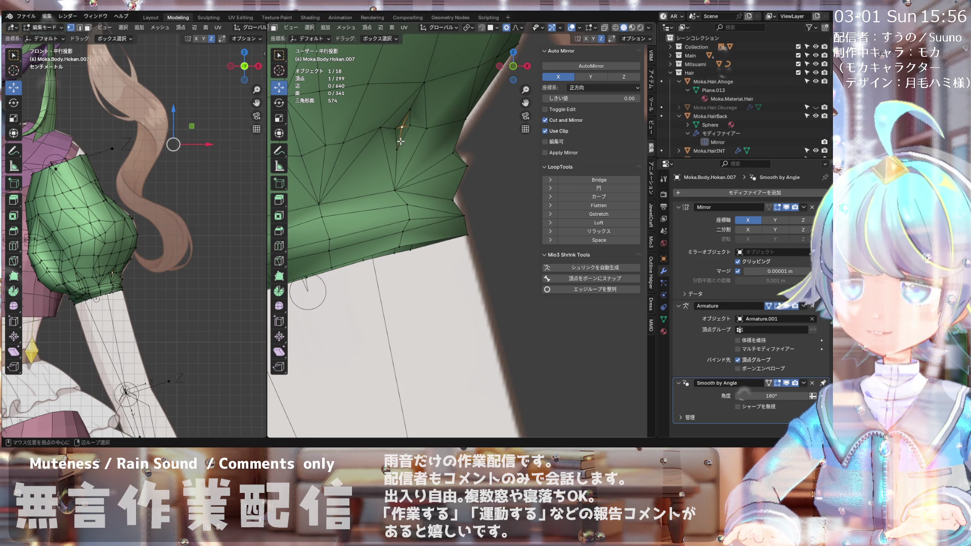
key("alt+s")
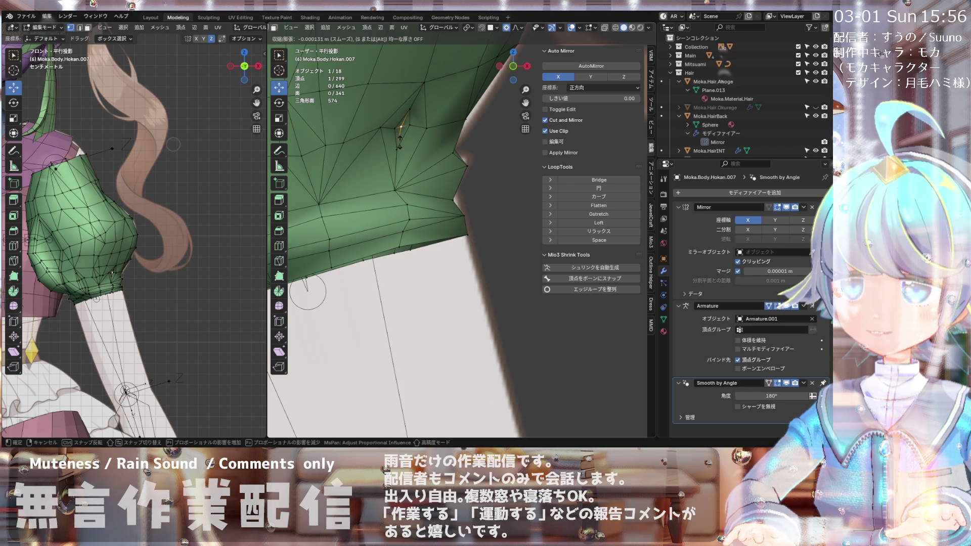
left_click(400, 143)
Step: Orbit in closer and select a crease vertex near the hem
mouse_move(399, 143)
middle_mouse_down()
mouse_move(407, 149)
mouse_move(398, 126)
middle_mouse_up()
middle_click_drag(404, 198, 435, 174)
left_click(443, 168)
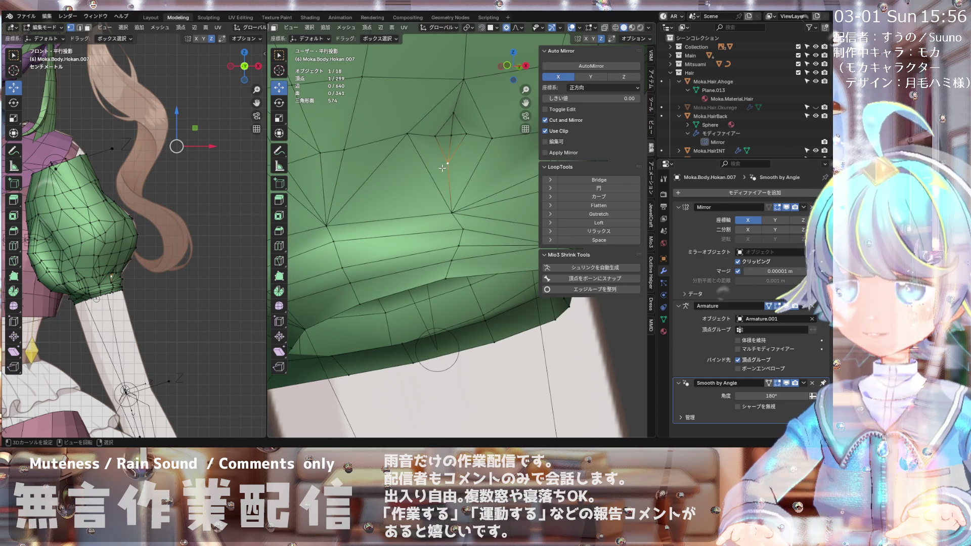
Step: Merge the two neighbouring crease vertices at the last selected one
left_click(455, 209, "shift")
key("m")
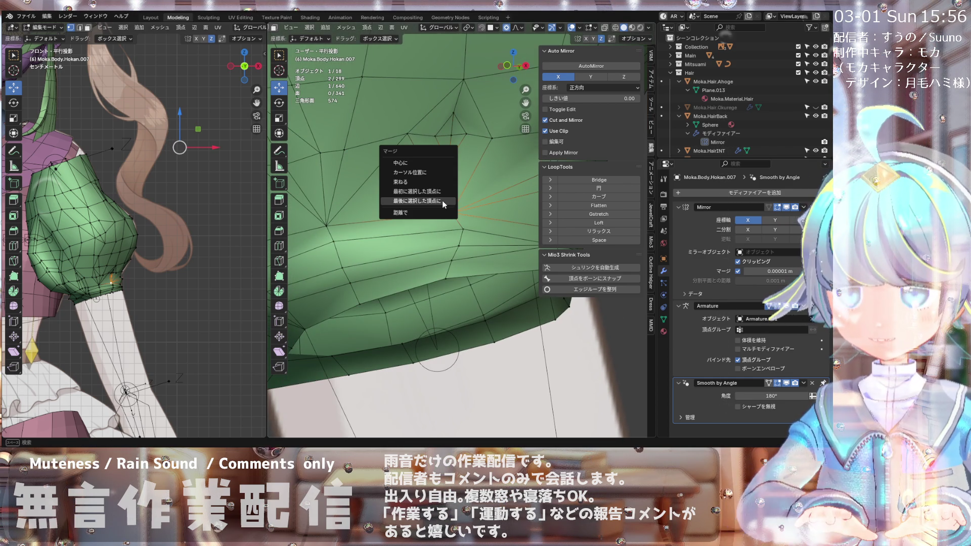
left_click(410, 189)
mouse_move(410, 189)
middle_mouse_down()
mouse_move(425, 211)
mouse_move(391, 191)
middle_mouse_up()
key("alt+a")
Step: Shrink/fatten another crease vertex inward by −0.00208 m with proportional radius 0.006
left_click(411, 150)
mouse_move(411, 150)
middle_mouse_down()
mouse_move(406, 144)
mouse_move(391, 177)
mouse_move(375, 181)
mouse_move(395, 182)
mouse_move(399, 170)
middle_mouse_up()
scroll(398, 160, "down", 5)
scroll(391, 177, "up", 3)
key("alt+s")
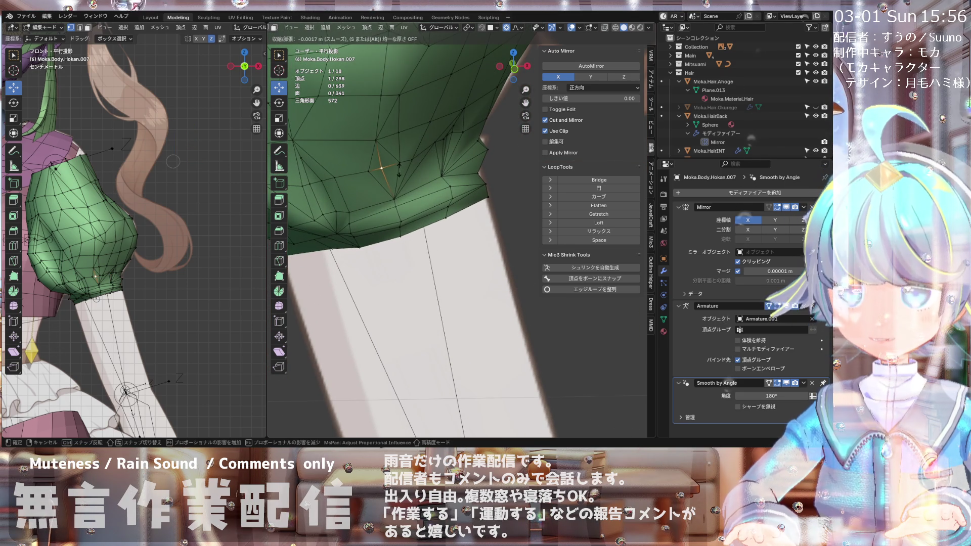
left_click(399, 172)
mouse_move(415, 156)
middle_mouse_down()
mouse_move(410, 168)
mouse_move(429, 164)
mouse_move(410, 202)
mouse_move(386, 182)
mouse_move(404, 182)
middle_mouse_up()
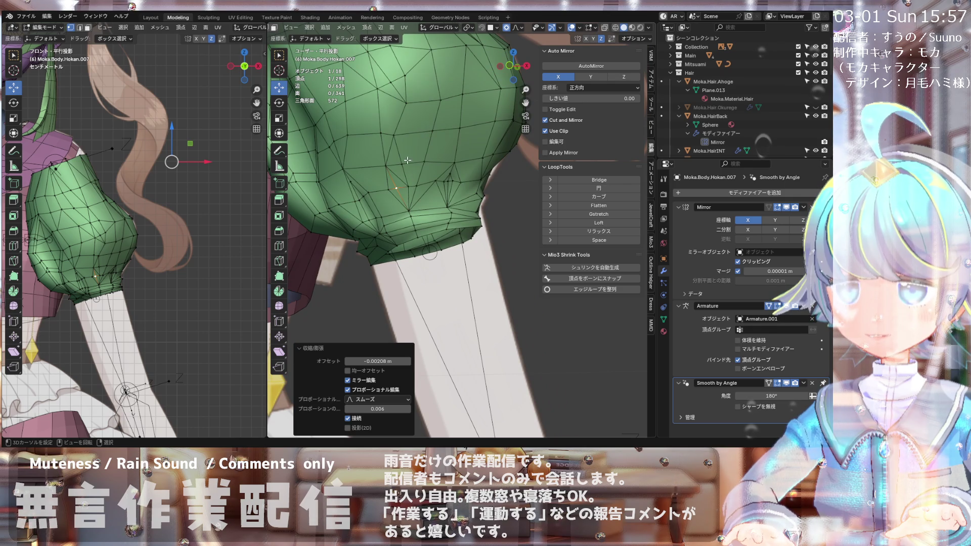
Step: Orbit beneath the sleeve, then switch to front orthographic and zoom between body and sleeve
middle_click_drag(403, 141, 403, 148)
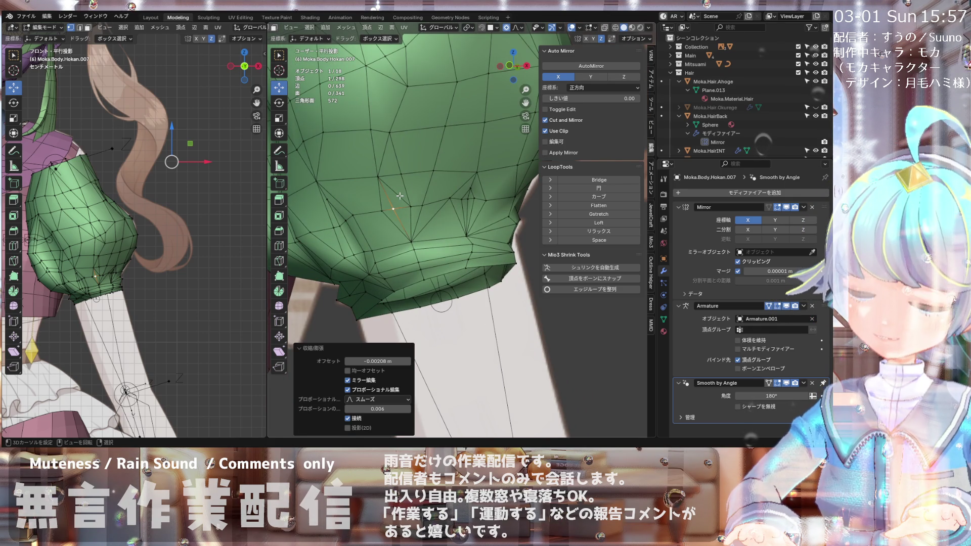
scroll(402, 185, "up", 2)
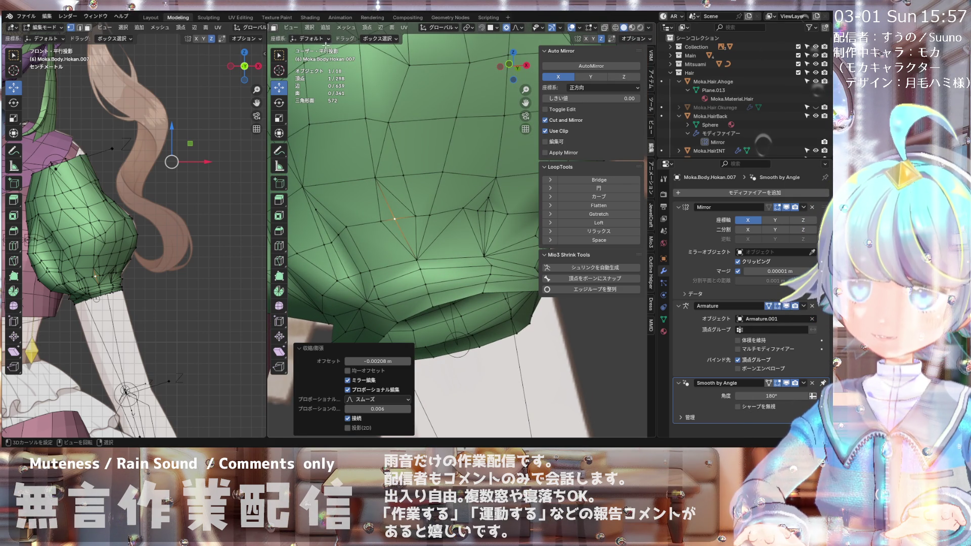
scroll(297, 31, "up", 2)
left_click(415, 27)
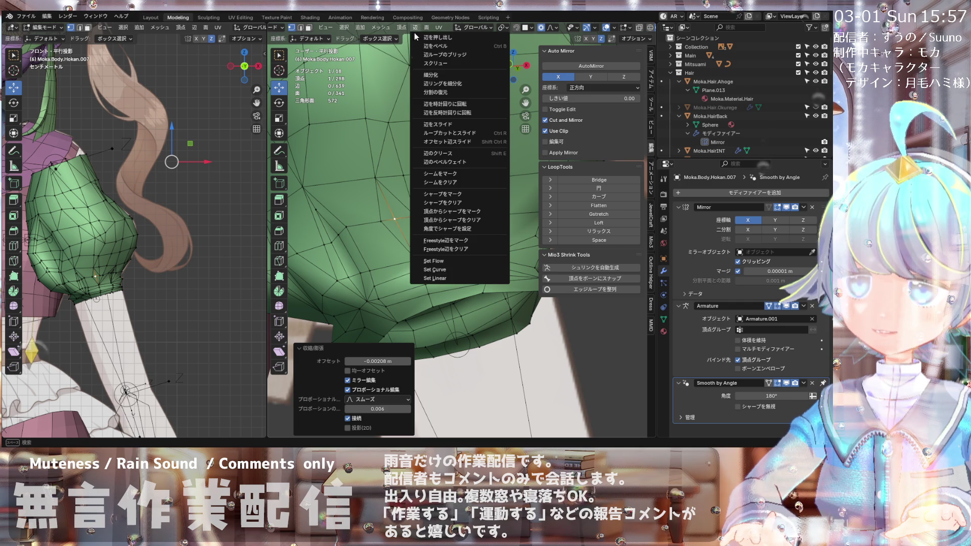
middle_click_drag(377, 179, 360, 158)
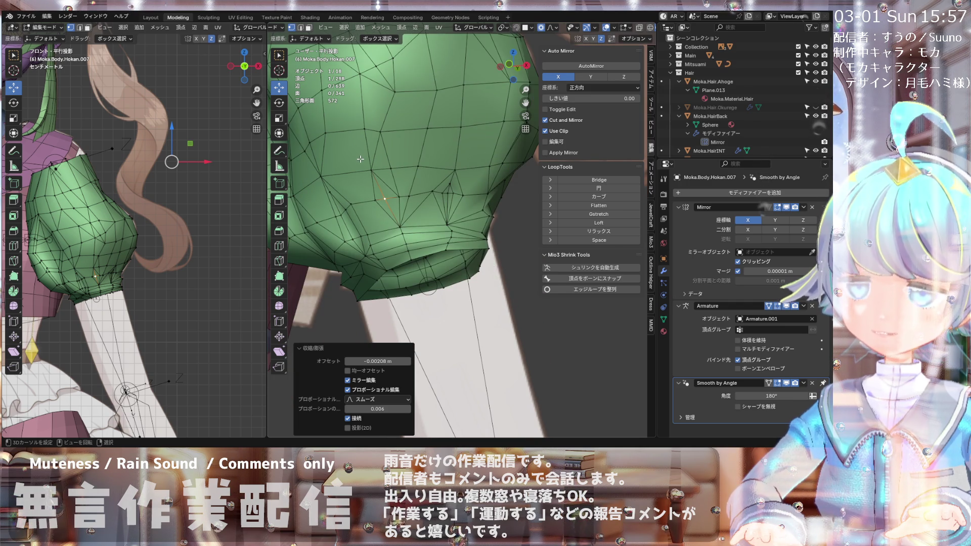
key("KP_1")
scroll(398, 157, "down", 4)
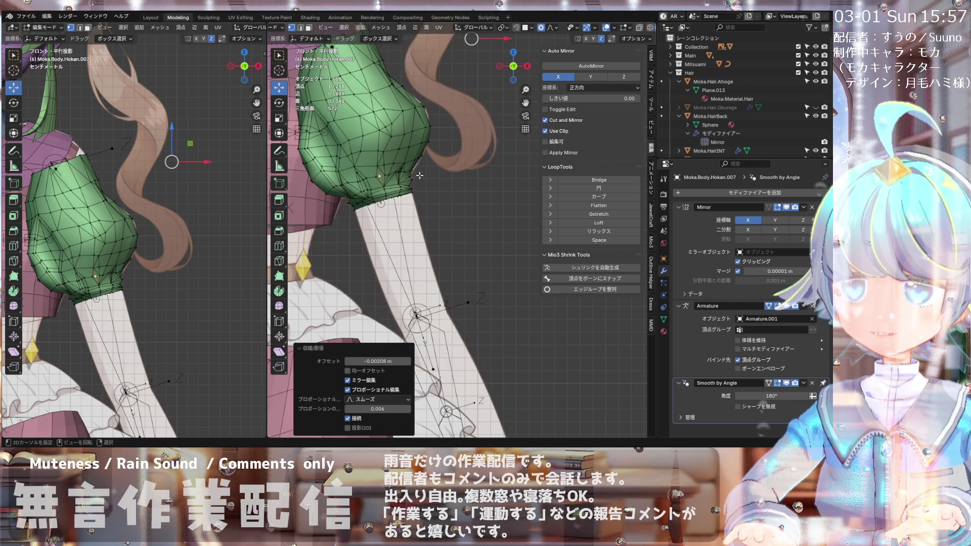
scroll(398, 157, "up", 2)
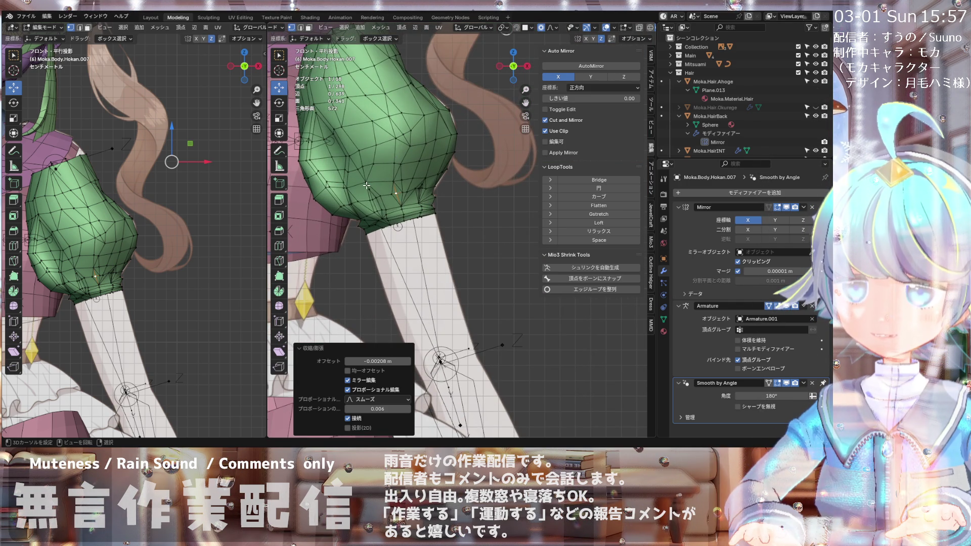
scroll(366, 185, "down", 5)
scroll(389, 193, "up", 2)
scroll(354, 197, "down", 1)
scroll(314, 202, "up", 1)
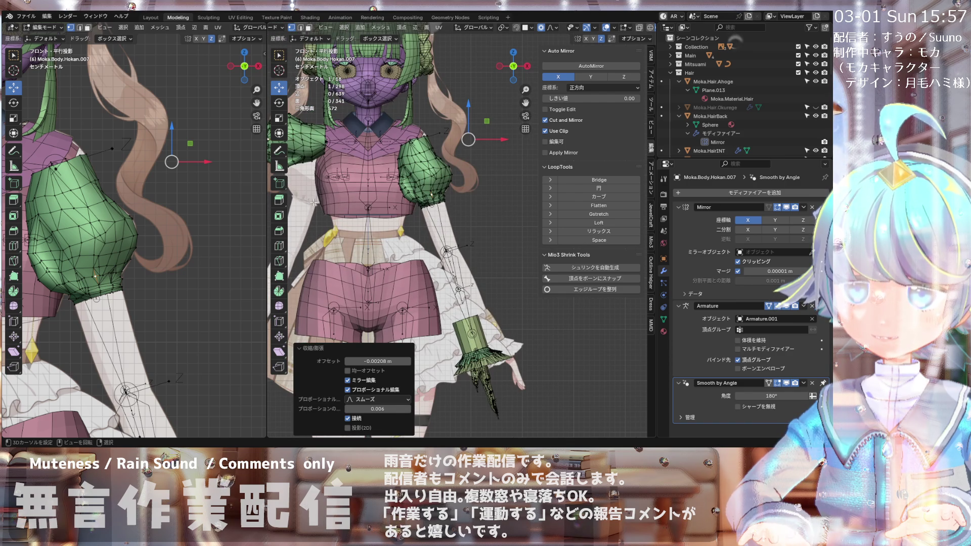
scroll(445, 192, "up", 5)
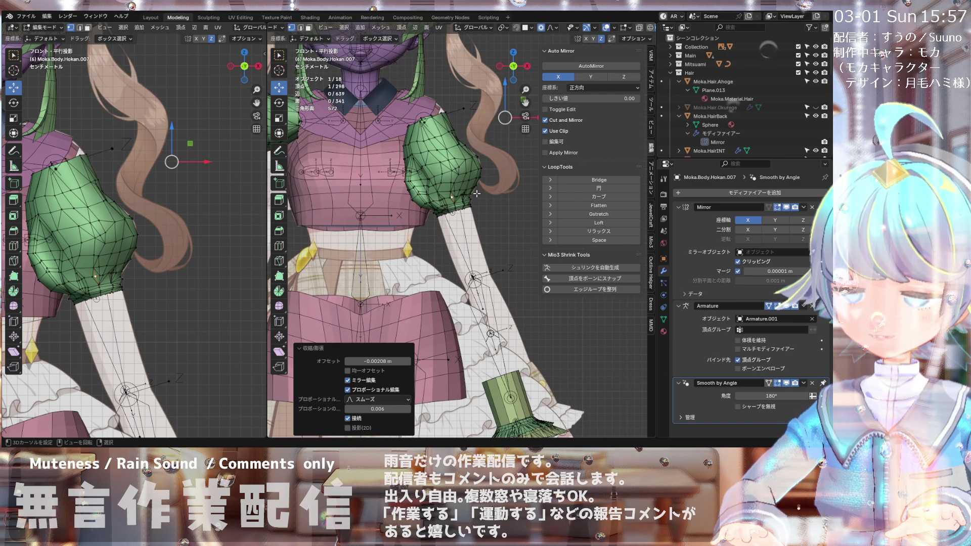
scroll(468, 195, "up", 2)
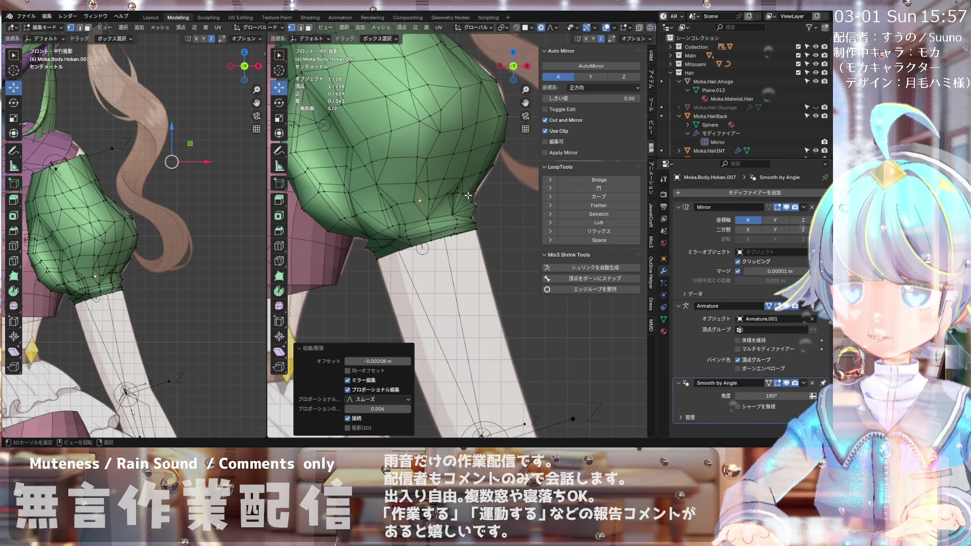
Step: Toggle X-ray on and off several times to compare the sleeve, leaving it off
left_click(639, 29)
left_click(639, 29)
left_click(639, 29)
left_click(639, 29)
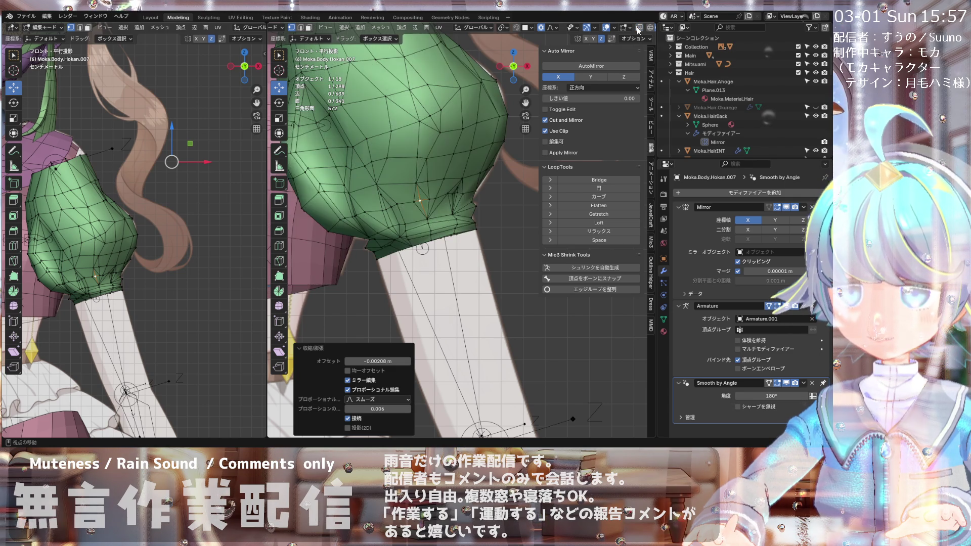
left_click(639, 29)
left_click(639, 29)
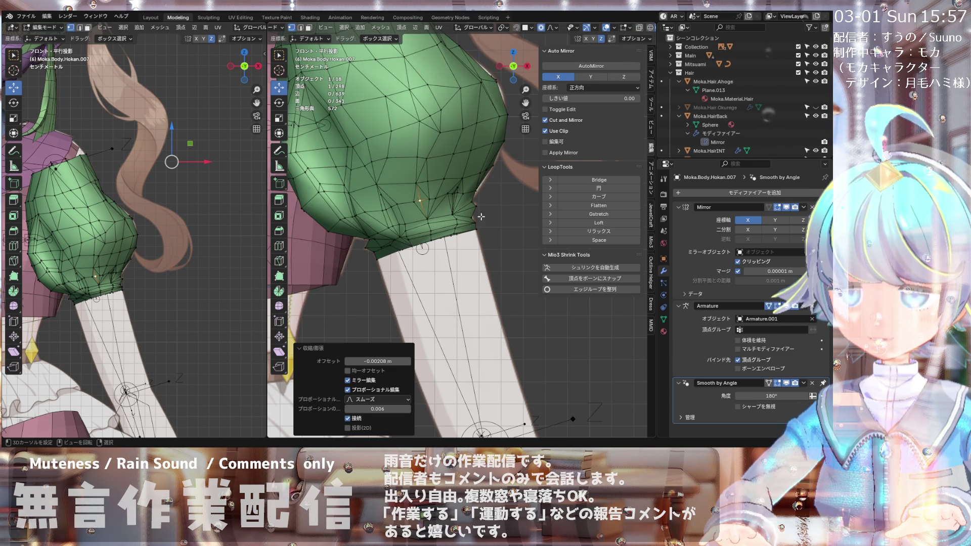
Step: Zoom in and out to check the sleeve, then switch from Edit Mode to Object Mode
scroll(470, 225, "down", 8)
scroll(403, 189, "up", 1)
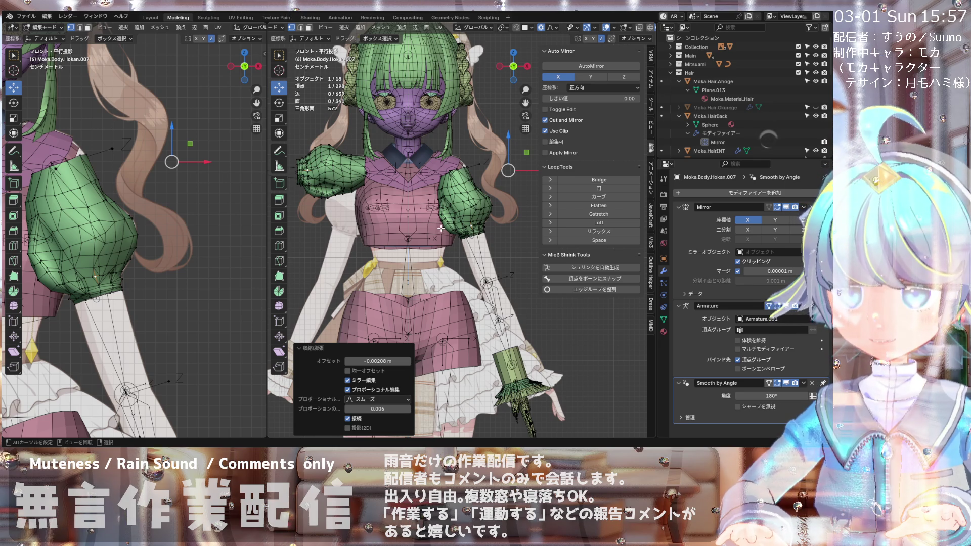
scroll(470, 229, "up", 6)
scroll(469, 221, "down", 3)
scroll(469, 221, "up", 5)
scroll(448, 216, "down", 7)
scroll(481, 191, "up", 3)
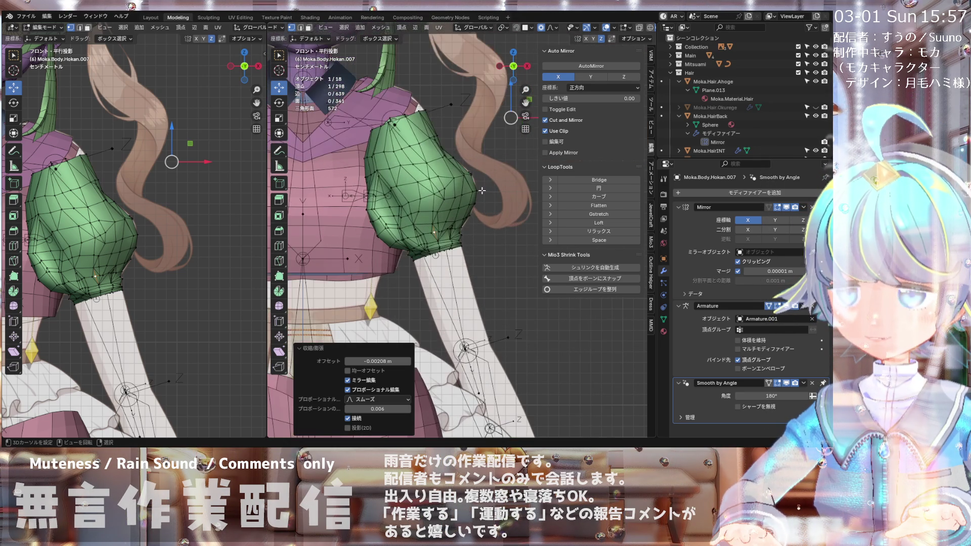
scroll(301, 27, "up", 3)
left_click(314, 27)
left_click(313, 38)
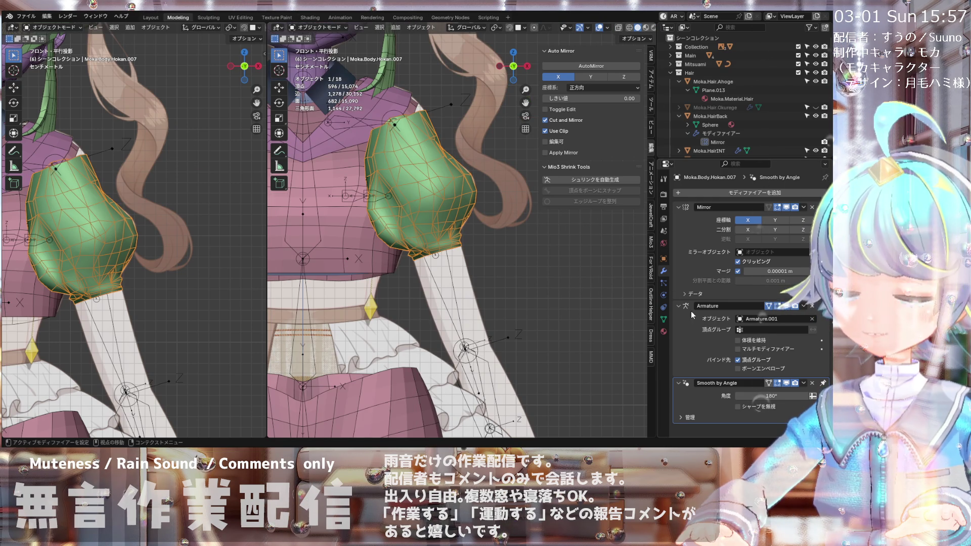
Step: Turn off Wireframe in the sleeve object's viewport display properties
left_click(663, 259)
scroll(738, 303, "down", 5)
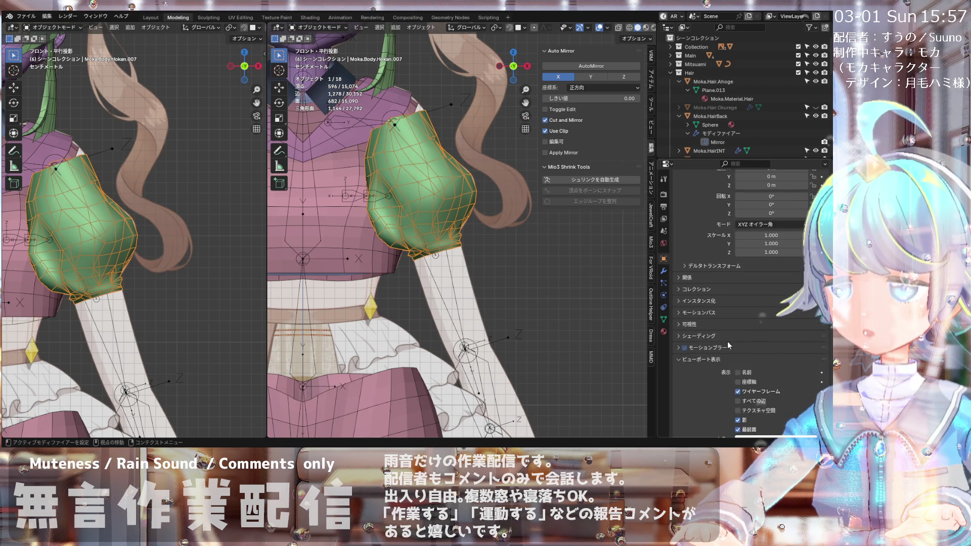
left_click(737, 325)
scroll(526, 248, "down", 3)
scroll(484, 186, "up", 4)
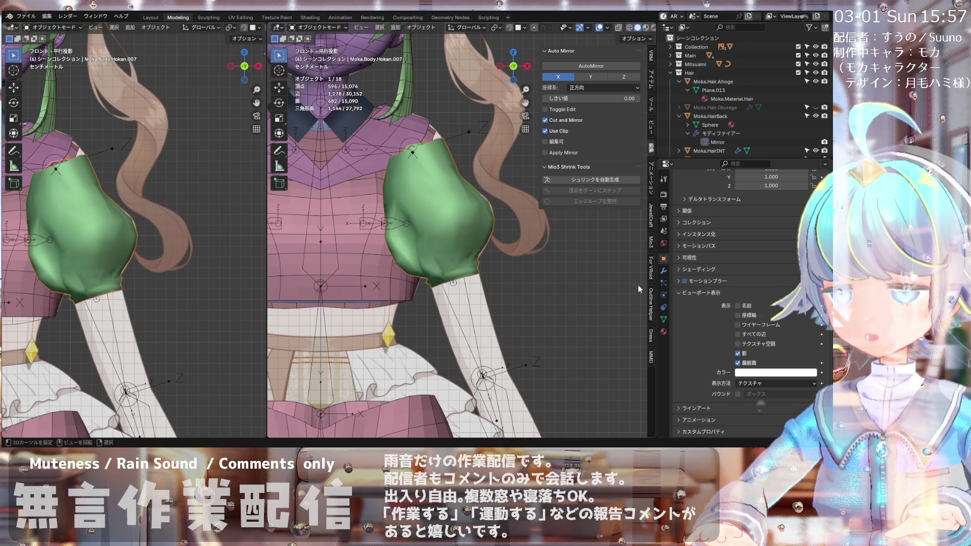
Step: Delete the Smooth by Angle modifier, apply Object > Shade Auto Smooth, and enter Edit Mode
left_click(663, 271)
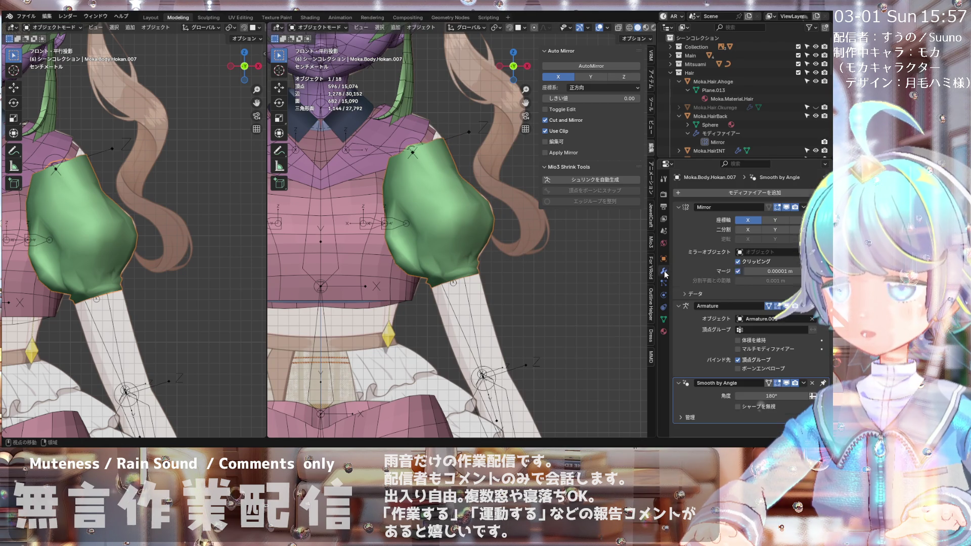
left_click(813, 385)
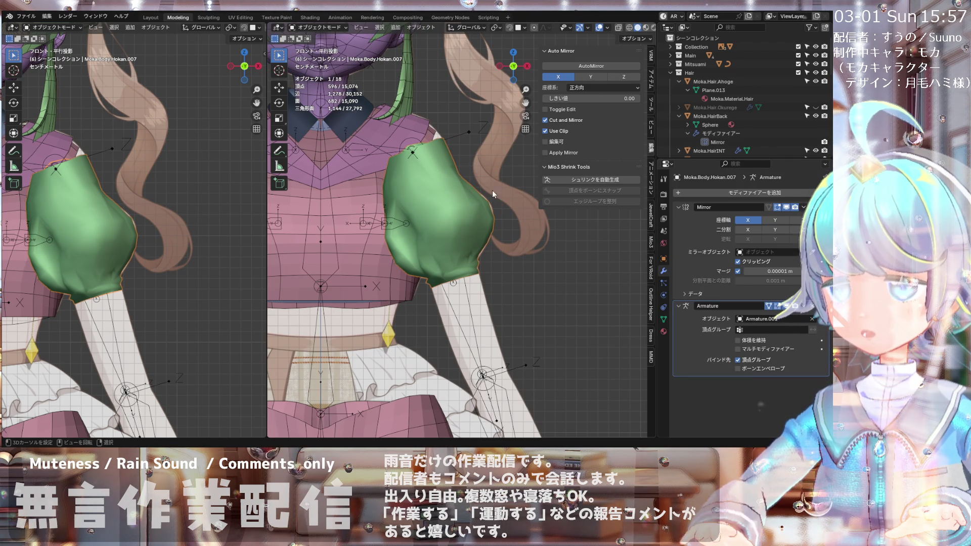
left_click(413, 28)
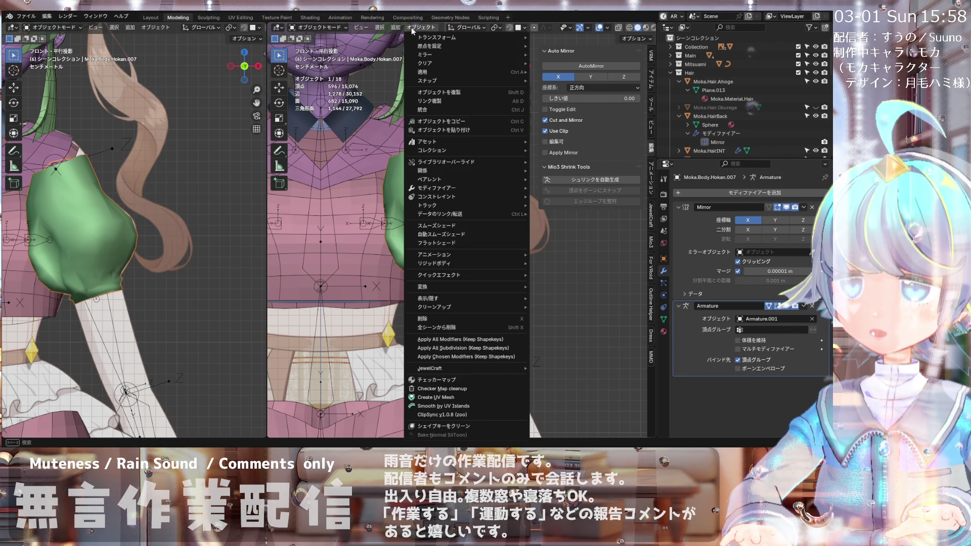
left_click(439, 235)
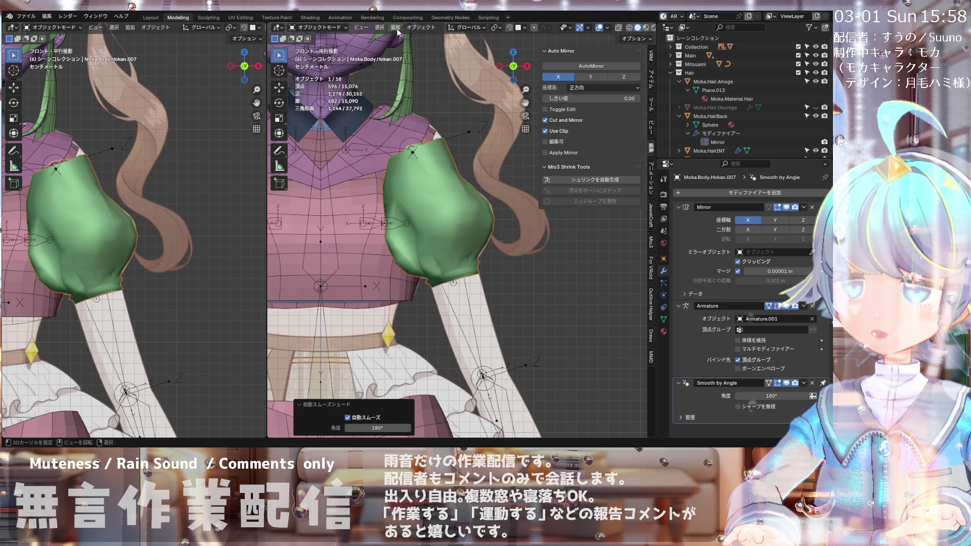
left_click(344, 30)
left_click(338, 44)
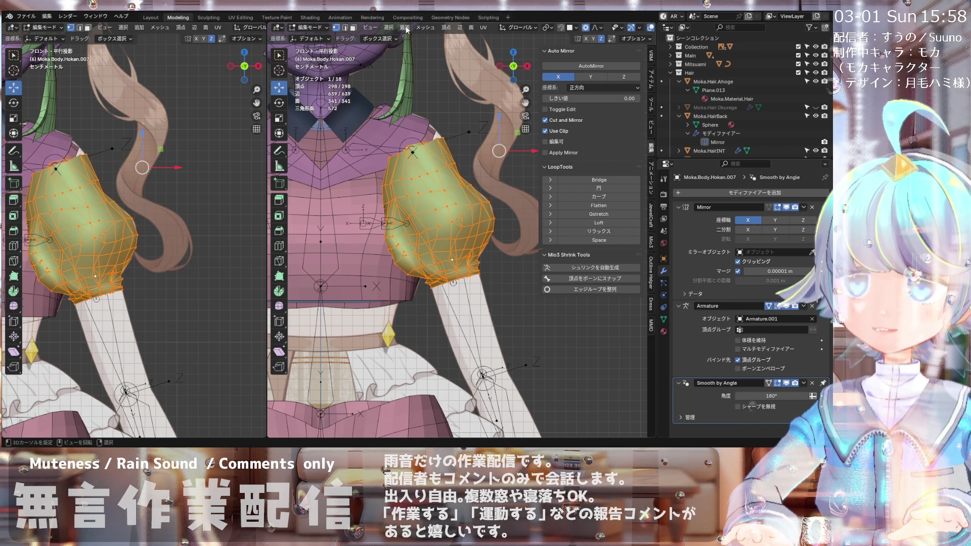
Step: Apply Mesh > Normals > Smooth Vectors to the sleeve, then return to Object Mode
left_click(424, 28)
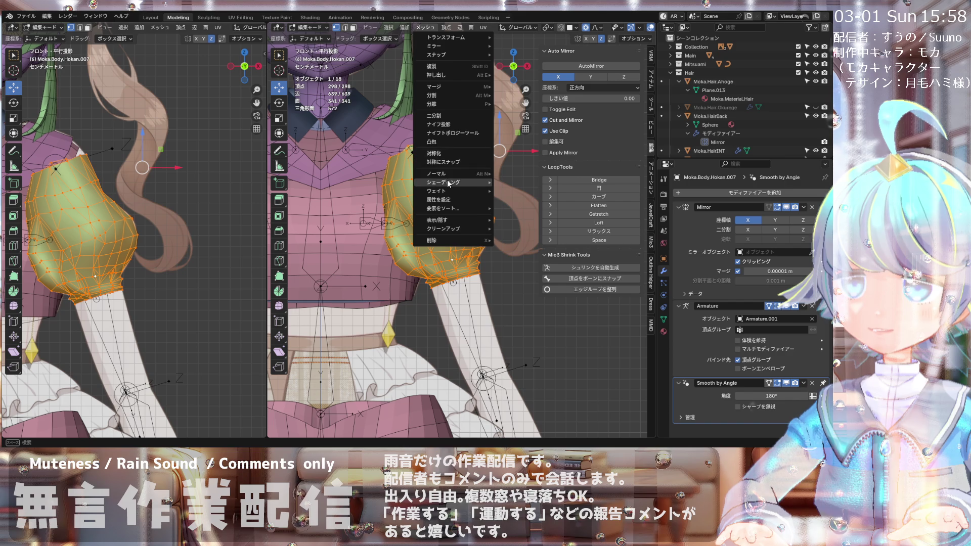
mouse_move(453, 174)
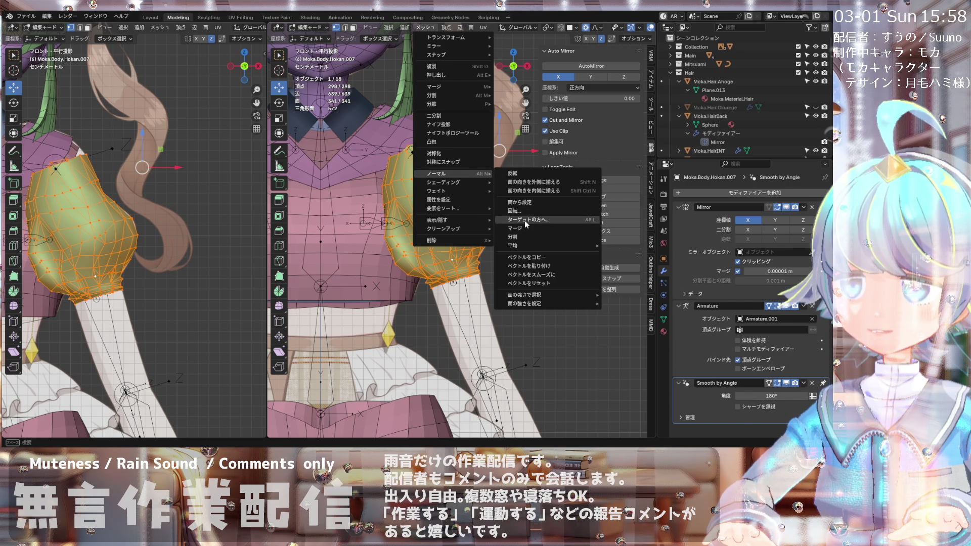
left_click(519, 275)
left_click(457, 232)
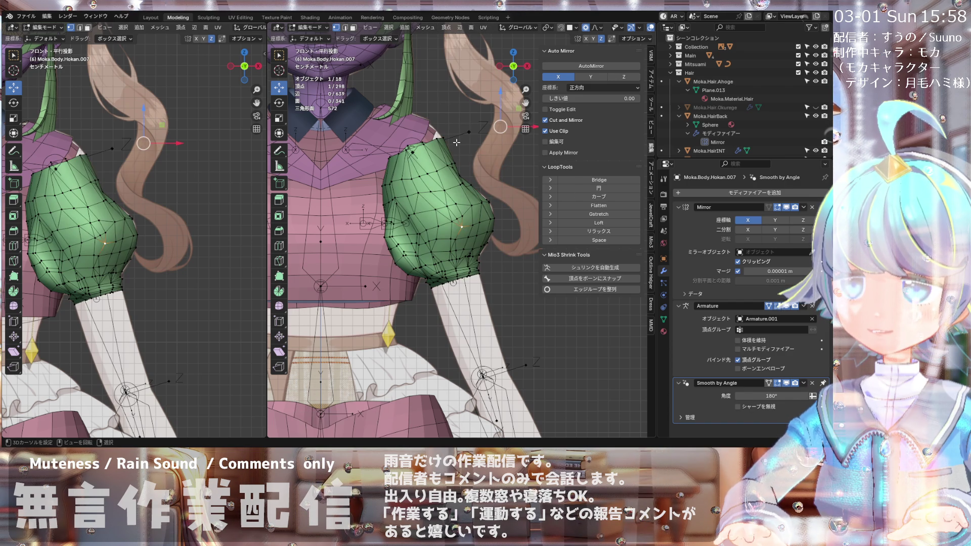
left_click(324, 32)
left_click(325, 39)
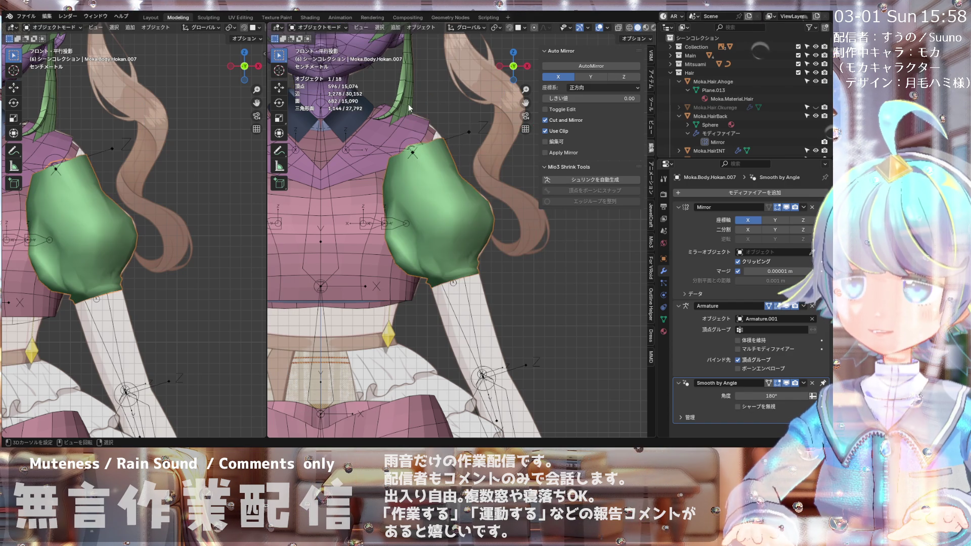
Step: Zoom and orbit around the smoothed sleeve to inspect its shading
scroll(423, 145, "down", 5)
scroll(424, 183, "up", 4)
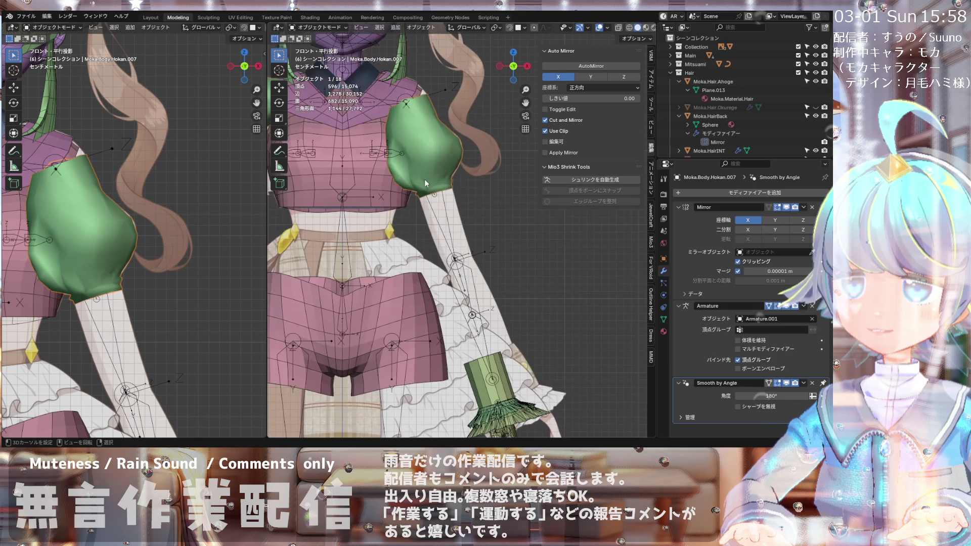
scroll(430, 165, "up", 4)
scroll(433, 165, "down", 1)
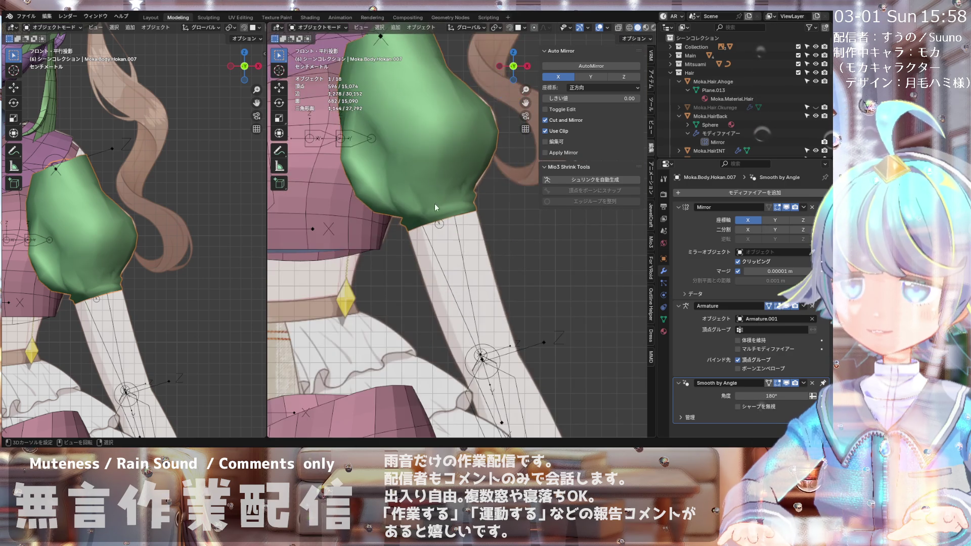
scroll(436, 203, "up", 1)
scroll(424, 207, "down", 2)
scroll(417, 199, "up", 2)
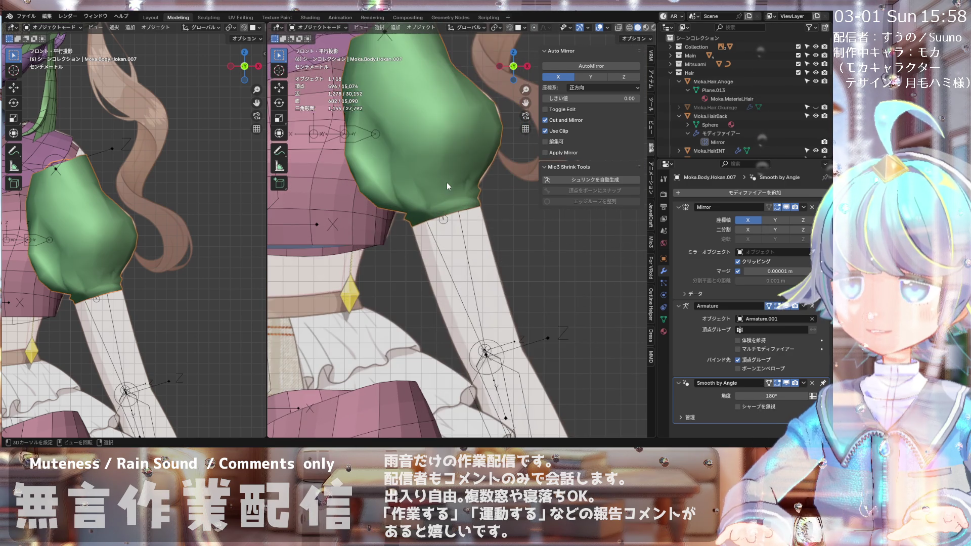
scroll(454, 189, "up", 2)
mouse_move(433, 178)
middle_mouse_down()
mouse_move(389, 209)
mouse_move(431, 206)
mouse_move(299, 202)
mouse_move(334, 200)
mouse_move(382, 200)
mouse_move(290, 211)
mouse_move(463, 198)
mouse_move(403, 201)
mouse_move(414, 194)
mouse_move(508, 198)
mouse_move(460, 223)
mouse_move(483, 186)
mouse_move(408, 194)
mouse_move(420, 208)
mouse_move(351, 196)
mouse_move(492, 180)
mouse_move(406, 186)
middle_mouse_up()
scroll(406, 205, "down", 2)
scroll(359, 202, "up", 2)
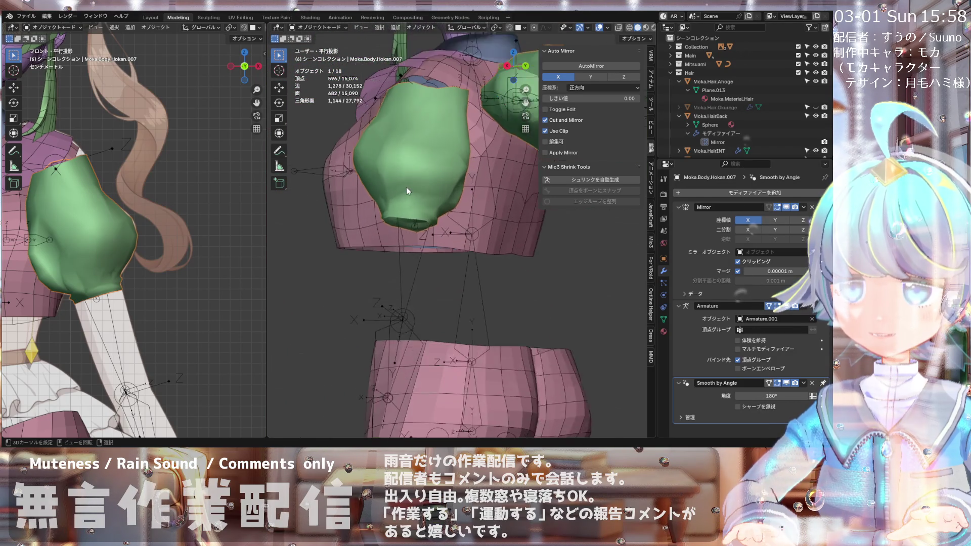
scroll(407, 191, "up", 1)
Step: In Edit Mode, grab a lower crease vertex above the cuff and nudge it slightly upward
left_click(310, 28)
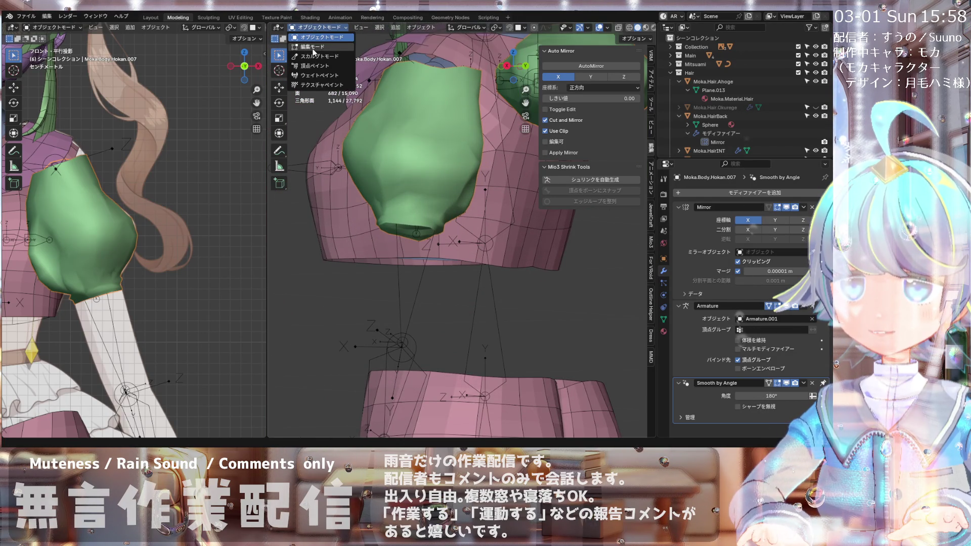
left_click(313, 47)
mouse_move(375, 162)
middle_mouse_down()
mouse_move(366, 139)
mouse_move(360, 172)
mouse_move(339, 197)
mouse_move(376, 179)
mouse_move(350, 130)
mouse_move(372, 192)
mouse_move(399, 194)
middle_mouse_up()
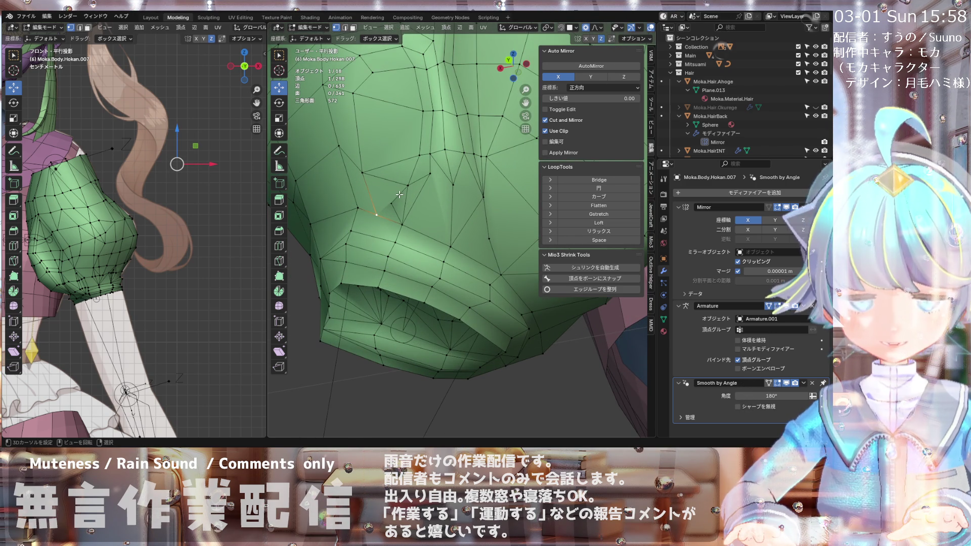
key("g")
left_click(396, 204)
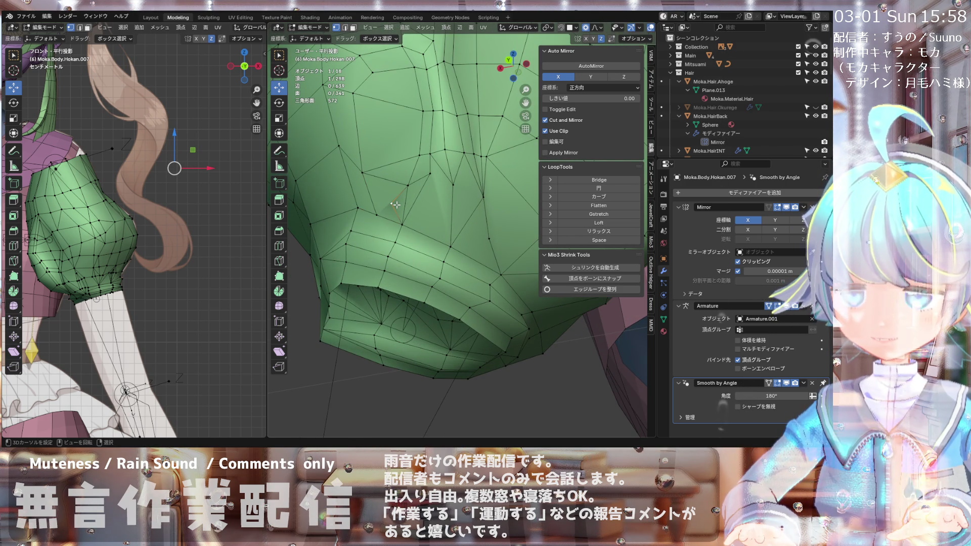
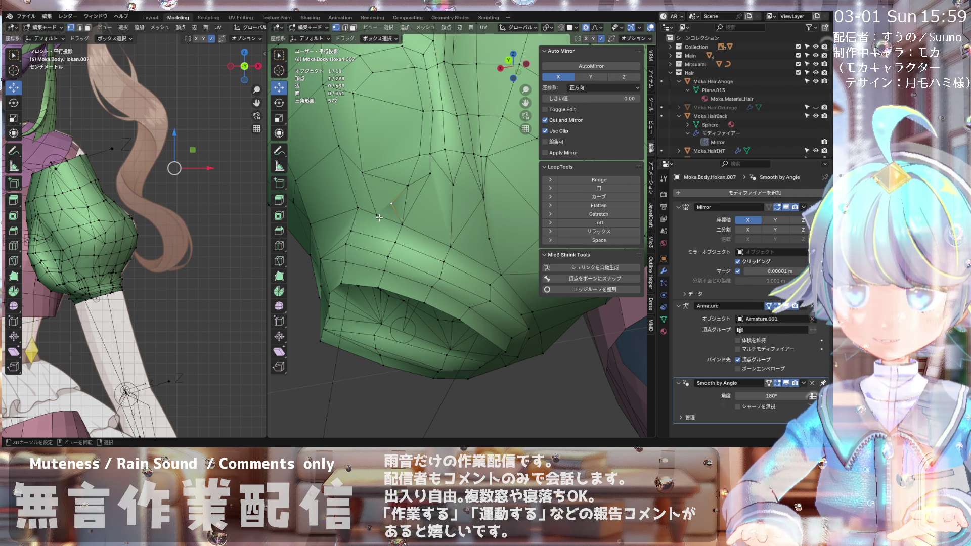
Step: Hide the N sidebar and merge the three selected vertices At Last
key("n")
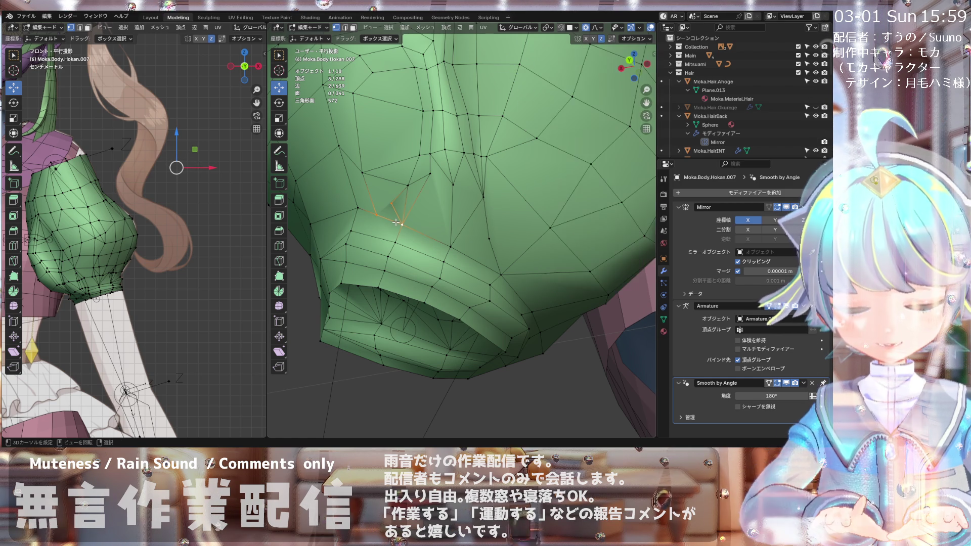
key("m")
left_click(398, 202)
mouse_move(397, 202)
middle_mouse_down()
mouse_move(410, 228)
mouse_move(431, 231)
mouse_move(412, 272)
middle_mouse_up()
scroll(410, 229, "up", 2)
scroll(410, 228, "down", 2)
scroll(425, 261, "up", 2)
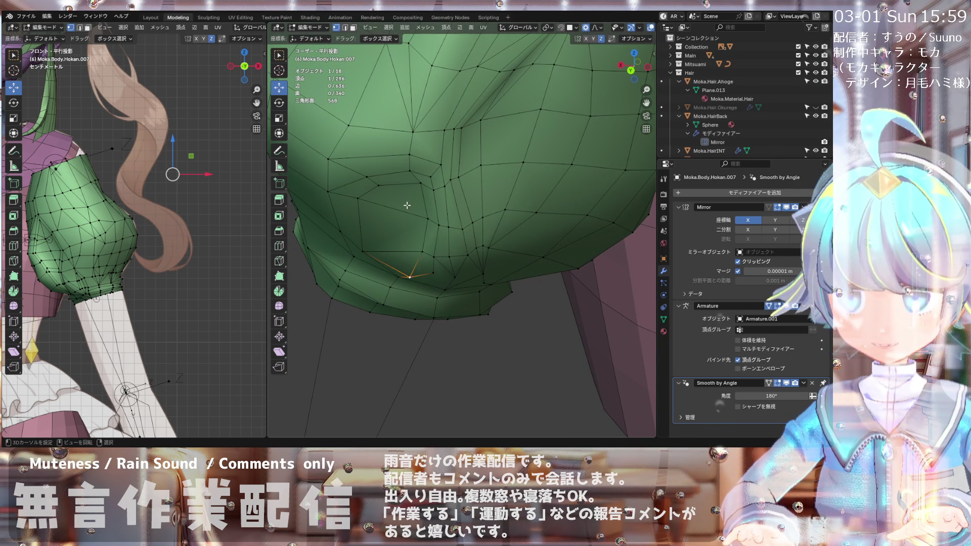
Step: Shrink an underside vertex along its normal with Alt+S, then reposition it with G
key("alt+s")
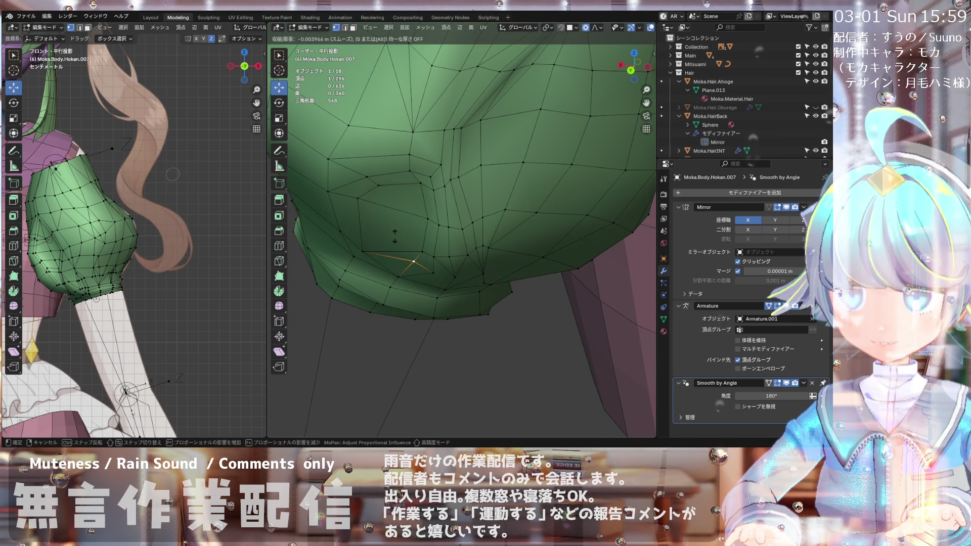
left_click(395, 236)
mouse_move(393, 237)
middle_mouse_down()
mouse_move(389, 207)
mouse_move(379, 216)
middle_mouse_up()
mouse_move(429, 174)
middle_mouse_down()
mouse_move(440, 132)
mouse_move(443, 164)
mouse_move(432, 173)
middle_mouse_up()
scroll(443, 144, "down", 2)
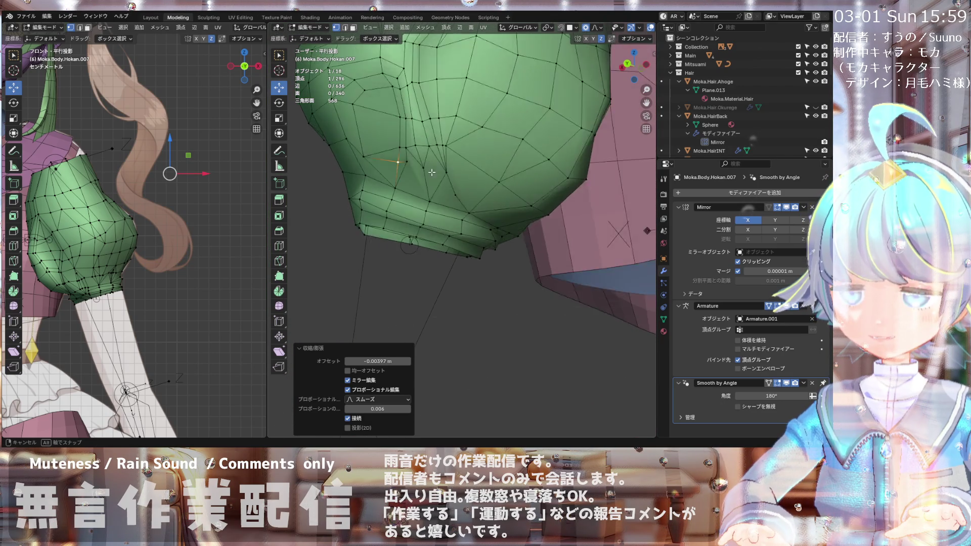
scroll(411, 121, "down", 2)
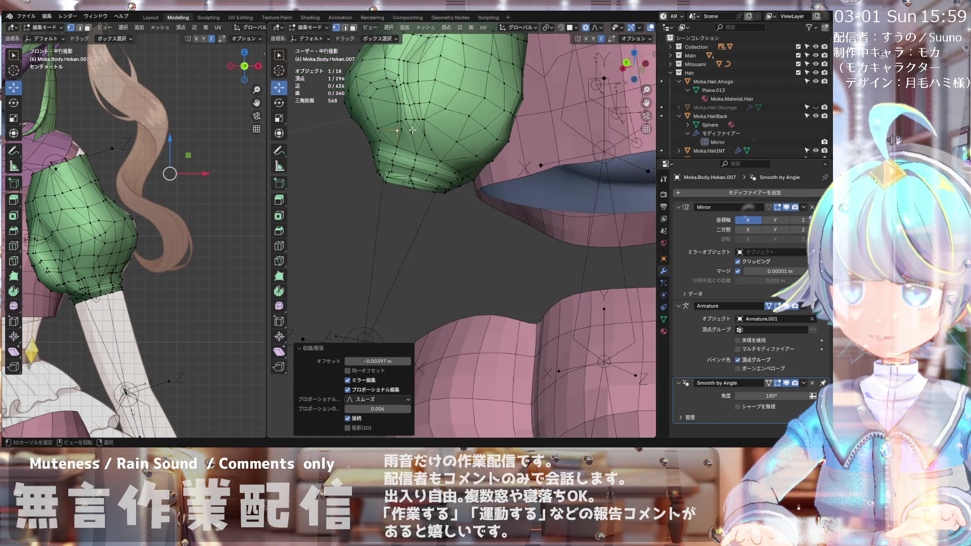
scroll(415, 126, "up", 4)
middle_click_drag(417, 127, 431, 138)
scroll(431, 139, "up", 2)
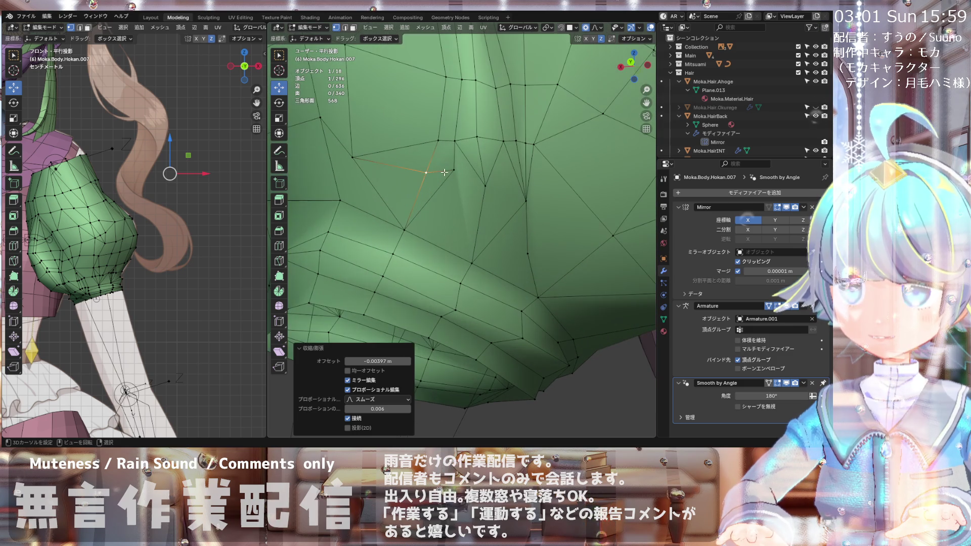
key("g")
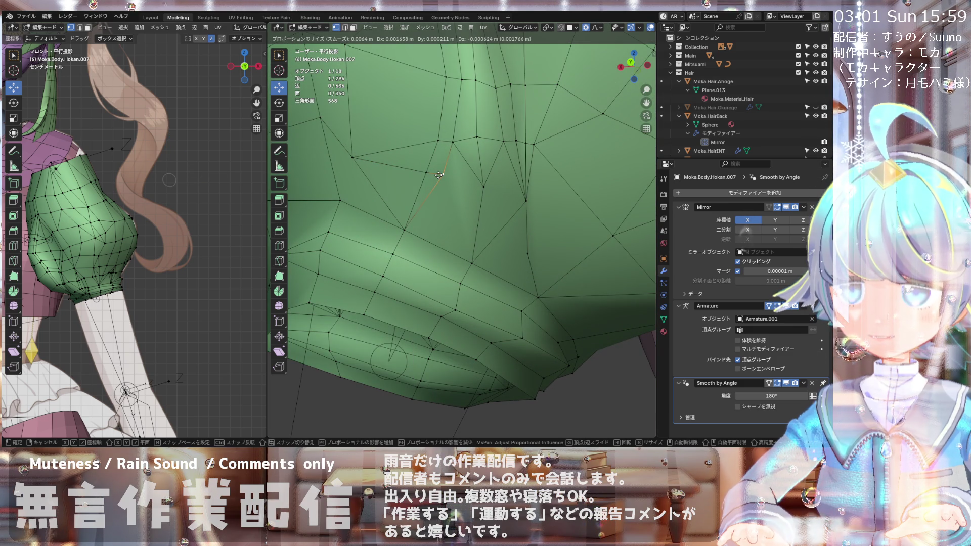
left_click(439, 175)
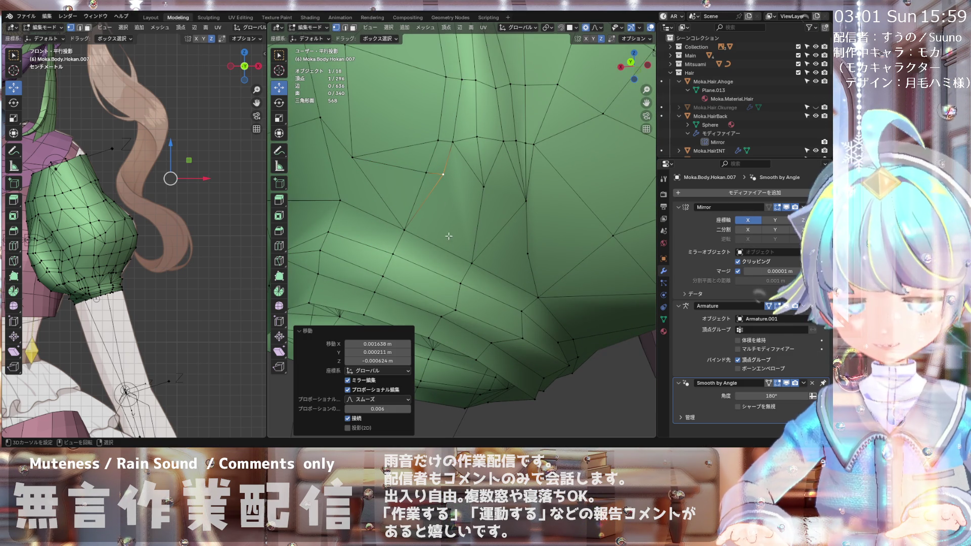
Step: Shrink a second vertex with Alt+S, then move another hem vertex with G
left_click(471, 262, "shift")
scroll(471, 262, "down", 3)
mouse_move(471, 262)
middle_mouse_down()
mouse_move(410, 262)
mouse_move(434, 280)
mouse_move(488, 272)
mouse_move(451, 242)
middle_mouse_up()
scroll(428, 278, "up", 2)
middle_click_drag(427, 193, 415, 166)
key("alt+s")
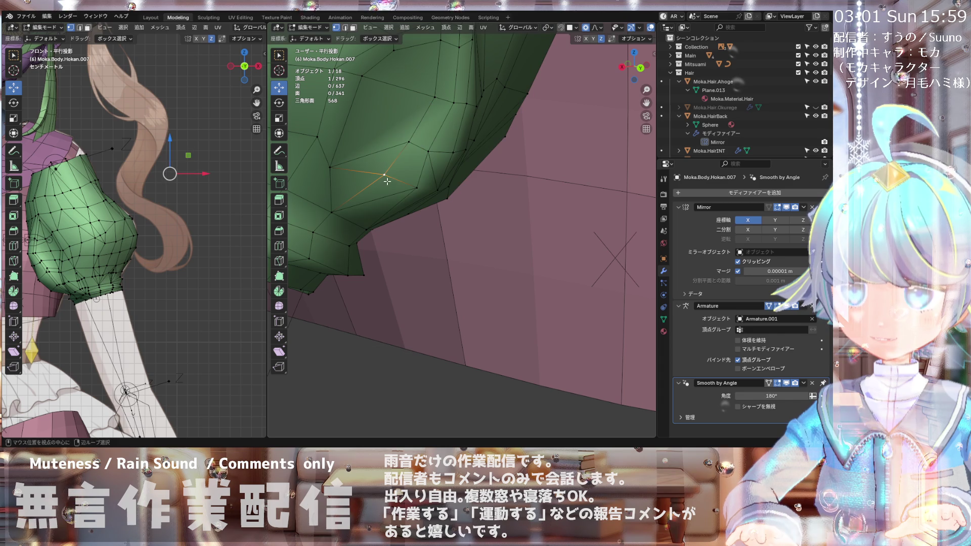
left_click(388, 184)
mouse_move(388, 184)
middle_mouse_down()
mouse_move(368, 164)
mouse_move(379, 172)
mouse_move(366, 196)
middle_mouse_up()
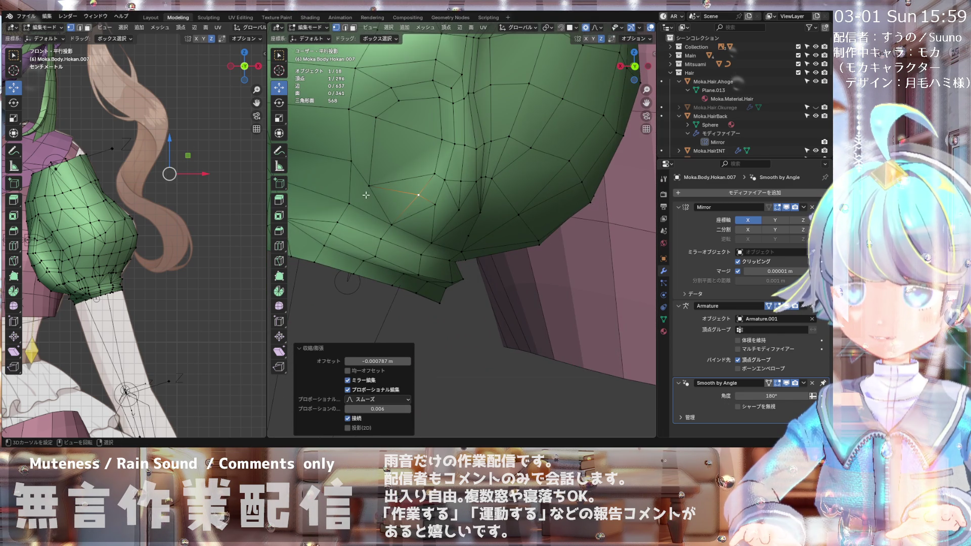
left_click(371, 187)
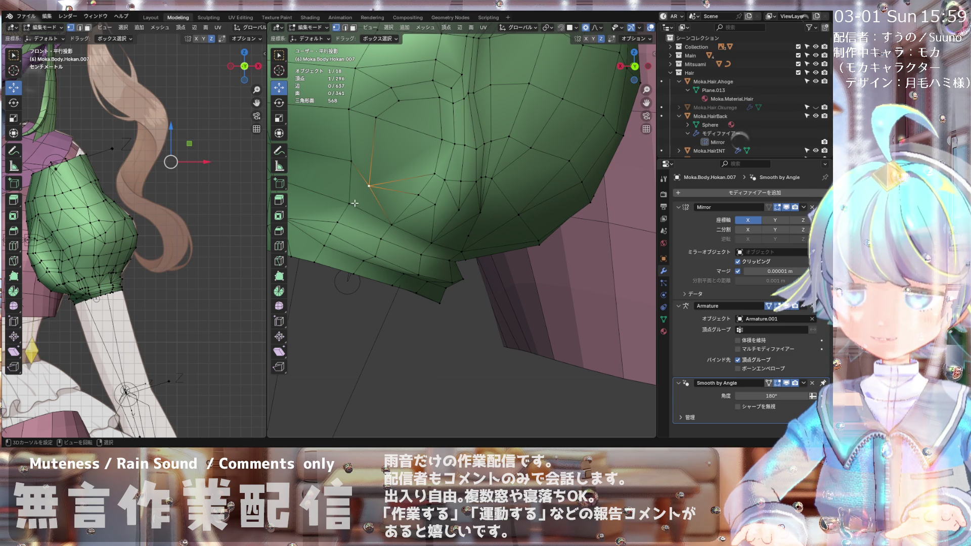
middle_click_drag(357, 195, 373, 157)
key("g")
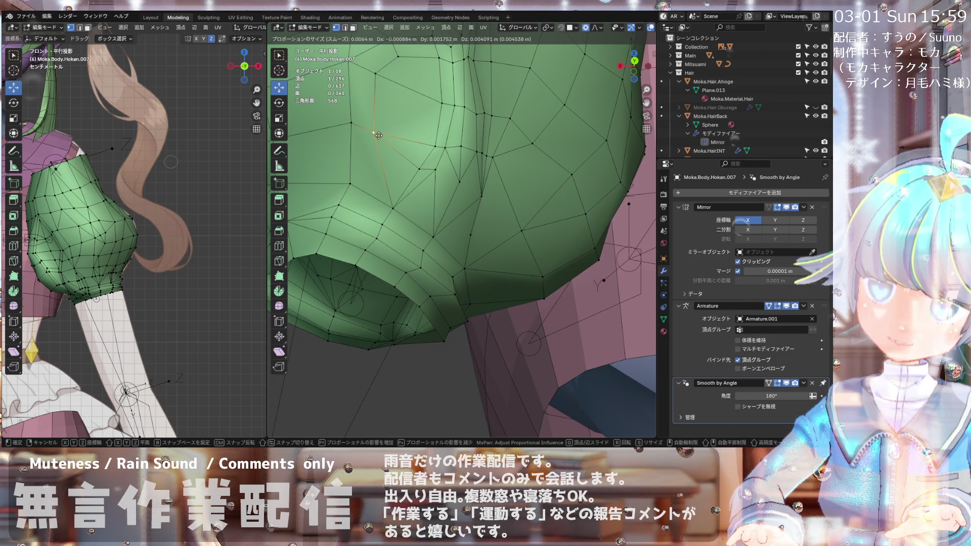
left_click(378, 135)
Step: Select a lower vertex and connect the vertex path with J, adding new edges
left_click(357, 181)
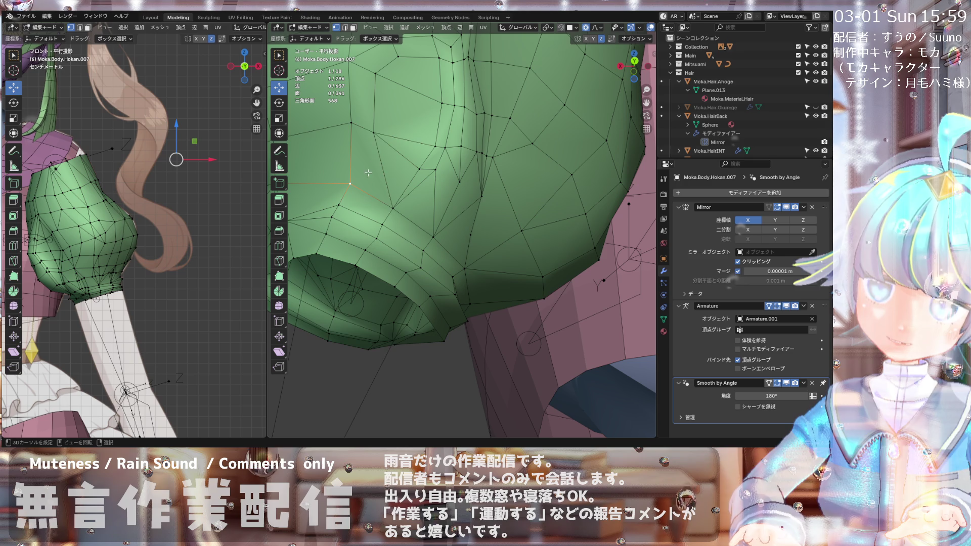
mouse_move(378, 168)
middle_mouse_down()
mouse_move(412, 198)
mouse_move(348, 177)
mouse_move(374, 201)
mouse_move(325, 195)
mouse_move(383, 196)
mouse_move(342, 200)
mouse_move(359, 196)
middle_mouse_up()
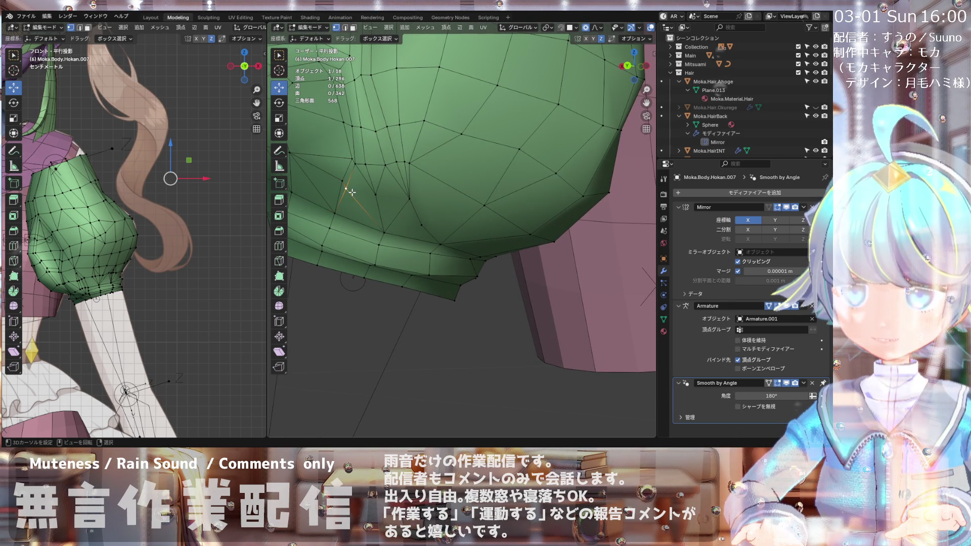
key("j")
middle_click_drag(398, 201, 419, 216)
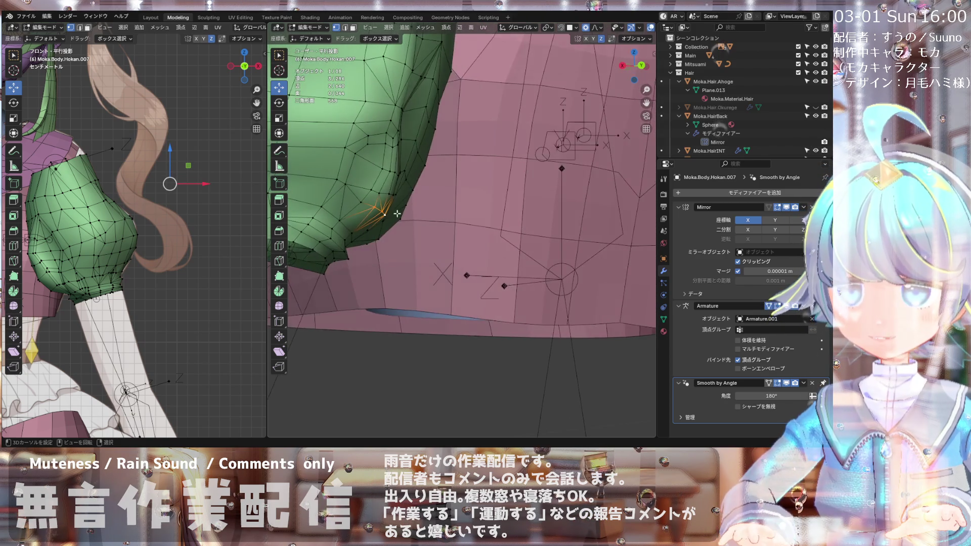
left_click(386, 215)
scroll(375, 219, "up", 3)
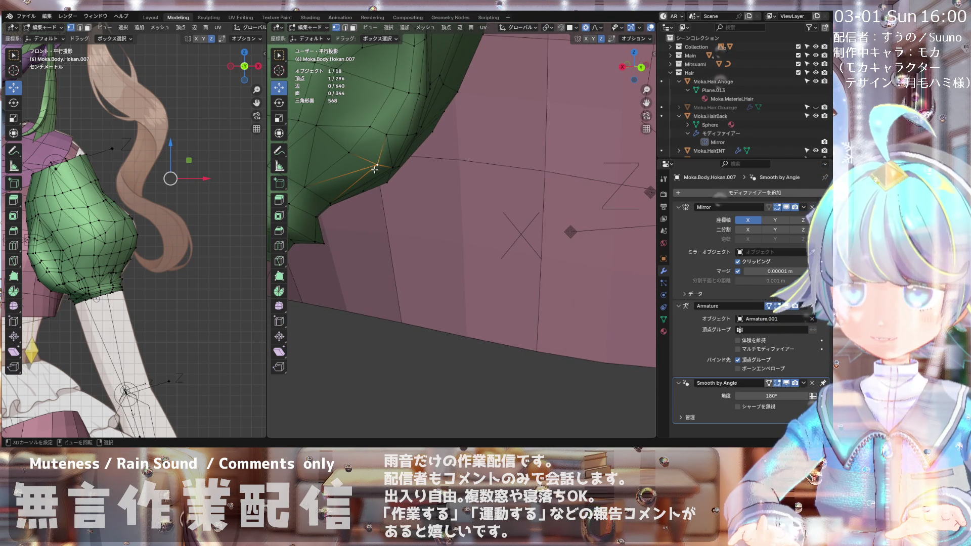
mouse_move(351, 158)
middle_mouse_down()
mouse_move(390, 186)
mouse_move(378, 202)
middle_mouse_up()
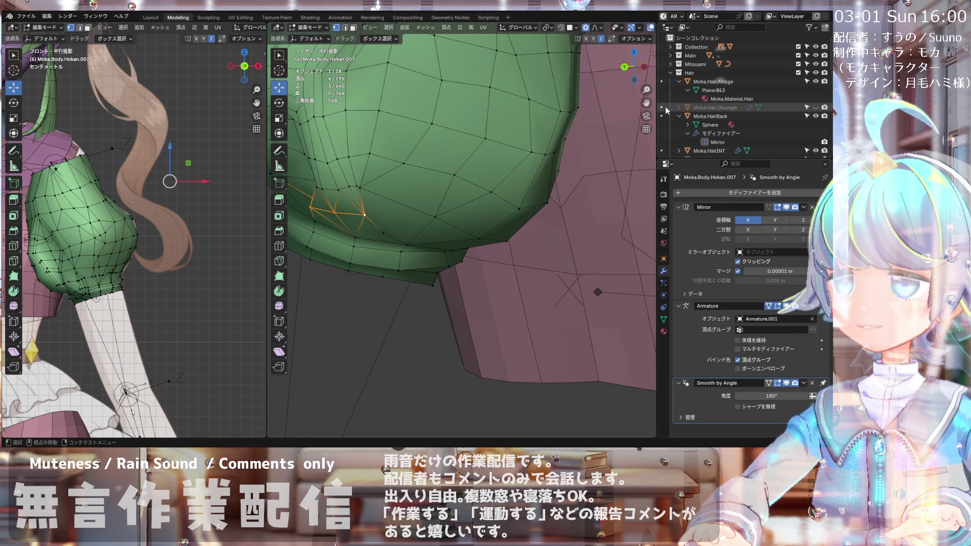
Step: Show the N sidebar and run LoopTools Relax on the selected hem vertices
key("n")
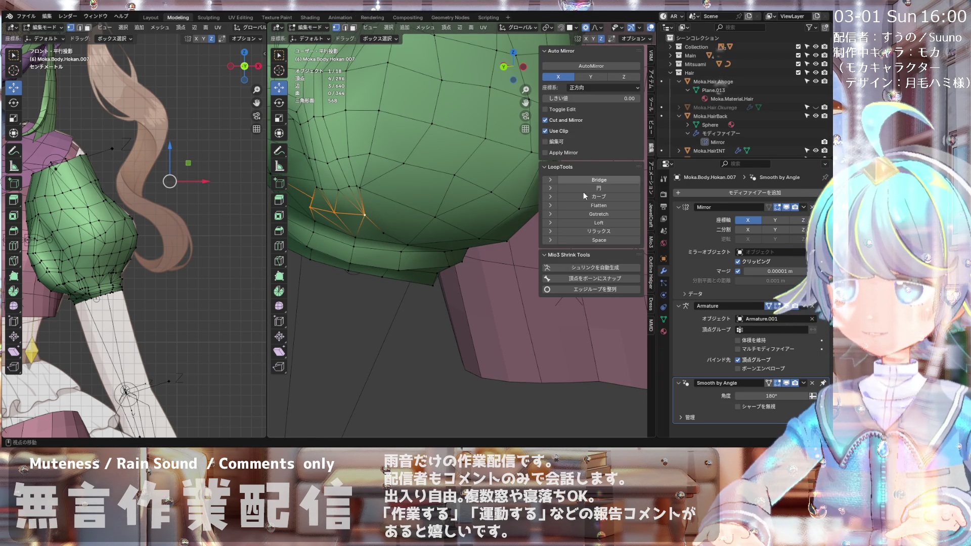
left_click(591, 233)
mouse_move(435, 193)
middle_mouse_down()
mouse_move(329, 172)
mouse_move(370, 116)
mouse_move(370, 147)
mouse_move(393, 160)
middle_mouse_up()
Step: Dissolve one surplus underside vertex, leaving 295 vertices and 639 edges
left_click(345, 133)
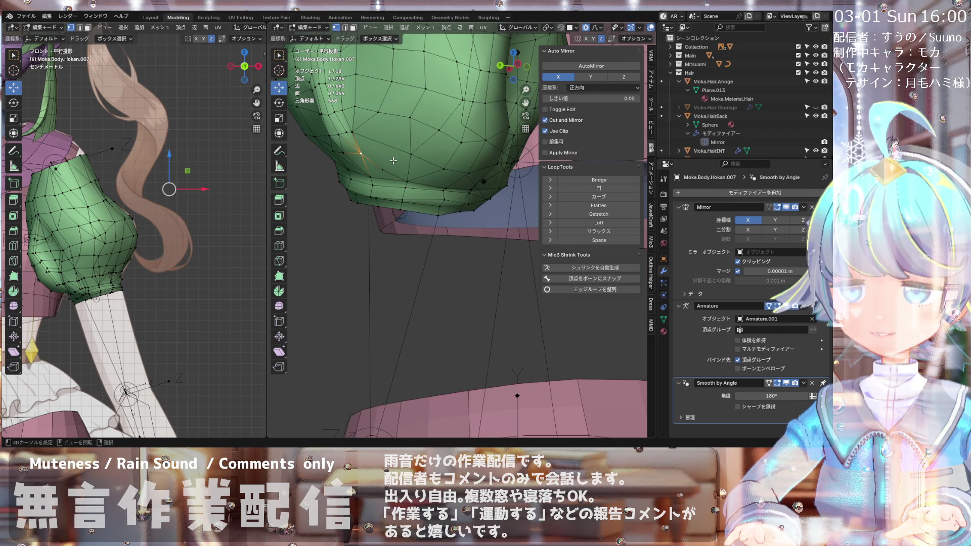
mouse_move(373, 158)
middle_mouse_down()
mouse_move(385, 154)
mouse_move(391, 167)
middle_mouse_up()
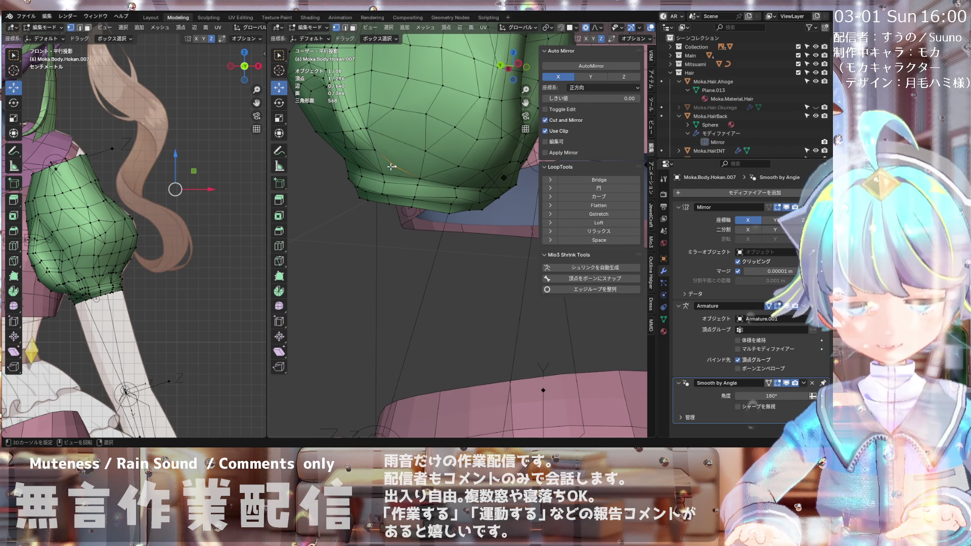
key("x")
left_click(389, 160)
mouse_move(390, 160)
middle_mouse_down()
mouse_move(376, 169)
mouse_move(470, 179)
mouse_move(363, 159)
middle_mouse_up()
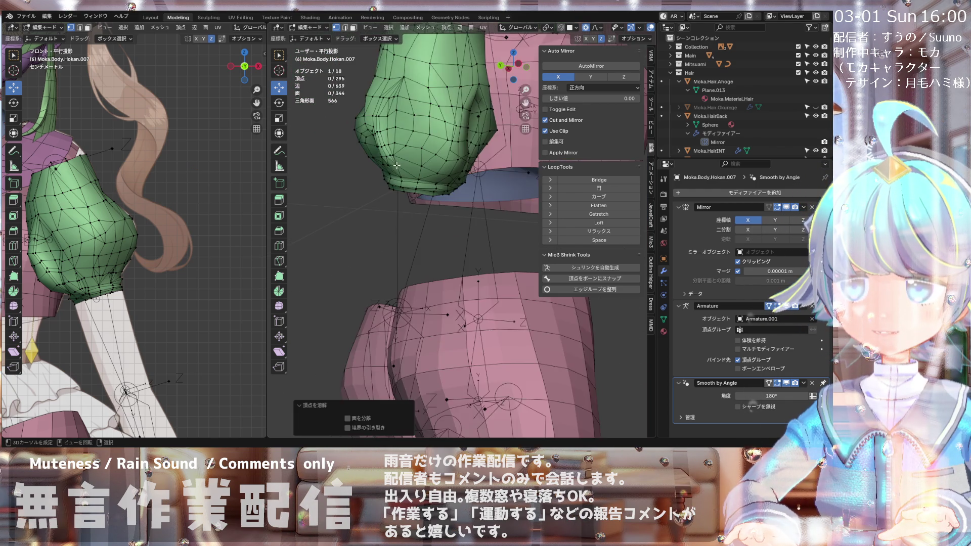
scroll(363, 158, "up", 2)
key("KP_1")
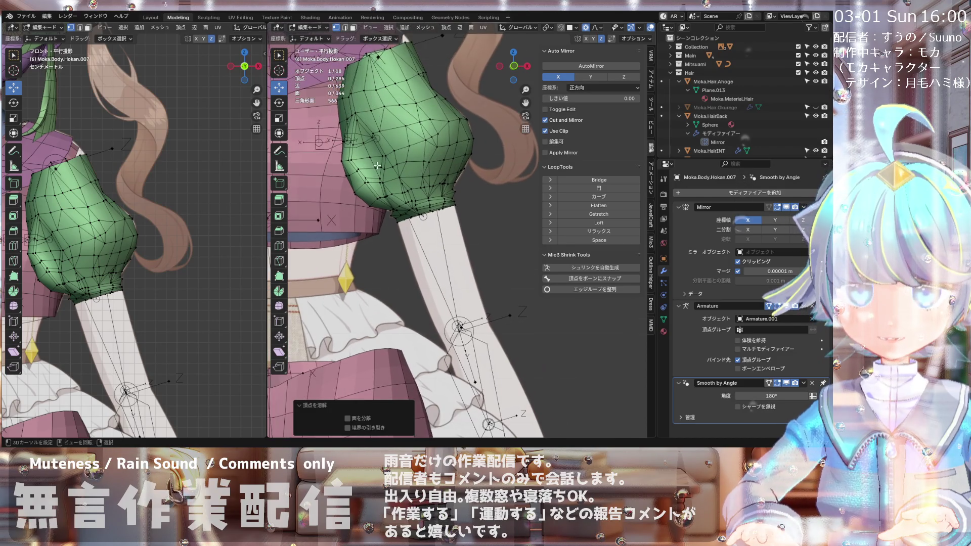
Step: In front view, select a sleeve vertex and slide it along its edge with Shift+V
scroll(386, 148, "up", 2)
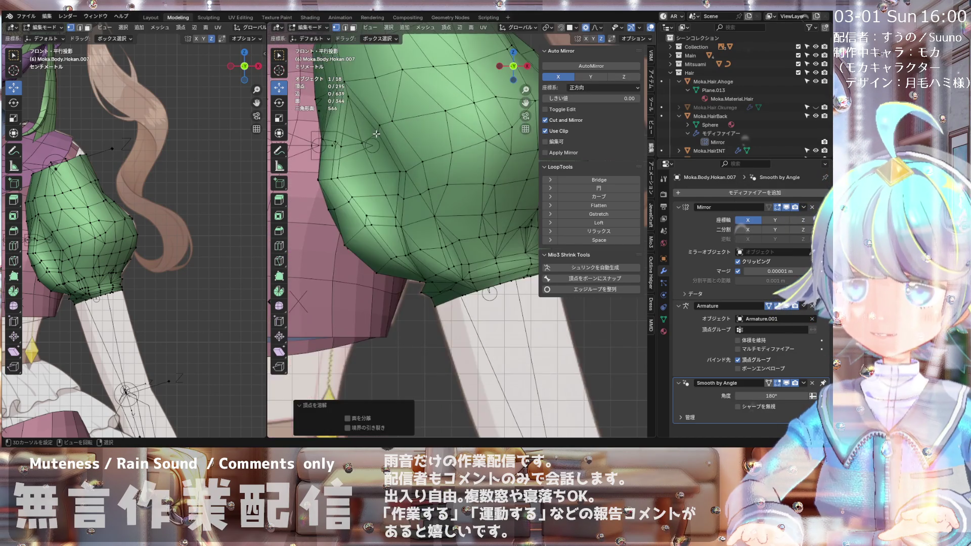
scroll(331, 144, "down", 3)
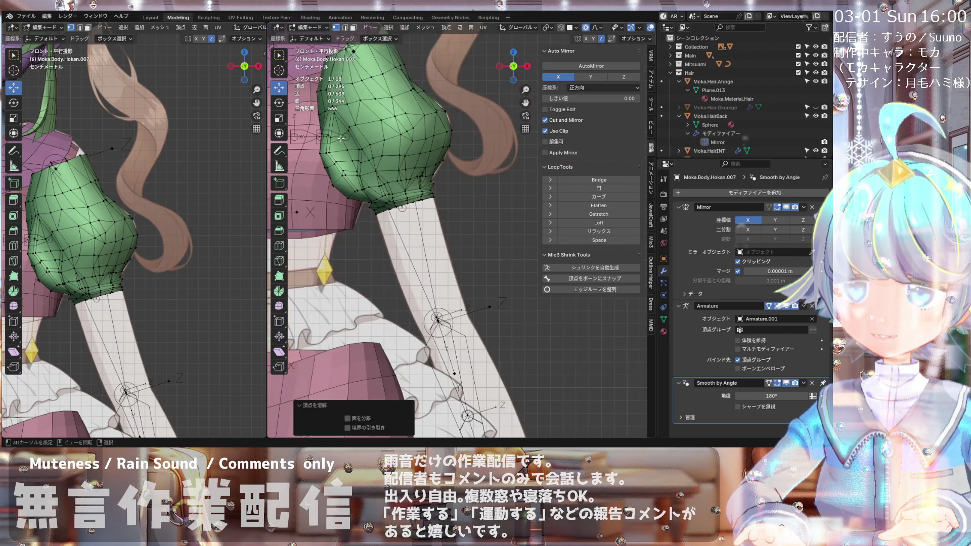
scroll(334, 136, "up", 2)
scroll(336, 137, "up", 4)
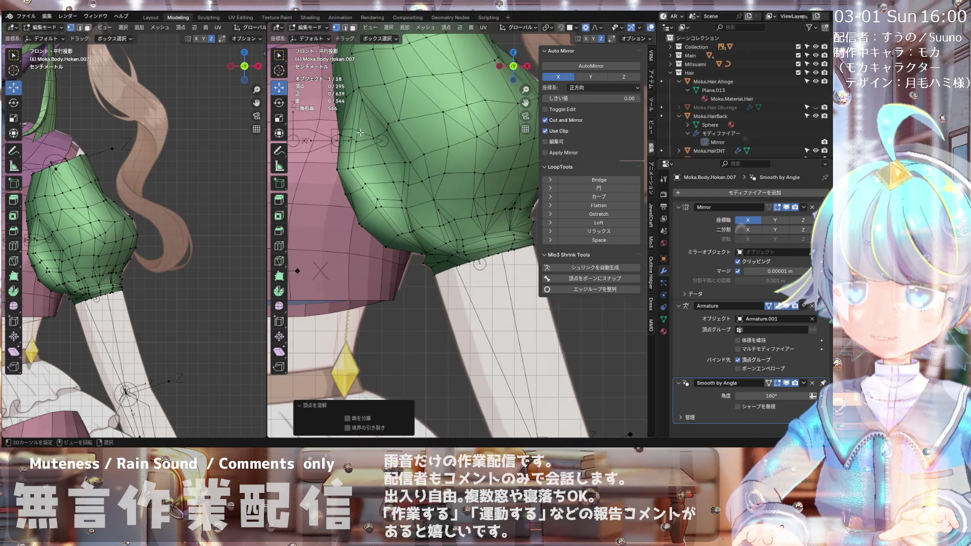
left_click(363, 137)
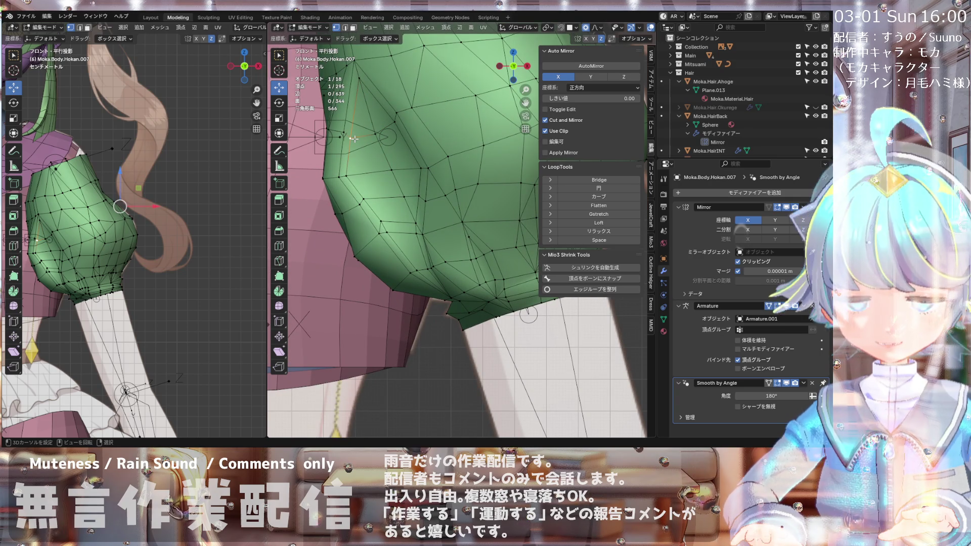
key("shift+v")
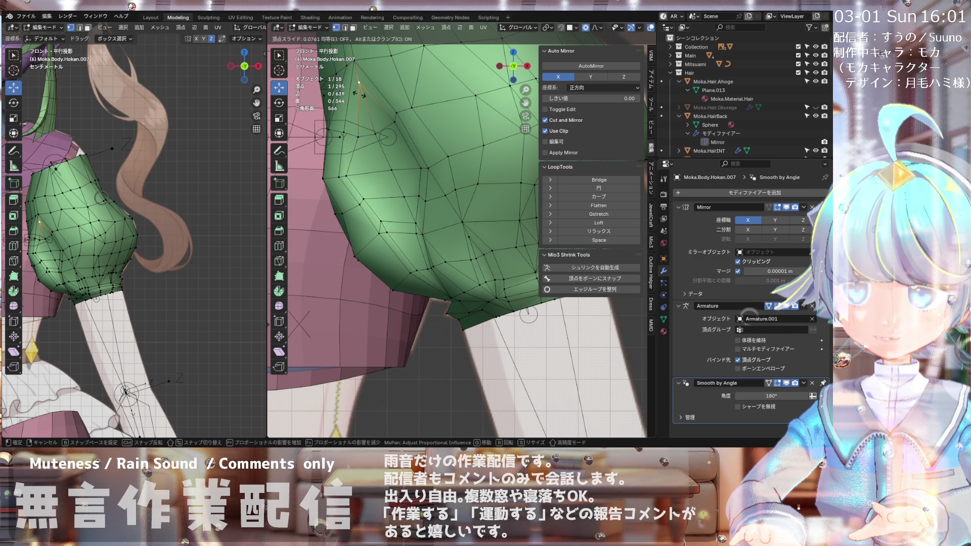
left_click(363, 111)
mouse_move(384, 116)
middle_mouse_down()
mouse_move(445, 124)
mouse_move(398, 132)
middle_mouse_up()
Step: Reposition the vertex three more times with G, then select the next vertex
key("g")
key("g")
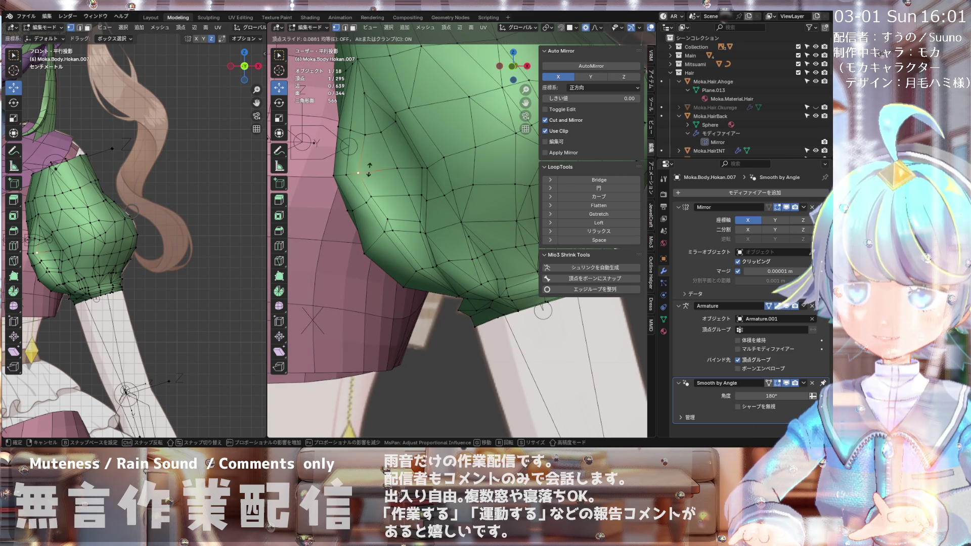
left_click(370, 165)
key("g")
key("g")
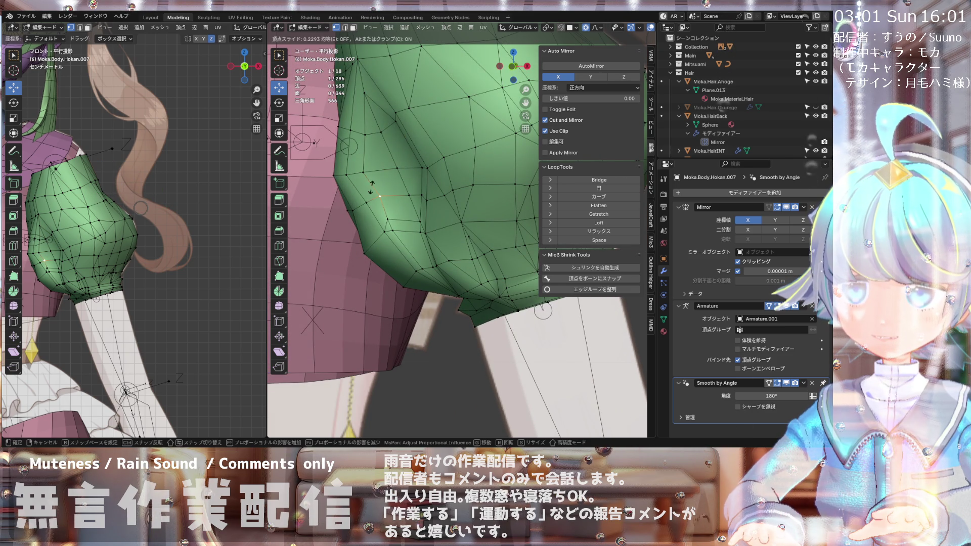
left_click(386, 207)
key("g")
key("g")
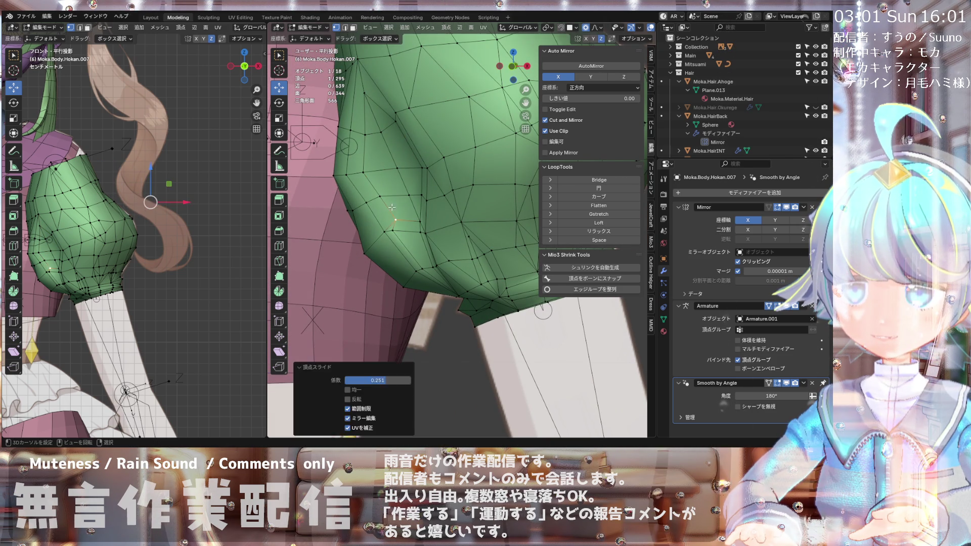
left_click(397, 219)
middle_click_drag(397, 219, 415, 184)
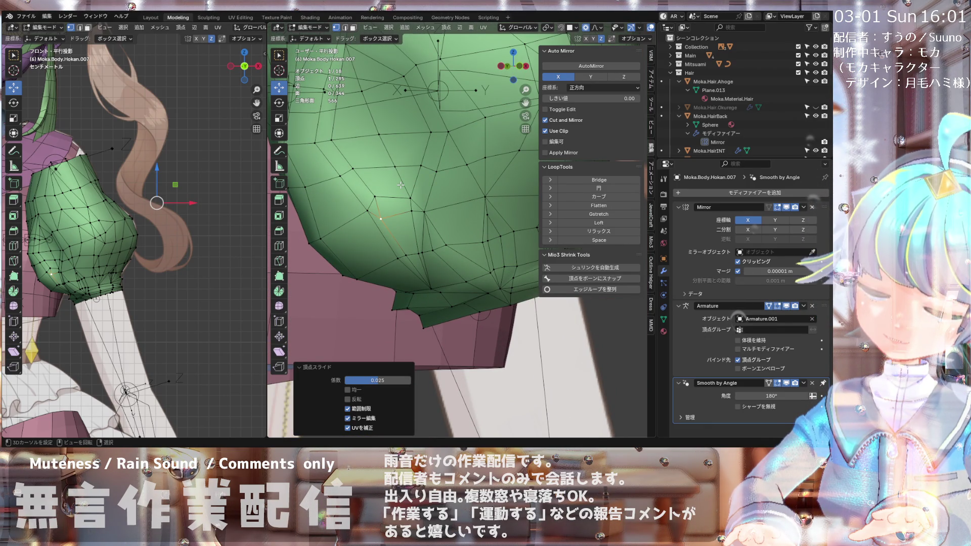
left_click(371, 196)
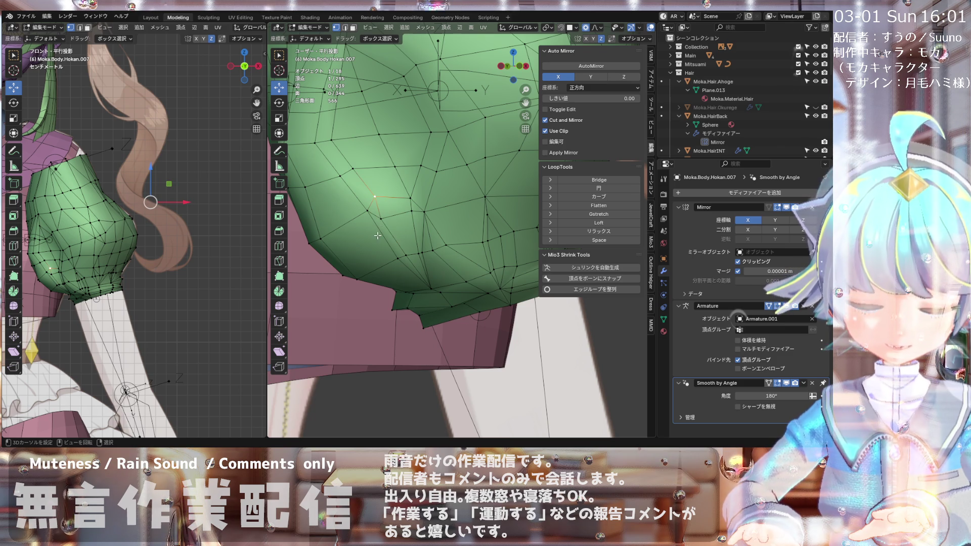
Step: Merge the selected hem vertices At Center
key("m")
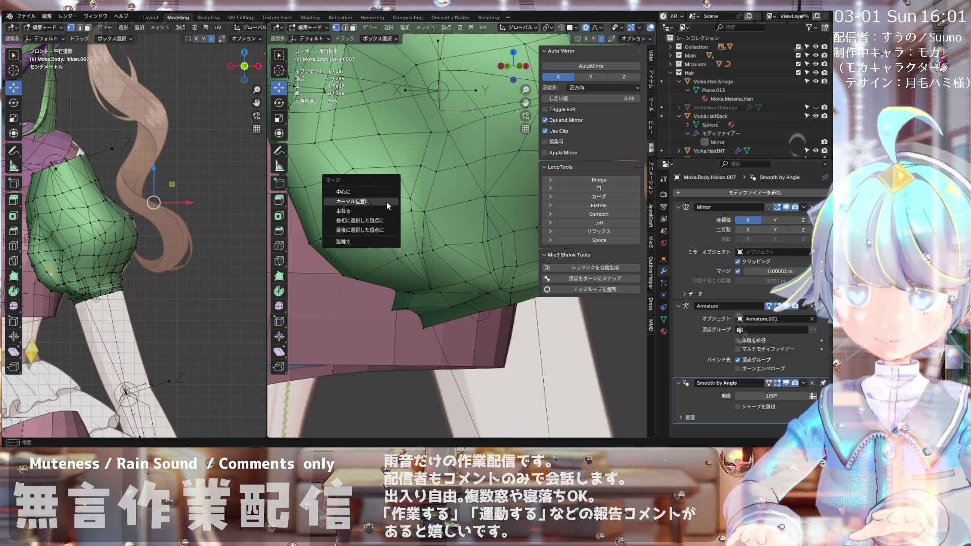
left_click(386, 193)
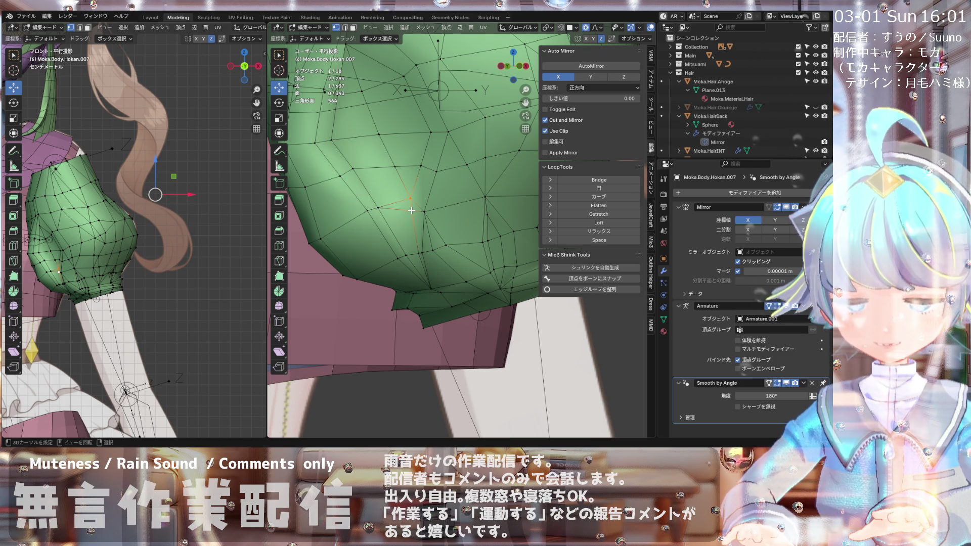
key("m")
left_click(412, 210)
scroll(412, 210, "down", 2)
mouse_move(411, 210)
middle_mouse_down()
mouse_move(396, 224)
mouse_move(394, 245)
mouse_move(381, 219)
mouse_move(340, 226)
mouse_move(365, 186)
middle_mouse_up()
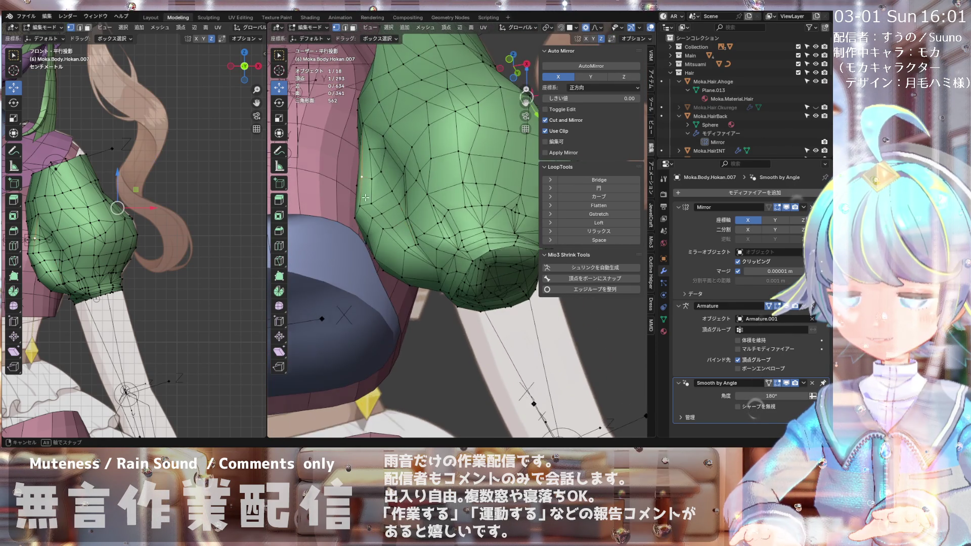
scroll(365, 186, "up", 5)
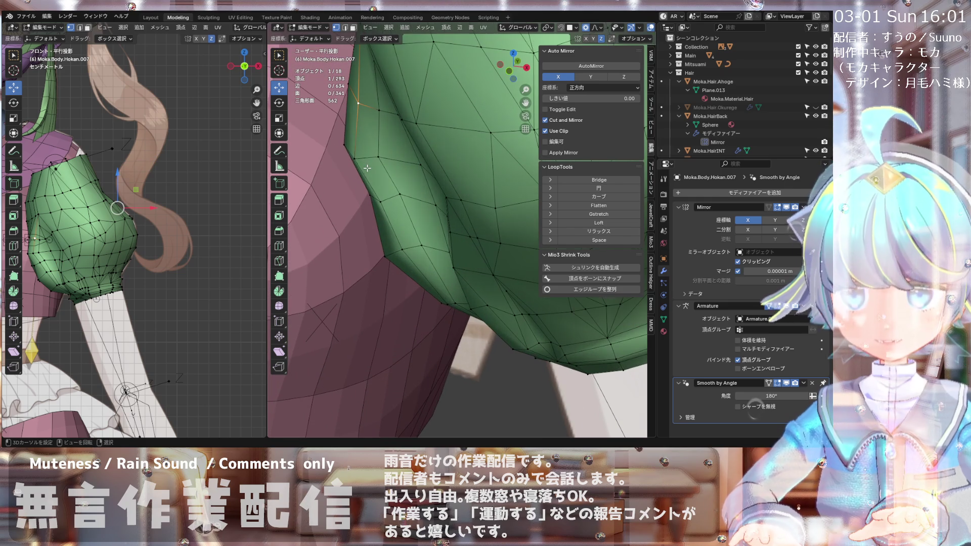
Step: Relax two sets of hem and edge vertices with LoopTools Relax
left_click(386, 207, "shift")
mouse_move(385, 208)
middle_mouse_down()
mouse_move(418, 267)
mouse_move(425, 187)
middle_mouse_up()
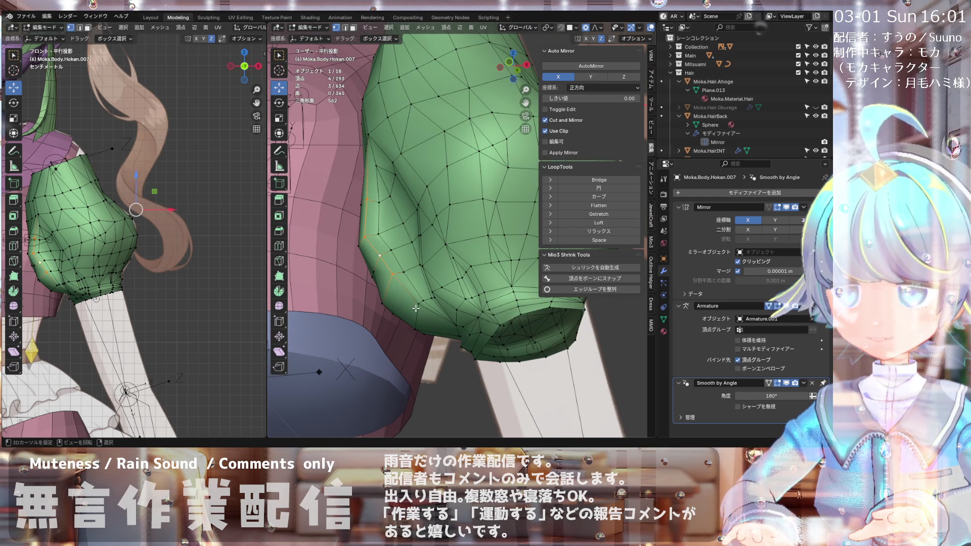
left_click(588, 238)
middle_click_drag(445, 263, 422, 292)
left_click(357, 187)
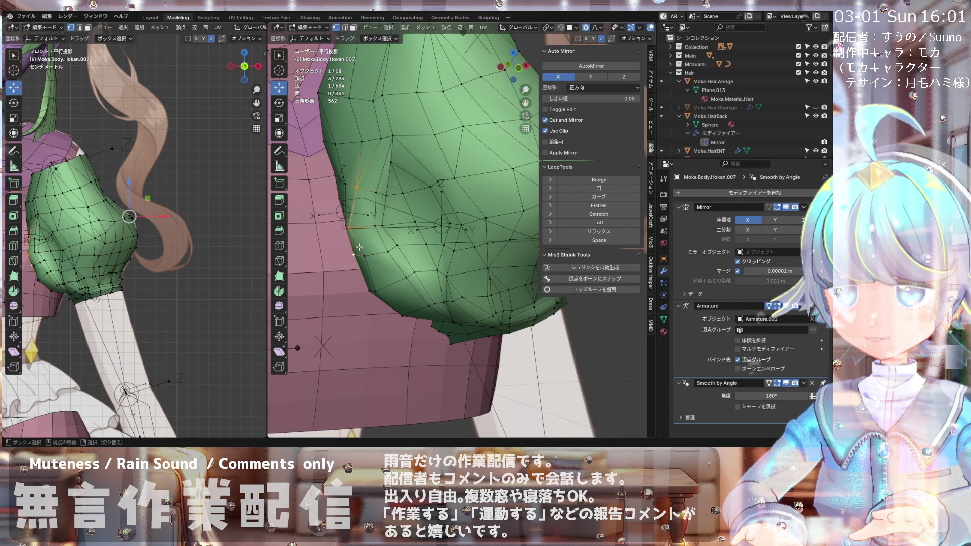
left_click(349, 228, "shift")
left_click(361, 256, "shift")
middle_click_drag(384, 293, 348, 258)
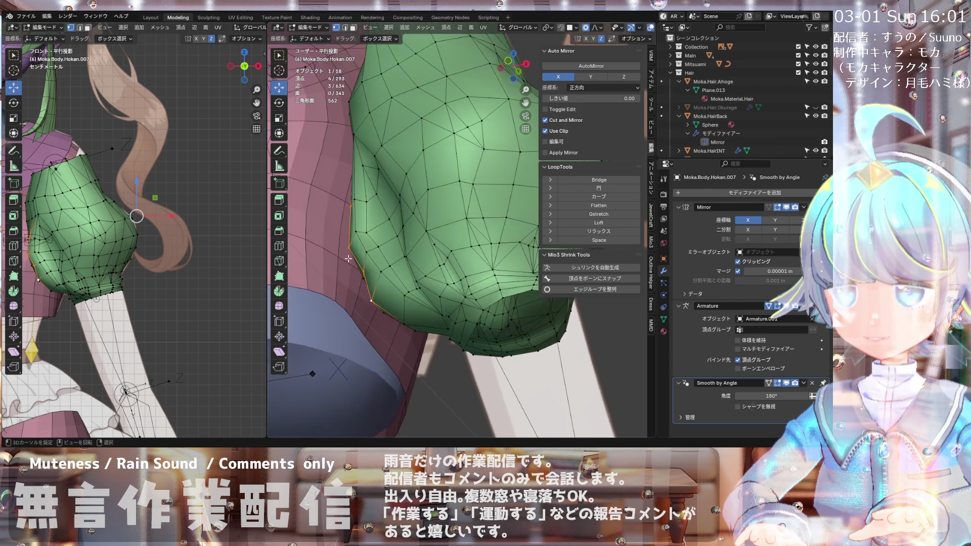
left_click(573, 231)
mouse_move(465, 248)
middle_mouse_down()
mouse_move(451, 275)
mouse_move(384, 193)
middle_mouse_up()
Step: Select two more sleeve vertices and relax them as well
left_click(381, 190)
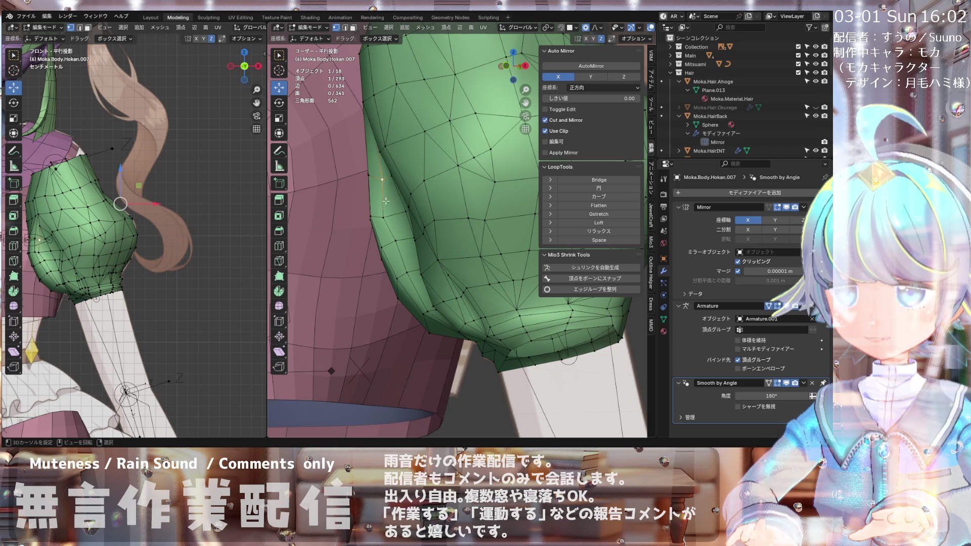
middle_click_drag(408, 275, 405, 301)
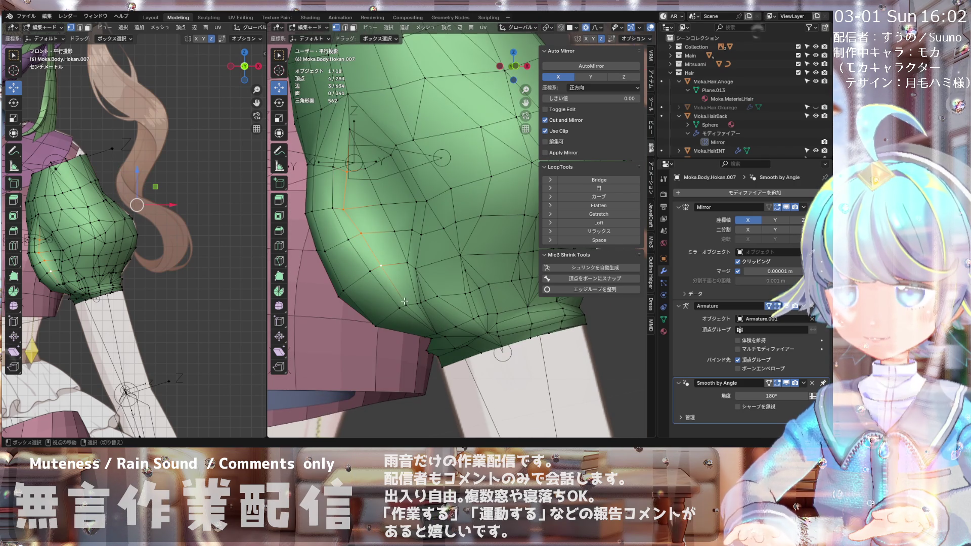
left_click(344, 209)
mouse_move(344, 209)
middle_mouse_down()
mouse_move(334, 165)
mouse_move(396, 227)
mouse_move(380, 192)
middle_mouse_up()
left_click(396, 227, "shift")
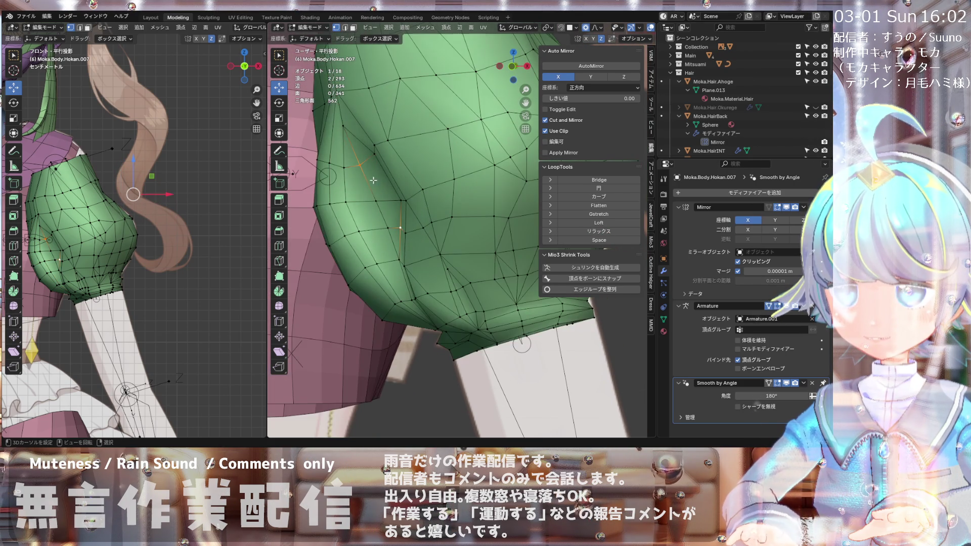
mouse_move(389, 253)
middle_mouse_down()
mouse_move(390, 217)
mouse_move(391, 254)
middle_mouse_up()
left_click(607, 230)
scroll(353, 214, "down", 5)
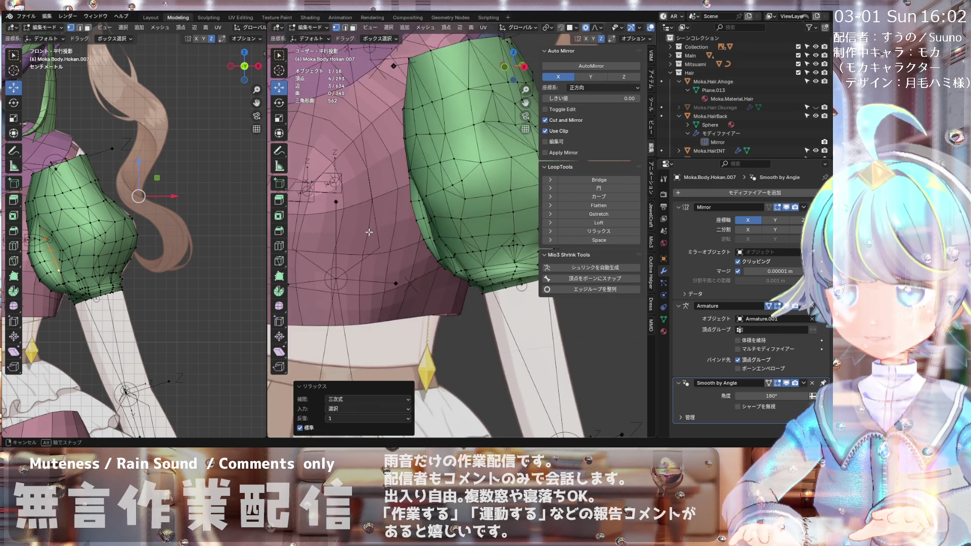
Step: Check the sleeve in Front view and orbit around the torso
key("KP_1")
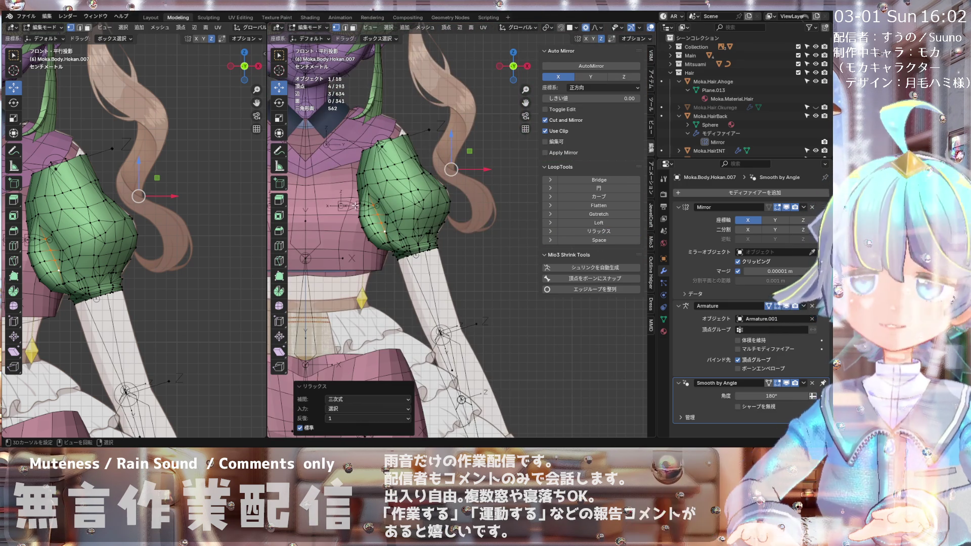
scroll(390, 232, "up", 4)
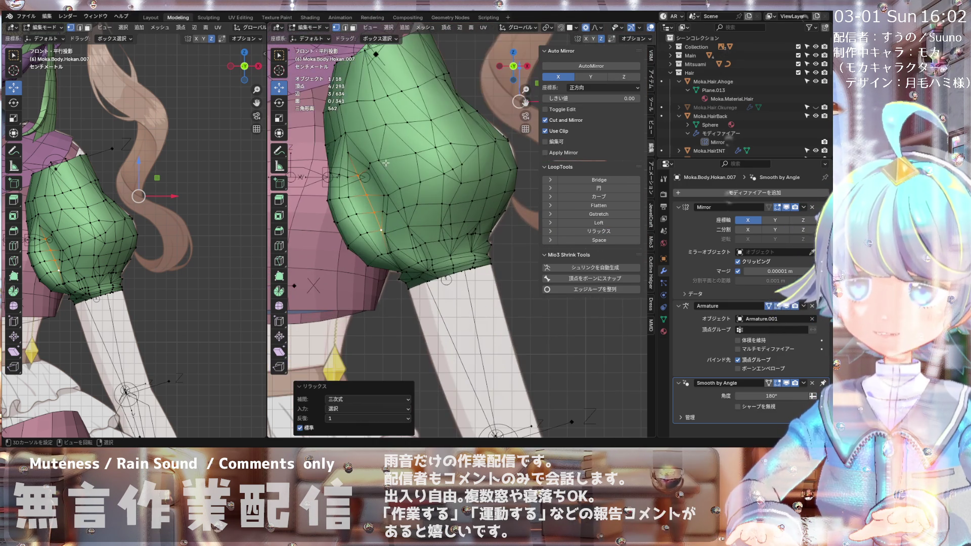
scroll(385, 153, "down", 3)
mouse_move(384, 155)
middle_mouse_down()
mouse_move(363, 164)
mouse_move(505, 167)
middle_mouse_up()
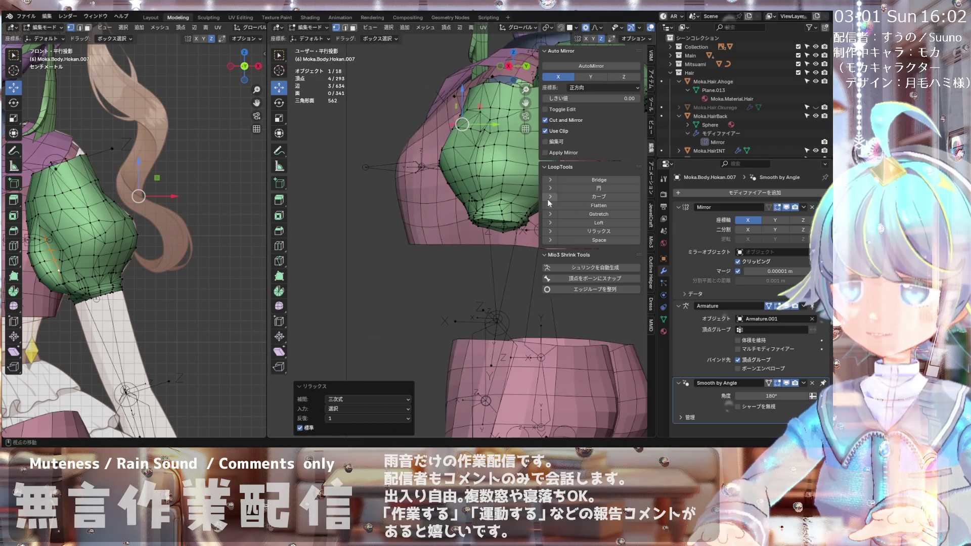
scroll(572, 200, "down", 2)
scroll(359, 168, "down", 4)
mouse_move(450, 173)
middle_mouse_down()
mouse_move(362, 167)
mouse_move(475, 175)
middle_mouse_up()
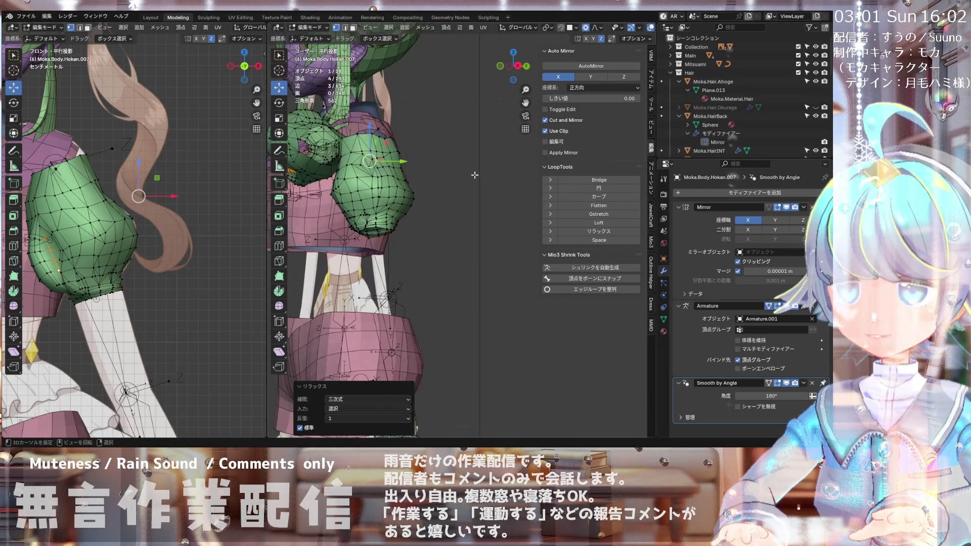
middle_click_drag(374, 205, 500, 204)
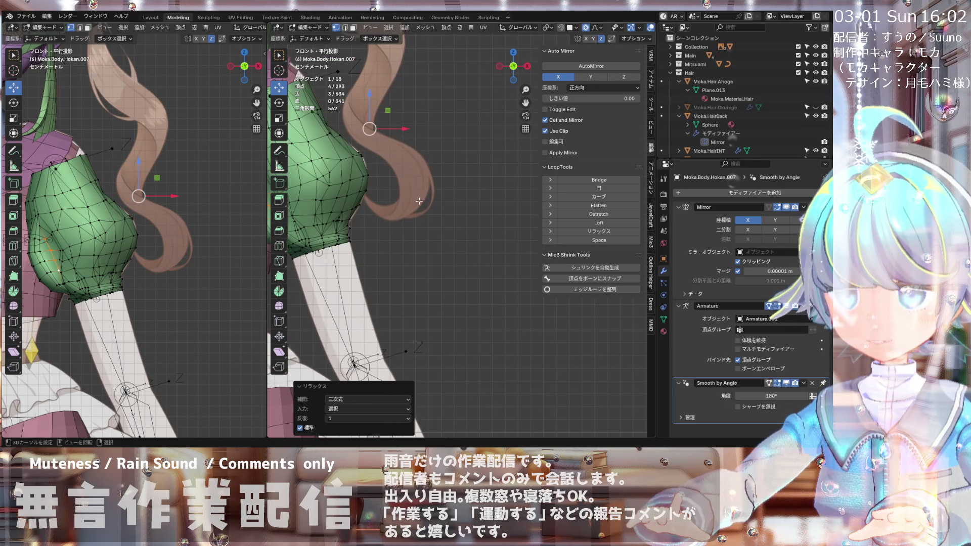
scroll(384, 205, "up", 8)
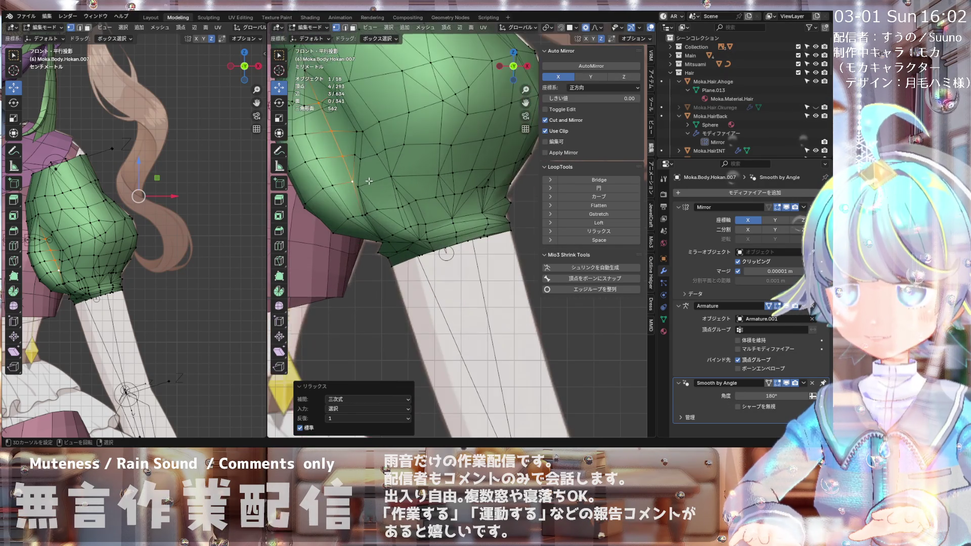
scroll(366, 163, "down", 5)
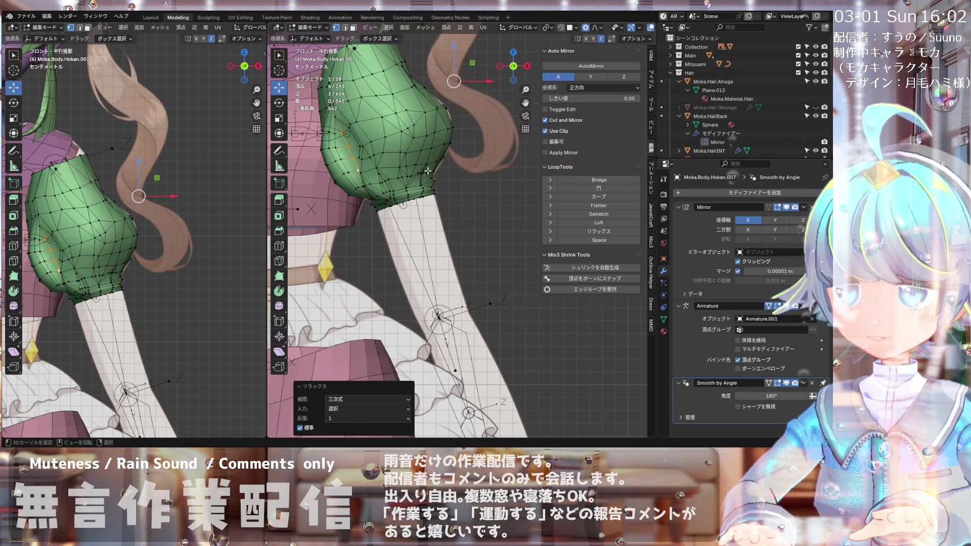
scroll(428, 171, "down", 4)
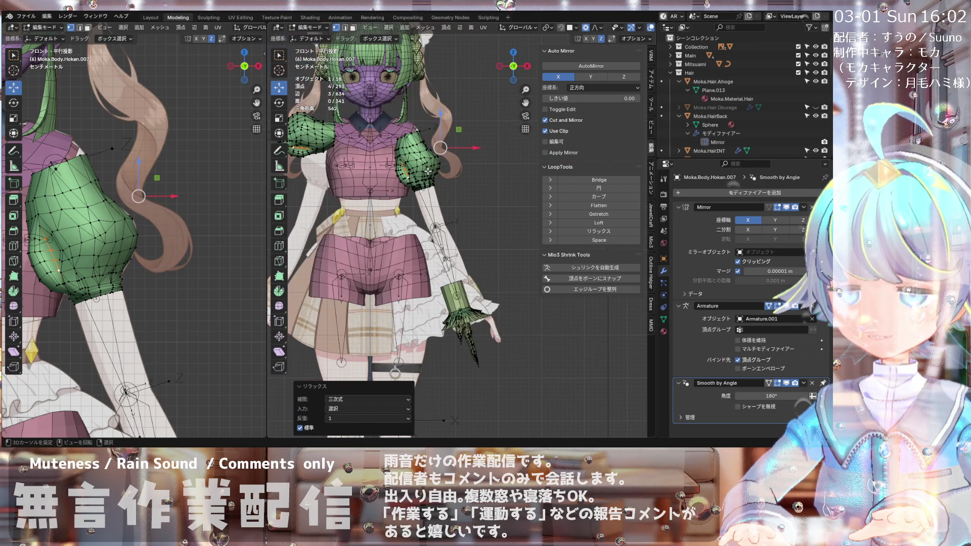
scroll(428, 165, "up", 2)
Step: Select a sleeve vertex, return to front orthographic view, and pick a hem vertex
left_click(428, 165)
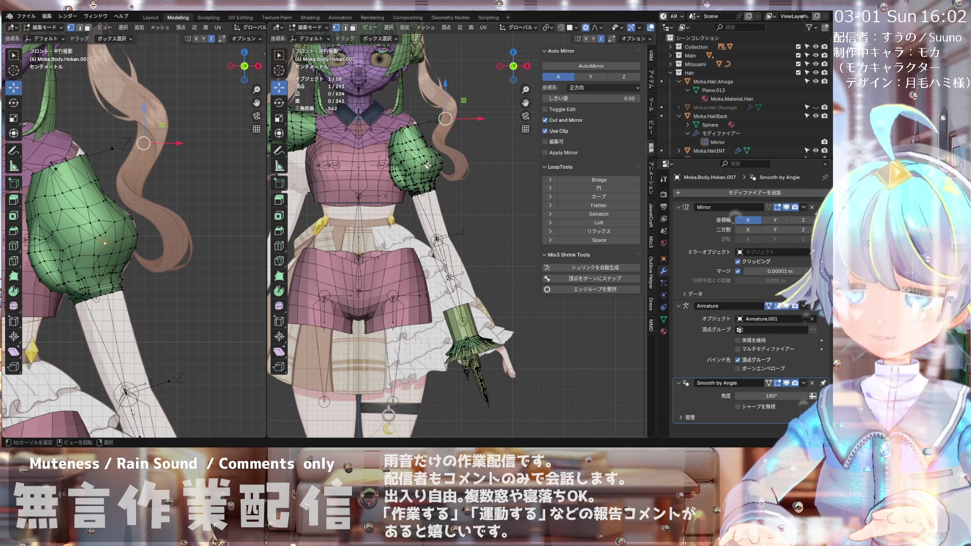
scroll(428, 165, "up", 4)
scroll(442, 143, "up", 4)
mouse_move(440, 151)
middle_mouse_down()
mouse_move(434, 192)
mouse_move(455, 217)
middle_mouse_up()
key("KP_1")
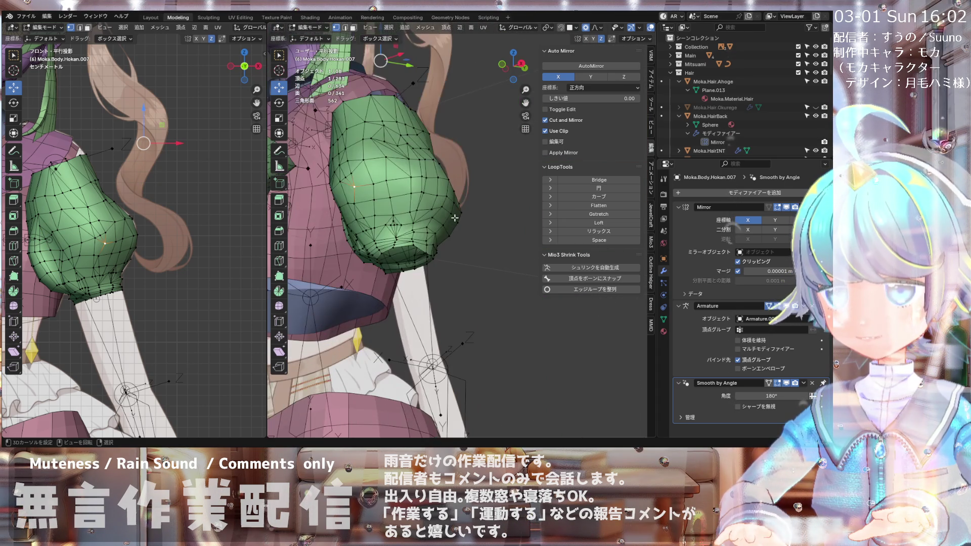
key("KP_1")
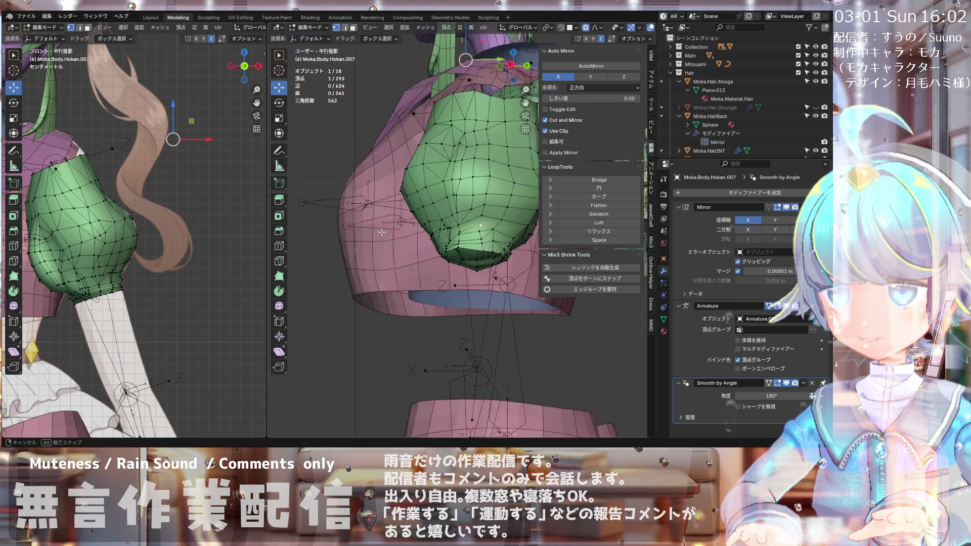
scroll(465, 240, "down", 2)
scroll(367, 208, "up", 8)
left_click(354, 207)
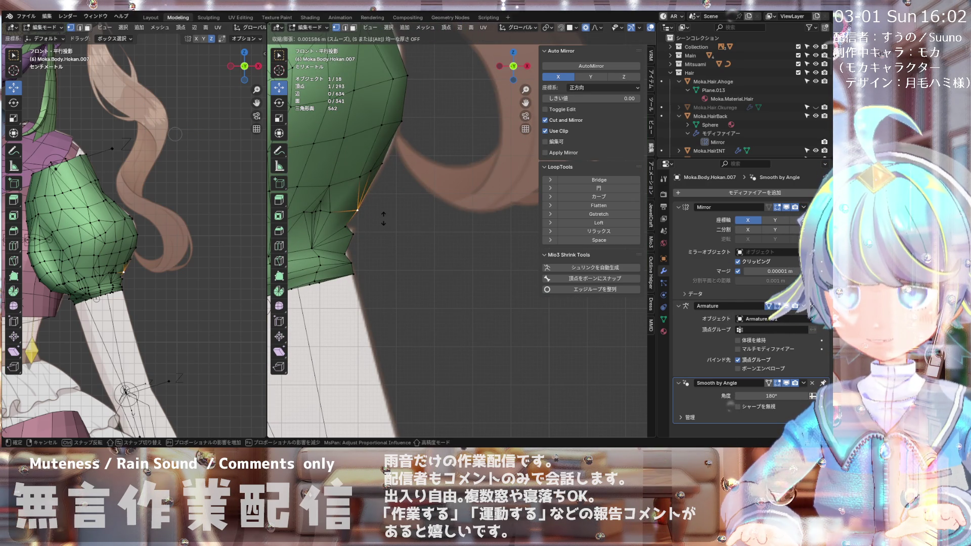
Step: Confirm the hem vertex offset, then push another hem vertex outward with Alt+S
left_click(389, 220)
mouse_move(389, 220)
middle_mouse_down()
mouse_move(470, 201)
mouse_move(450, 146)
mouse_move(484, 222)
mouse_move(443, 216)
mouse_move(472, 186)
middle_mouse_up()
left_click(476, 198)
key("alt+s")
left_click(478, 205)
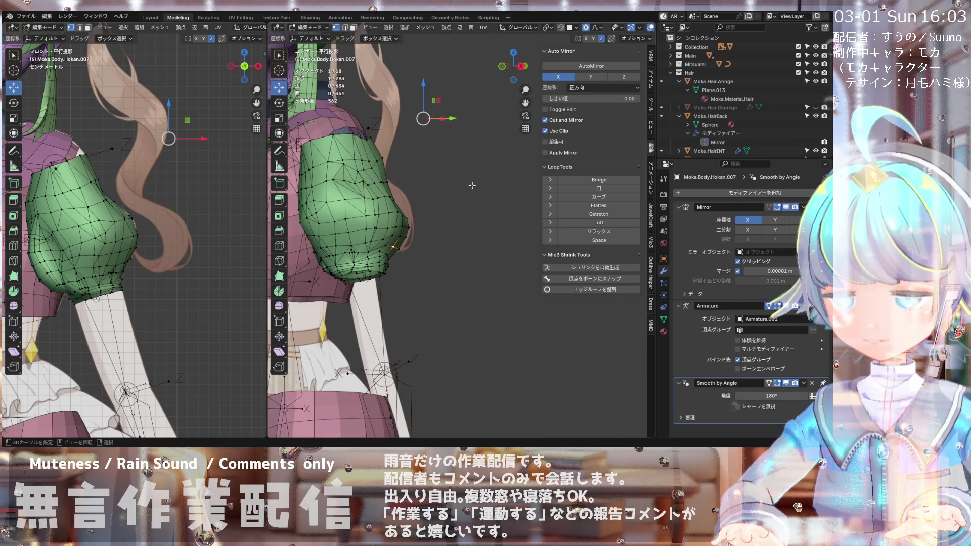
Step: Zoom and orbit around the sleeve, then switch it to Sculpt Mode with the Draw brush
key("KP_1")
scroll(392, 205, "down", 4)
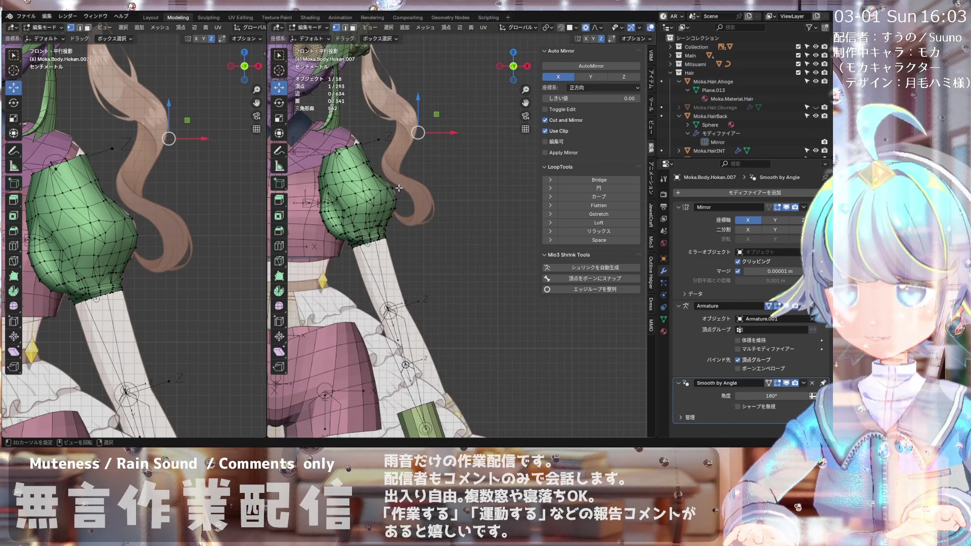
scroll(400, 189, "up", 3)
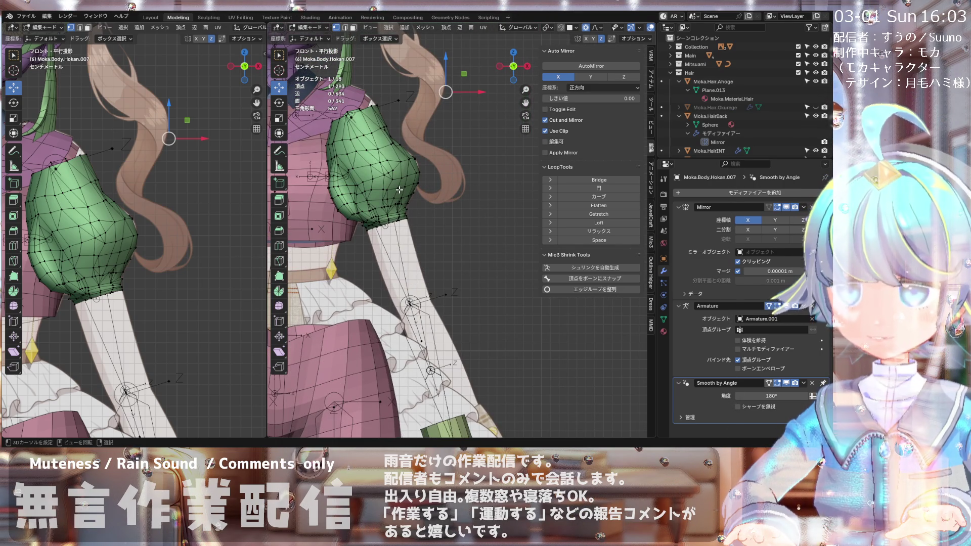
scroll(400, 189, "up", 2)
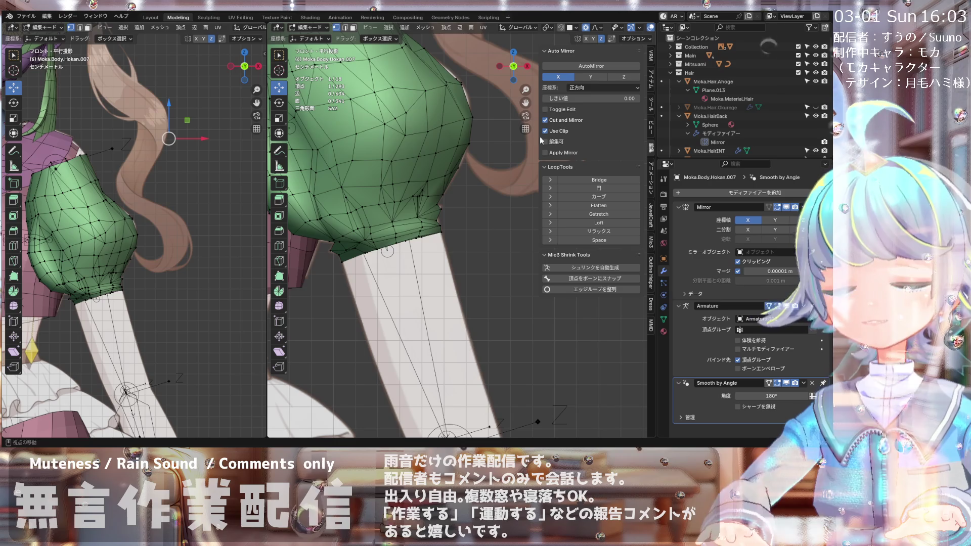
scroll(420, 173, "up", 1)
scroll(420, 173, "up", 2)
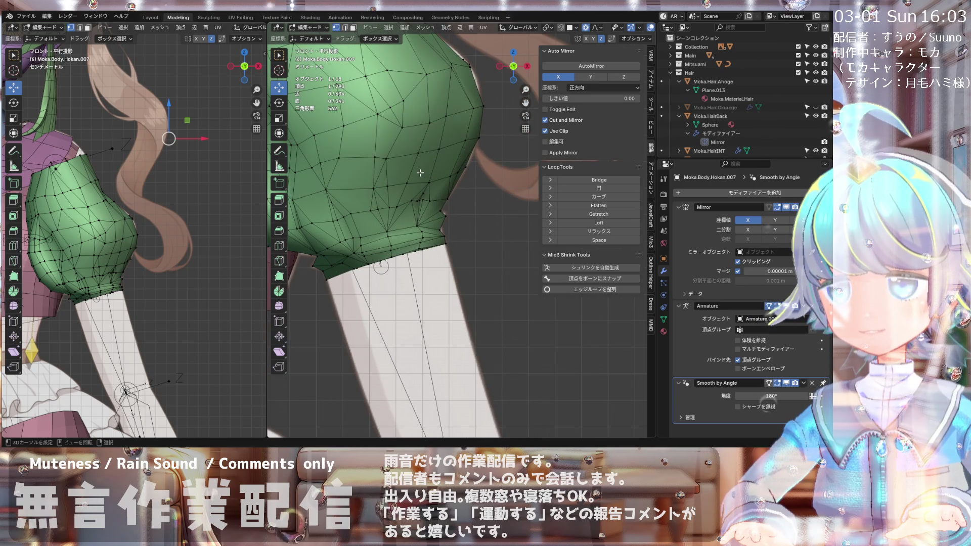
scroll(409, 196, "down", 4)
scroll(409, 196, "up", 5)
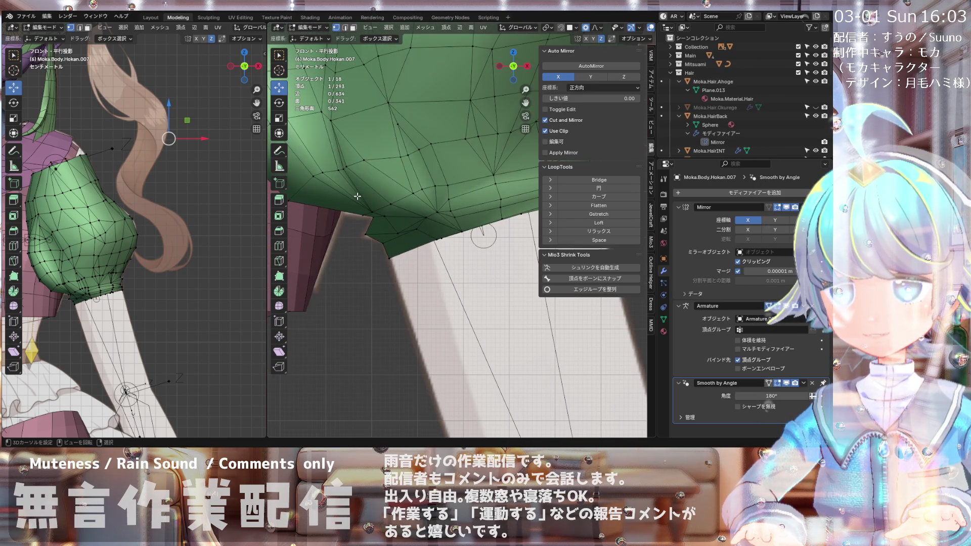
scroll(357, 196, "down", 6)
scroll(401, 184, "up", 3)
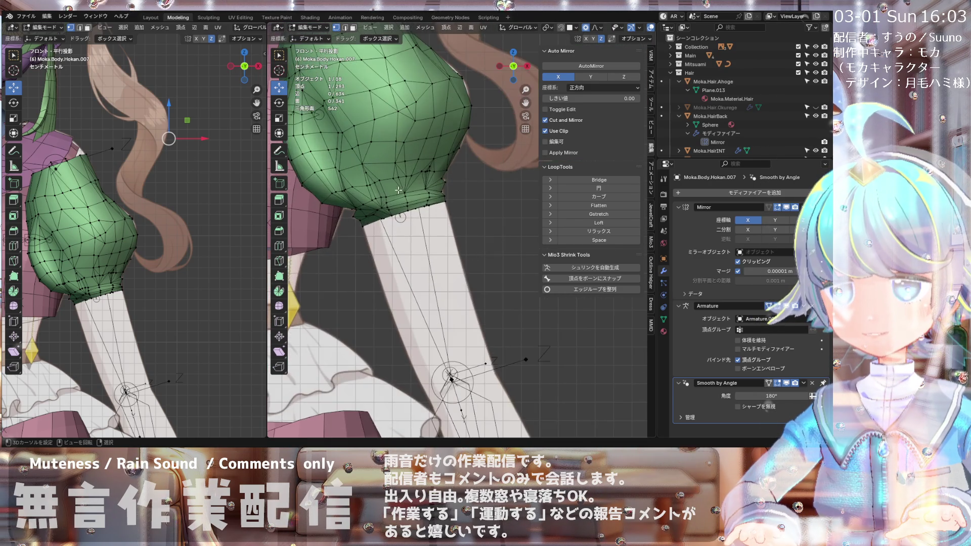
scroll(400, 187, "down", 2)
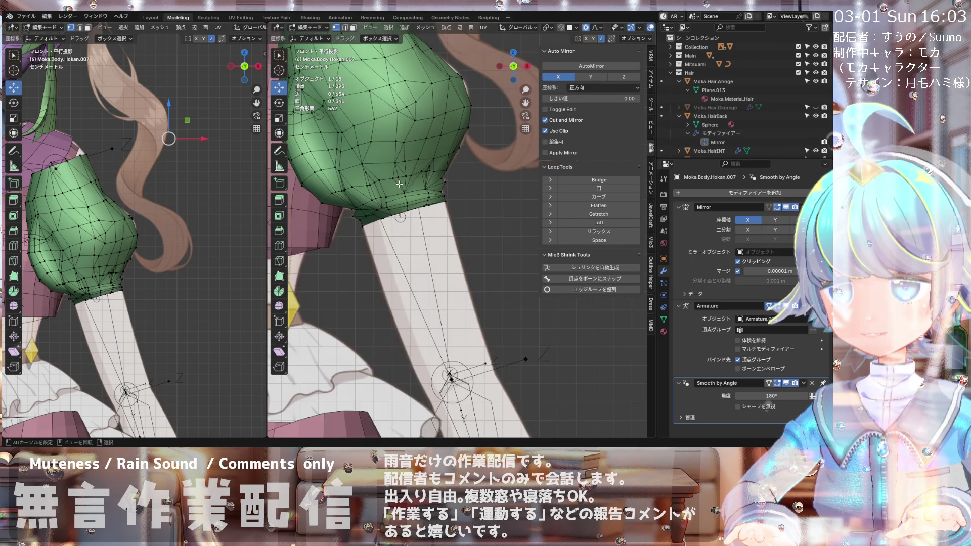
scroll(400, 190, "up", 1)
scroll(401, 195, "down", 3)
mouse_move(433, 187)
middle_mouse_down()
mouse_move(325, 184)
mouse_move(503, 186)
middle_mouse_up()
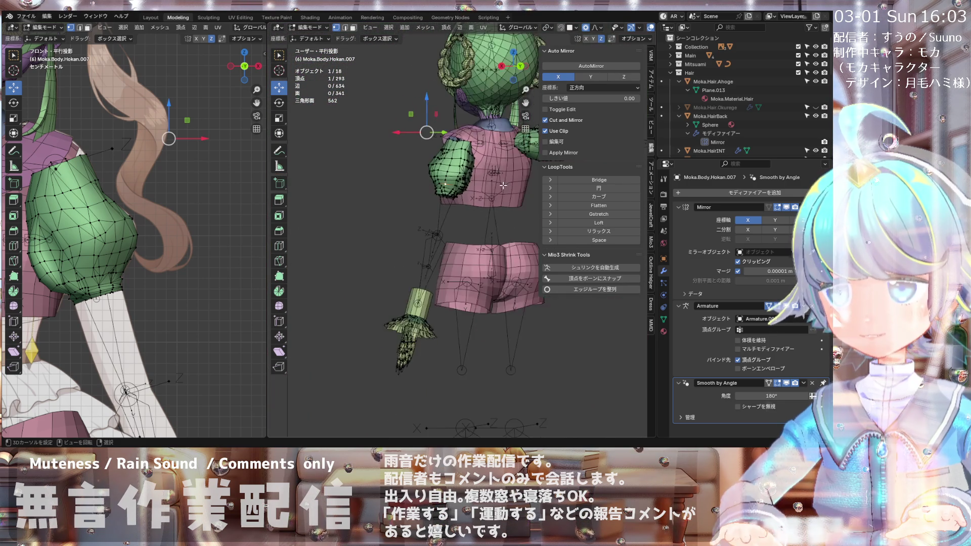
scroll(485, 190, "up", 8)
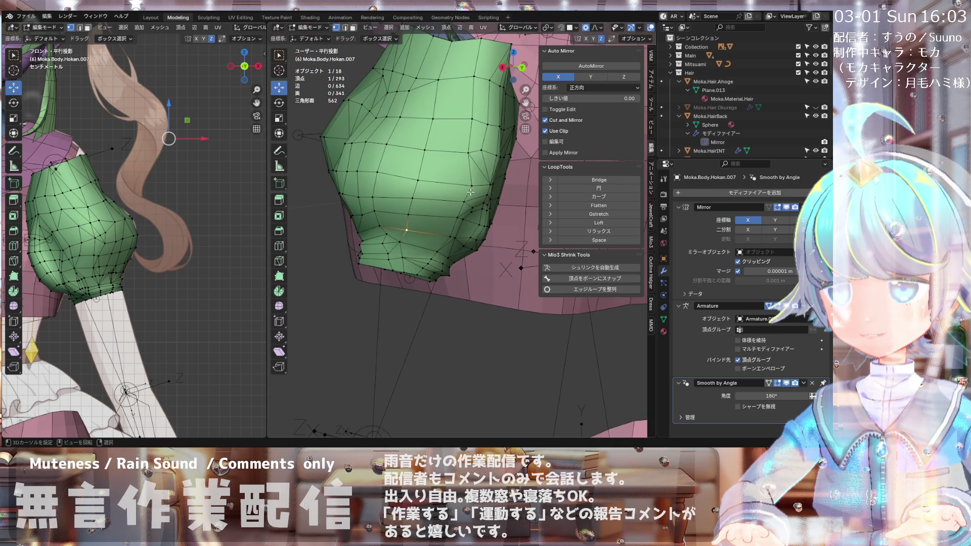
mouse_move(464, 201)
middle_mouse_down()
mouse_move(423, 171)
mouse_move(454, 186)
mouse_move(412, 179)
middle_mouse_up()
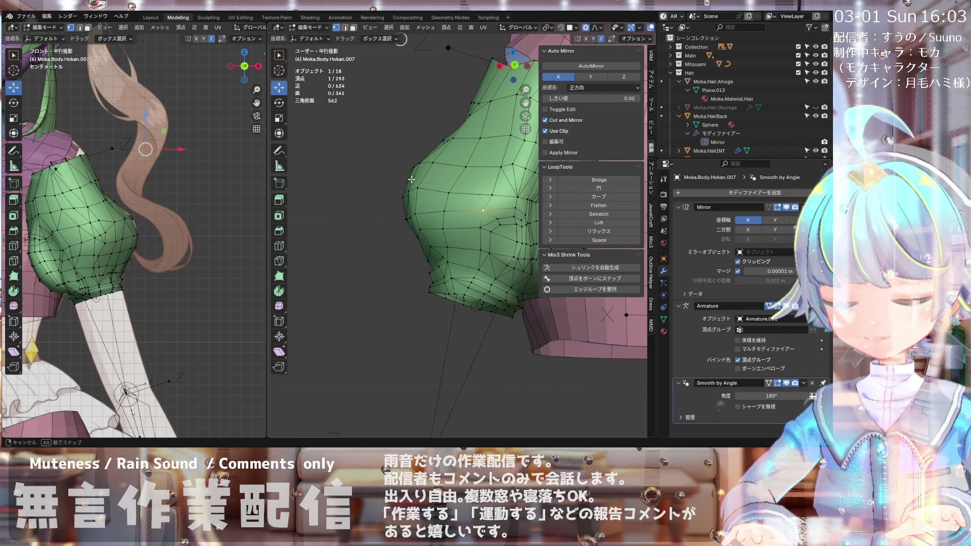
left_click(305, 29)
left_click(308, 33)
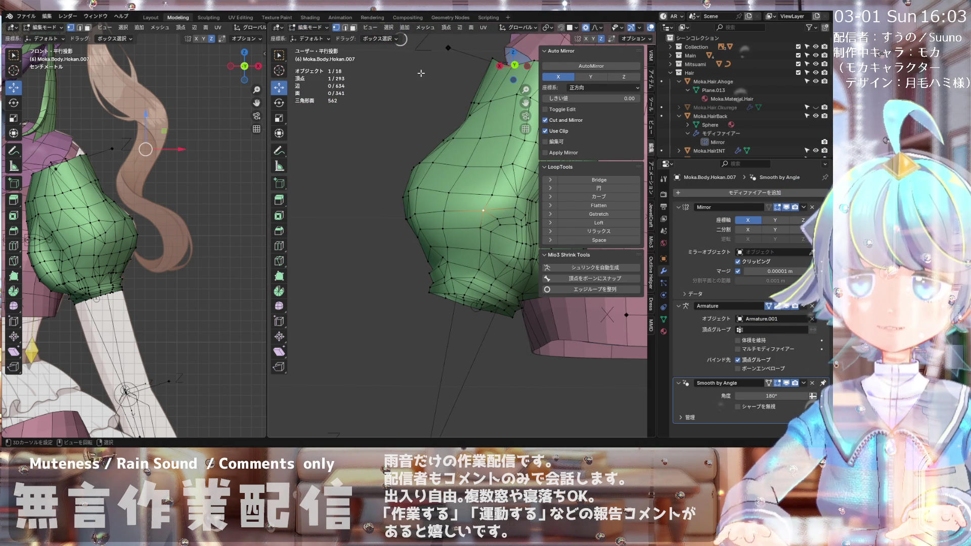
left_click(306, 29)
left_click(314, 57)
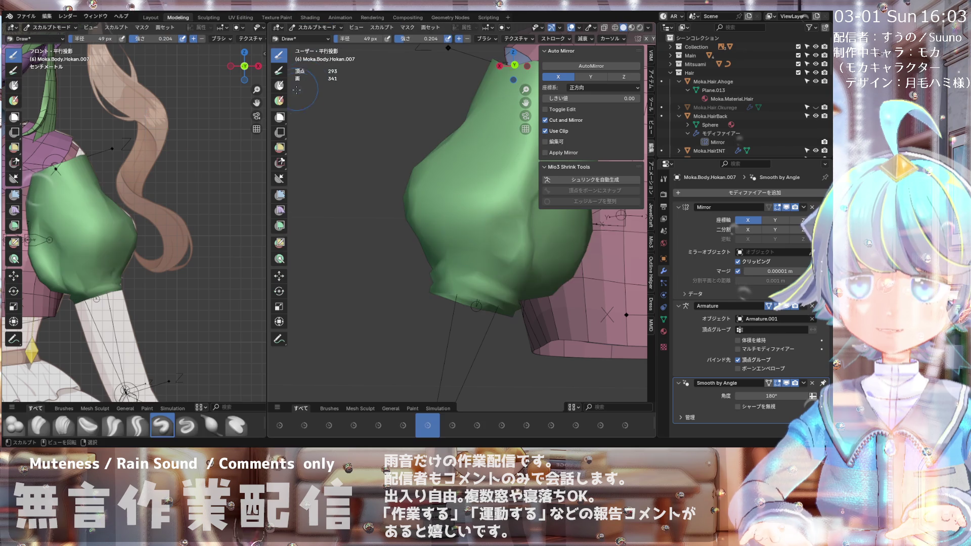
Step: Overlay the wireframe on the sleeve's shaded surface using Viewport Display > Wireframe
middle_click_drag(319, 101, 333, 149)
key("shift+z")
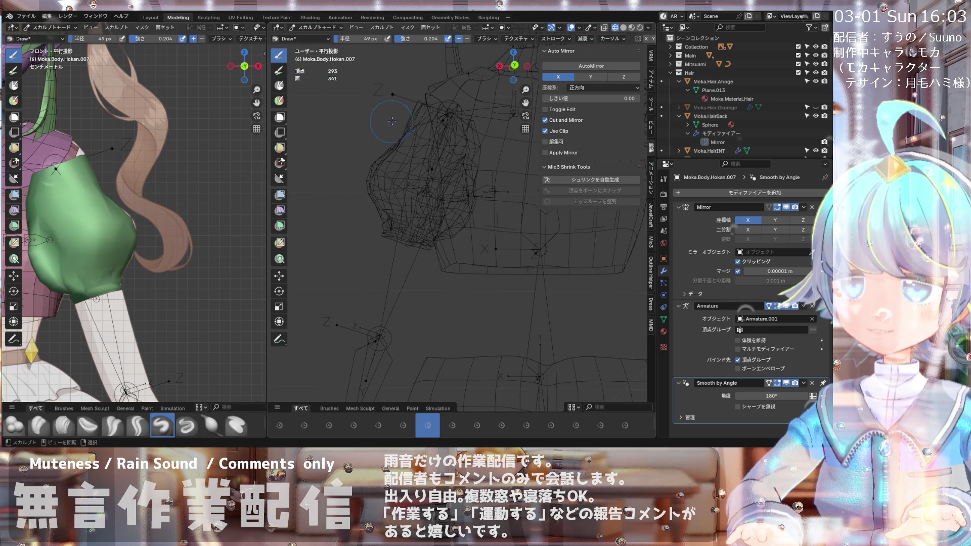
left_click(623, 28)
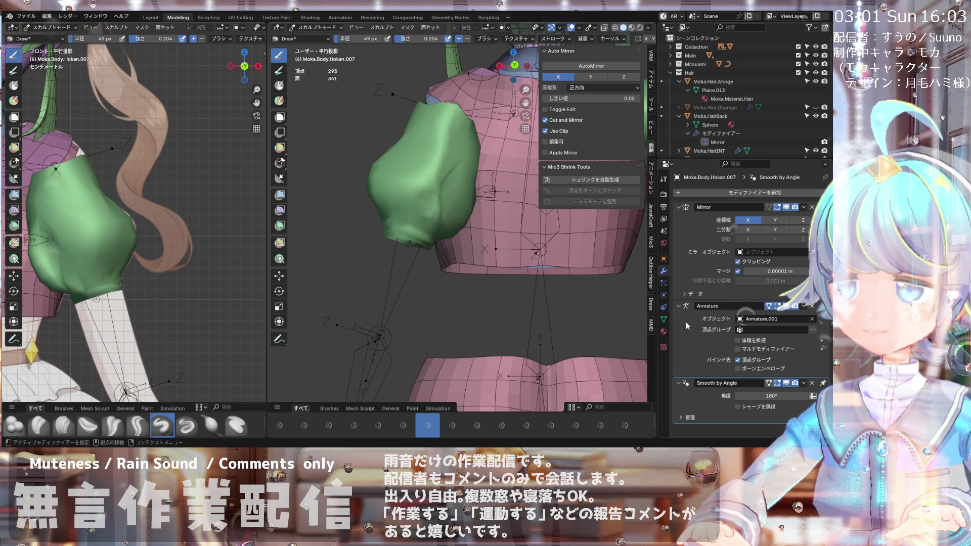
left_click(664, 258)
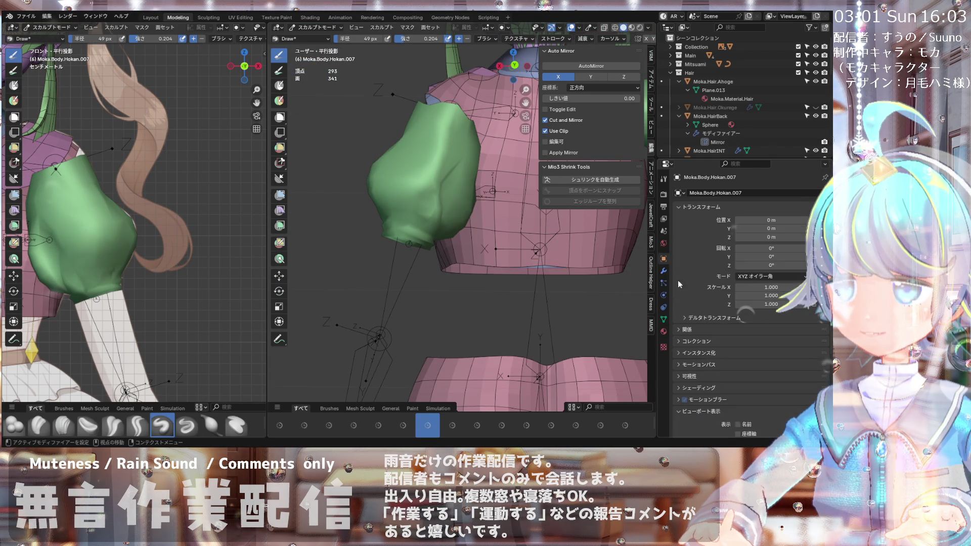
left_click(738, 324)
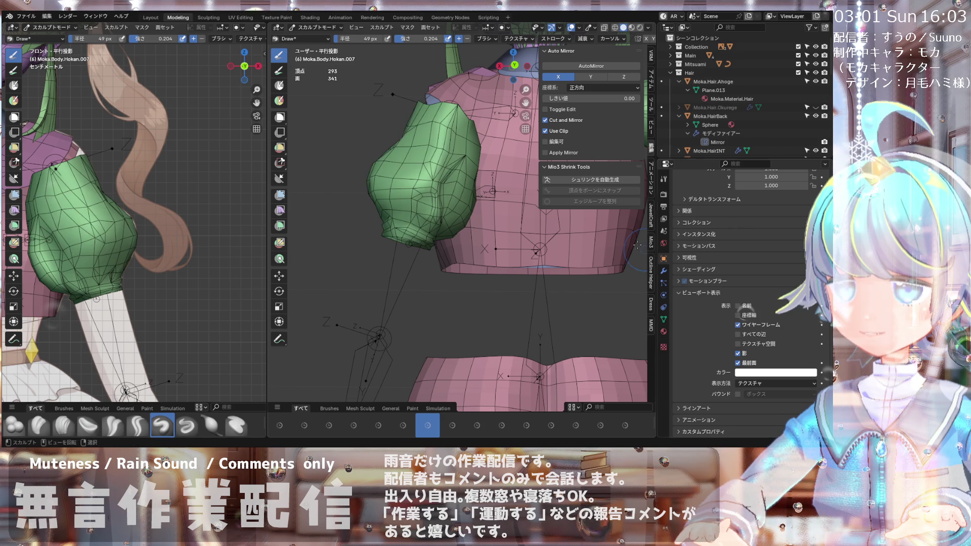
Step: Select the Relax Slide sculpt brush from the brush shelf
scroll(403, 163, "up", 3)
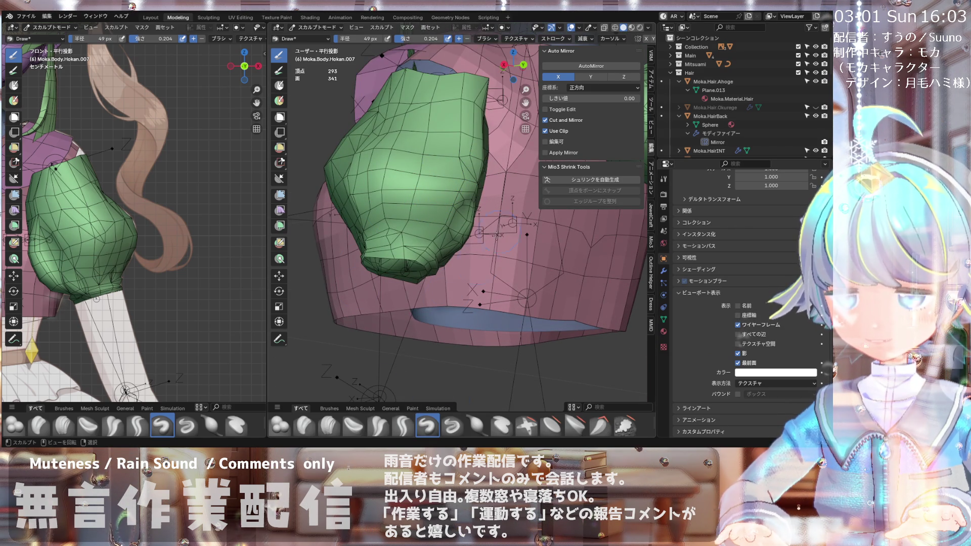
scroll(429, 419, "down", 3)
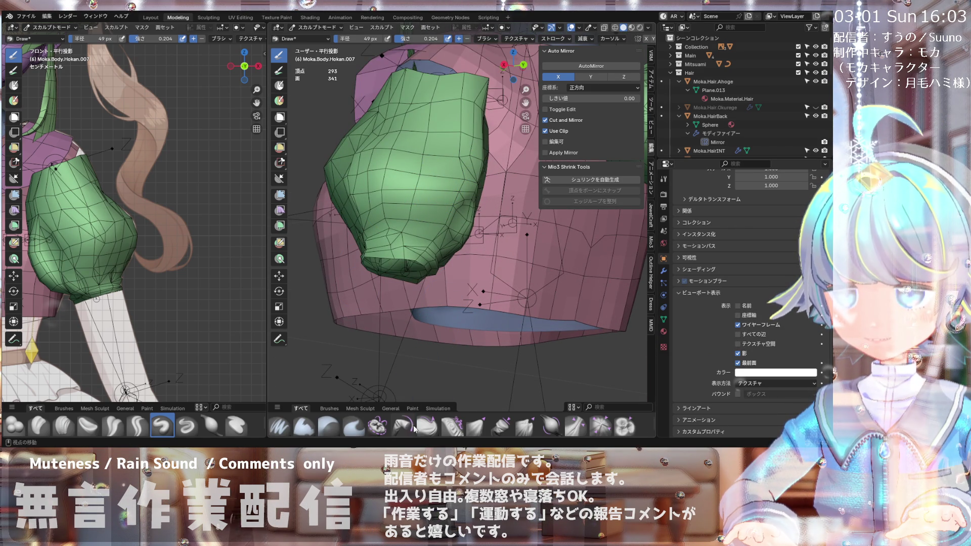
scroll(407, 427, "down", 2)
scroll(353, 428, "up", 5)
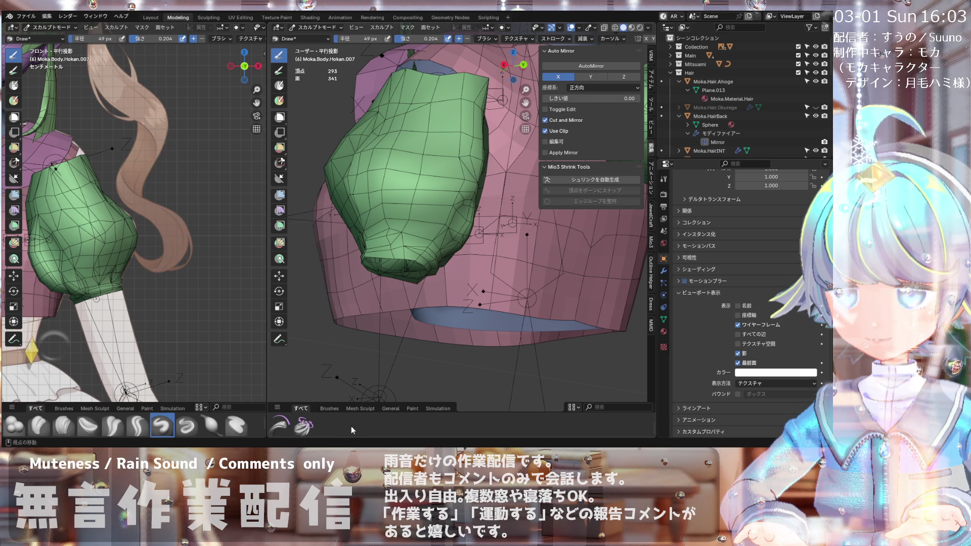
scroll(351, 427, "down", 3)
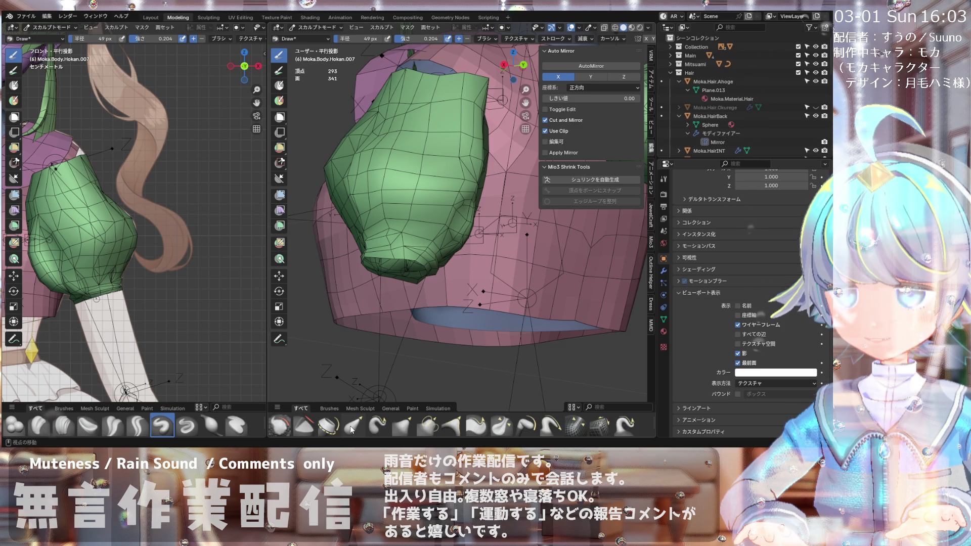
scroll(360, 427, "down", 1)
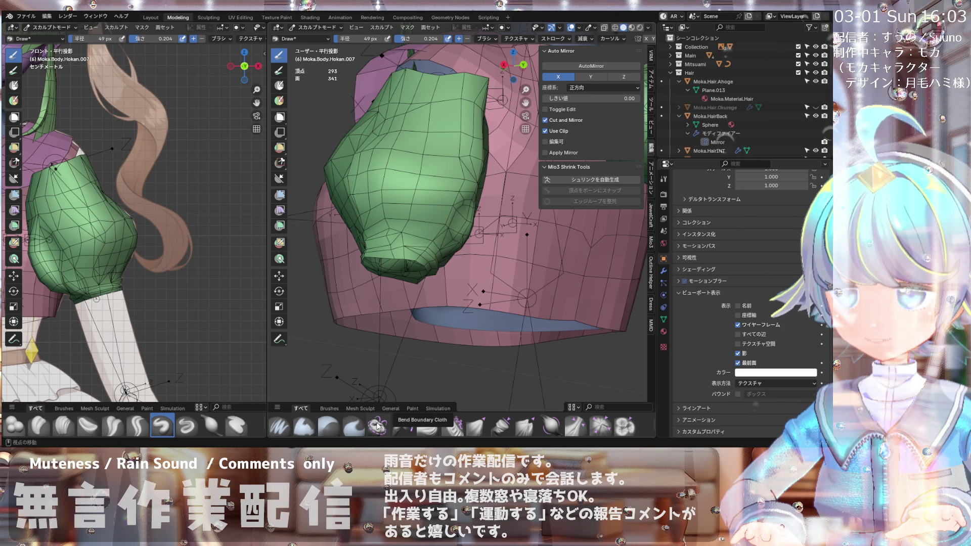
scroll(384, 428, "down", 2)
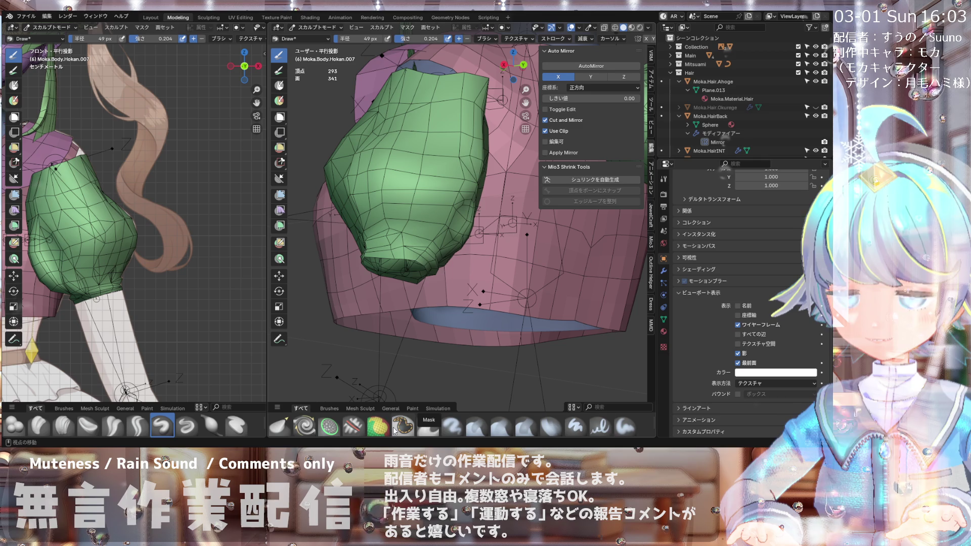
scroll(394, 429, "down", 2)
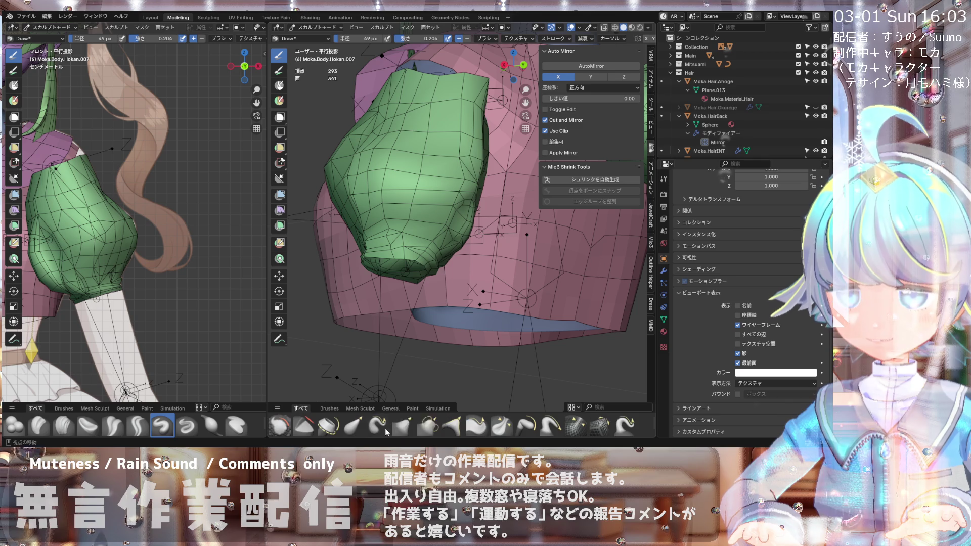
left_click(600, 428)
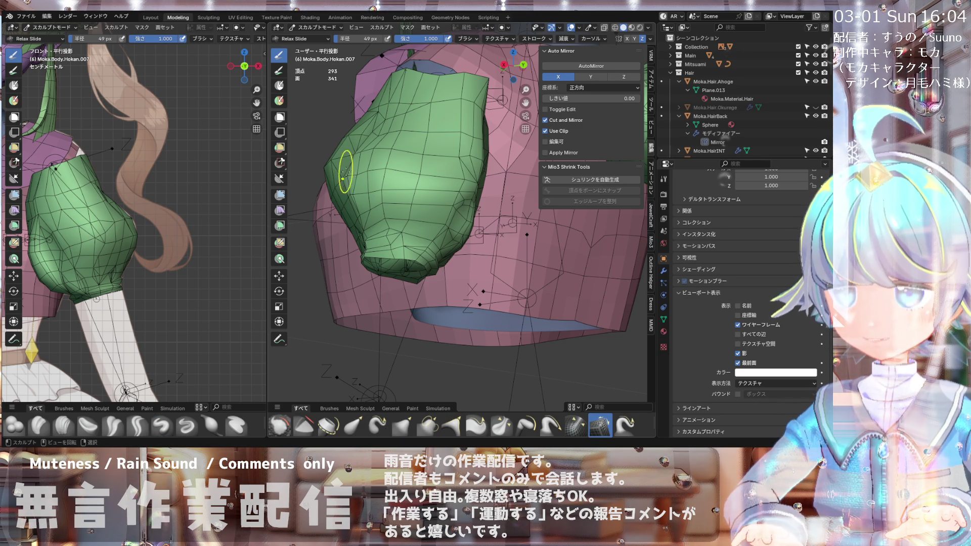
Step: Relax the middle of the sleeve with Relax Slide, lowering Strength to 0.2, then 0.3
scroll(392, 173, "up", 4)
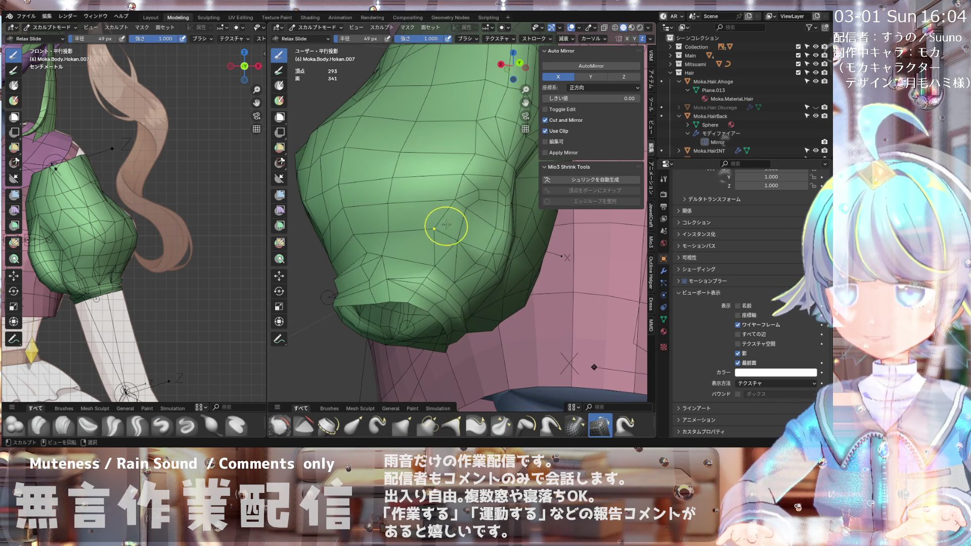
left_click_drag(445, 229, 459, 191)
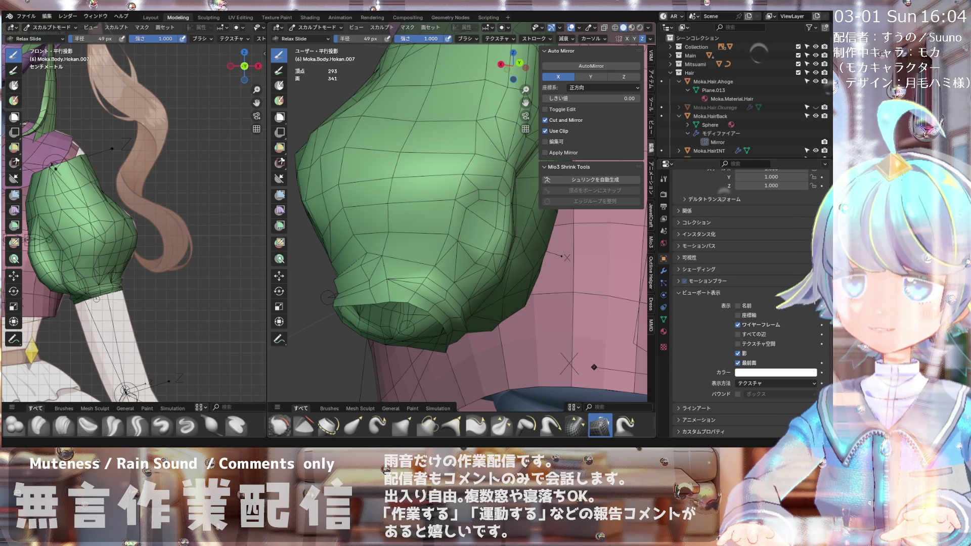
type(".2")
key("Return")
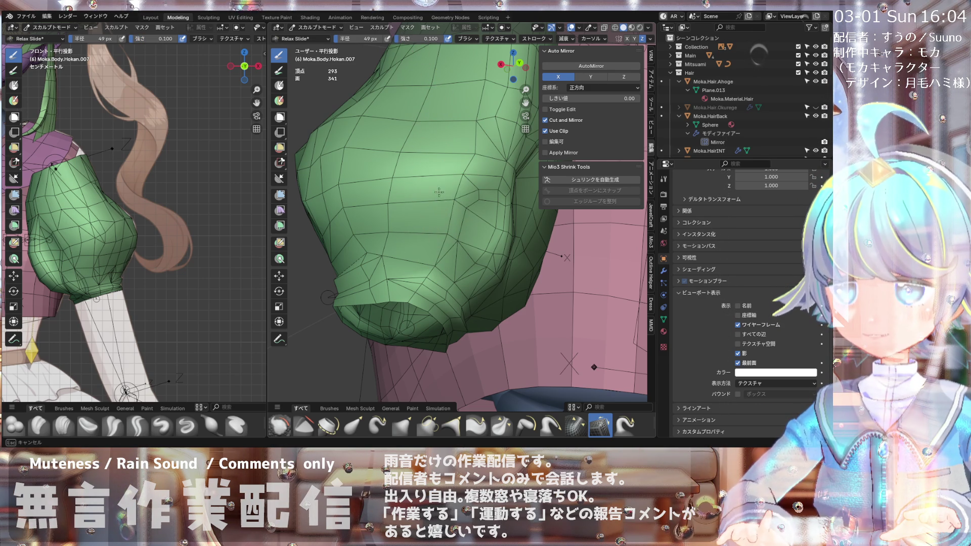
left_click(416, 39)
type("0")
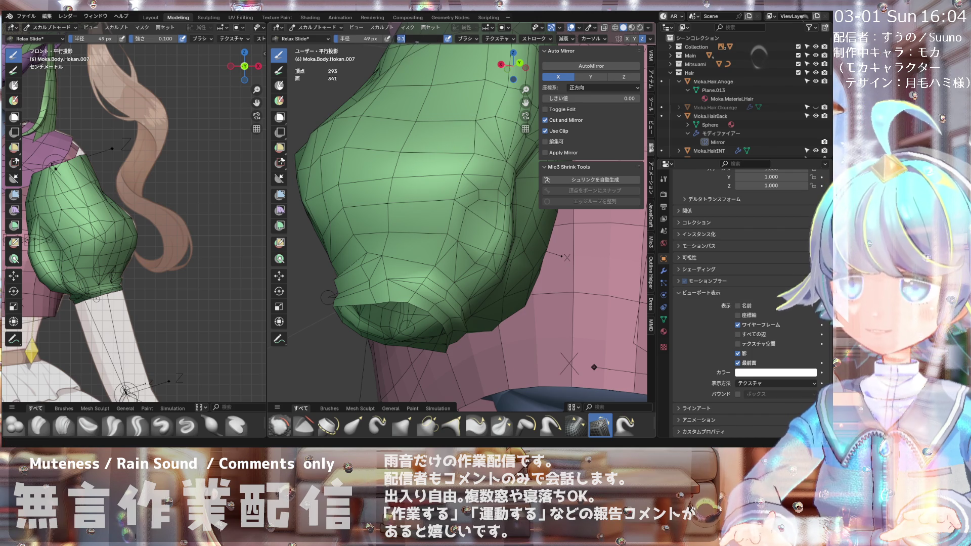
type(".3")
key("Return")
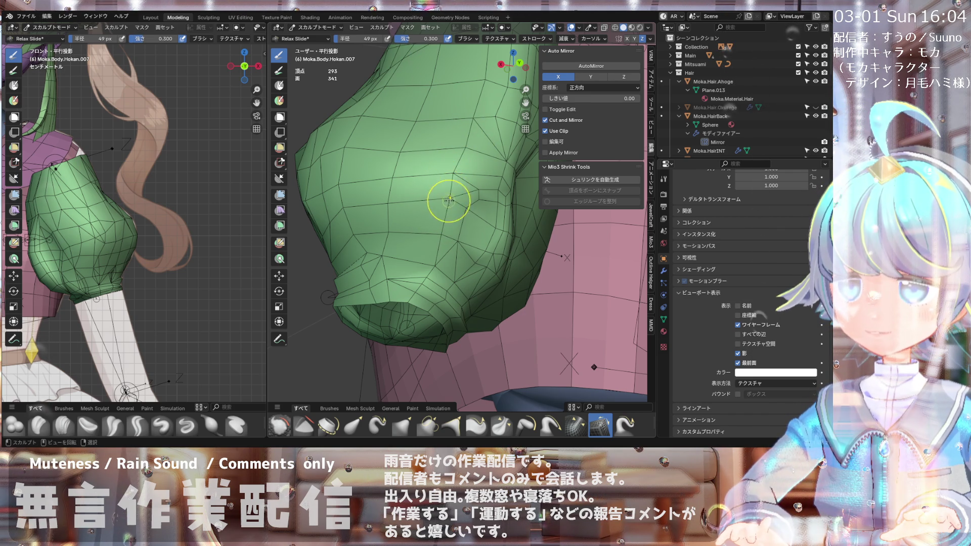
Step: Check the relaxed sleeve from several angles, frame it, and return to Edit Mode
mouse_move(401, 134)
middle_mouse_down()
mouse_move(373, 202)
mouse_move(429, 202)
mouse_move(416, 127)
mouse_move(441, 97)
mouse_move(403, 113)
mouse_move(411, 118)
mouse_move(380, 120)
mouse_move(390, 123)
middle_mouse_up()
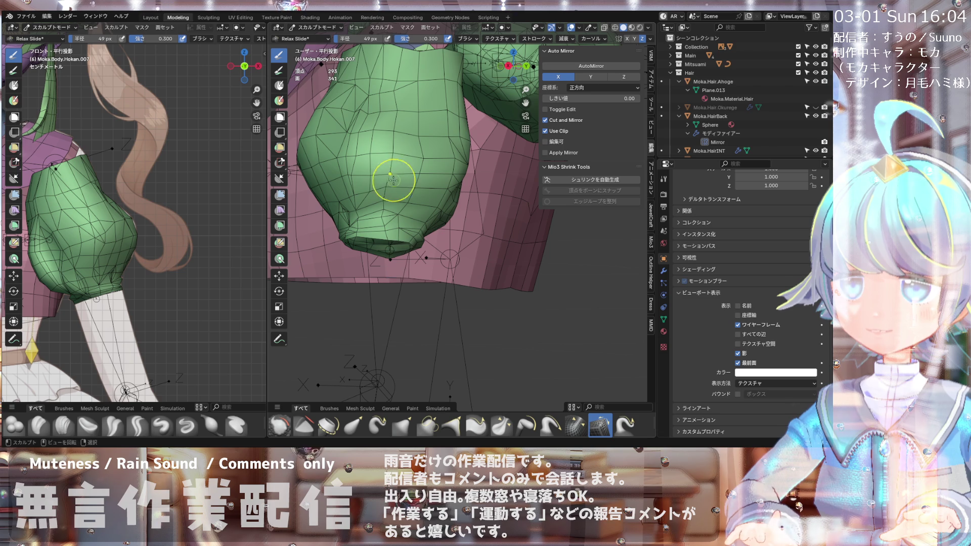
mouse_move(389, 194)
middle_mouse_down()
mouse_move(413, 174)
mouse_move(362, 155)
middle_mouse_up()
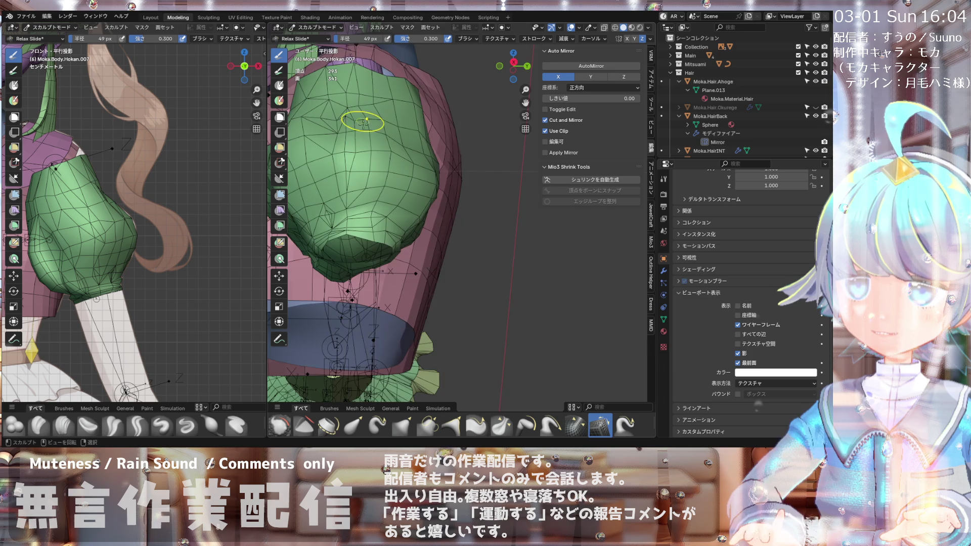
middle_click_drag(363, 121, 485, 155)
mouse_move(453, 212)
middle_mouse_down()
mouse_move(372, 110)
mouse_move(435, 107)
middle_mouse_up()
middle_click_drag(445, 164, 402, 174)
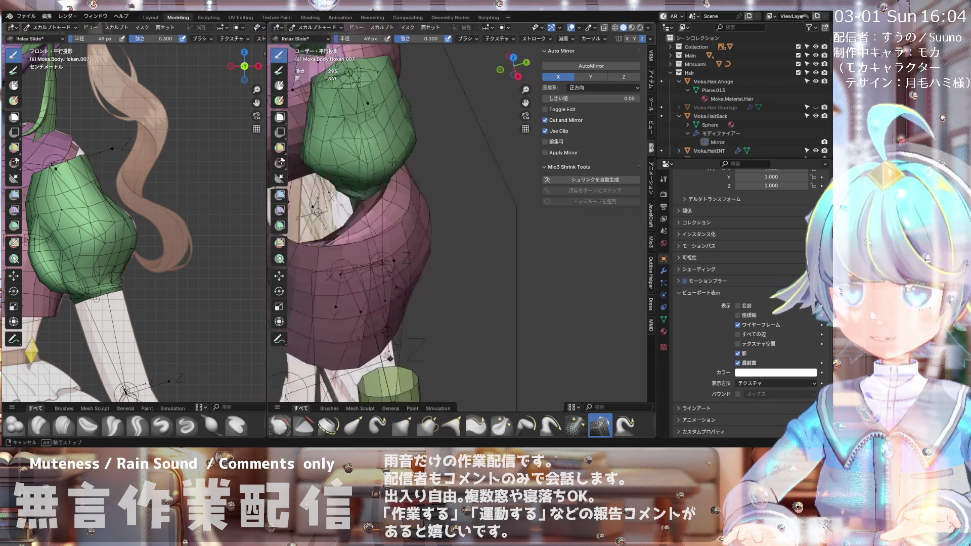
mouse_move(410, 131)
middle_mouse_down()
mouse_move(400, 133)
mouse_move(443, 130)
mouse_move(373, 130)
mouse_move(364, 170)
mouse_move(388, 128)
mouse_move(371, 154)
mouse_move(388, 130)
mouse_move(387, 147)
middle_mouse_up()
scroll(388, 137, "up", 2)
key("KP_Decimal")
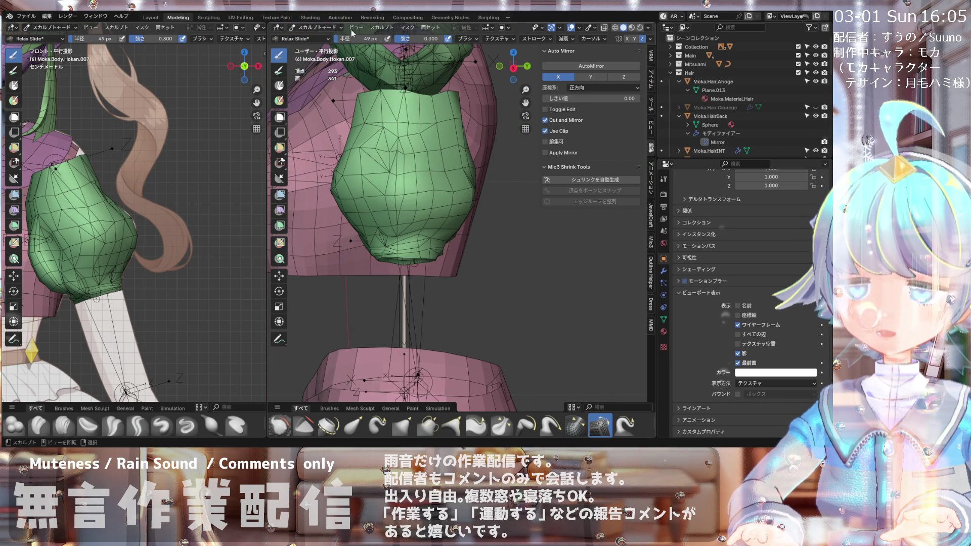
left_click(322, 29)
left_click(316, 46)
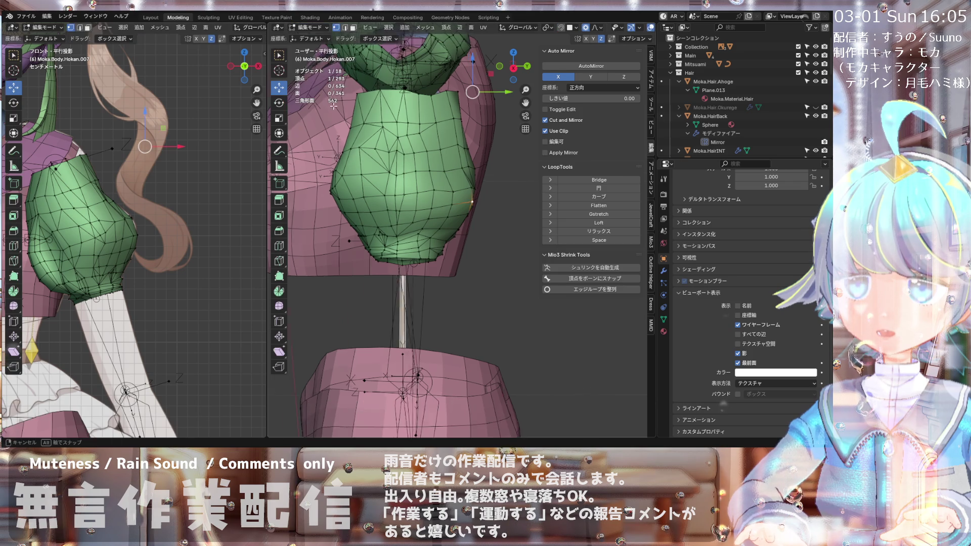
Step: Orbit around the torso and snap to the right-side view with Numpad 3
scroll(356, 124, "up", 3)
mouse_move(363, 149)
middle_mouse_down()
mouse_move(405, 157)
mouse_move(360, 149)
mouse_move(366, 131)
mouse_move(411, 138)
mouse_move(441, 159)
mouse_move(431, 178)
mouse_move(413, 164)
mouse_move(383, 166)
mouse_move(395, 165)
middle_mouse_up()
scroll(419, 136, "down", 3)
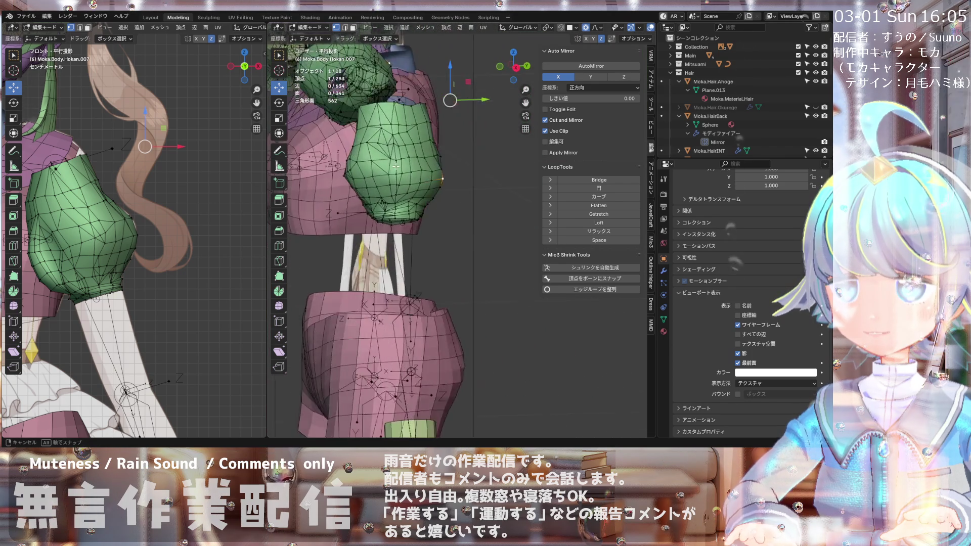
mouse_move(393, 133)
middle_mouse_down()
mouse_move(434, 205)
mouse_move(480, 214)
mouse_move(424, 232)
mouse_move(443, 193)
mouse_move(463, 201)
mouse_move(504, 194)
middle_mouse_up()
key("KP_3")
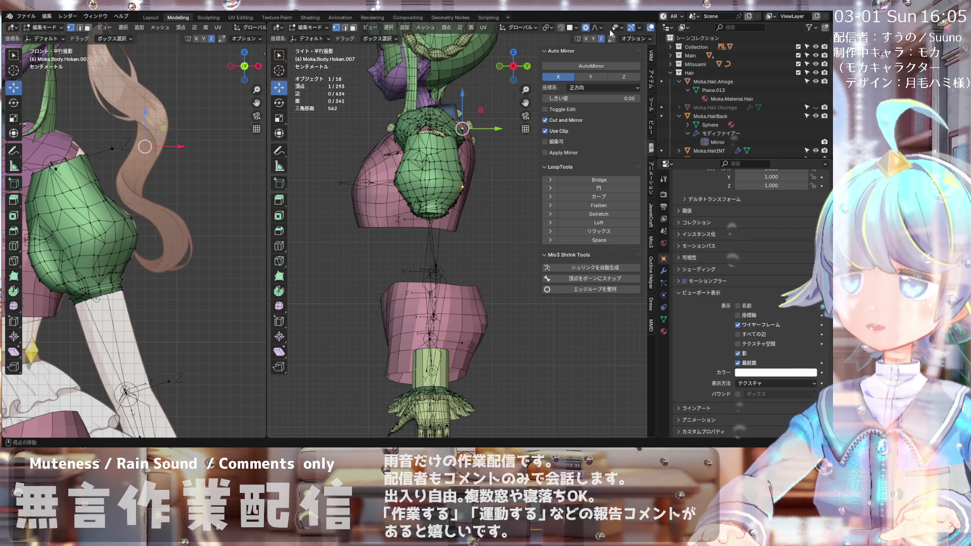
Step: Box-select 134 of the sleeve's vertices, then switch to front view with Numpad 1
scroll(615, 32, "down", 2)
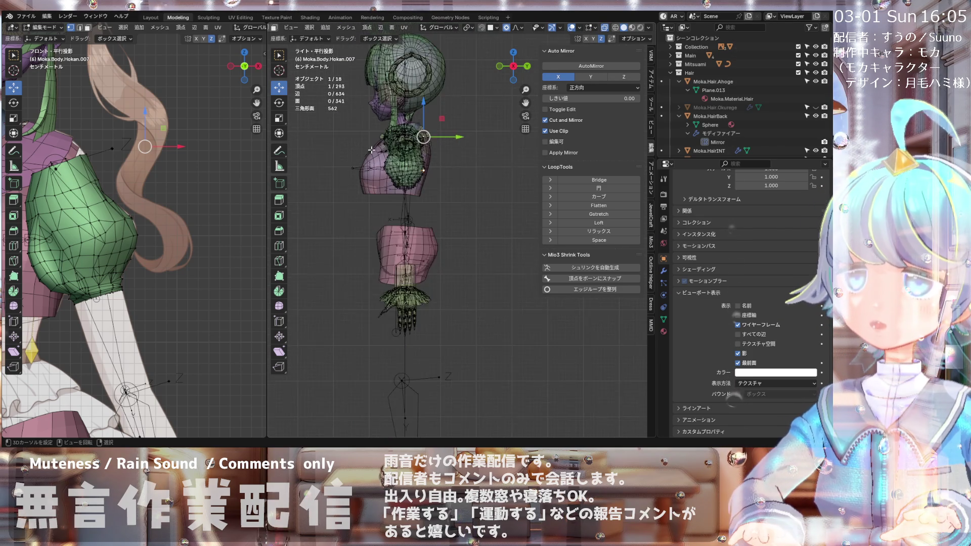
scroll(431, 125, "down", 1)
mouse_move(434, 135)
middle_mouse_down()
mouse_move(455, 132)
mouse_move(428, 129)
mouse_move(450, 126)
mouse_move(439, 130)
middle_mouse_up()
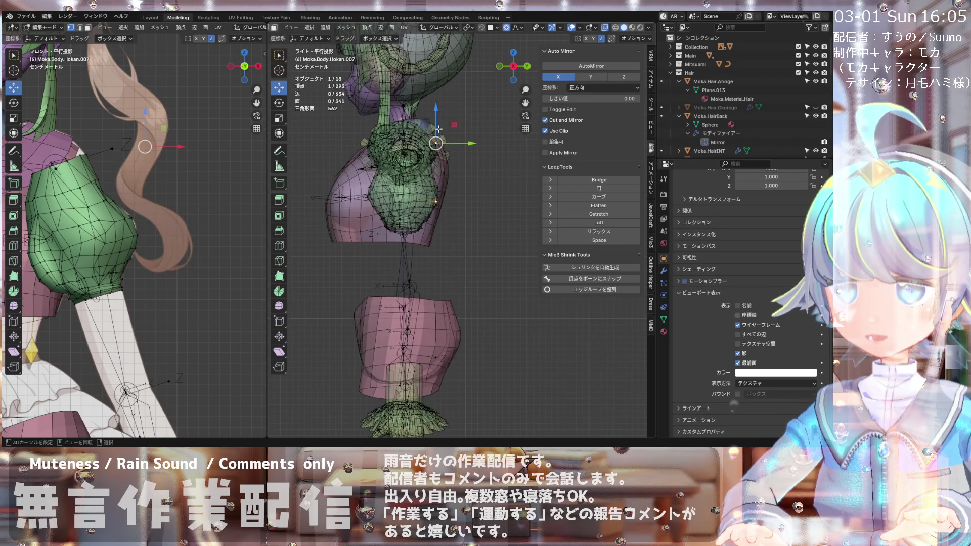
left_click_drag(426, 172, 405, 248)
mouse_move(405, 247)
middle_mouse_down()
mouse_move(349, 240)
mouse_move(445, 238)
middle_mouse_up()
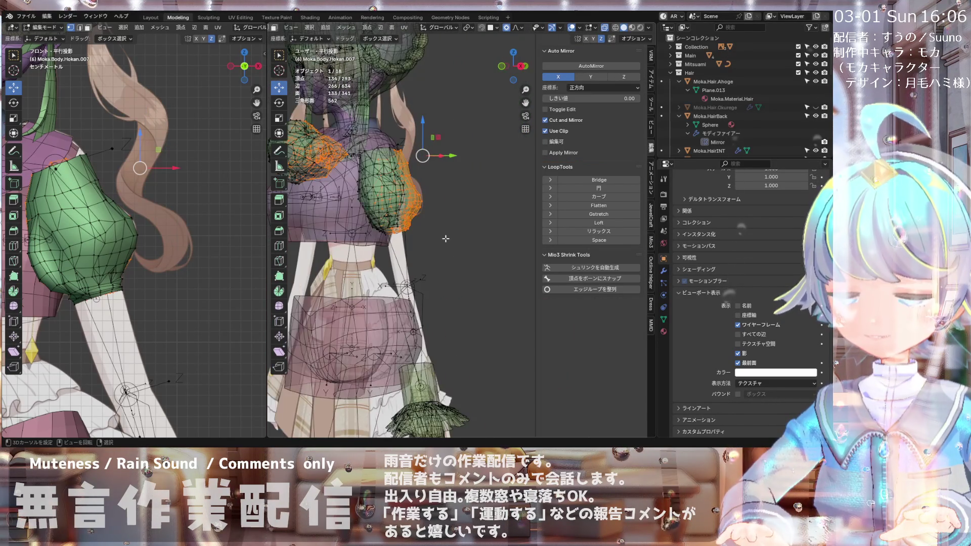
key("KP_1")
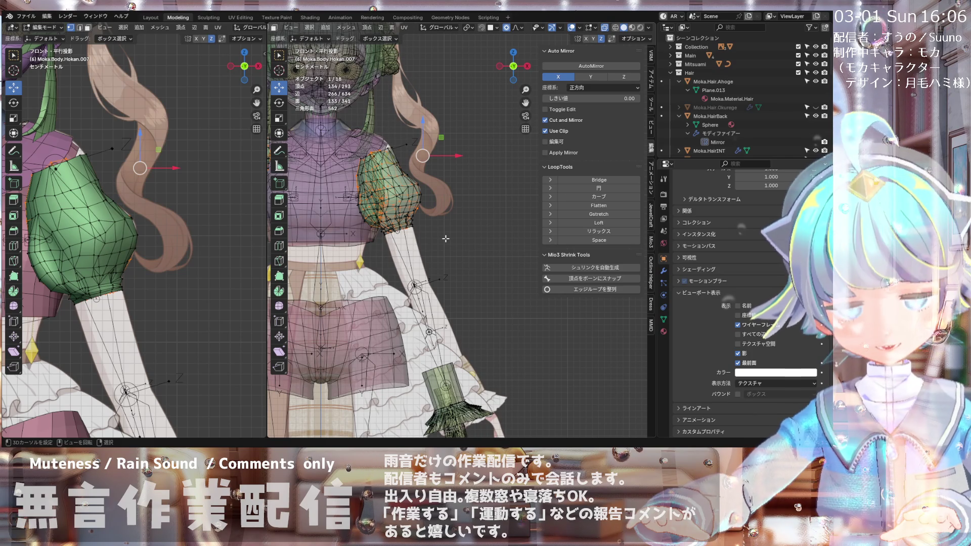
scroll(400, 218, "up", 8)
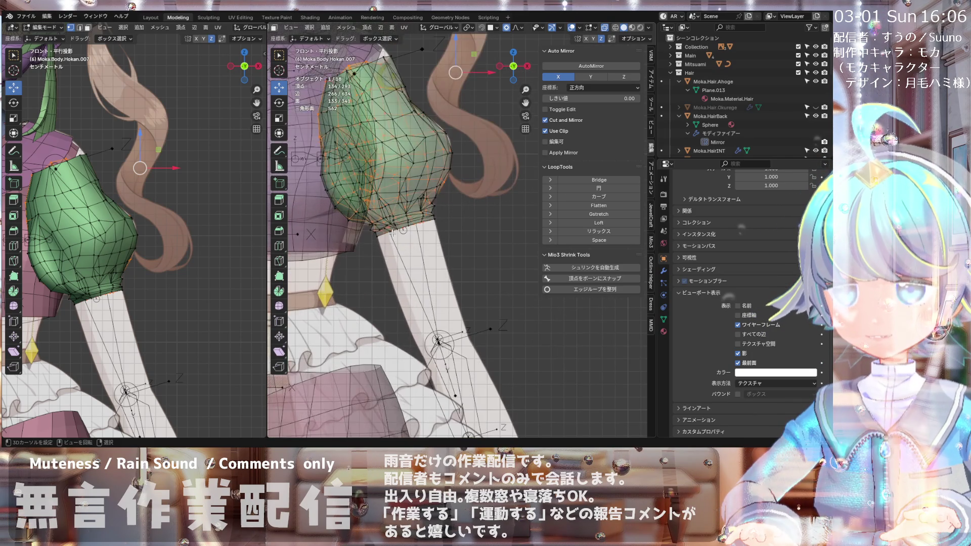
Step: Hide the selected geometry to isolate the cuff hem
key("h")
scroll(385, 217, "up", 2)
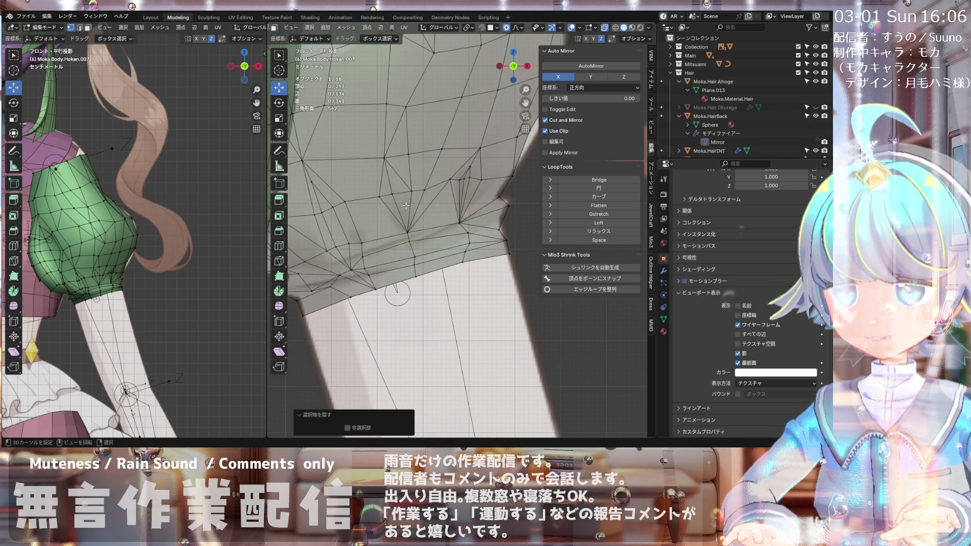
scroll(365, 231, "up", 2)
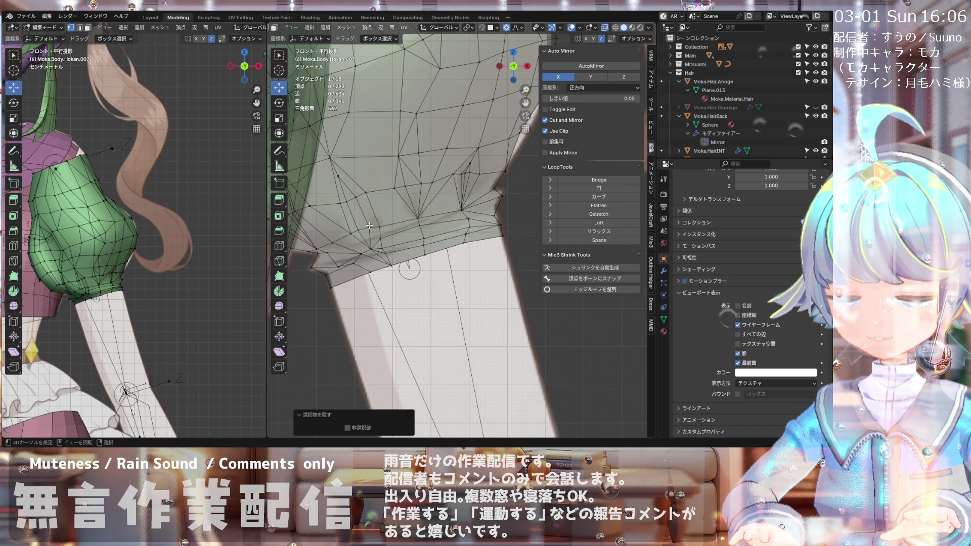
scroll(359, 228, "down", 3)
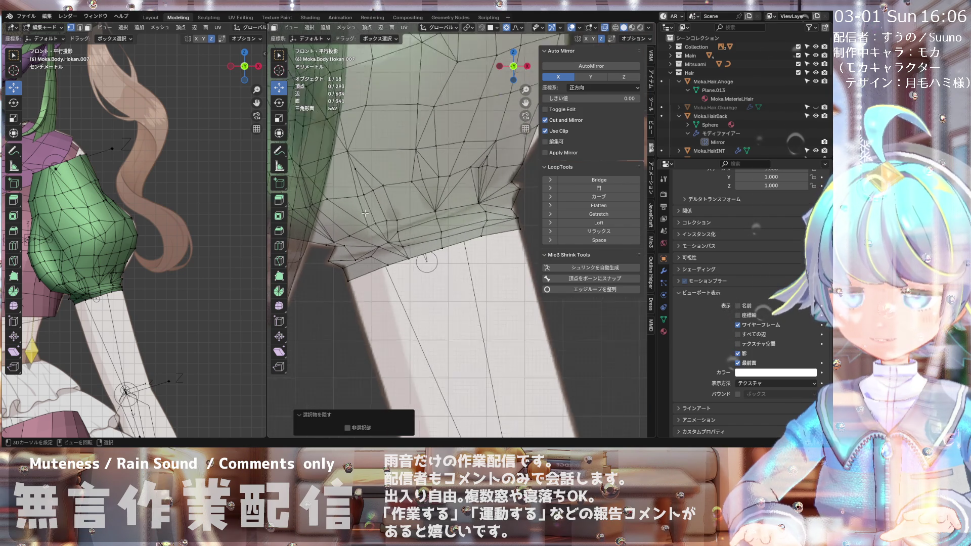
scroll(424, 215, "down", 2)
scroll(349, 221, "up", 2)
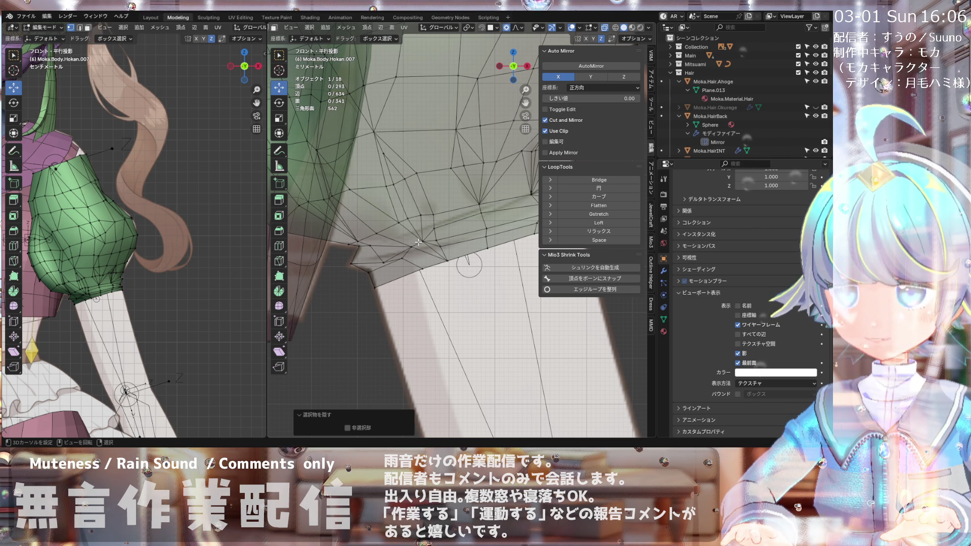
scroll(411, 223, "down", 2)
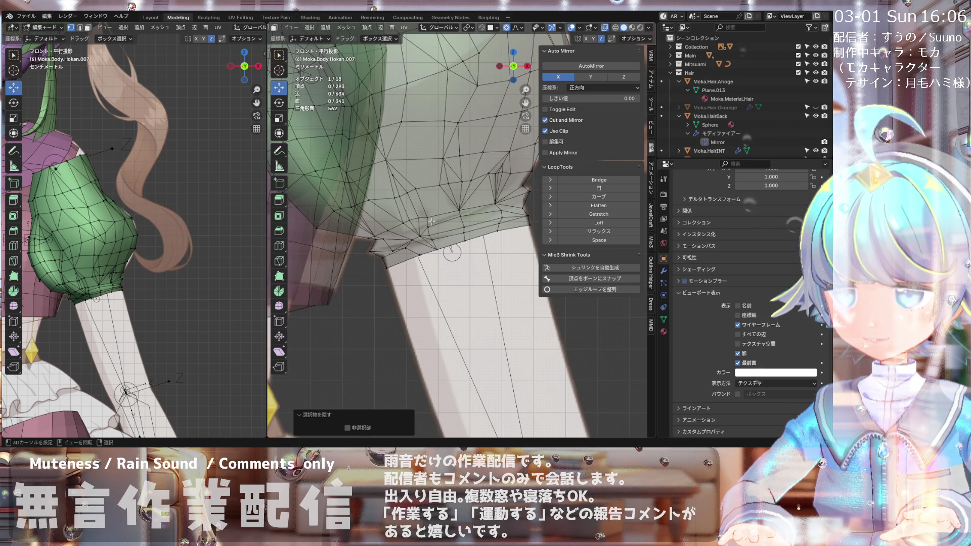
scroll(432, 221, "up", 2)
Step: Nudge a cuff hem vertex in several small moves with smooth proportional editing at size 0.006
left_click(433, 240)
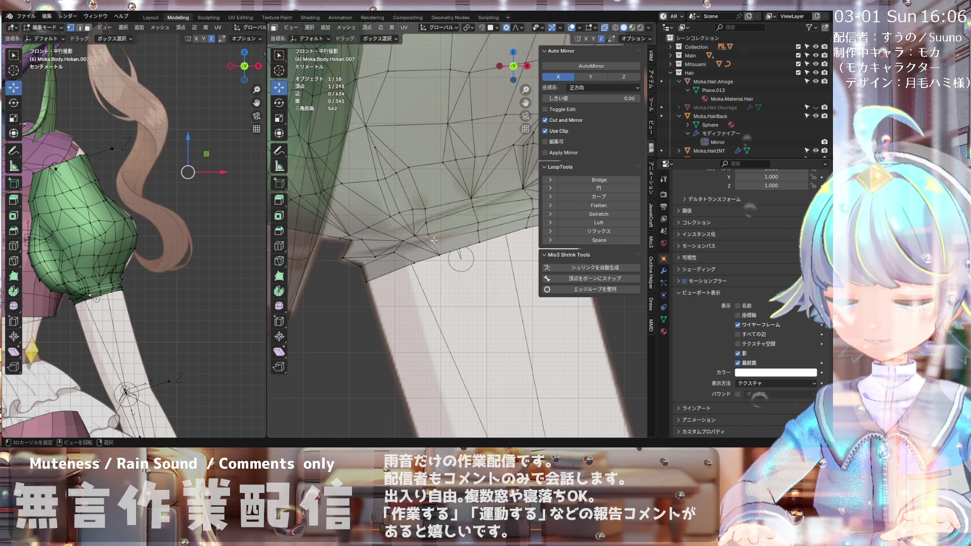
key("g")
left_click(422, 241)
key("g")
left_click(416, 245)
key("g")
left_click(407, 249)
key("g")
left_click(398, 258)
key("g")
left_click(385, 256)
key("g")
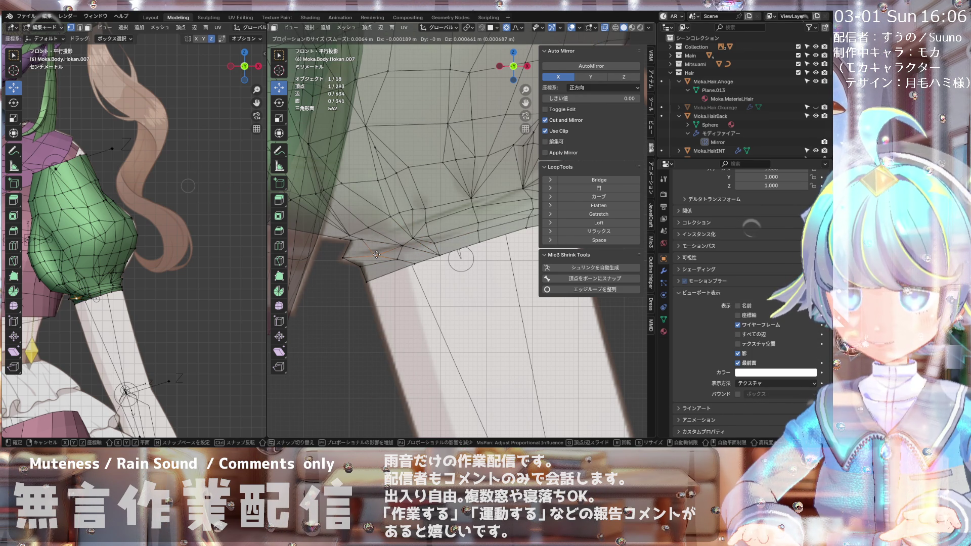
left_click(376, 255)
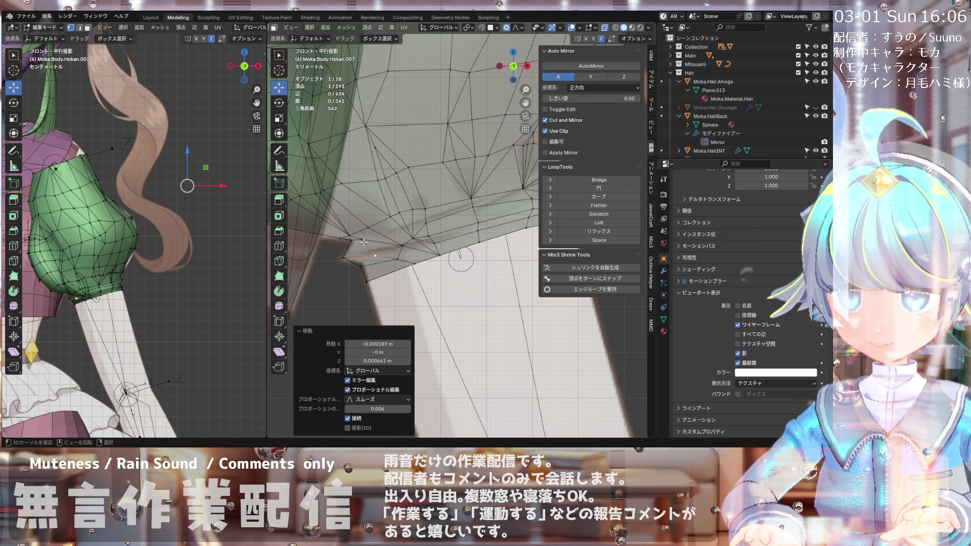
key("g")
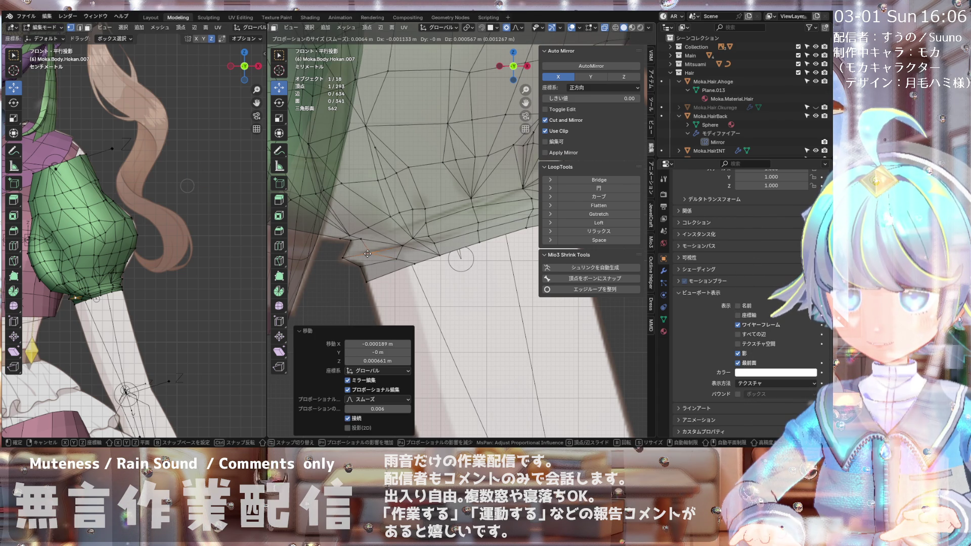
left_click(371, 256)
Step: Select another hem vertex and nudge it slightly with soft falloff
left_click(413, 240)
key("g")
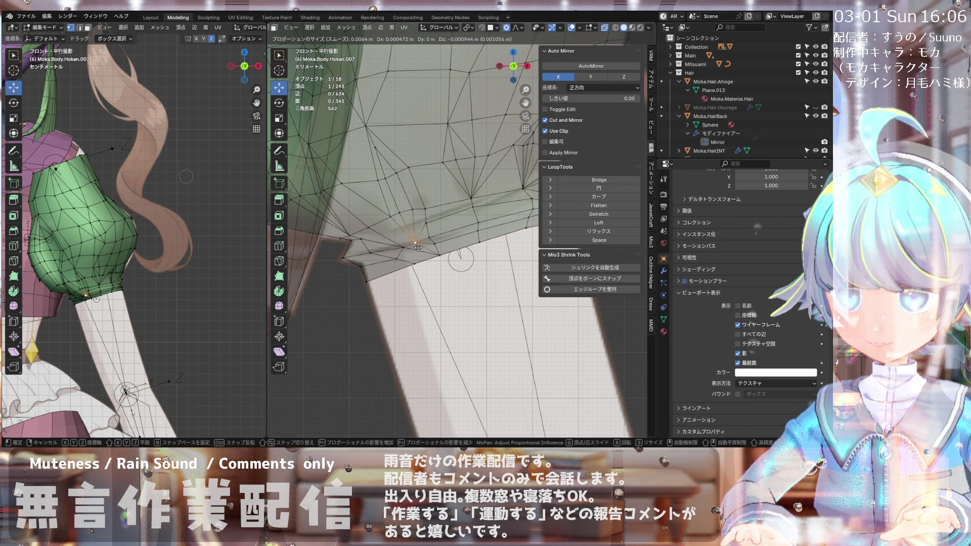
left_click(418, 246)
scroll(436, 243, "up", 3)
scroll(414, 244, "up", 3)
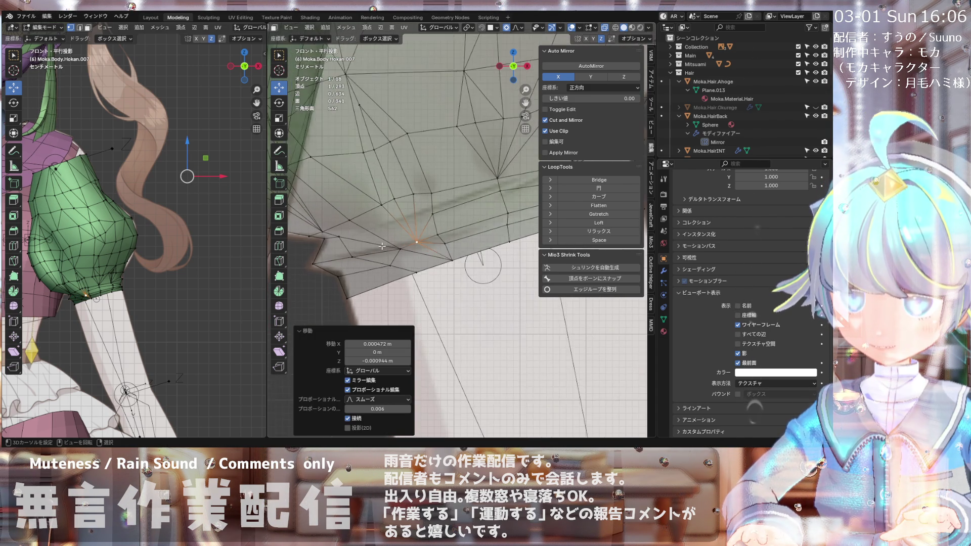
scroll(390, 246, "down", 4)
scroll(384, 247, "down", 2)
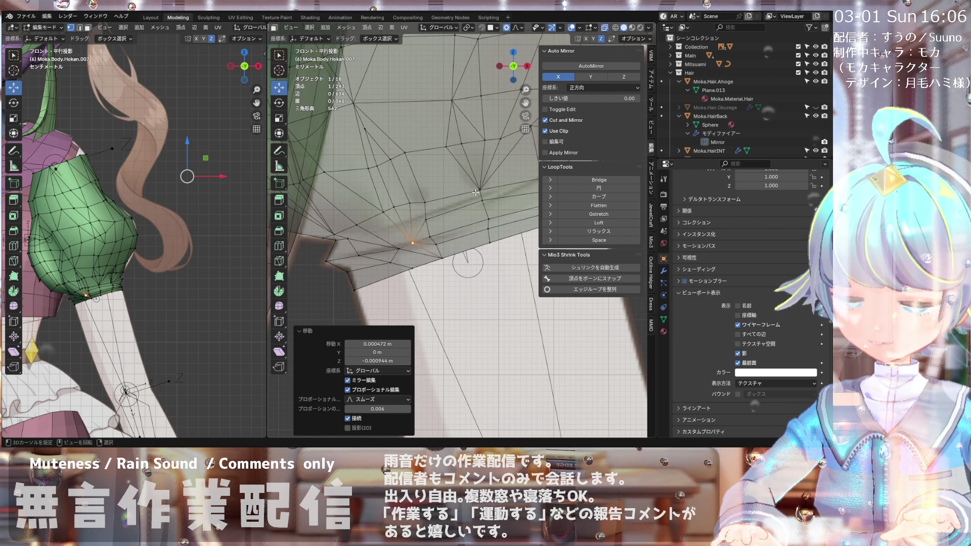
scroll(482, 193, "down", 2)
scroll(448, 191, "up", 1)
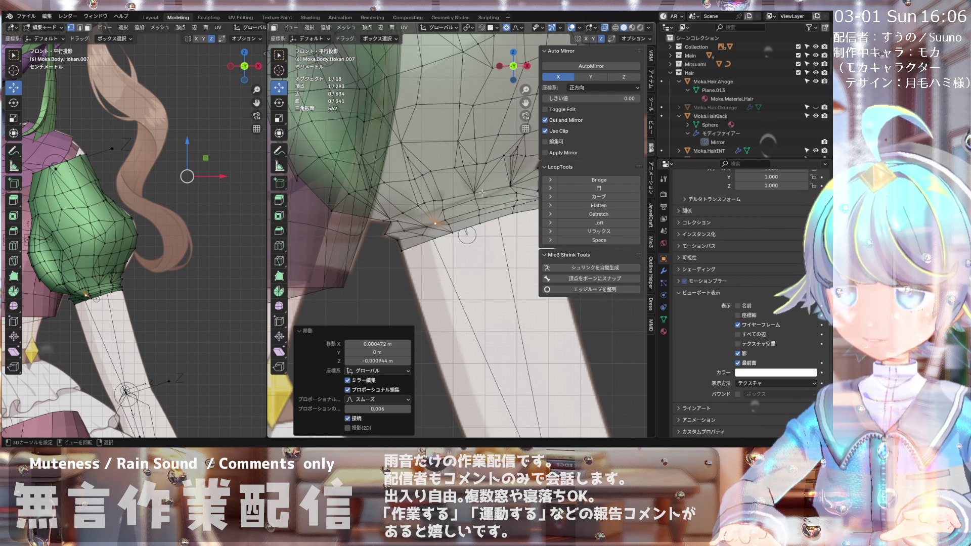
scroll(460, 196, "up", 1)
key("g")
left_click(468, 194)
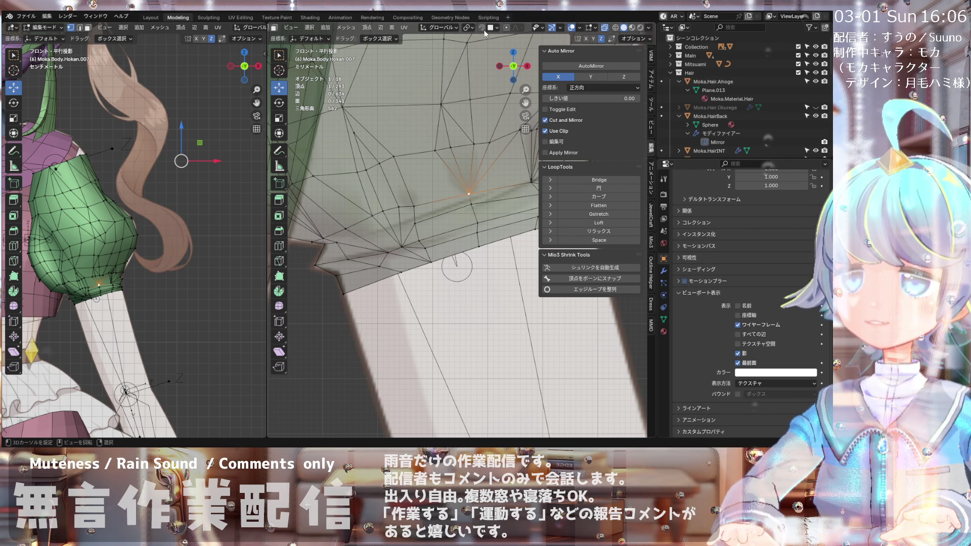
Step: Reposition a vertex near the right side of the cuff hem in several small moves
middle_click_drag(507, 237, 486, 155, "shift")
key("g")
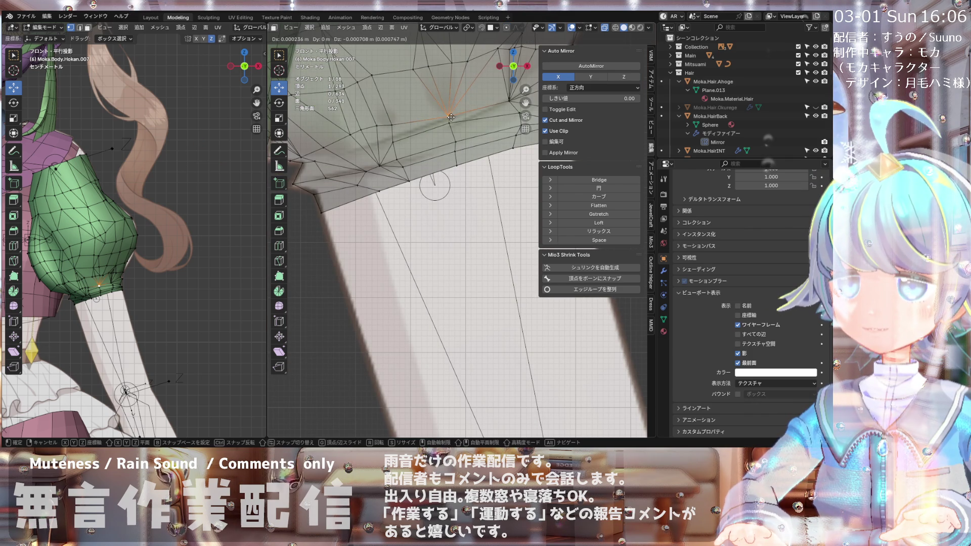
left_click(451, 115)
scroll(479, 98, "up", 2)
scroll(477, 101, "down", 2)
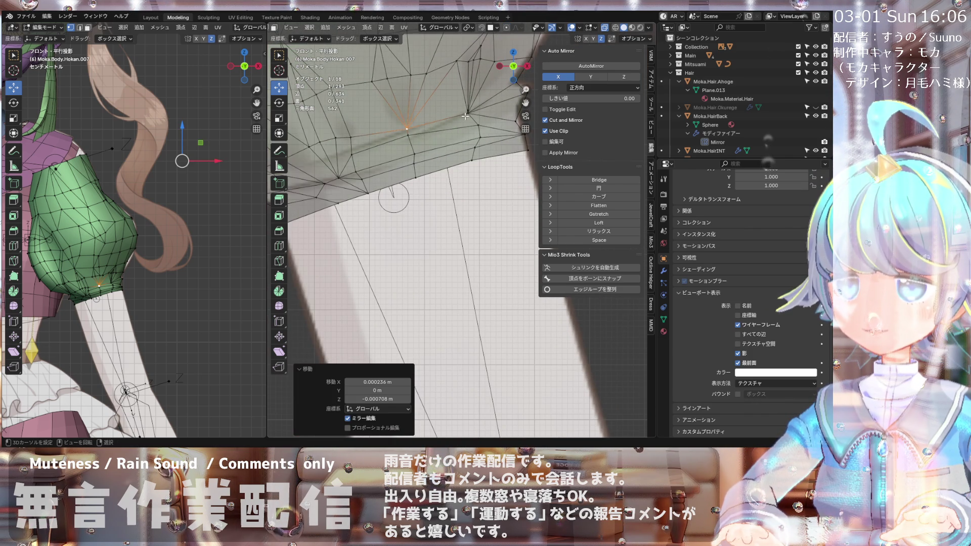
middle_click_drag(462, 121, 448, 122, "shift")
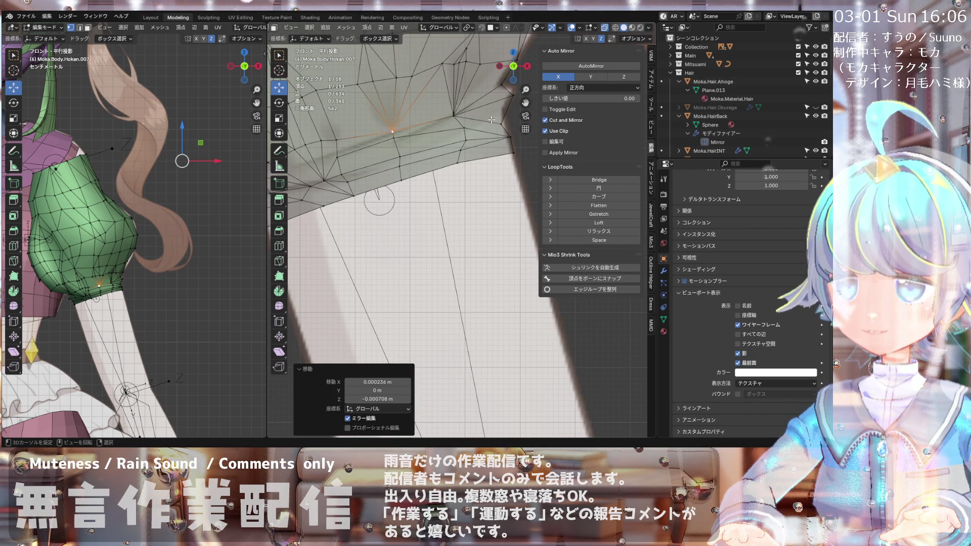
key("g")
left_click(483, 127)
key("g")
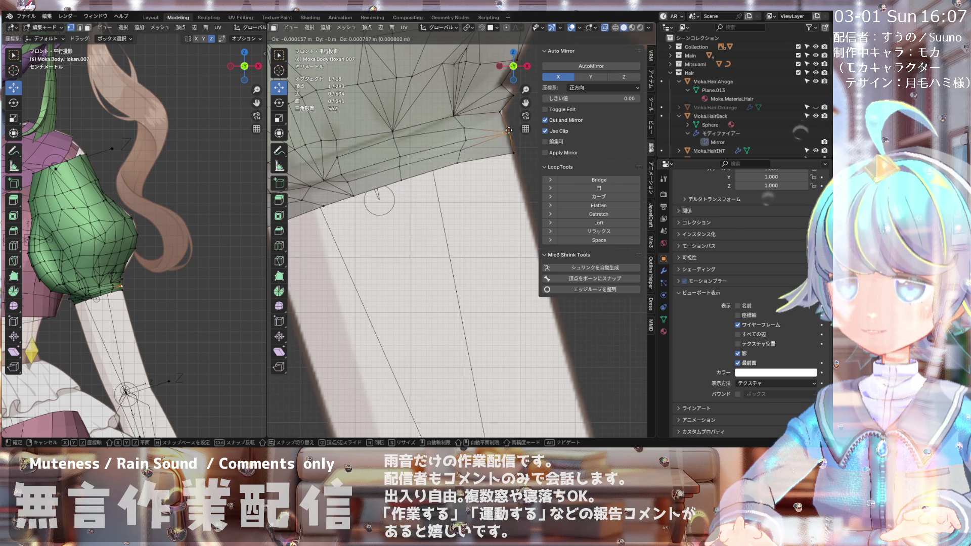
left_click(479, 132)
key("g")
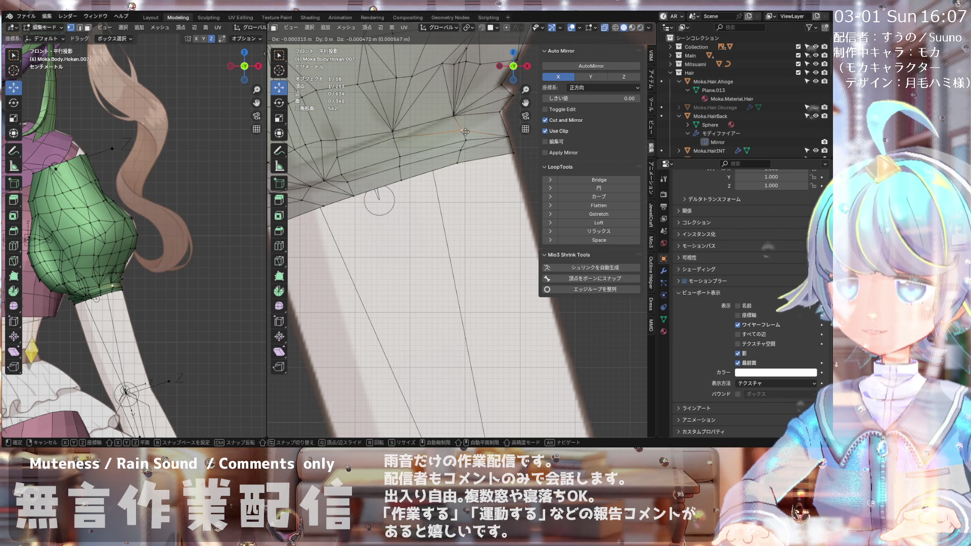
left_click(464, 131)
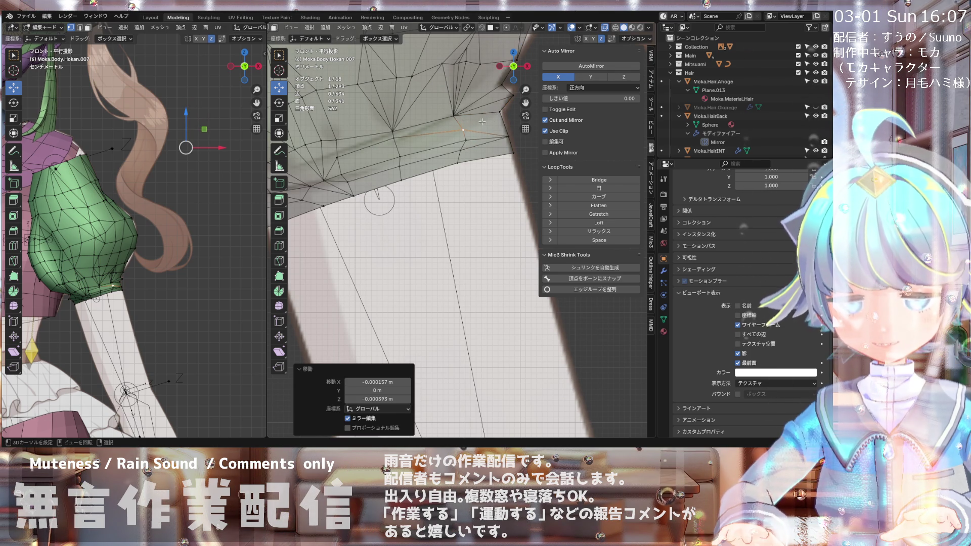
Step: Move two hem vertices together, then move another cuff vertex into line
left_click(502, 110, "shift")
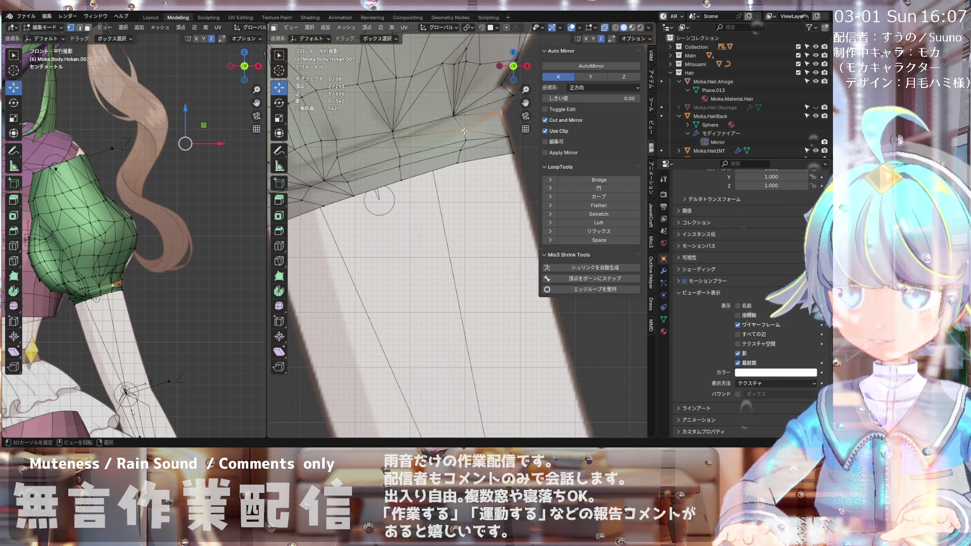
key("g")
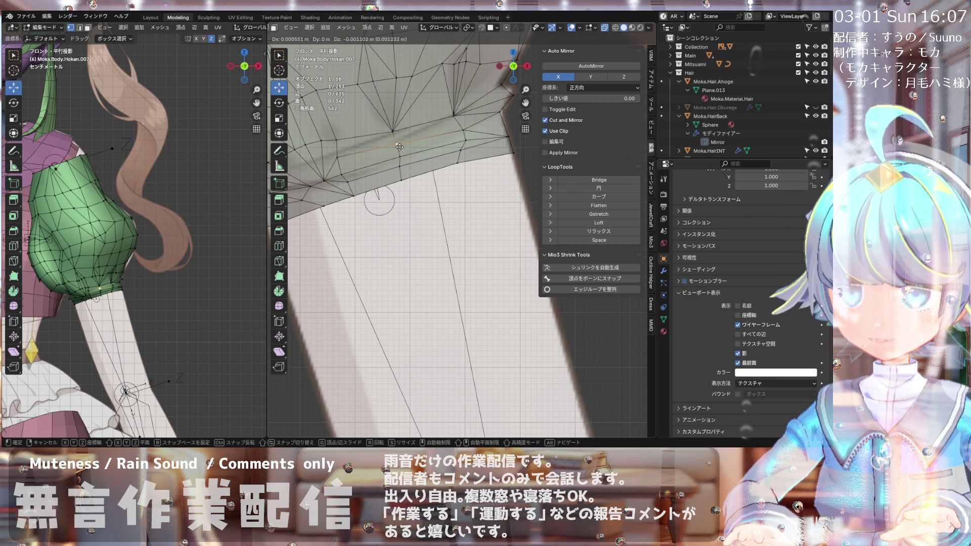
left_click(400, 149)
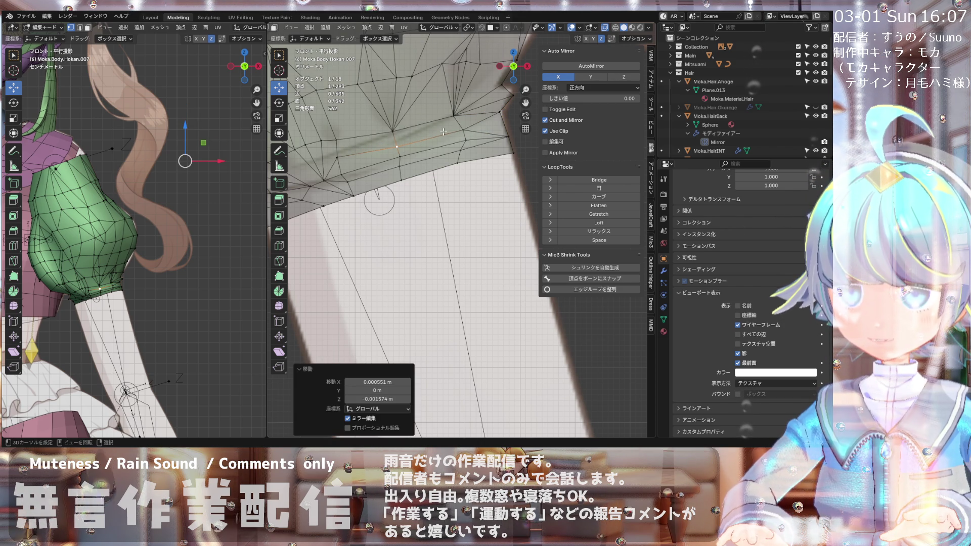
key("g")
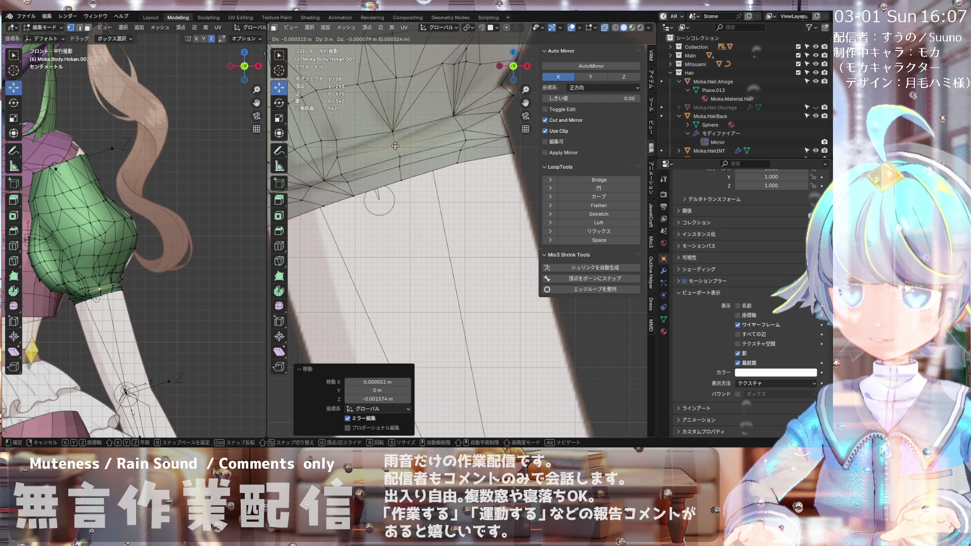
left_click(393, 146)
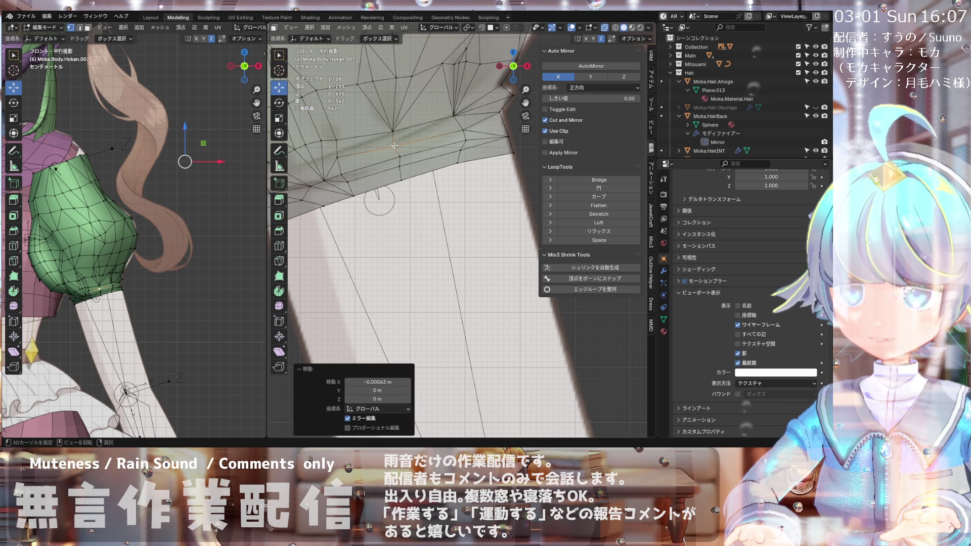
left_click(454, 117)
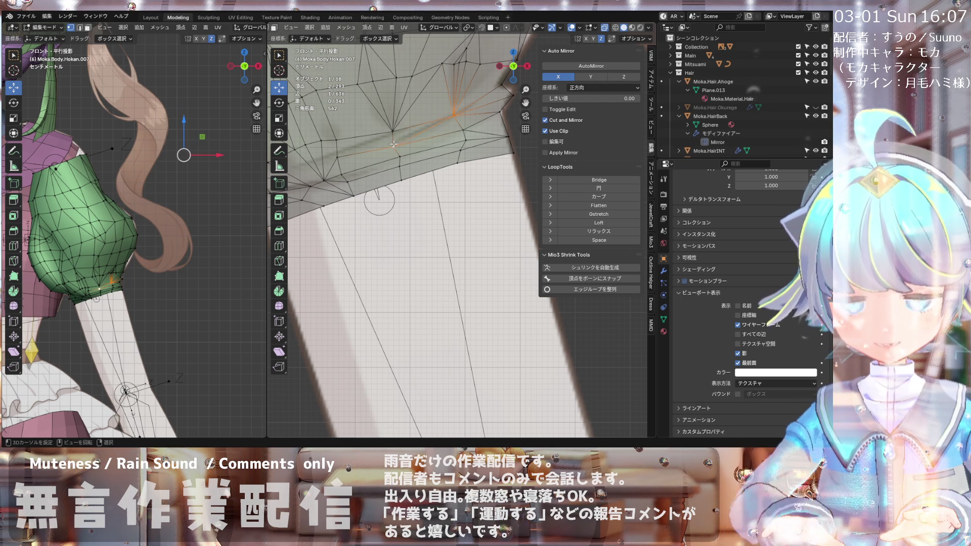
key("g")
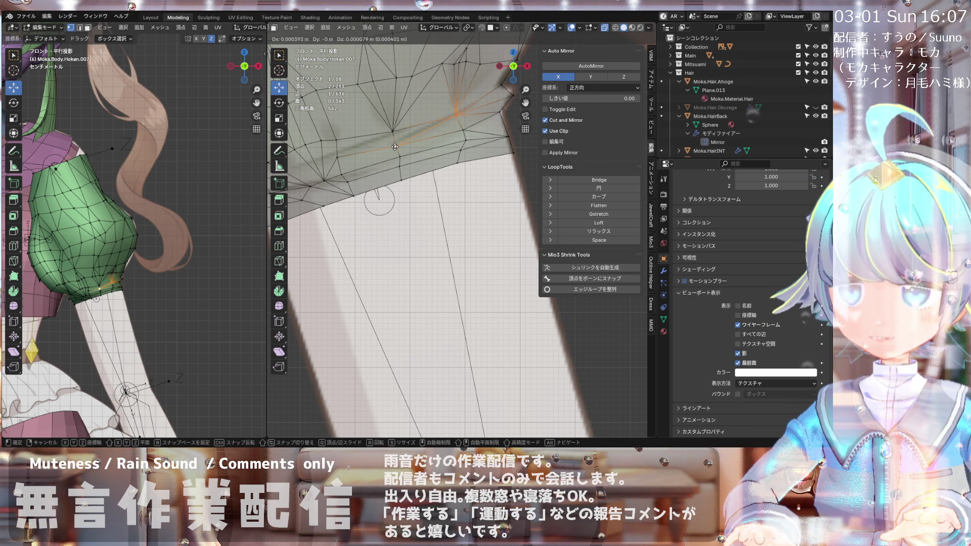
left_click(394, 147)
Step: Adjust a hem vertex on the left, return to front view, and start the Knife tool
mouse_move(352, 154)
middle_mouse_down("shift")
mouse_move(380, 139)
mouse_move(387, 147)
middle_mouse_up("shift")
left_click(377, 157)
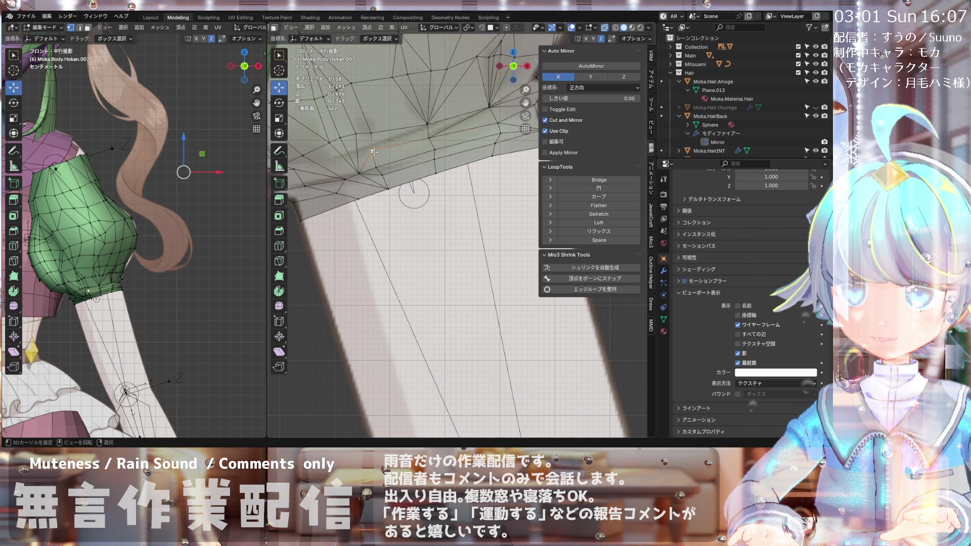
key("g")
left_click(380, 159)
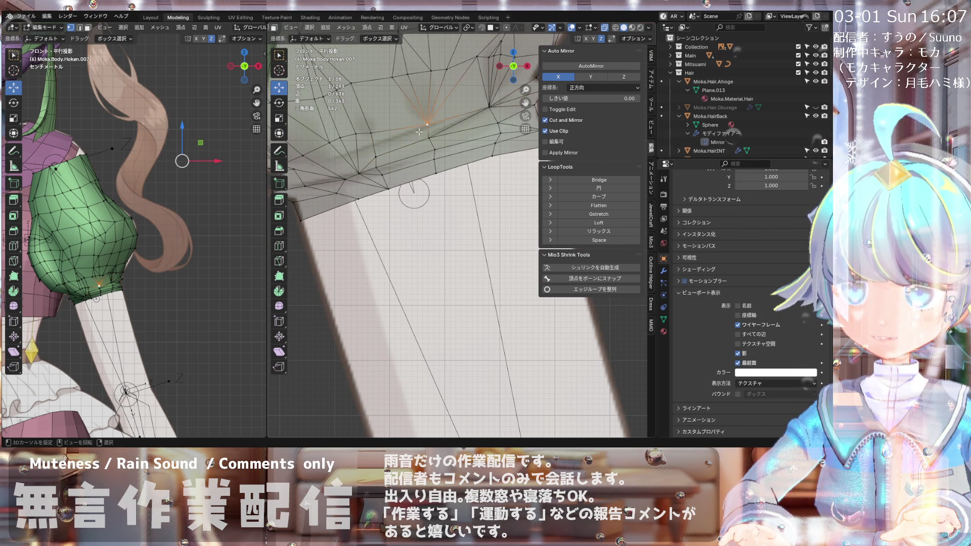
scroll(377, 153, "down", 2)
mouse_move(377, 153)
middle_mouse_down()
mouse_move(344, 153)
mouse_move(374, 137)
mouse_move(355, 133)
middle_mouse_up()
key("KP_1")
key("KP_1")
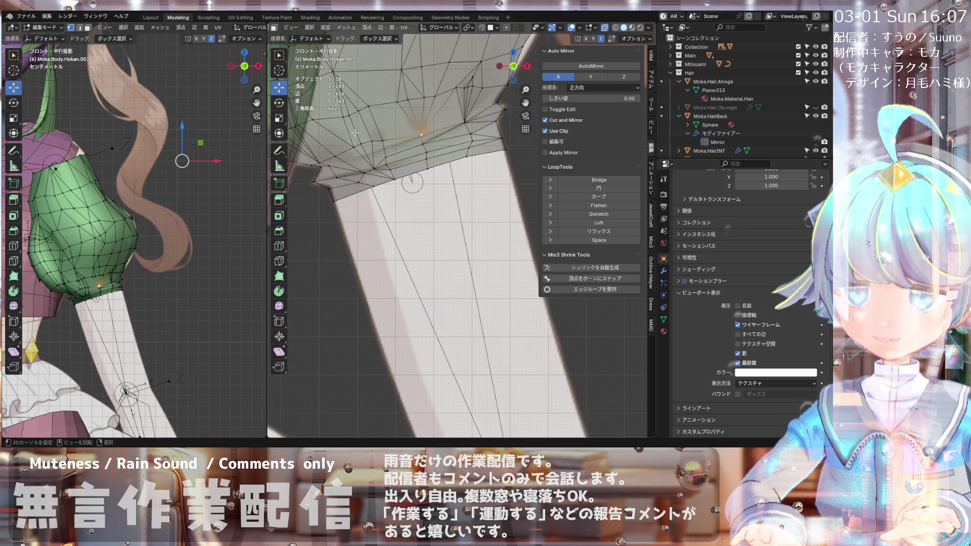
scroll(355, 132, "up", 1)
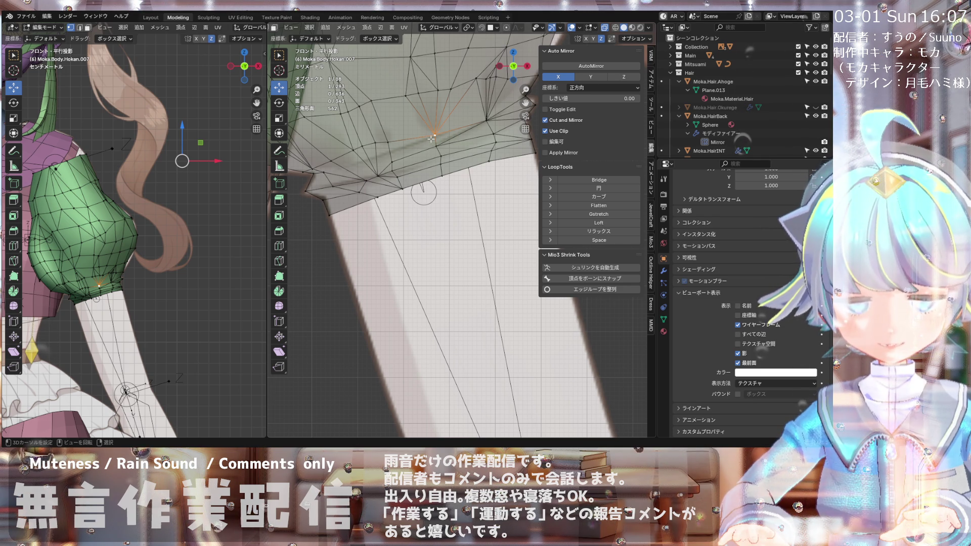
key("k")
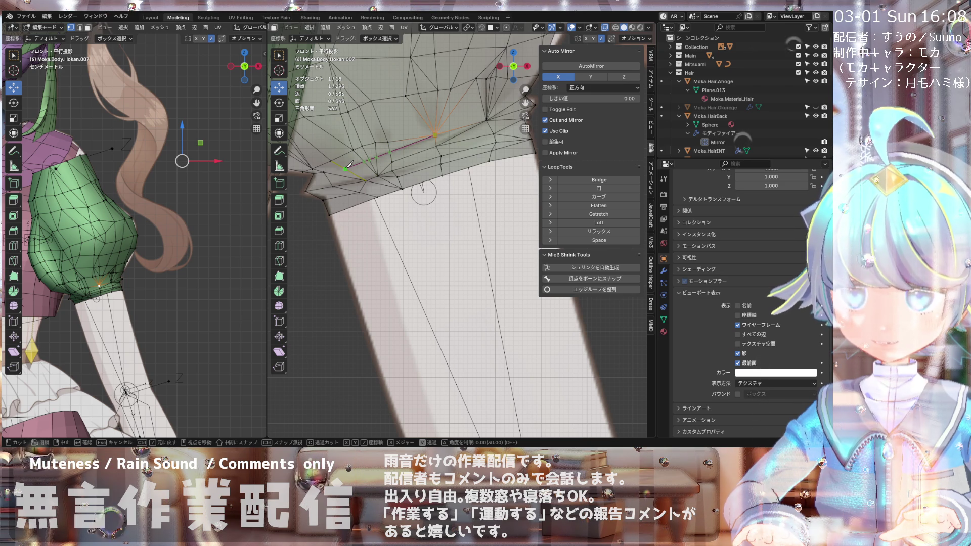
Step: Commit the knife cut just above the hem, zoom in on the new edges, and select a hem vertex
key("Return")
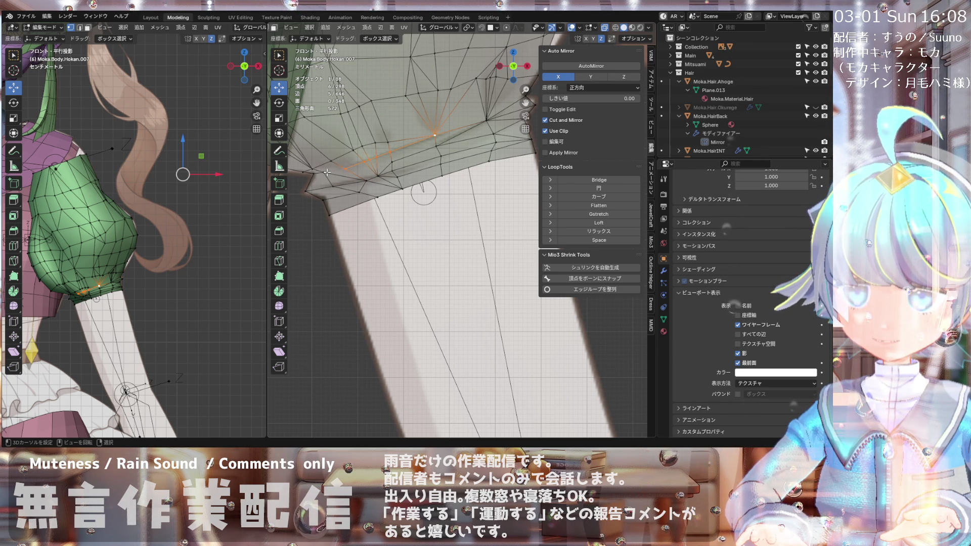
scroll(323, 174, "up", 1)
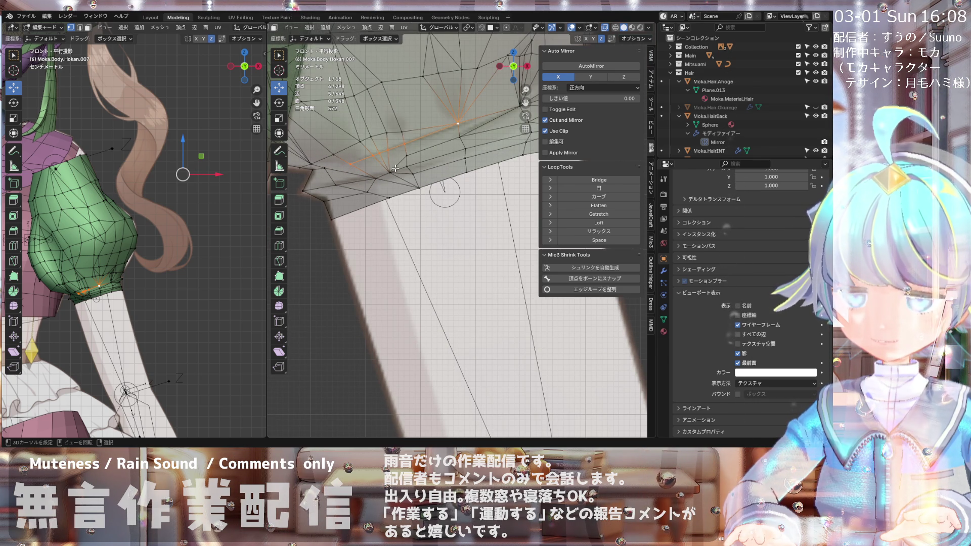
scroll(401, 130, "up", 2)
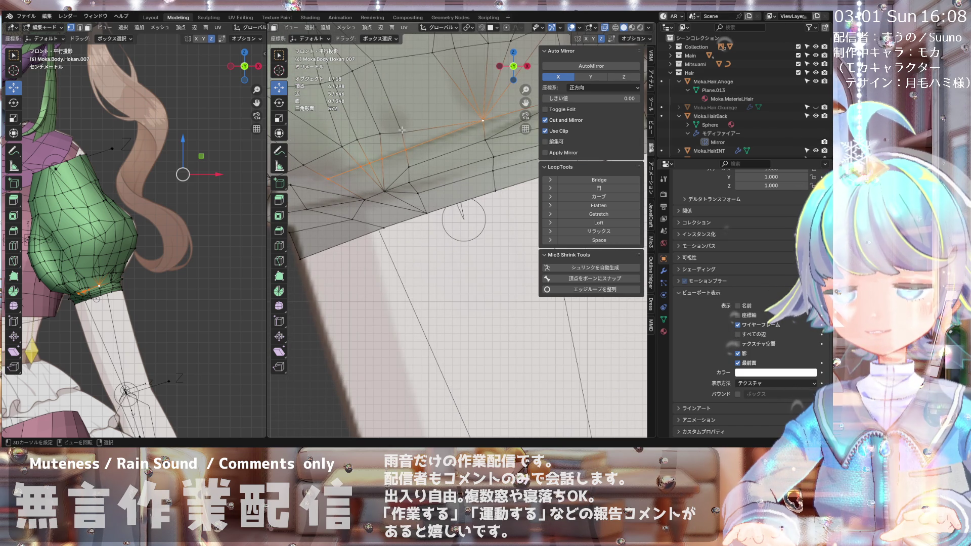
scroll(401, 130, "down", 1)
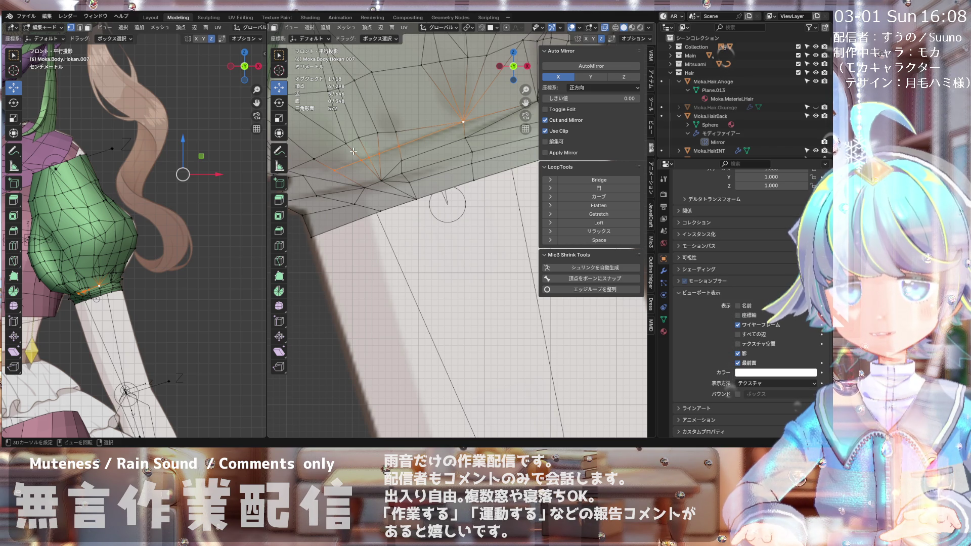
scroll(353, 150, "down", 3)
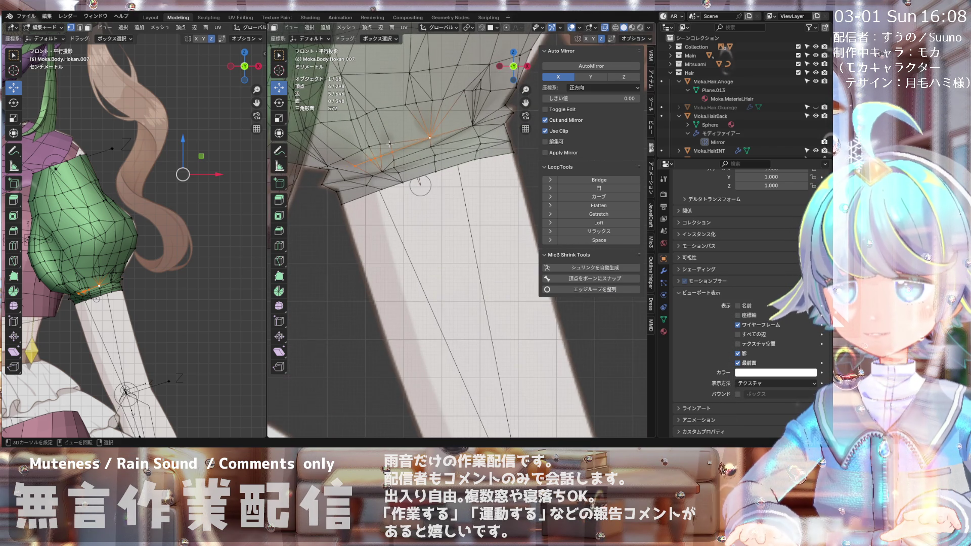
scroll(389, 134, "down", 1)
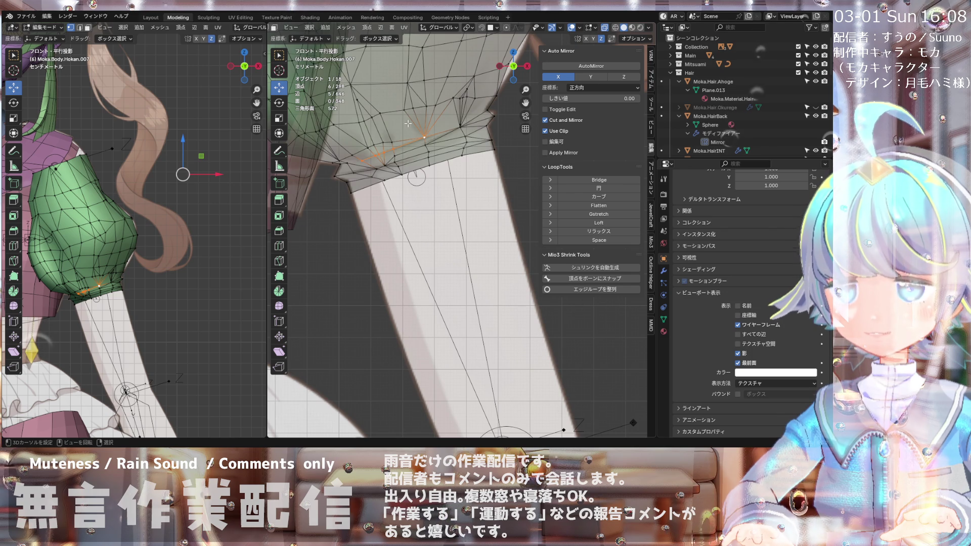
scroll(395, 135, "up", 2)
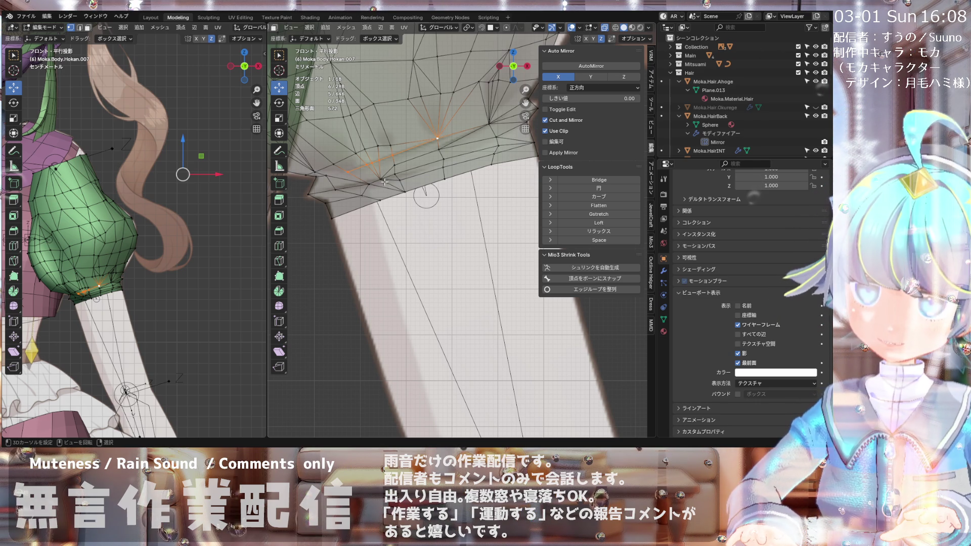
scroll(380, 185, "up", 1)
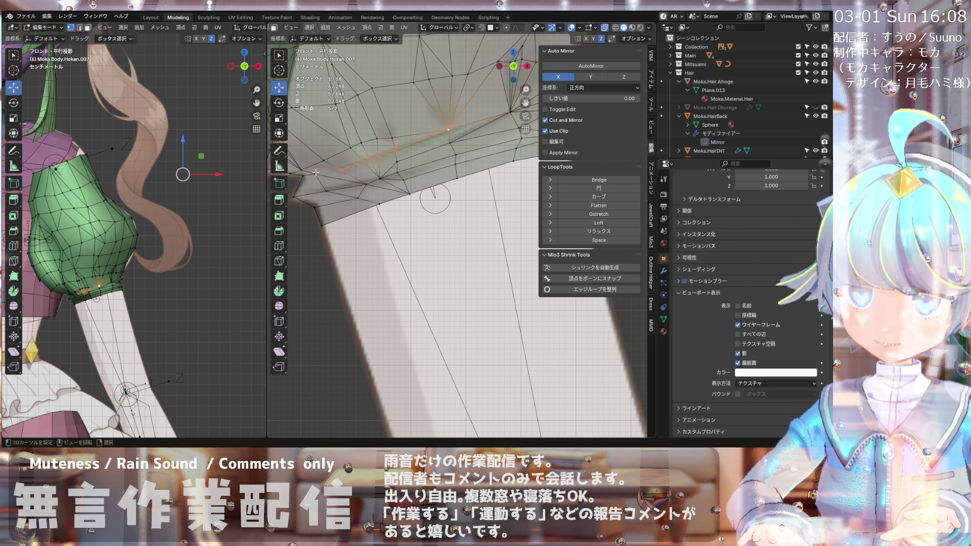
left_click(348, 175)
Step: Merge two neighbouring vertices near the cut into one At Center
left_click(352, 172, "shift")
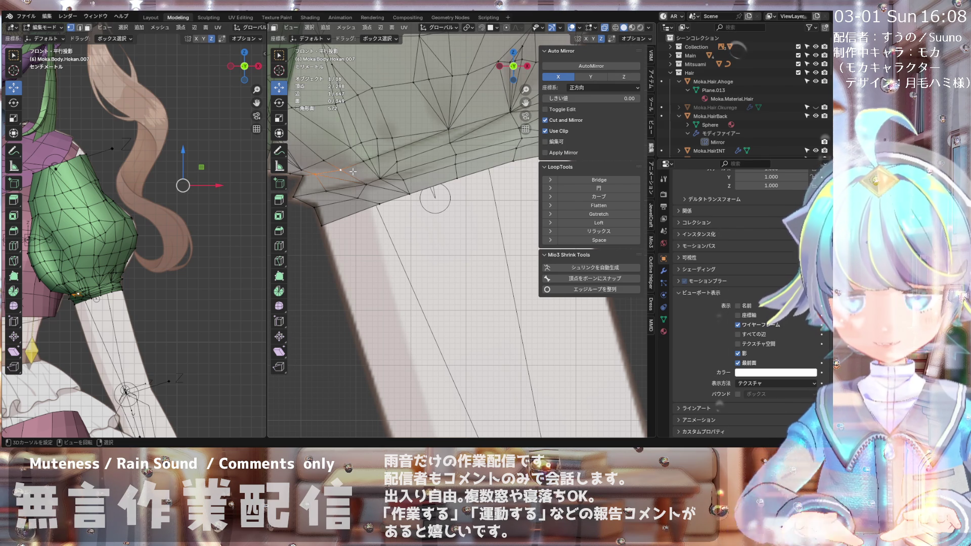
middle_click_drag(353, 172, 349, 191)
key("KP_1")
left_click(366, 161)
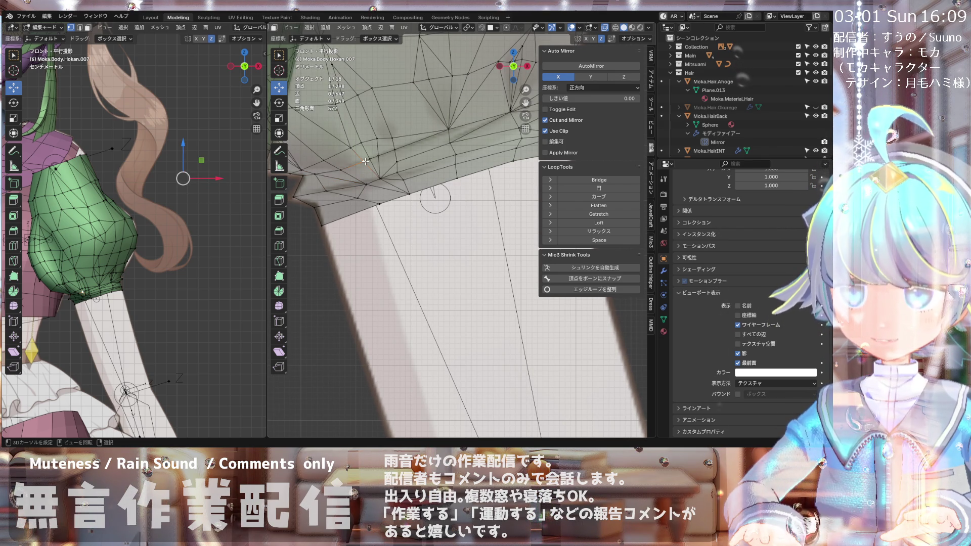
left_click(371, 160, "shift")
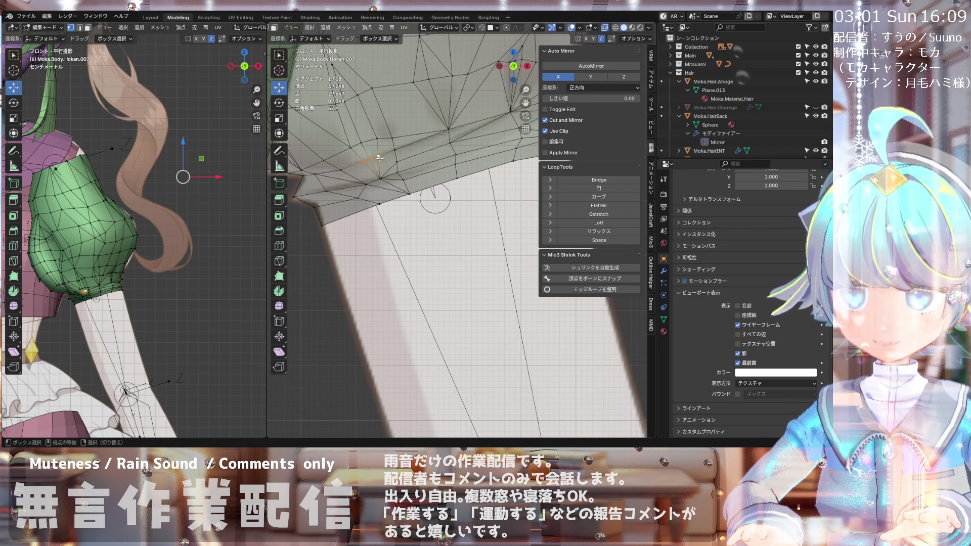
key("m")
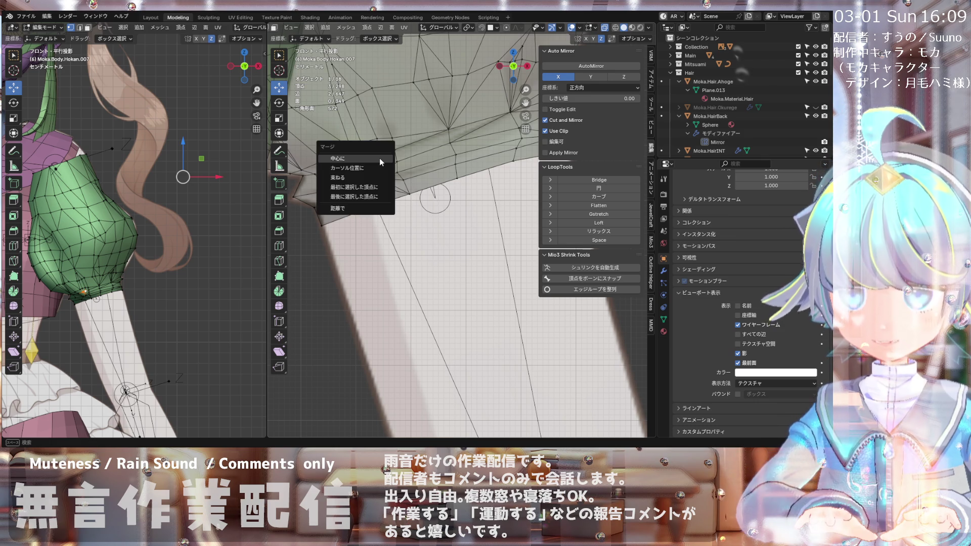
left_click(380, 175)
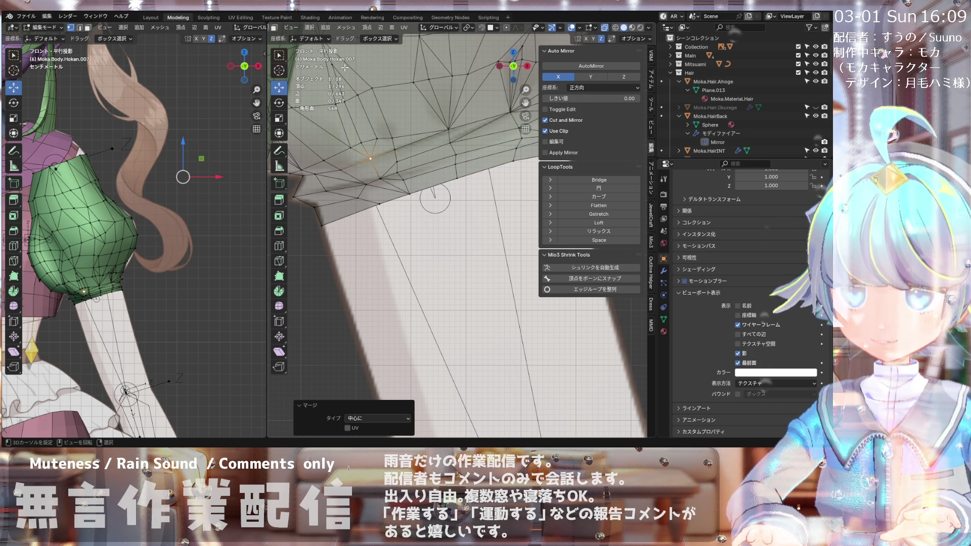
Step: Review the merge options and shift-select the next pair of hem vertices
left_click(382, 27)
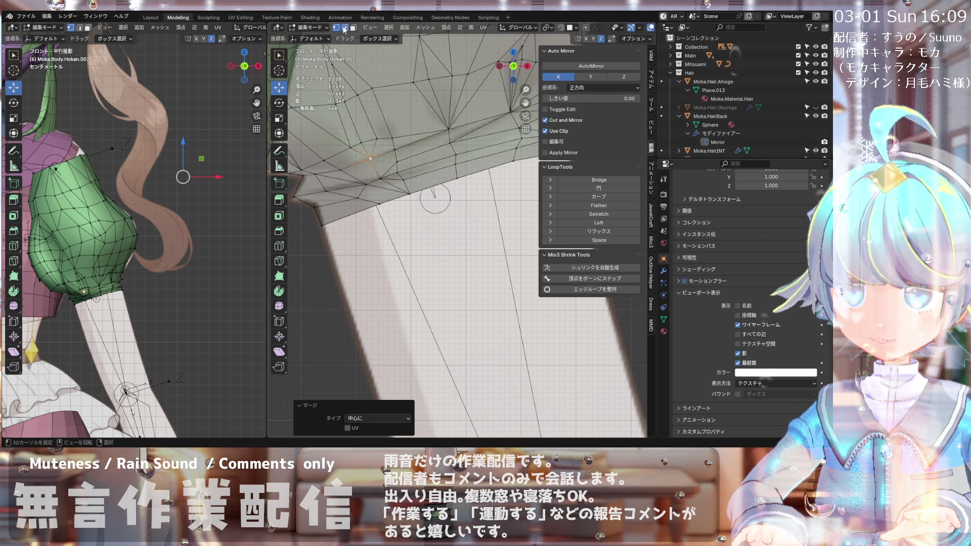
left_click(378, 188, "shift")
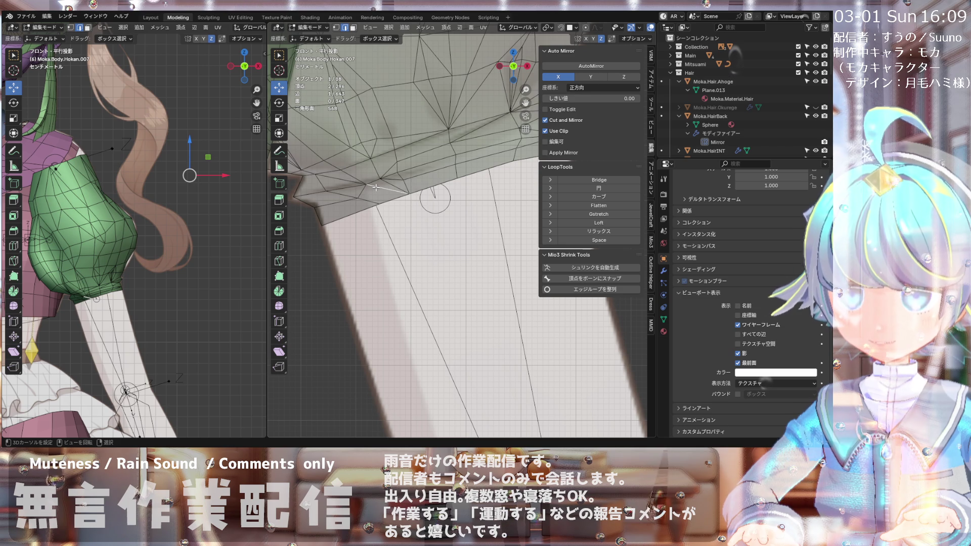
scroll(376, 188, "down", 5)
scroll(376, 186, "up", 5)
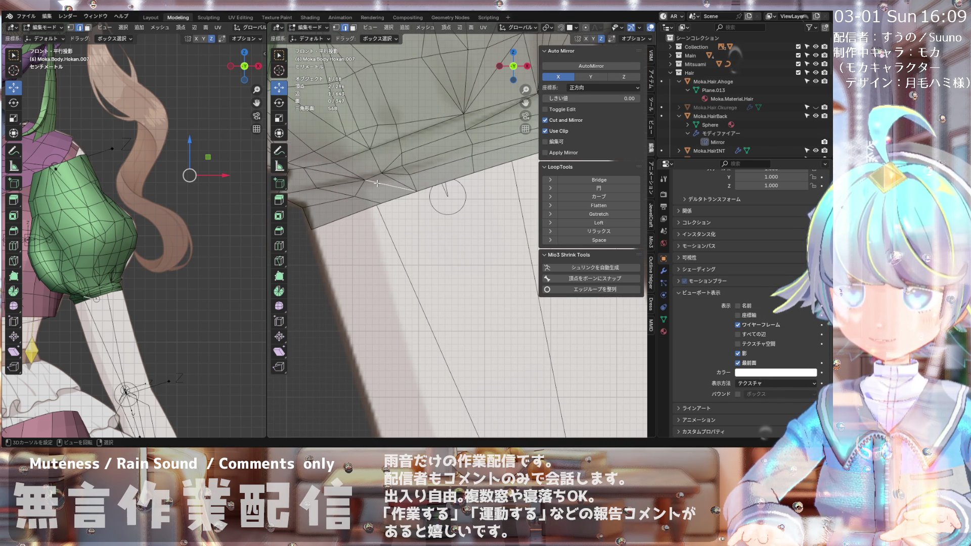
left_click(390, 181, "shift")
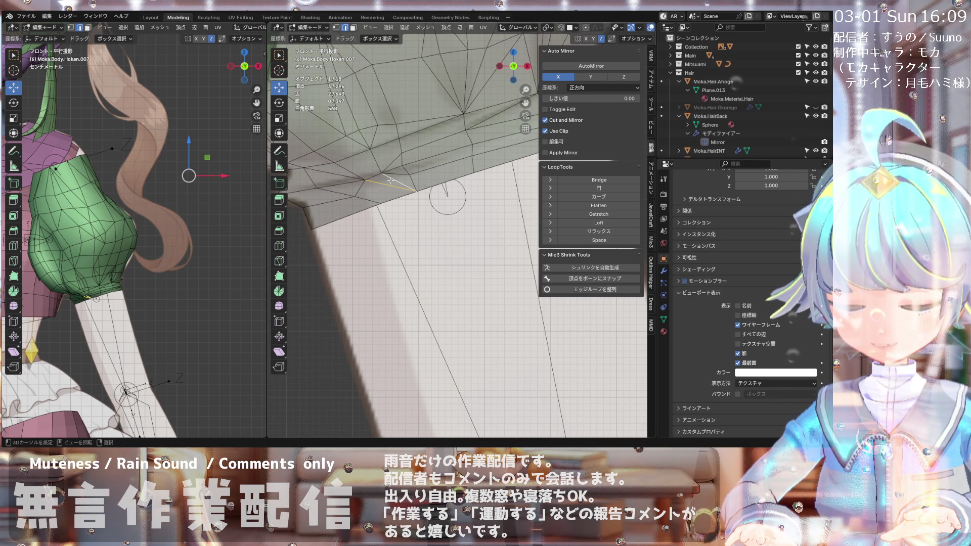
Step: Dissolve the selected hem vertices, undoing and redoing the dissolve once
key("x")
left_click(390, 180)
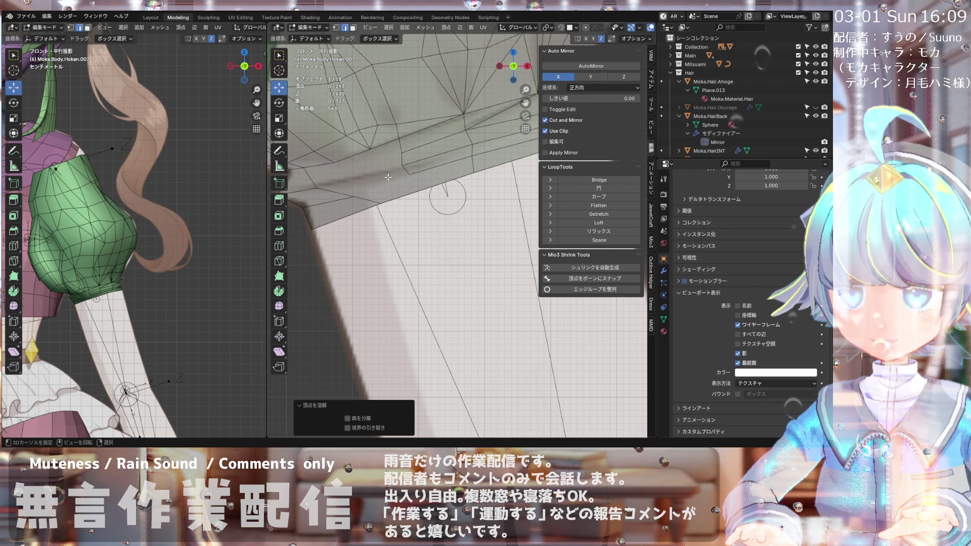
key("ctrl+z")
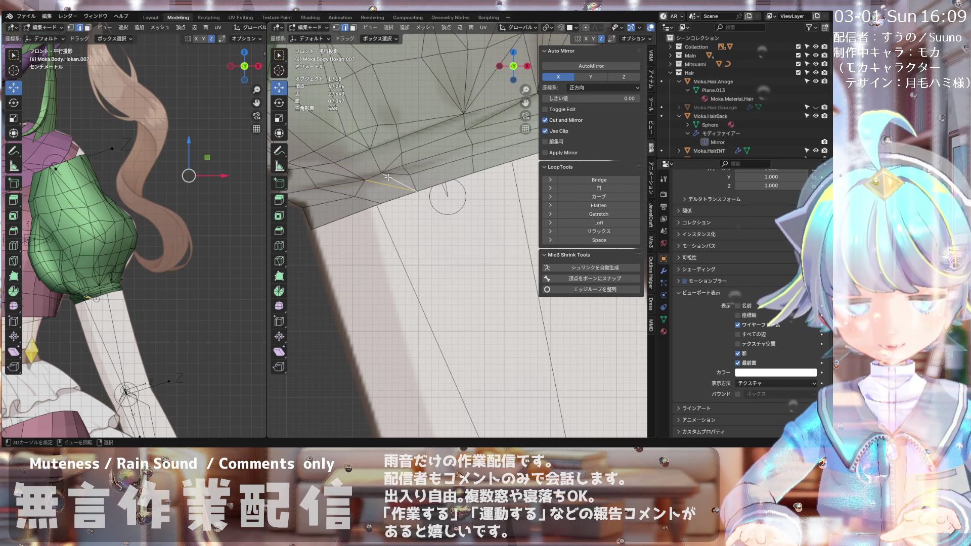
key("x")
left_click(389, 178)
scroll(241, 231, "down", 3)
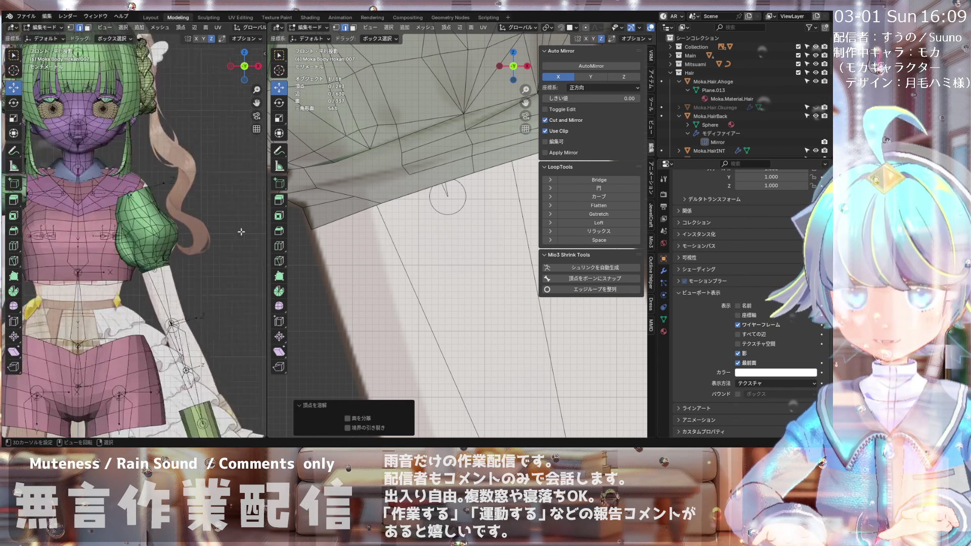
scroll(241, 231, "down", 2)
scroll(179, 203, "up", 4)
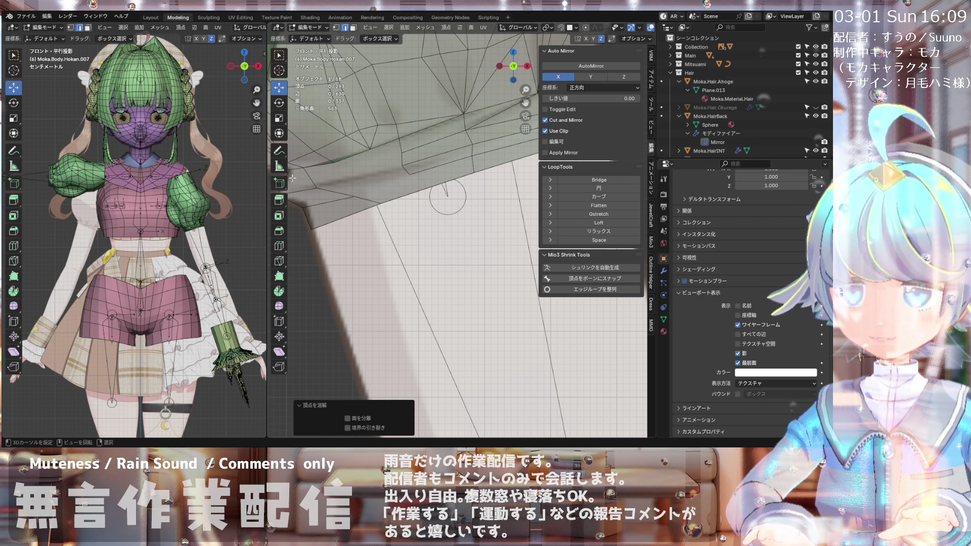
scroll(410, 187, "down", 2)
scroll(399, 194, "up", 2)
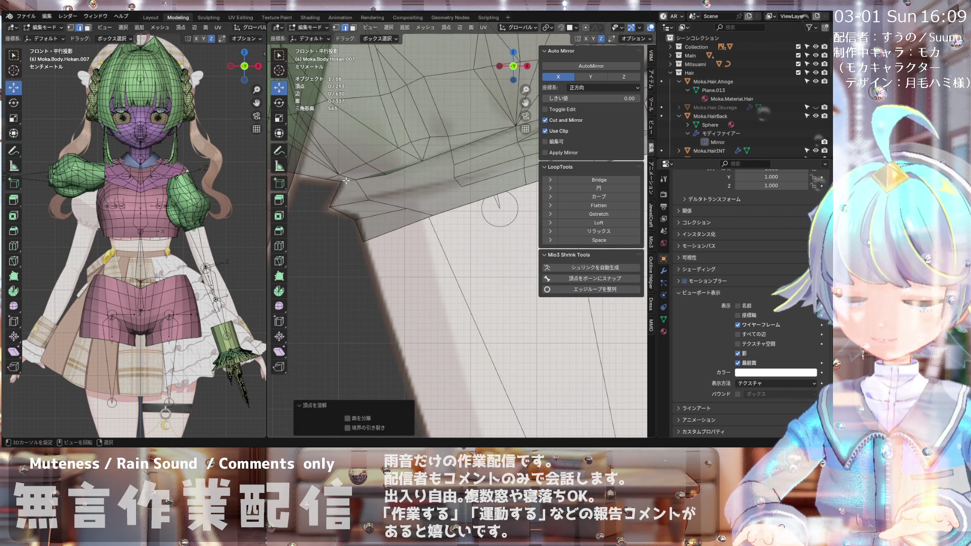
Step: Knife-cut one new edge across the sleeve hem, then pick a single hem edge
key("k")
left_click(468, 203)
left_click(403, 195)
key("Return")
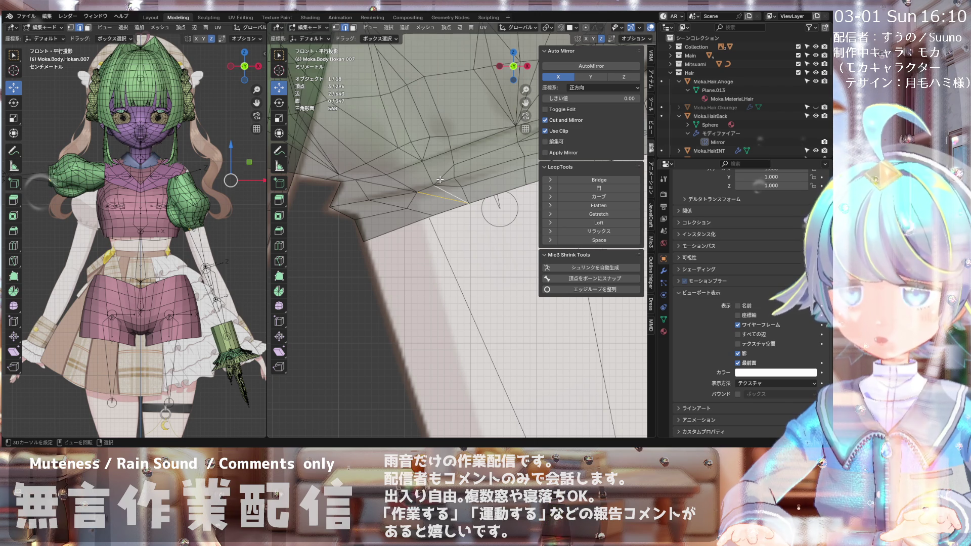
left_click(432, 200)
Step: Select the short down-left hem edge and dissolve it
left_click(431, 200)
left_click(414, 205)
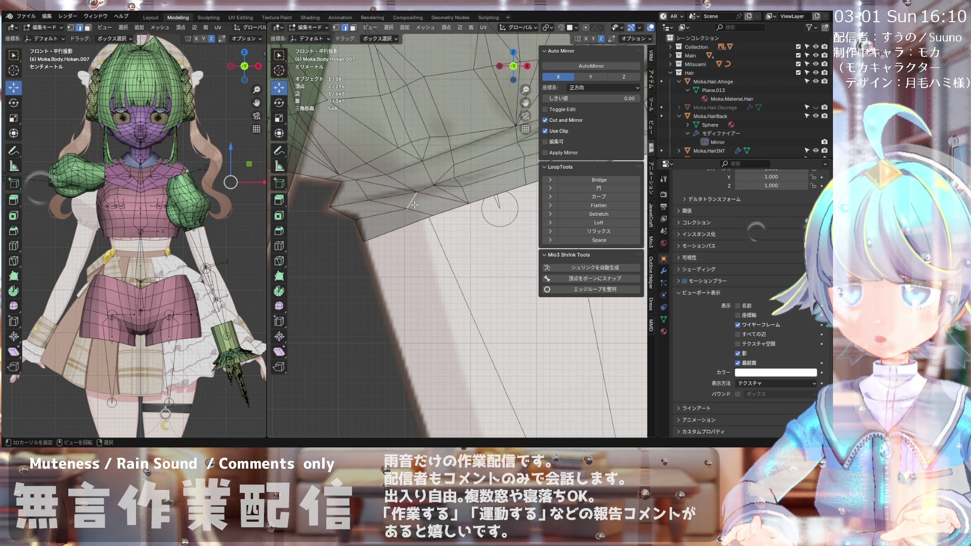
key("x")
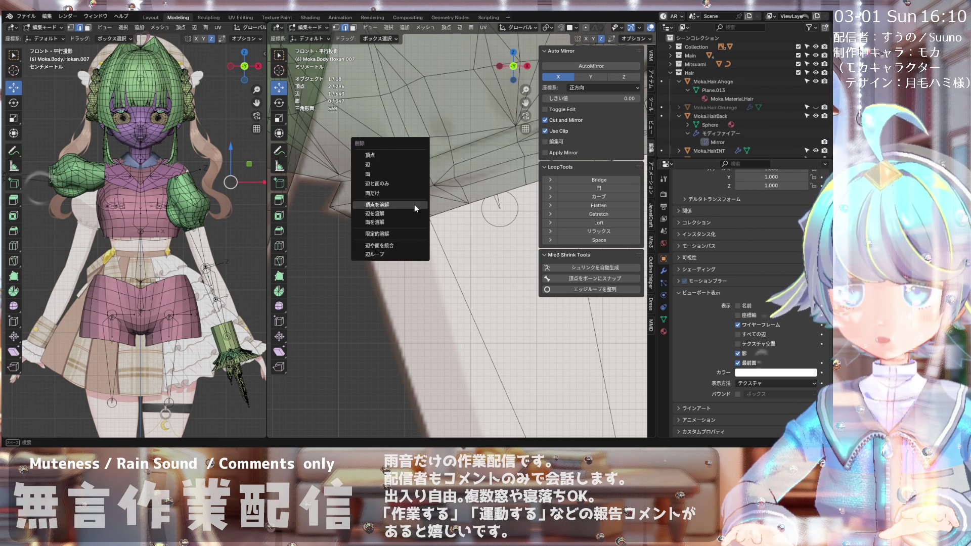
left_click(392, 219)
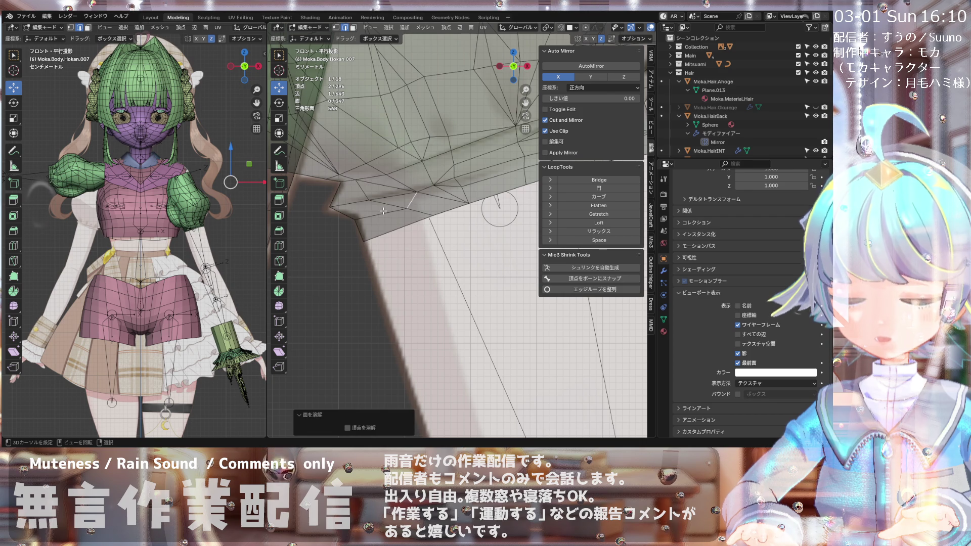
key("x")
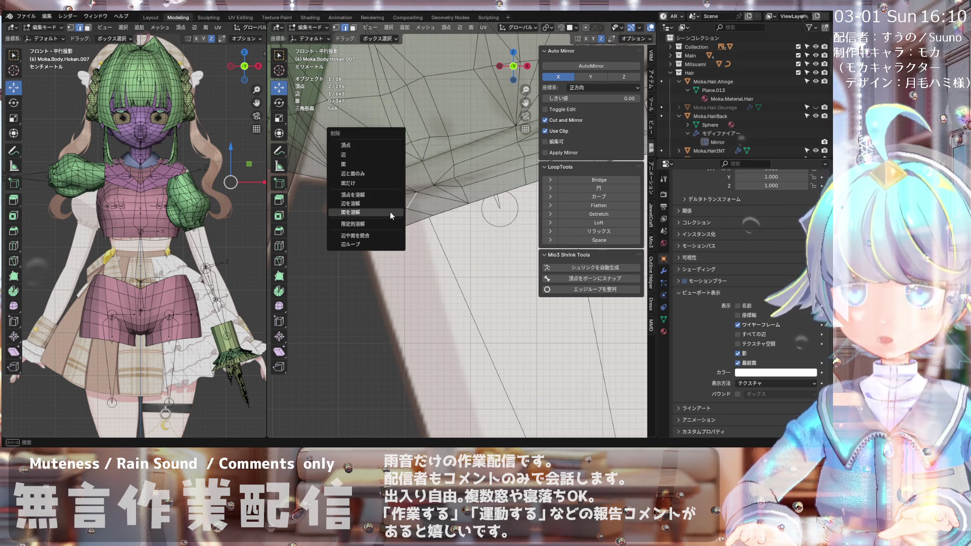
left_click(383, 203)
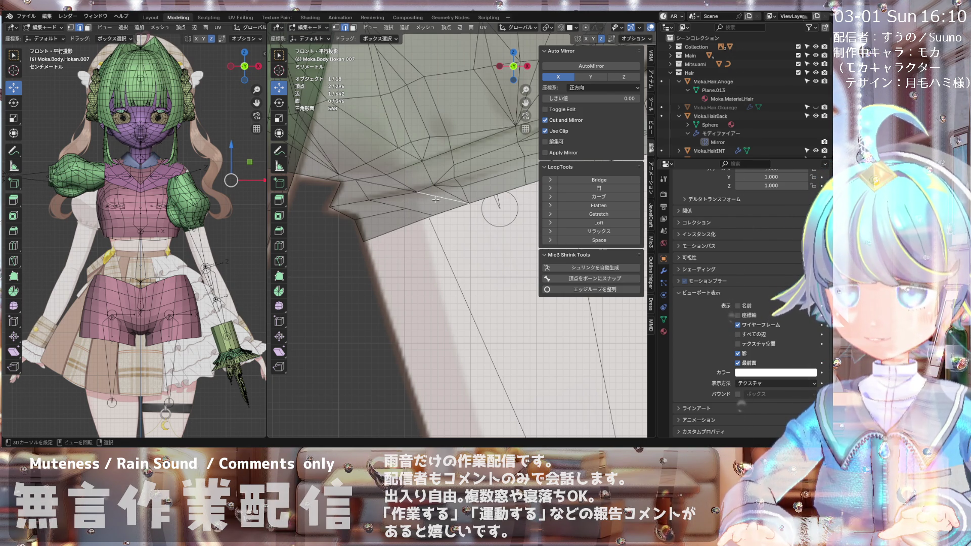
Step: Dissolve two more unneeded hem edges and select the next hem edge
key("x")
left_click(438, 199)
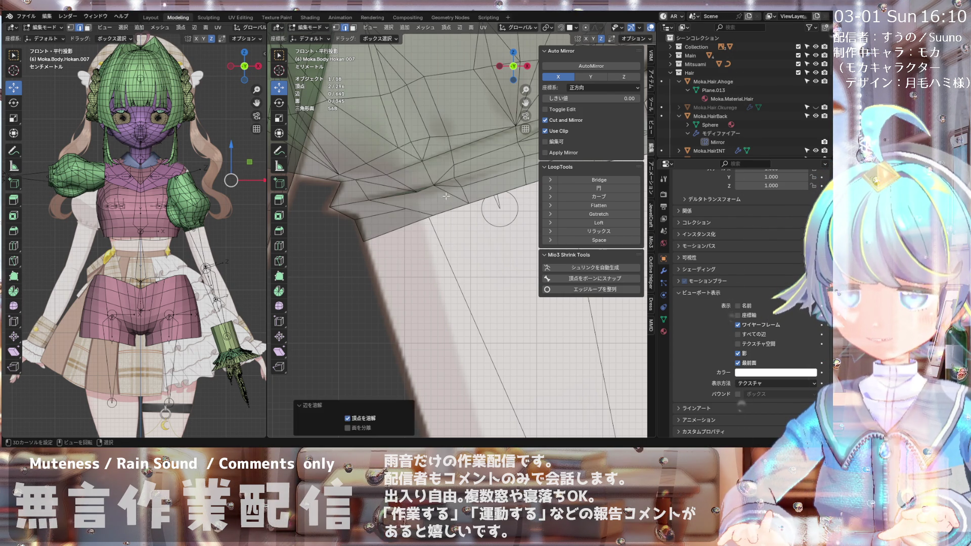
scroll(453, 194, "up", 1)
key("x")
left_click(446, 187)
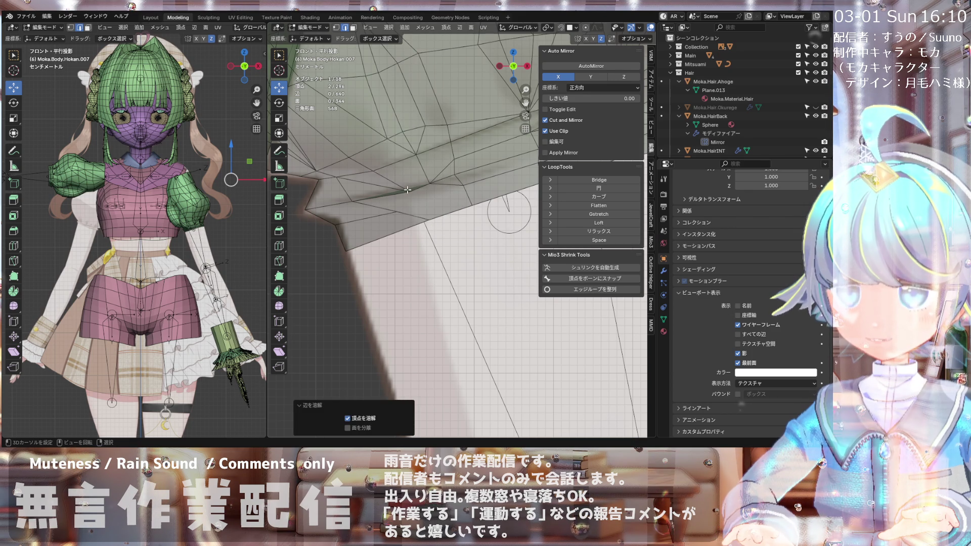
left_click(407, 193)
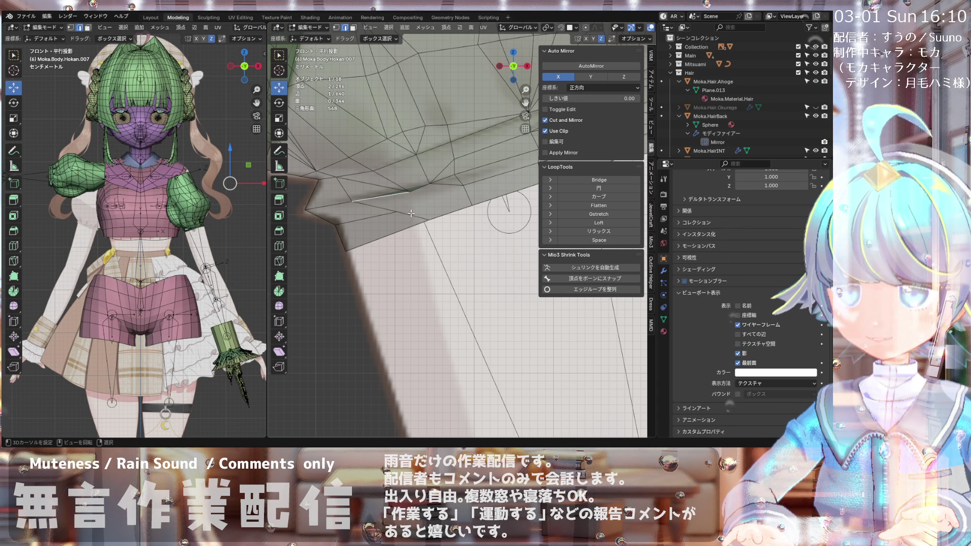
mouse_move(412, 214)
middle_mouse_down()
mouse_move(425, 186)
mouse_move(403, 204)
middle_mouse_up()
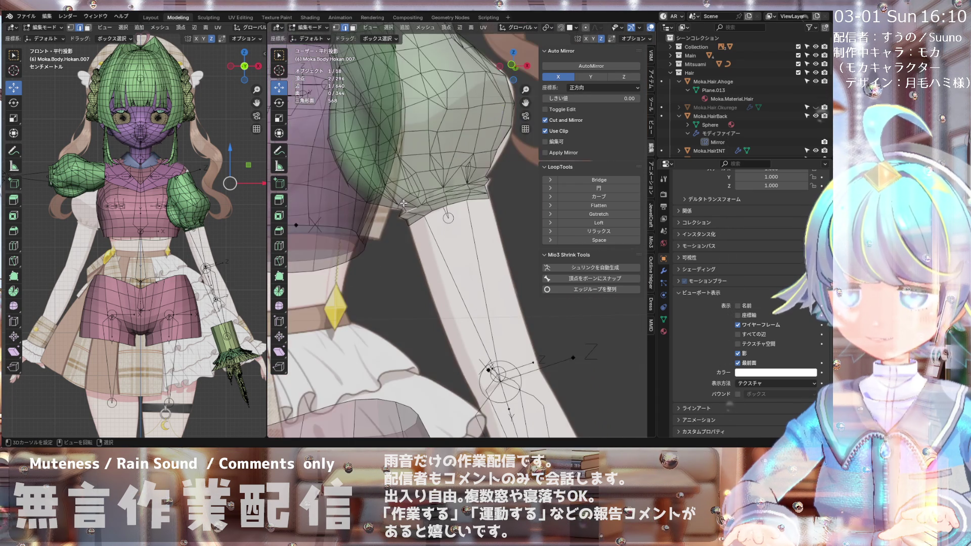
Step: In vertex select mode, connect two hem vertices with a new edge (J)
scroll(403, 204, "up", 5)
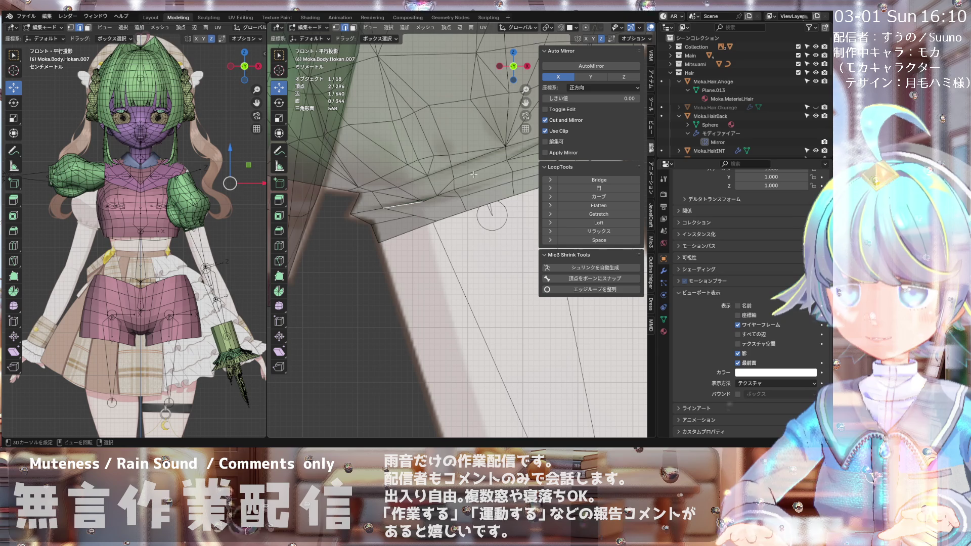
key("1")
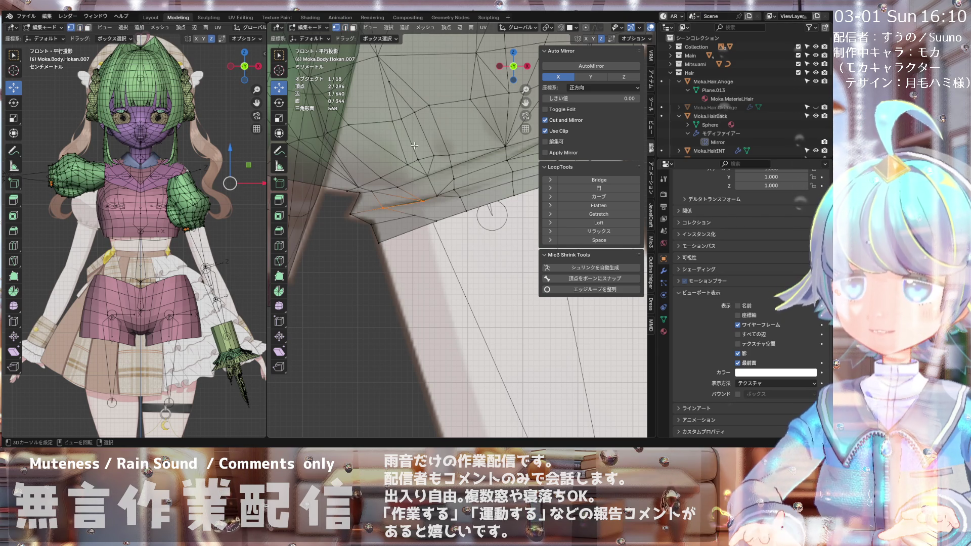
left_click(459, 201)
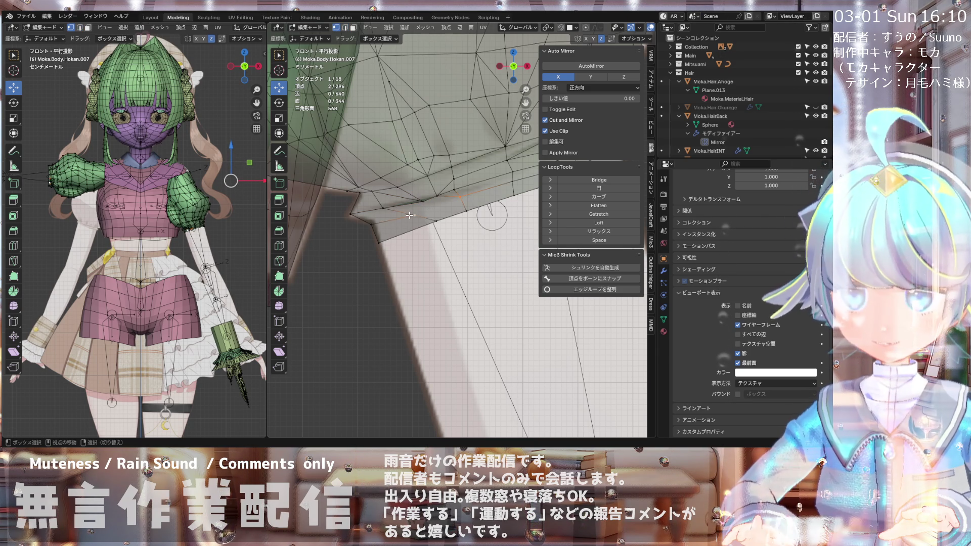
key("j")
Step: Grab a single hem vertex and move it to a new position
scroll(421, 204, "up", 1)
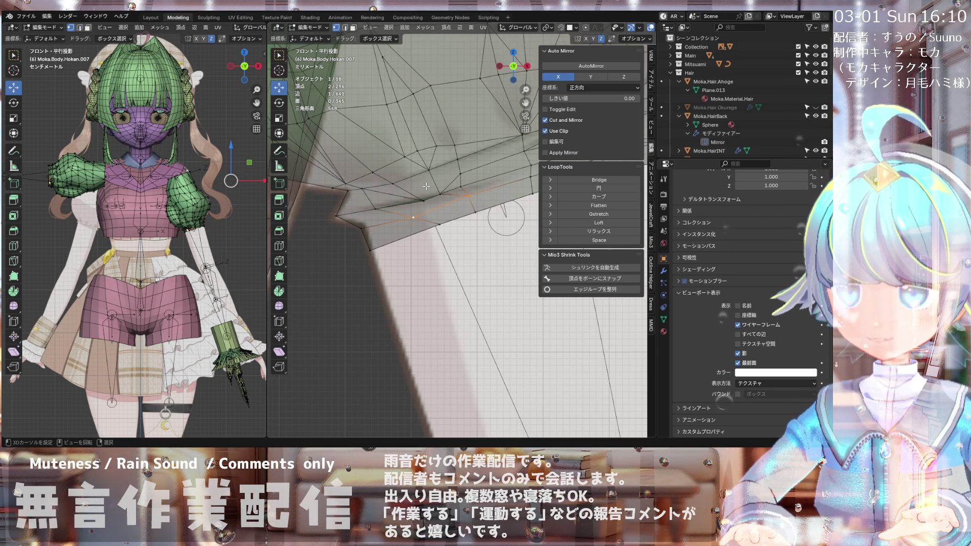
left_click(437, 194)
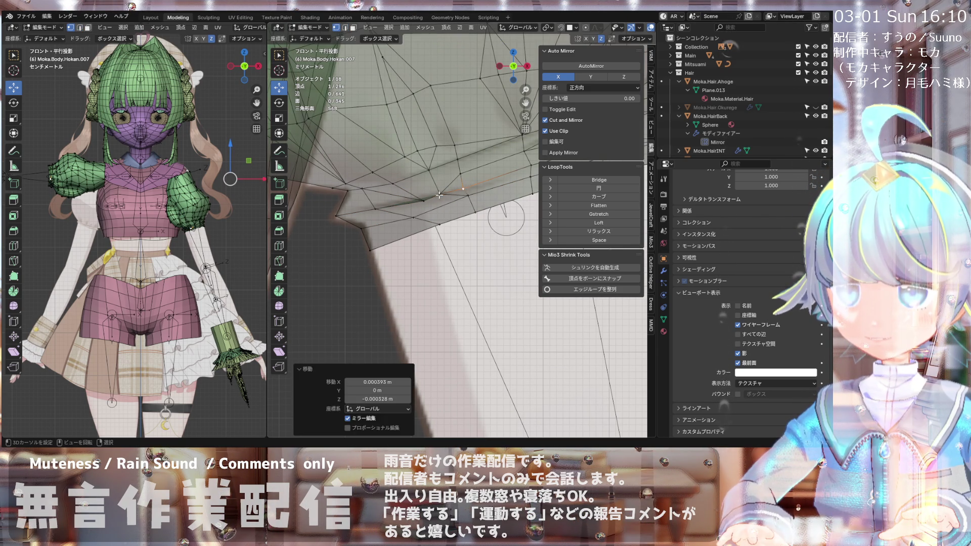
key("g")
left_click(430, 196)
key("g")
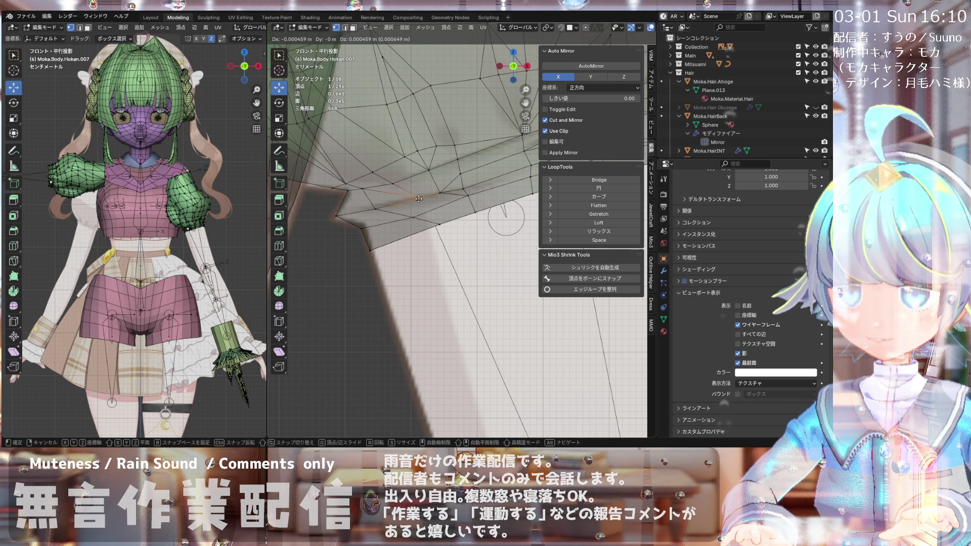
left_click(418, 199)
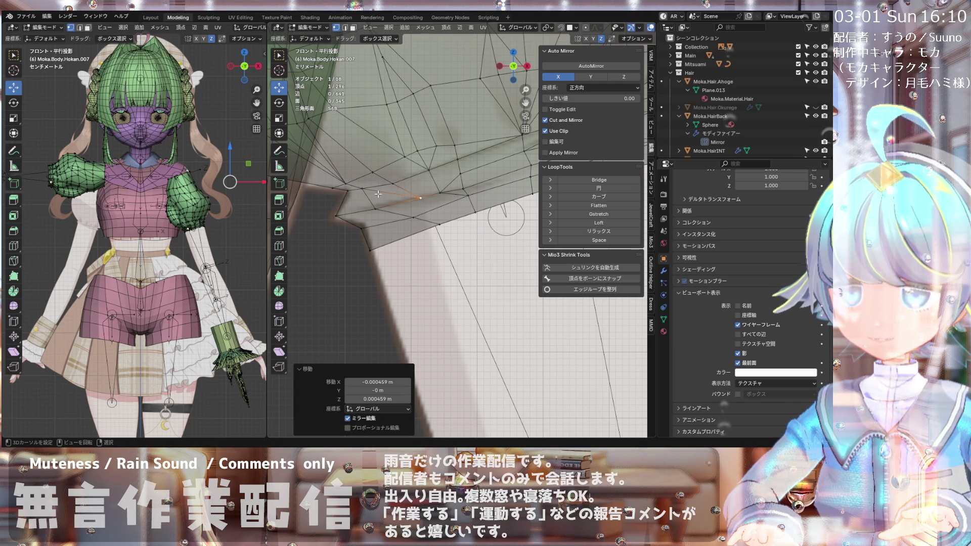
Step: Switch to edge select and, in front view, select two hem edges
mouse_move(378, 193)
middle_mouse_down()
mouse_move(344, 190)
mouse_move(370, 192)
mouse_move(391, 174)
middle_mouse_up()
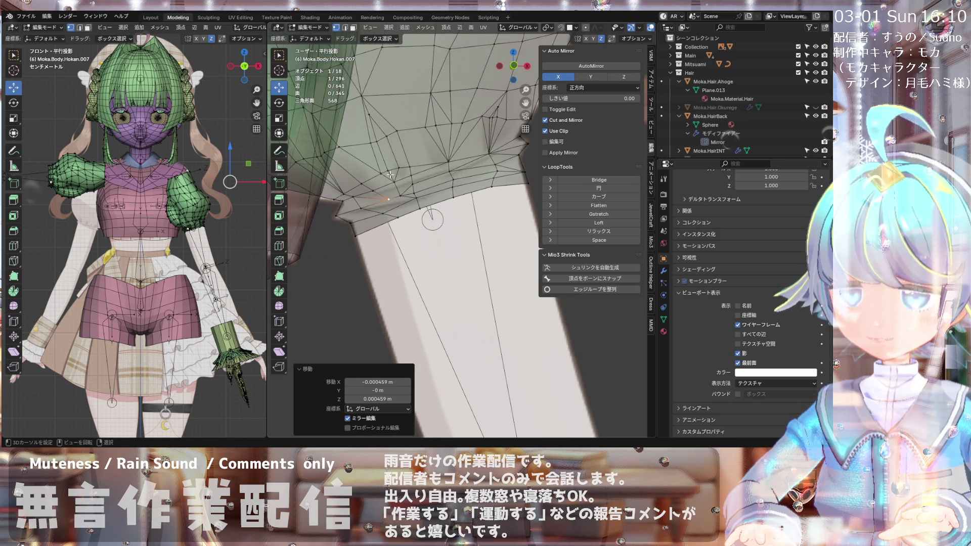
scroll(391, 175, "up", 2)
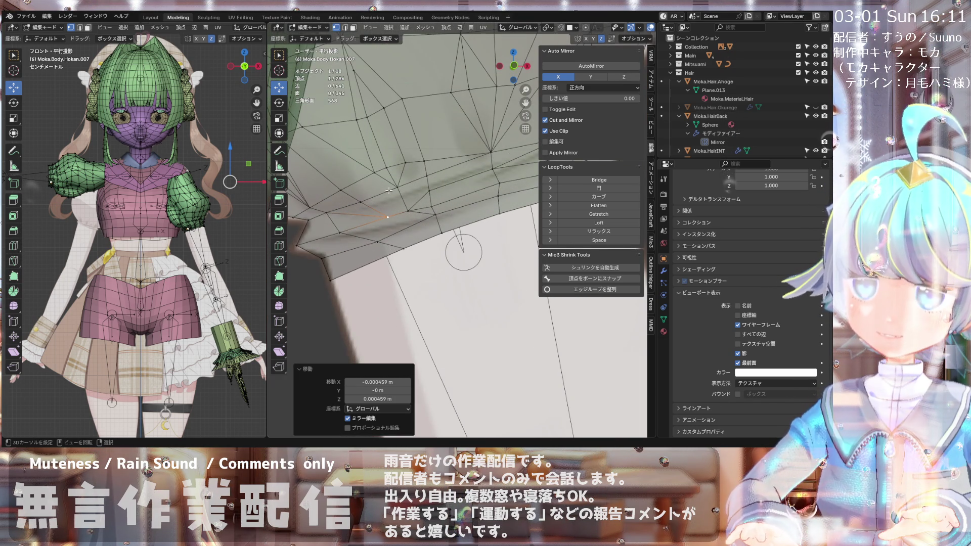
left_click(344, 27)
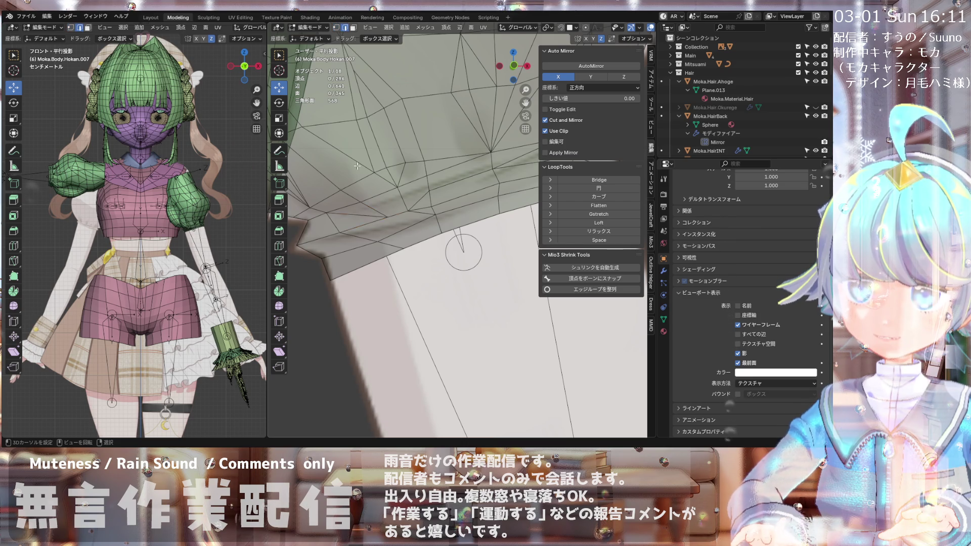
scroll(373, 202, "down", 1)
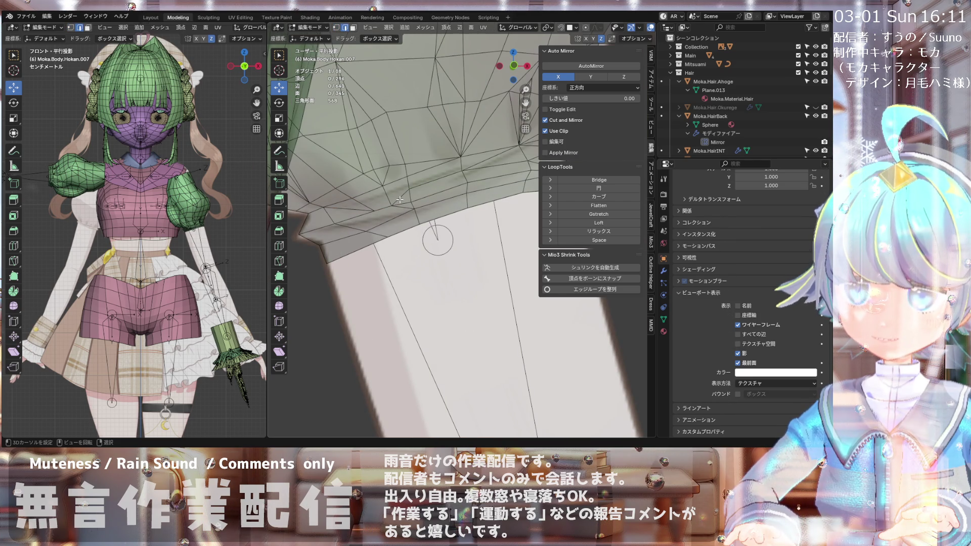
key("KP_1")
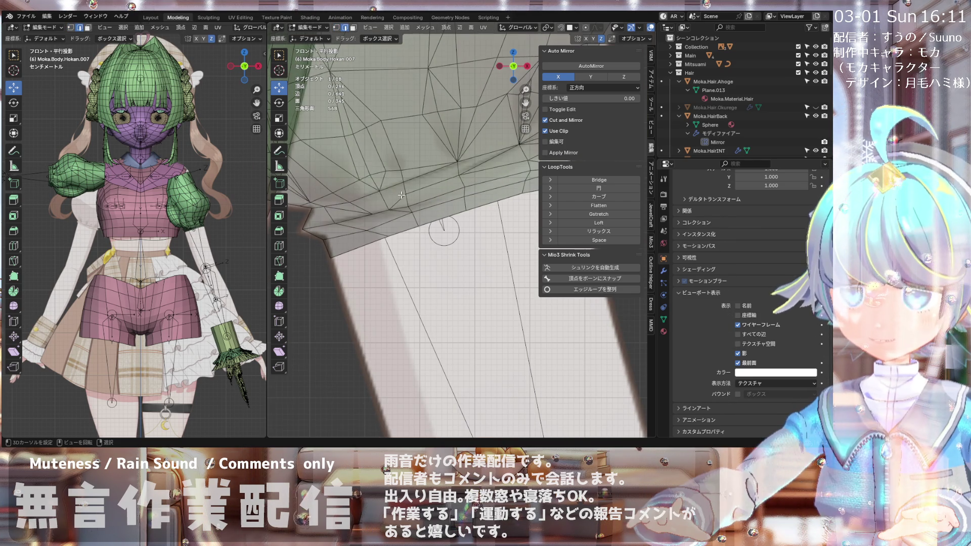
scroll(401, 197, "up", 1)
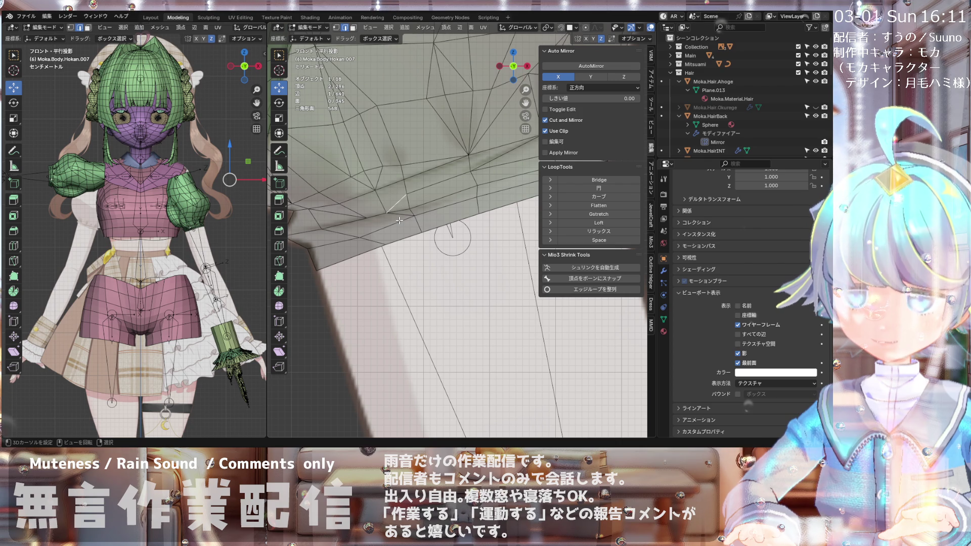
left_click(399, 216, "shift")
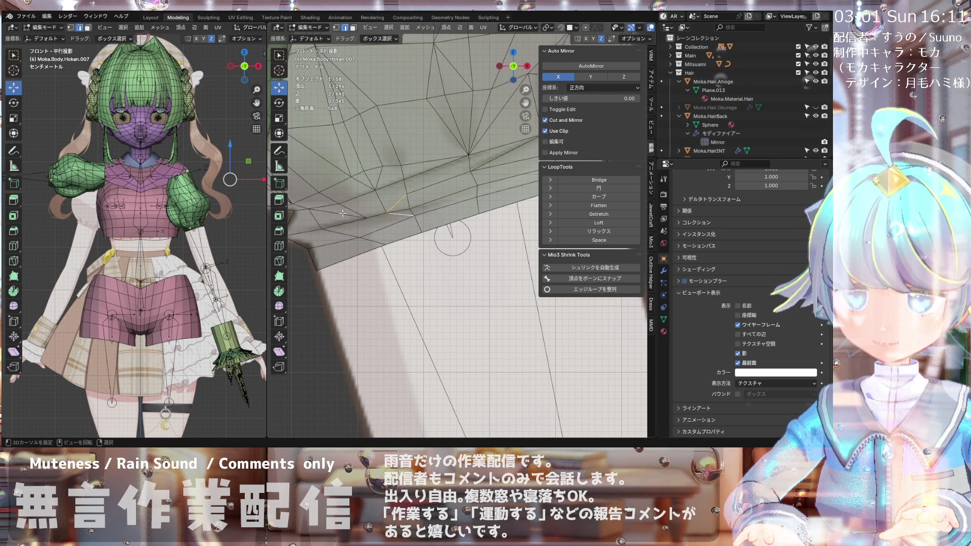
Step: Dissolve the two selected hem edges plus one more, then select two end vertices
key("x")
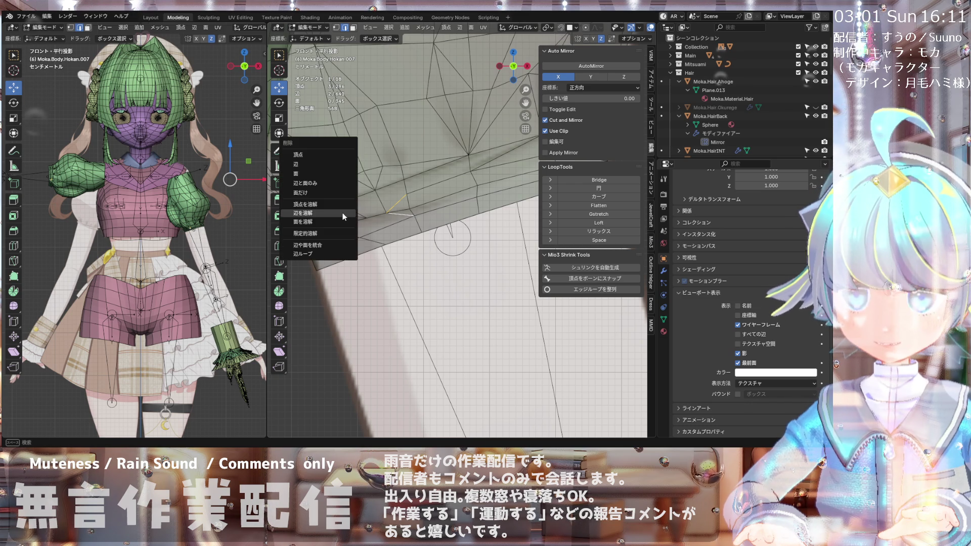
left_click(342, 214)
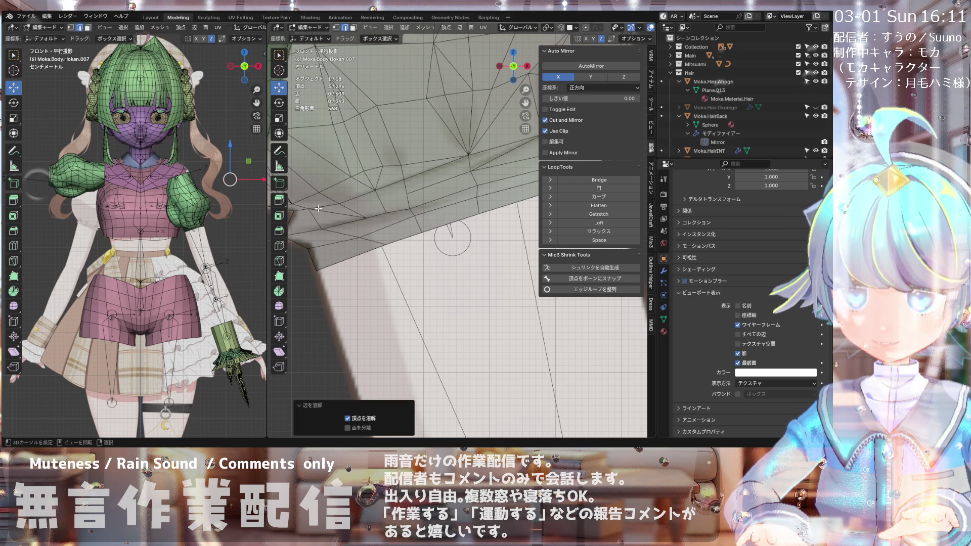
left_click(337, 213)
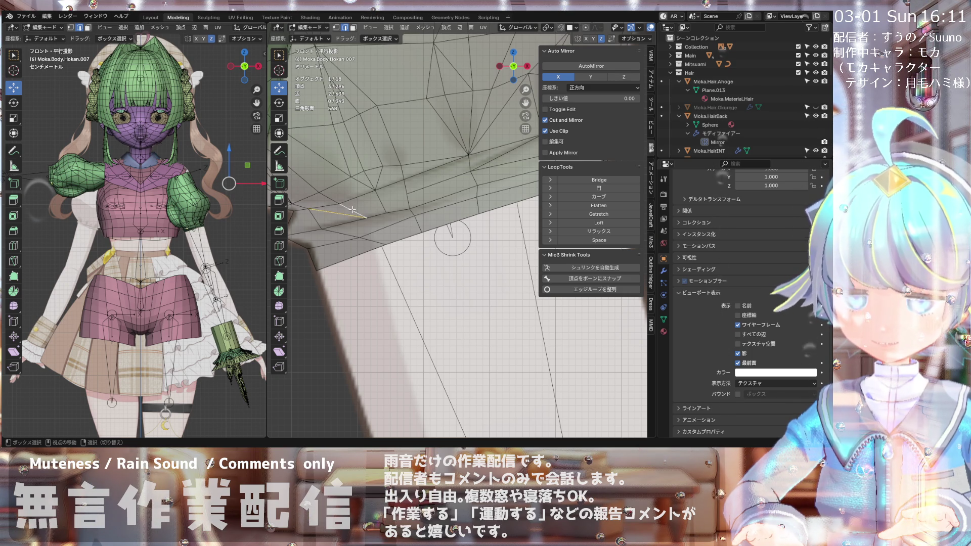
key("x")
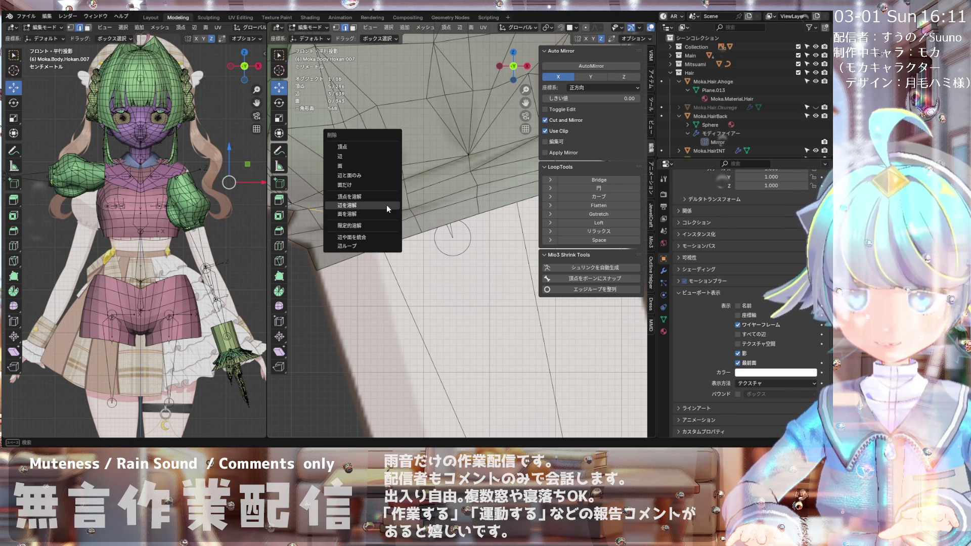
left_click(387, 205)
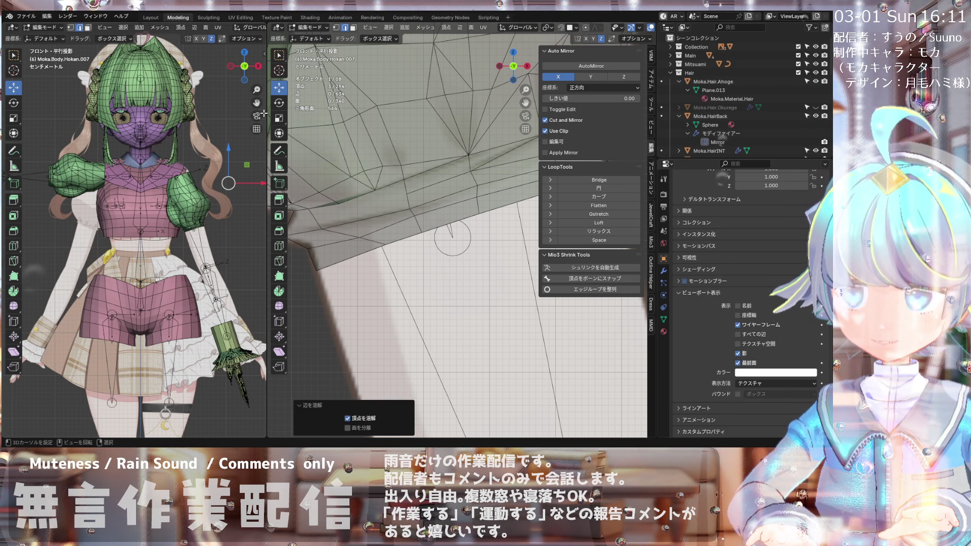
left_click(314, 215, "ctrl")
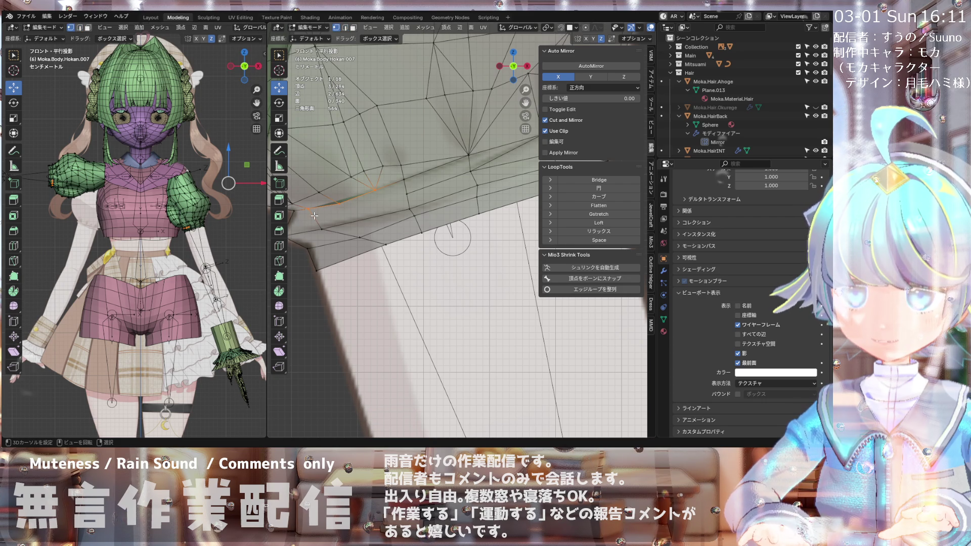
left_click(374, 189, "shift")
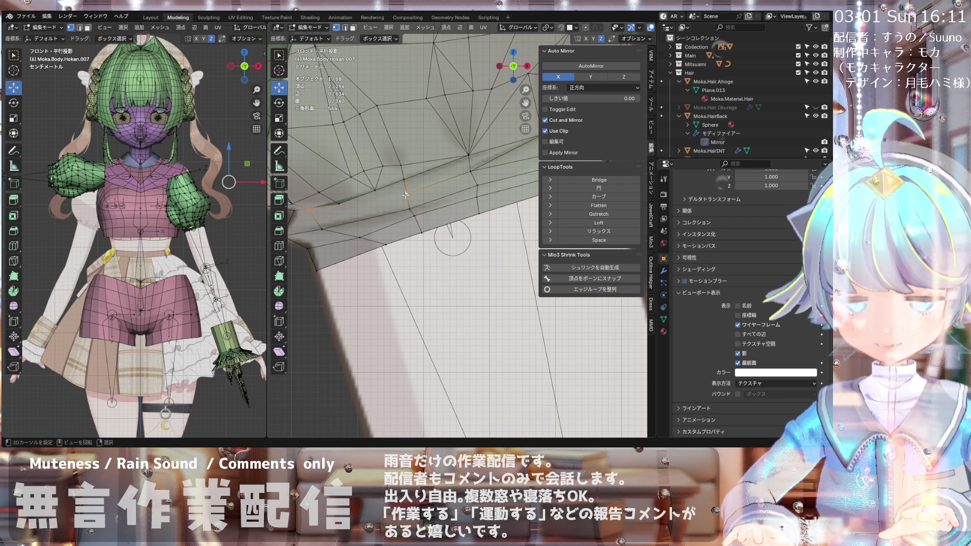
Step: Join the two selected vertices with an edge and drag a hem vertex to a new spot
key("j")
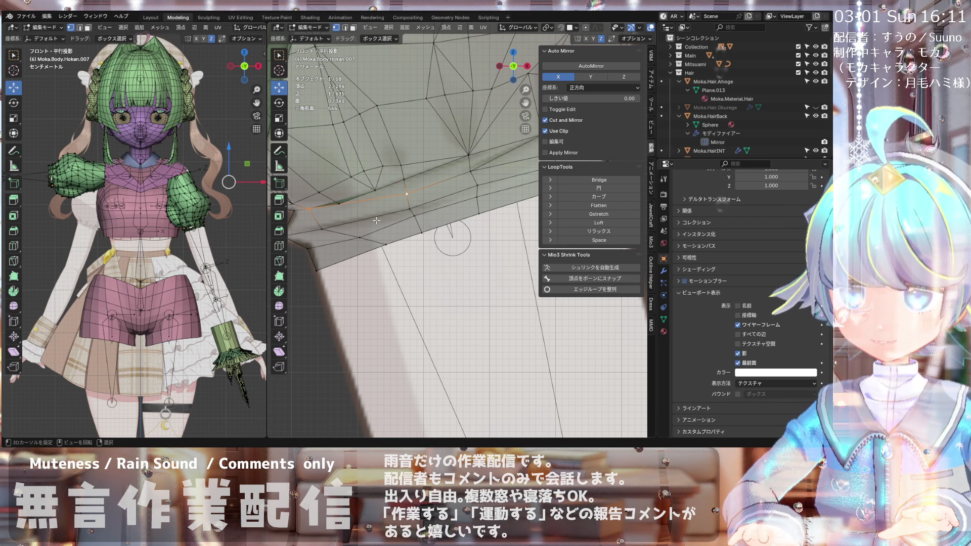
middle_click_drag(375, 222, 375, 210, "shift")
left_click_drag(377, 236, 376, 238)
scroll(376, 239, "down", 2)
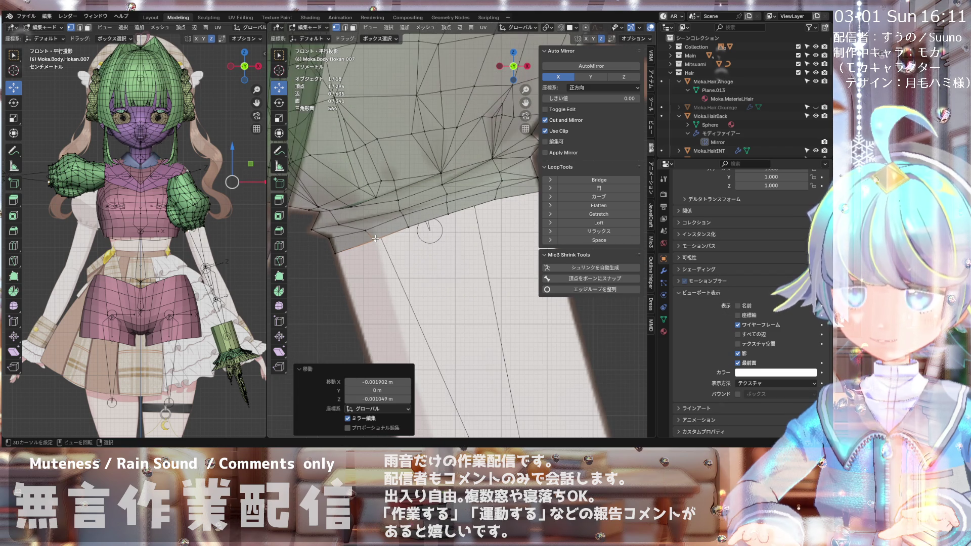
scroll(349, 217, "up", 2)
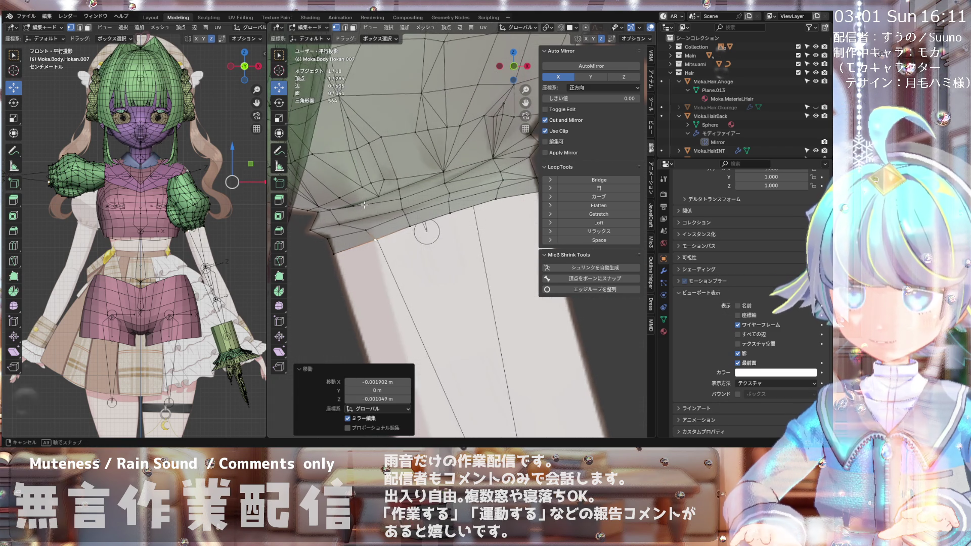
scroll(361, 201, "down", 2)
scroll(362, 200, "up", 2)
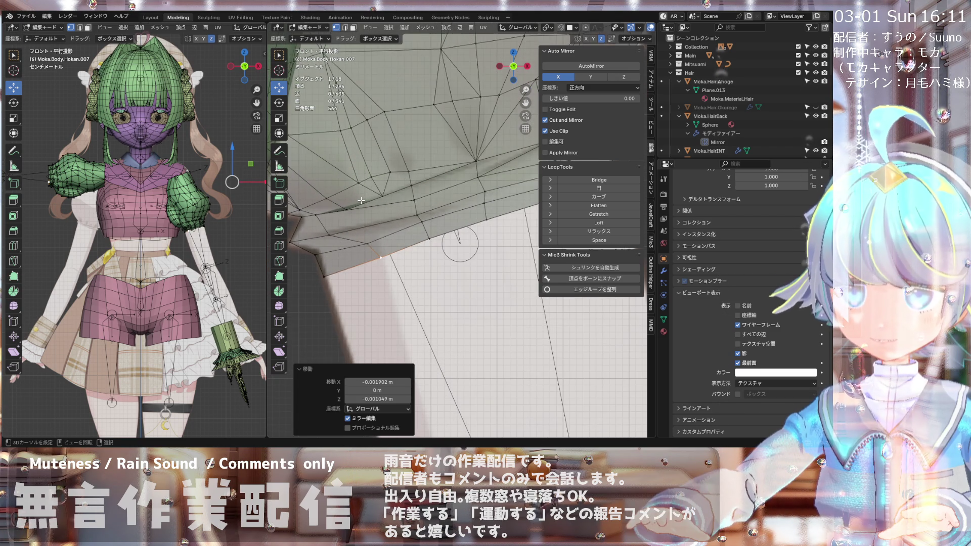
Step: Nudge a vertex near the hem into place with repeated grab moves
left_click_drag(317, 218, 322, 221)
key("g")
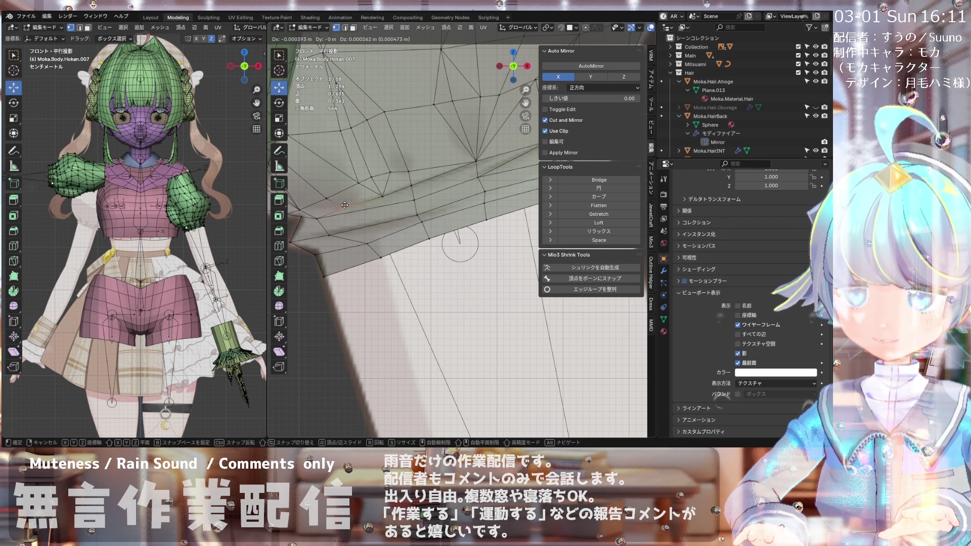
left_click(344, 205)
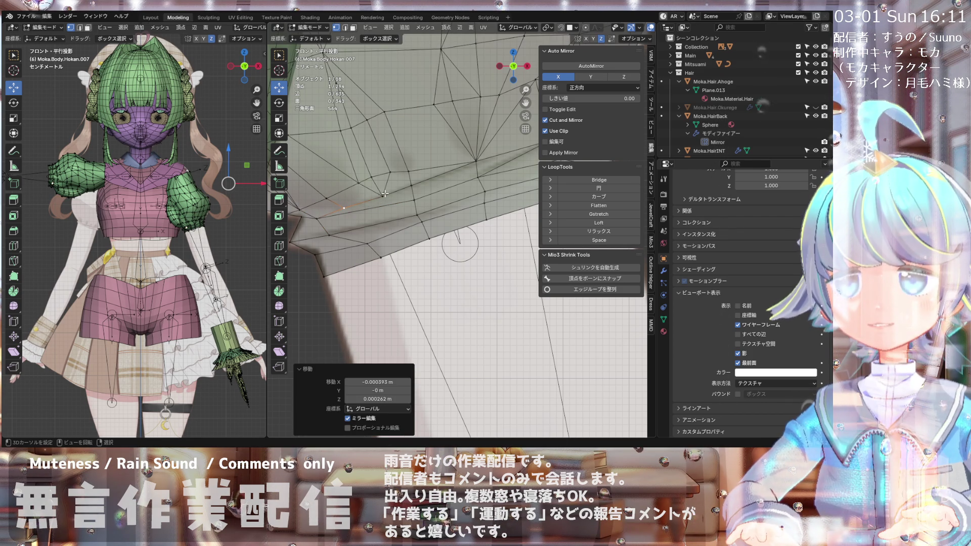
key("g")
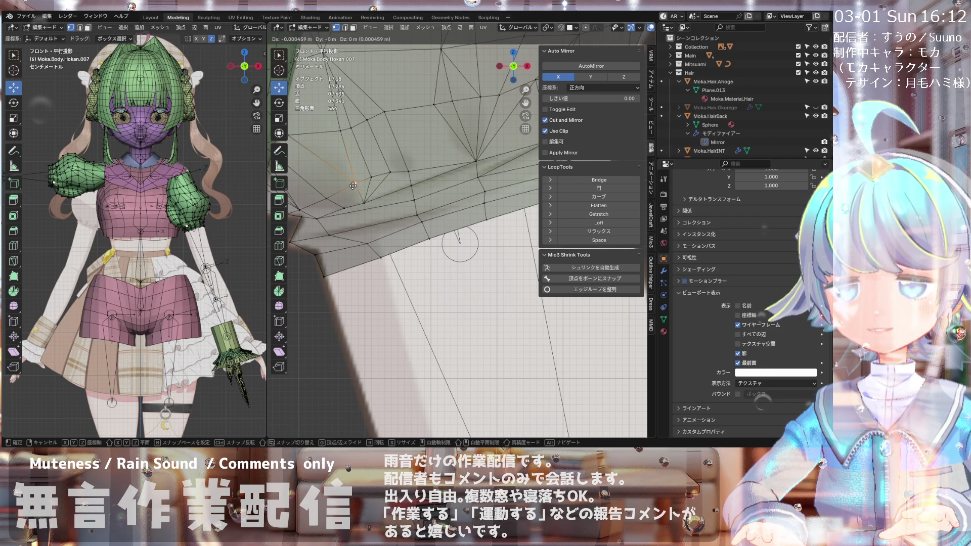
left_click(353, 185)
scroll(354, 173, "down", 2)
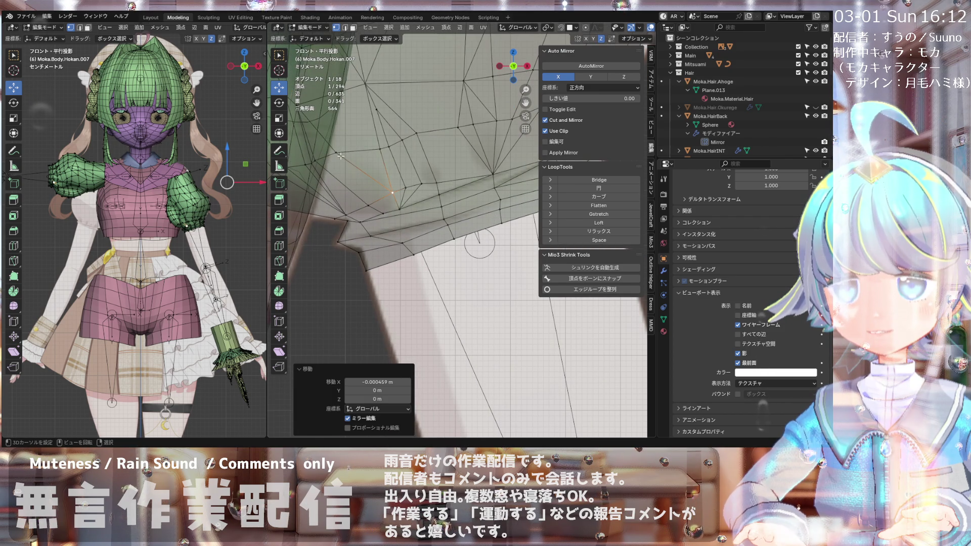
key("g")
left_click(352, 152)
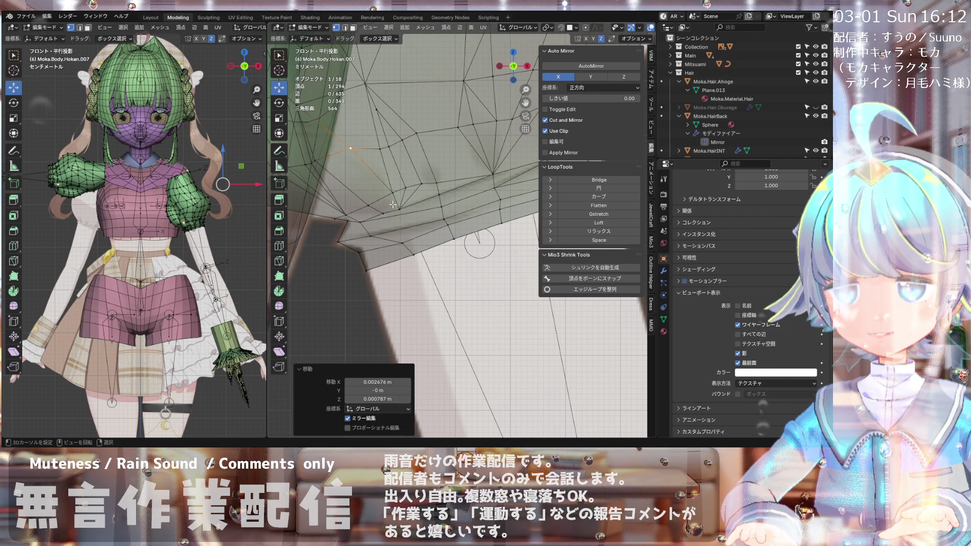
Step: Move another hem vertex further left and adjust the vertex at the hem corner
left_click(394, 208)
key("g")
left_click(358, 221)
scroll(358, 221, "up", 1)
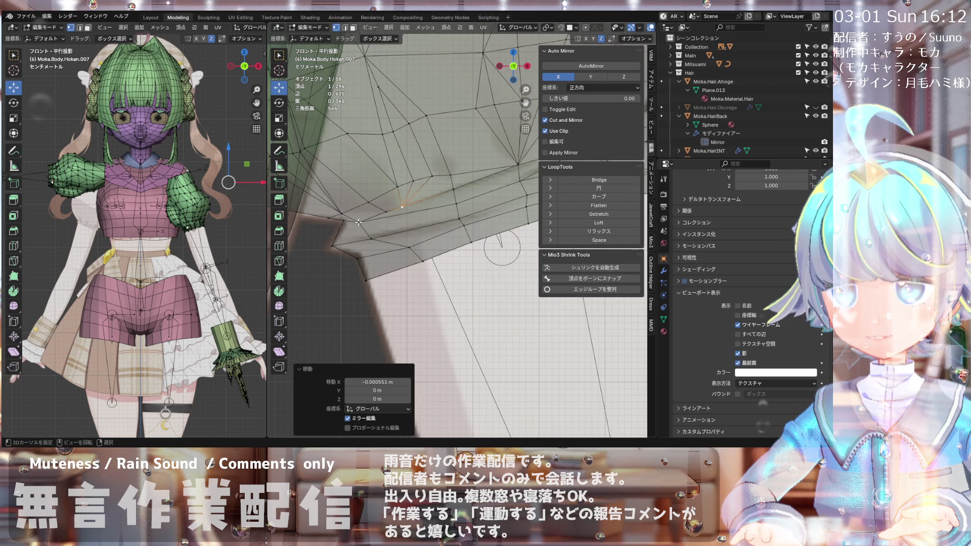
left_click(346, 213, "shift")
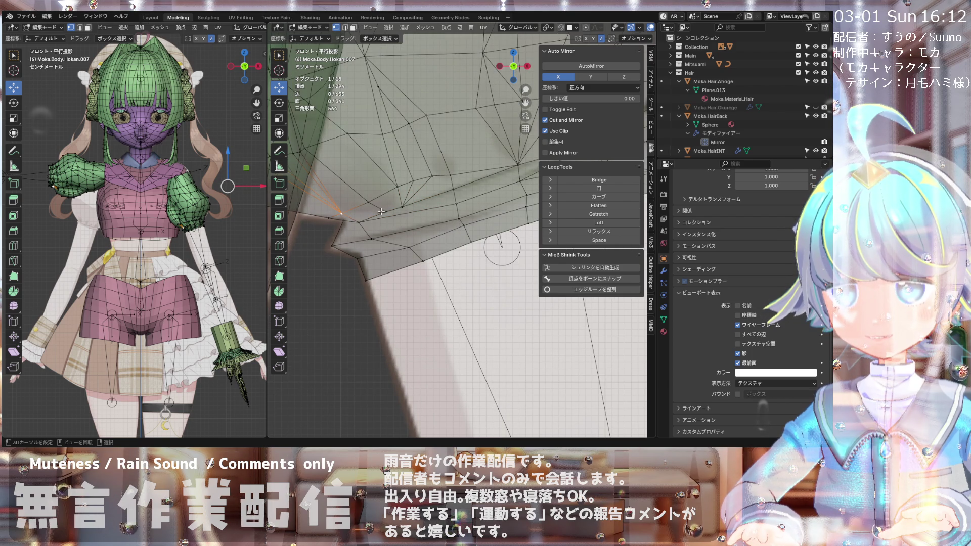
left_click(362, 222)
left_click_drag(357, 219, 359, 220)
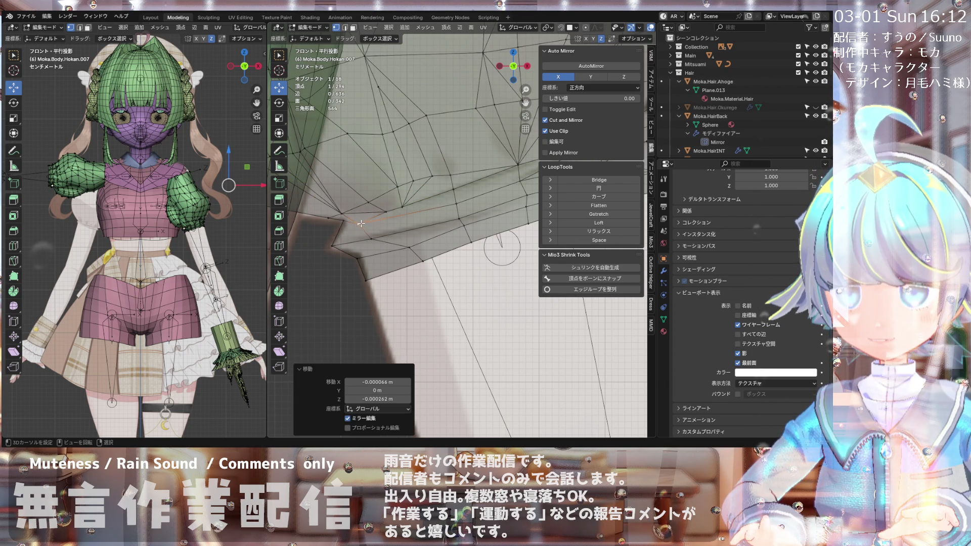
key("g")
left_click(360, 222)
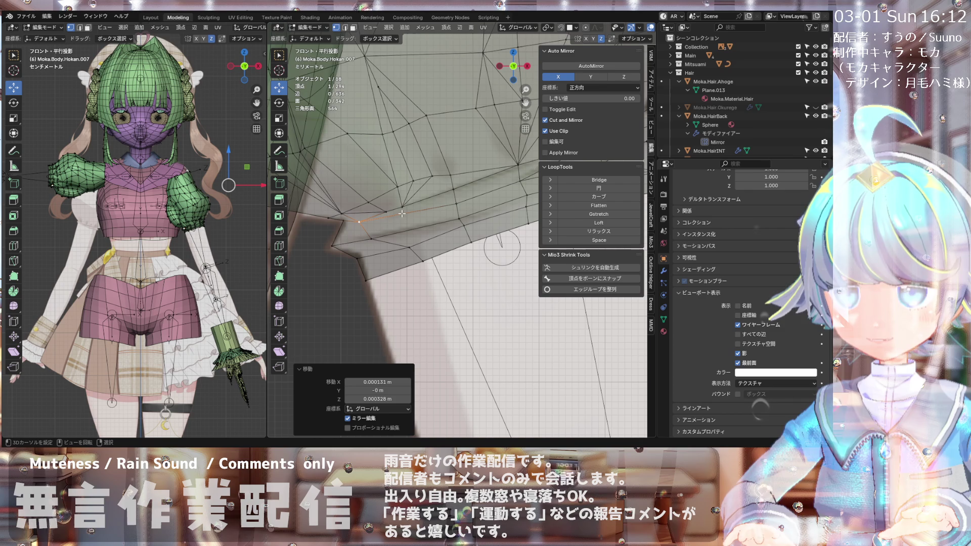
Step: Shift one more hem vertex (-0.000745 m X, -0.000055 m Z) and check the cuff from the front
scroll(412, 183, "up", 2)
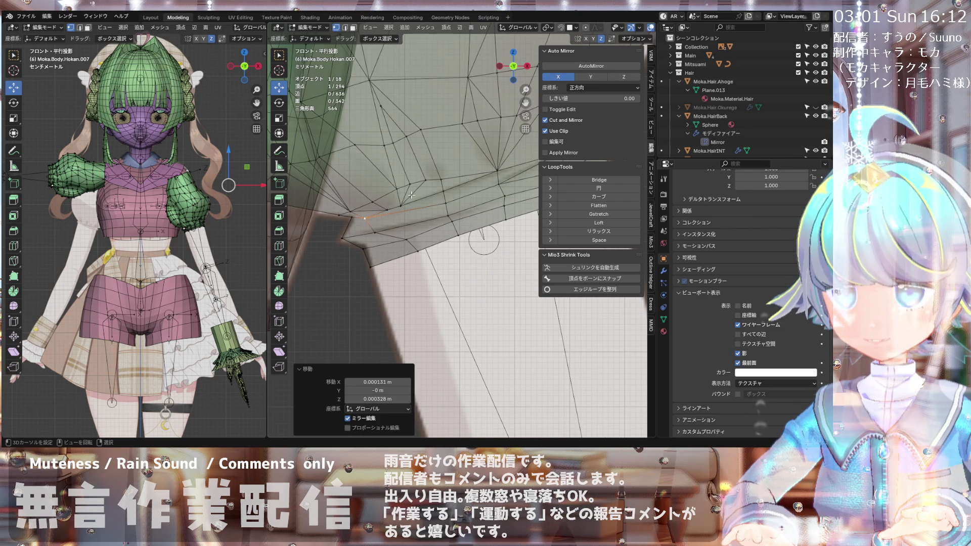
left_click(407, 191)
key("g")
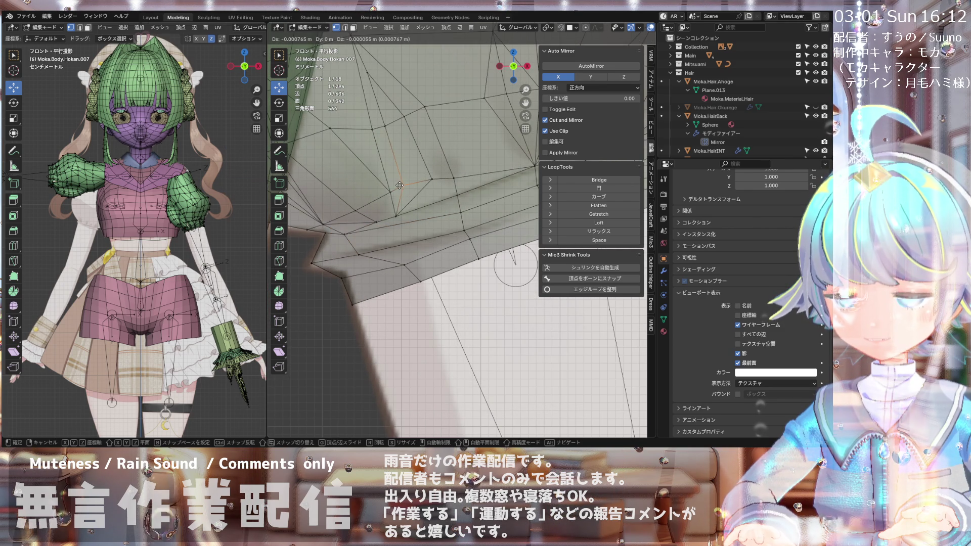
left_click(389, 201)
scroll(390, 202, "down", 3)
middle_click_drag(390, 202, 376, 165)
key("KP_1")
scroll(371, 202, "up", 3)
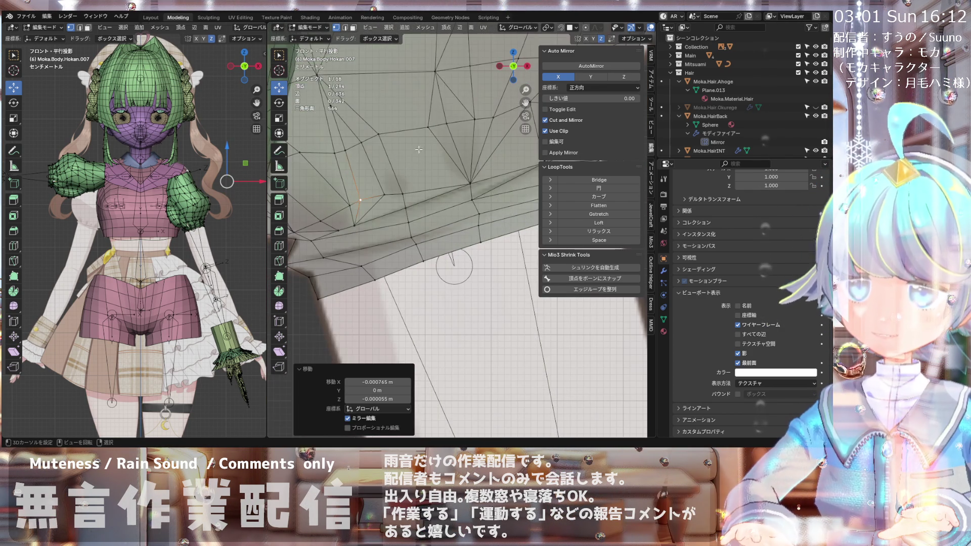
scroll(368, 243, "down", 2)
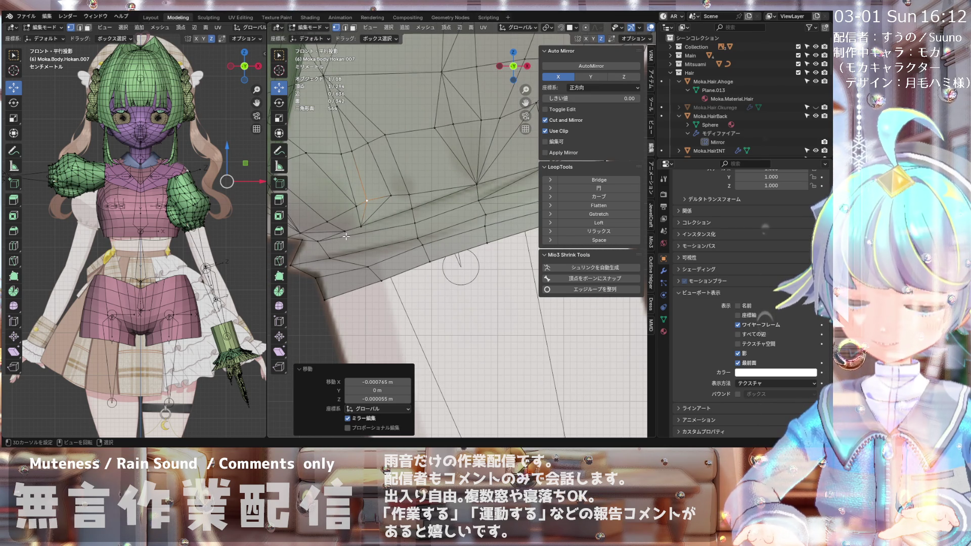
middle_click_drag(378, 209, 368, 172)
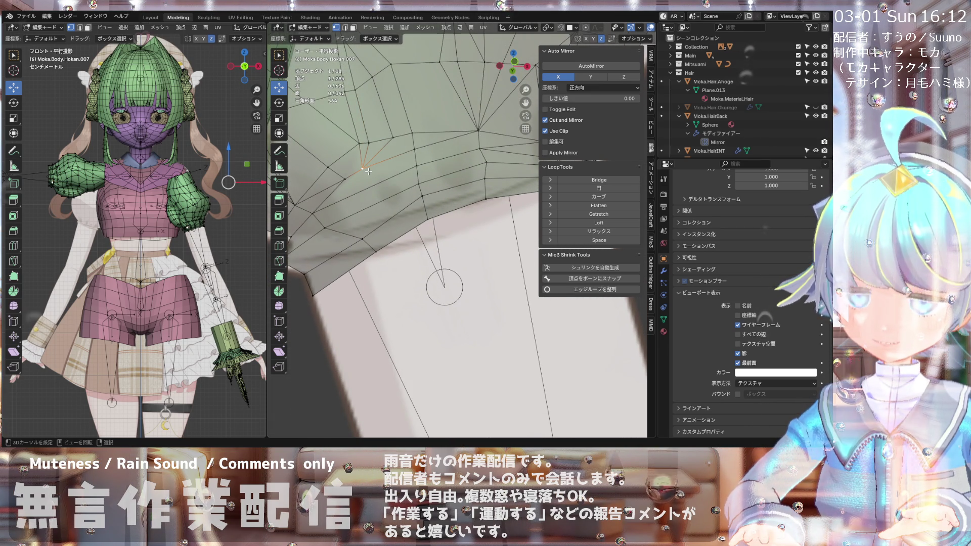
Step: Add a second vertex to the selection and orbit around the cuff to inspect its edges
left_click(413, 165, "shift")
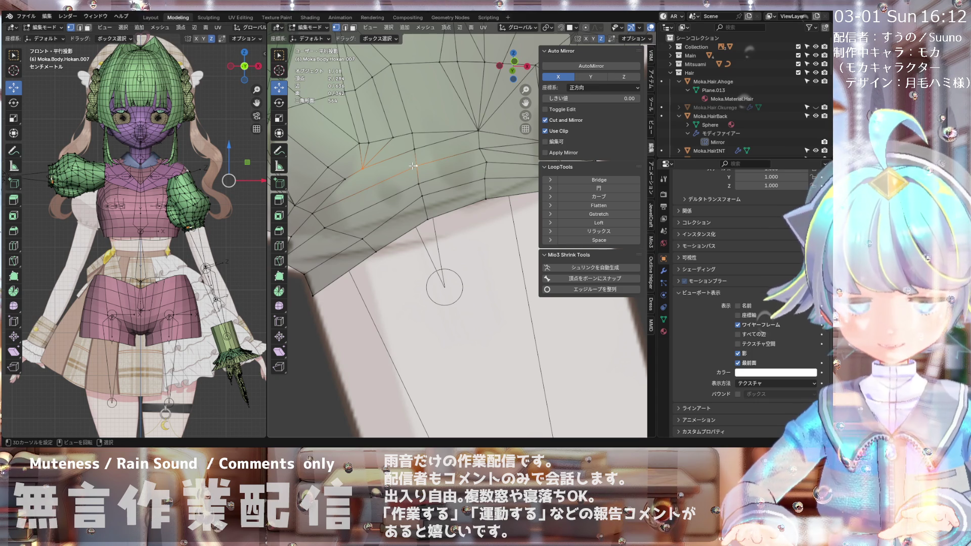
mouse_move(390, 187)
middle_mouse_down()
mouse_move(370, 212)
mouse_move(387, 211)
mouse_move(378, 239)
mouse_move(369, 226)
middle_mouse_up()
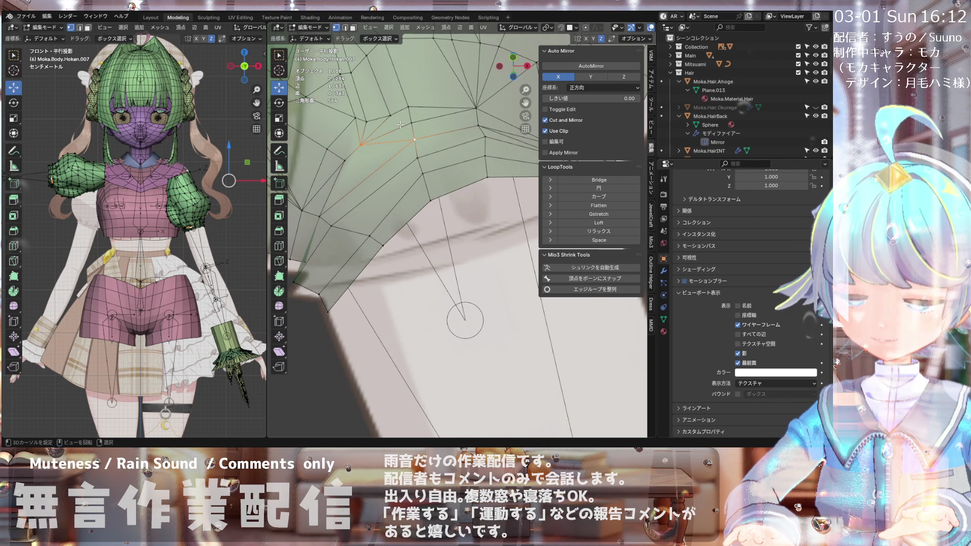
mouse_move(388, 156)
middle_mouse_down()
mouse_move(361, 202)
mouse_move(398, 173)
mouse_move(369, 222)
mouse_move(371, 200)
middle_mouse_up()
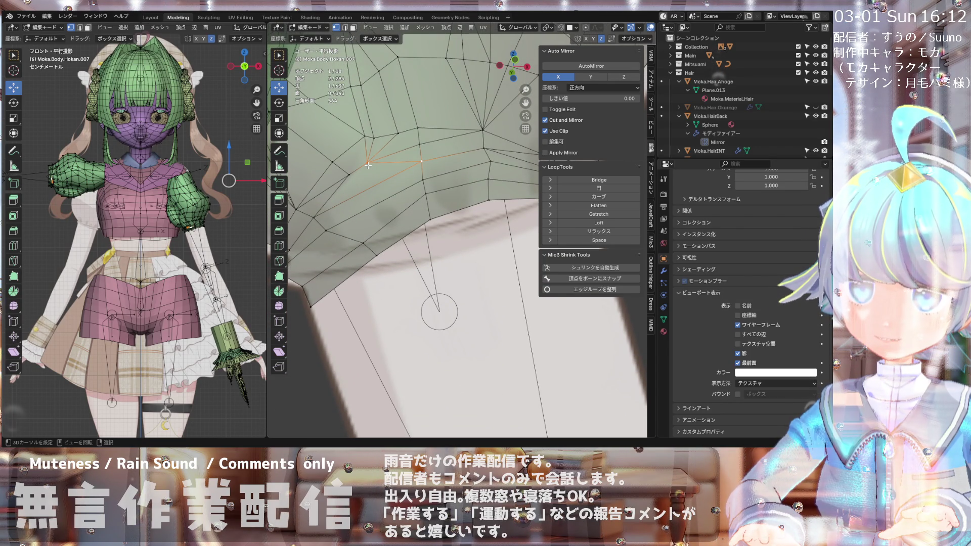
mouse_move(368, 165)
middle_mouse_down()
mouse_move(361, 194)
mouse_move(363, 160)
middle_mouse_up()
scroll(363, 160, "down", 6)
scroll(328, 205, "up", 3)
mouse_move(328, 205)
middle_mouse_down()
mouse_move(309, 202)
mouse_move(337, 195)
middle_mouse_up()
scroll(338, 195, "up", 2)
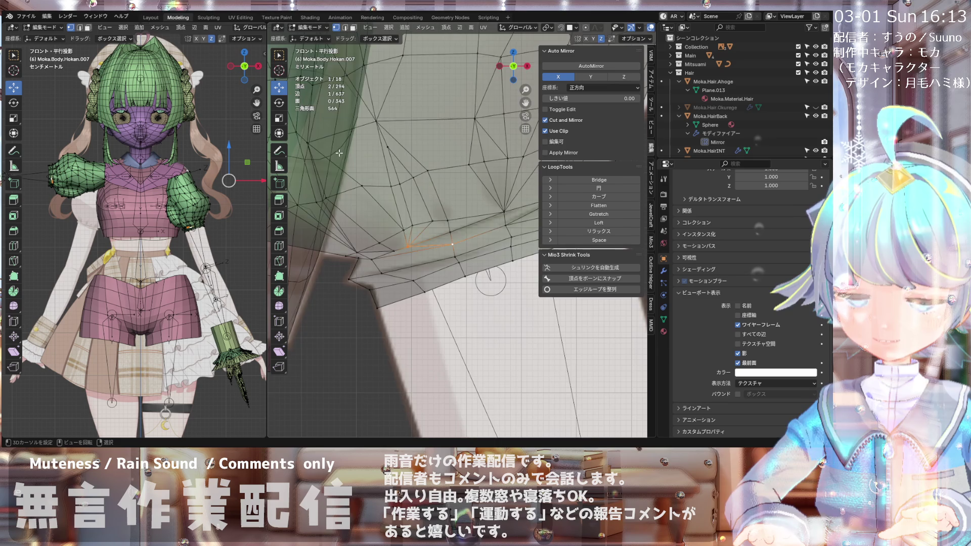
middle_click_drag(339, 155, 336, 135, "shift")
mouse_move(346, 173)
middle_mouse_down()
mouse_move(383, 150)
mouse_move(344, 175)
mouse_move(365, 154)
mouse_move(353, 165)
middle_mouse_up()
scroll(347, 170, "up", 3)
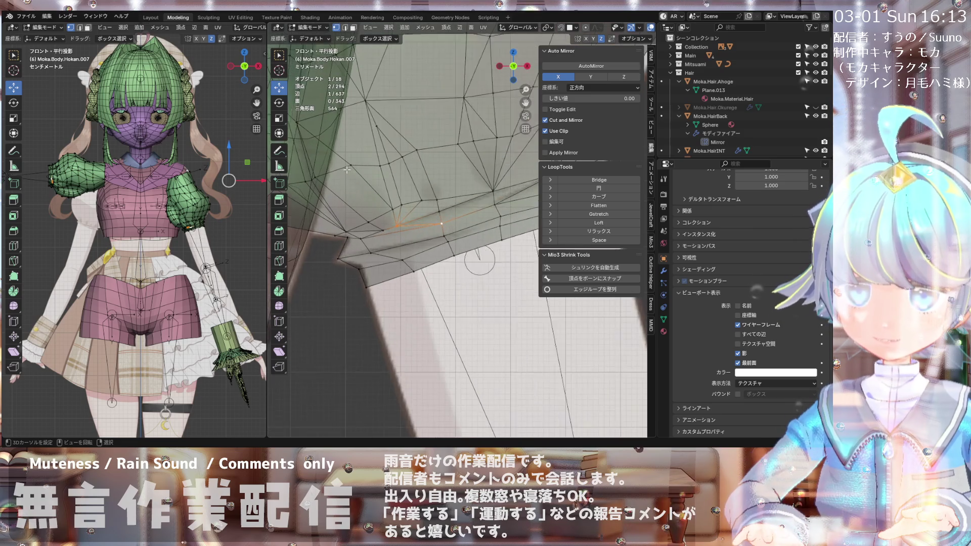
Step: Move a single cuff vertex by 0.000638 m X, 0.000353 m Y and 0.001109 m Z
left_click(318, 173)
key("g")
left_click(333, 174)
mouse_move(333, 174)
middle_mouse_down()
mouse_move(370, 149)
mouse_move(366, 131)
middle_mouse_up()
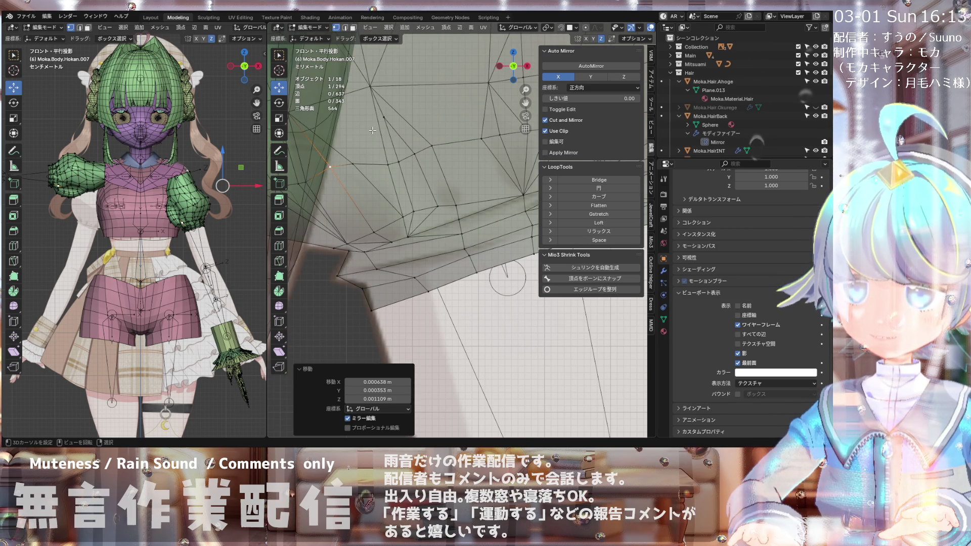
Step: Move a hem vertex constrained to the X axis
scroll(365, 131, "down", 3)
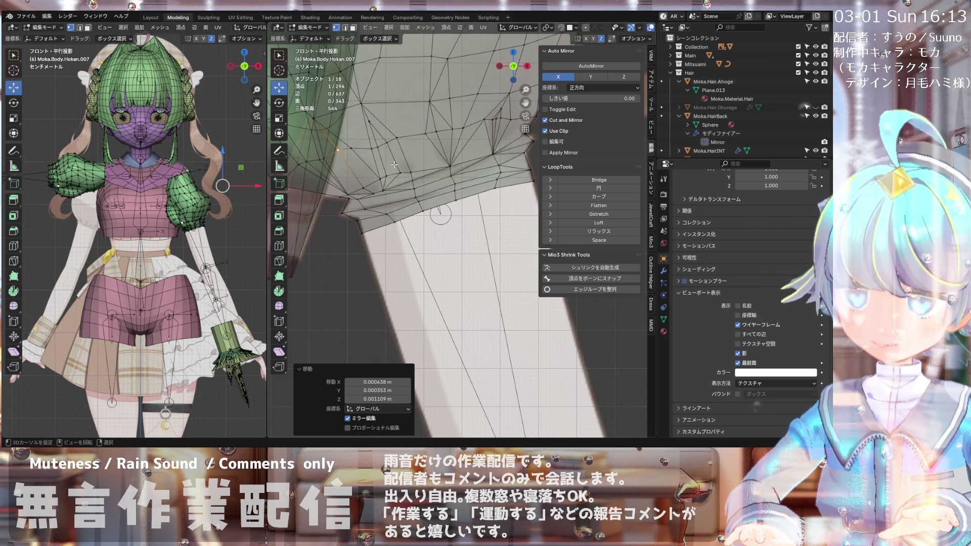
scroll(400, 172, "up", 2)
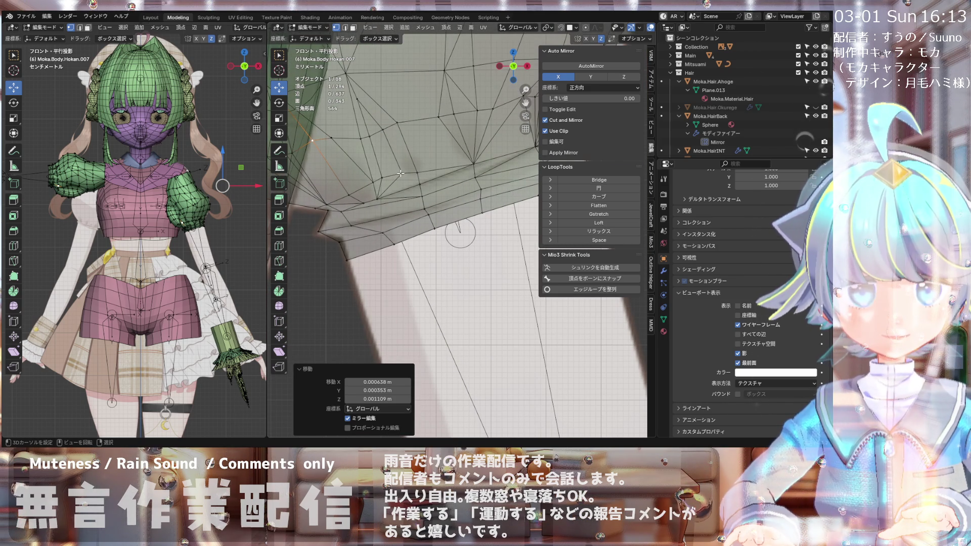
left_click(399, 174)
key("g")
key("x")
left_click(397, 171)
scroll(397, 172, "down", 1)
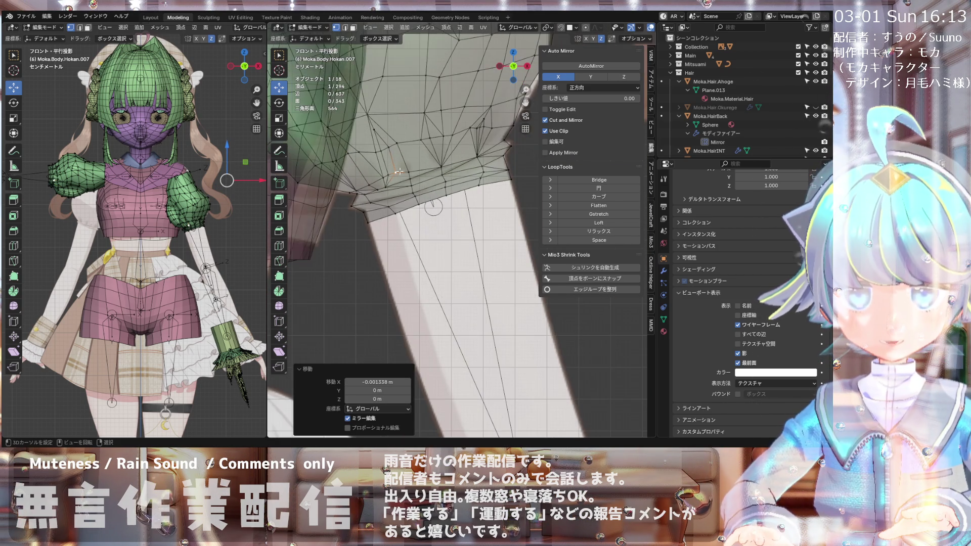
scroll(449, 124, "up", 1)
scroll(429, 147, "up", 1)
Step: Reposition another hem vertex and the vertex where several edges converge
left_click(409, 144)
key("g")
left_click(410, 143)
left_click(440, 188)
key("g")
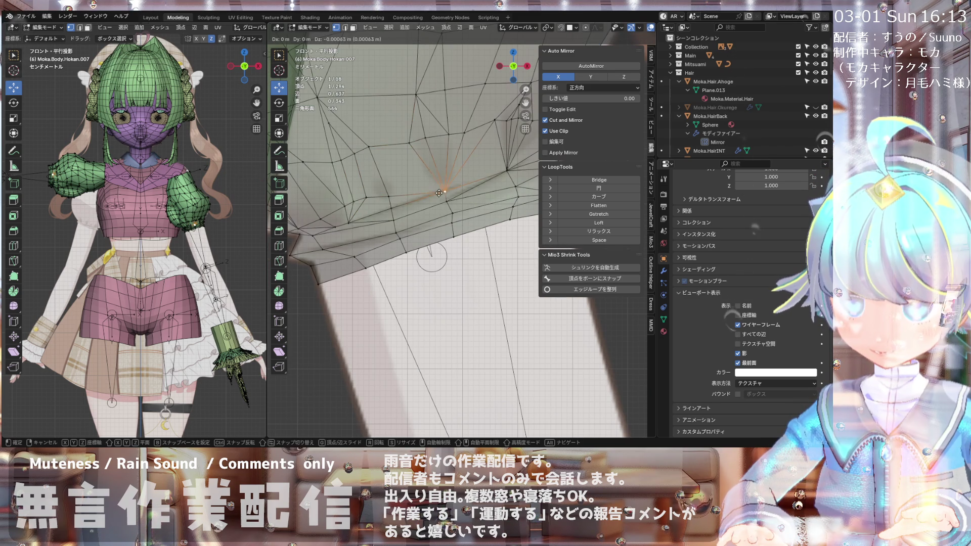
left_click(436, 193)
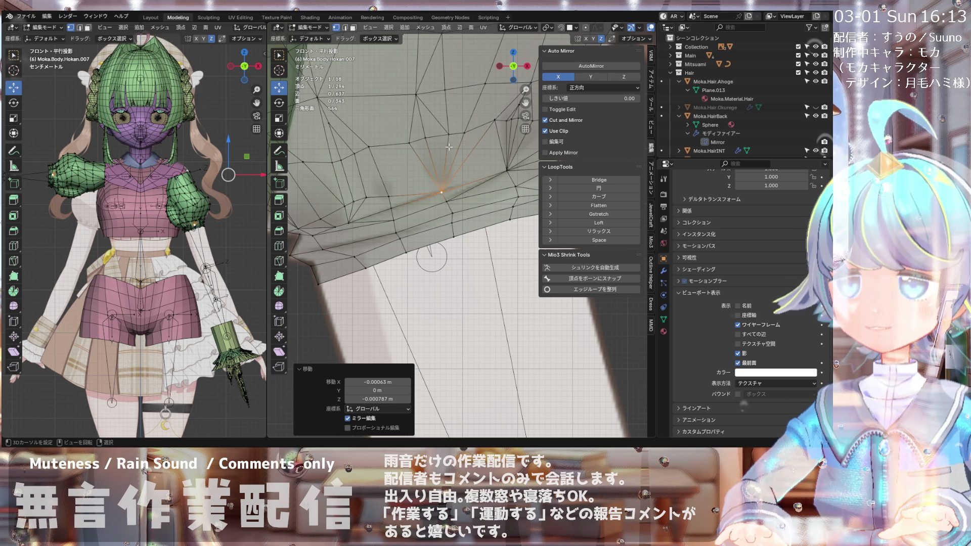
scroll(384, 180, "up", 1)
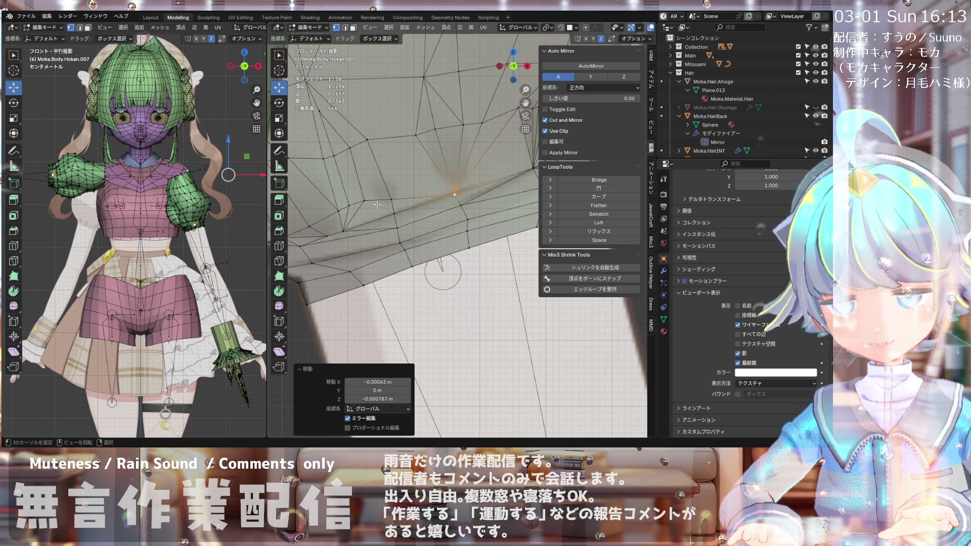
Step: Knife-cut a new edge between two points on the cuff
key("k")
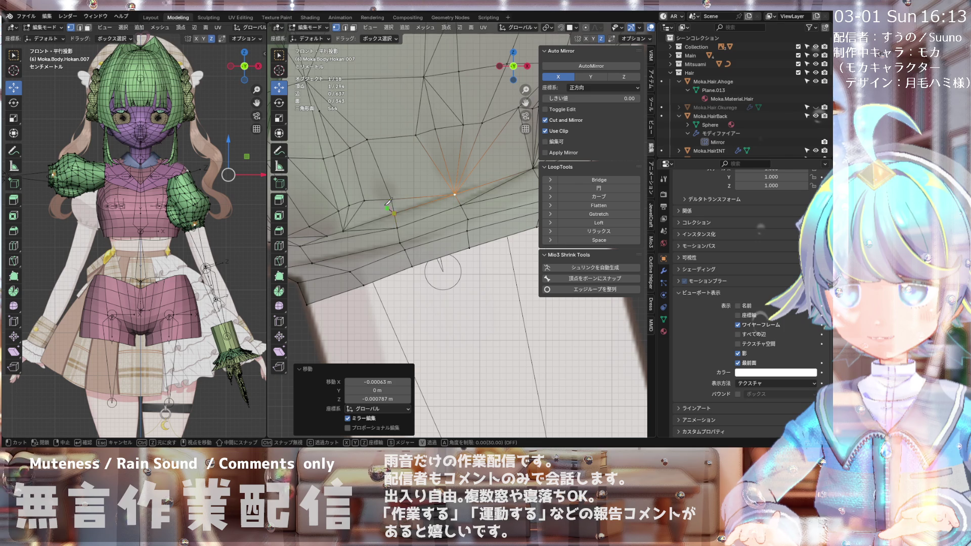
left_click(375, 200)
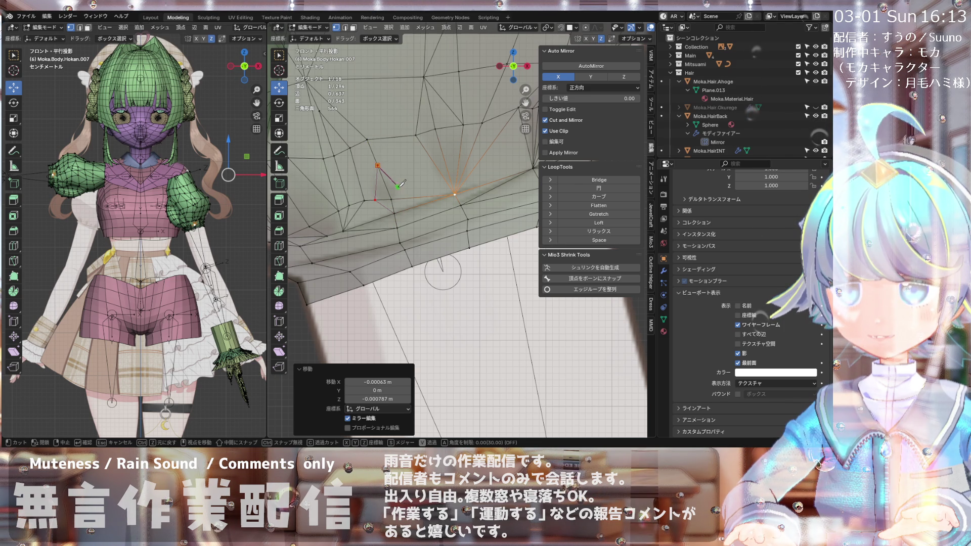
left_click(405, 198)
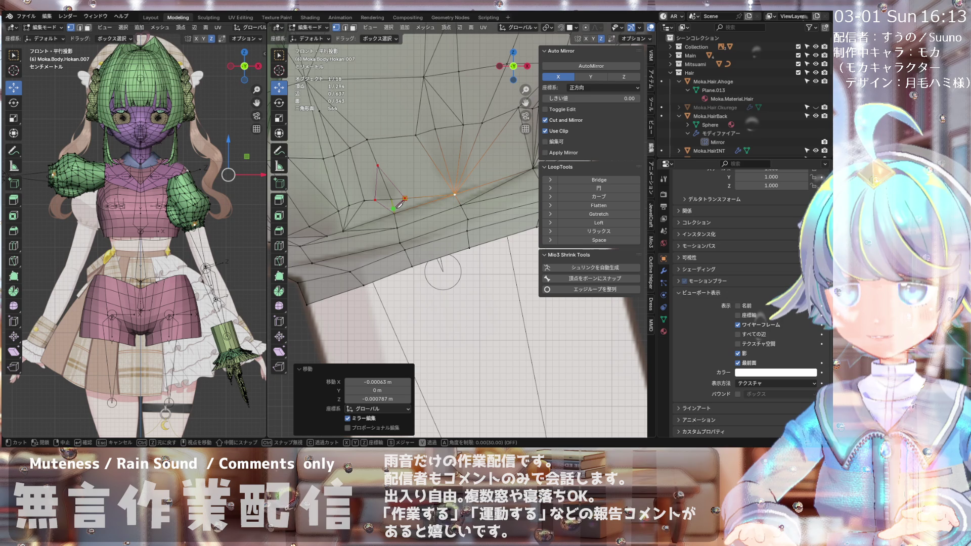
key("Return")
mouse_move(399, 207)
middle_mouse_down()
mouse_move(381, 225)
mouse_move(417, 170)
middle_mouse_up()
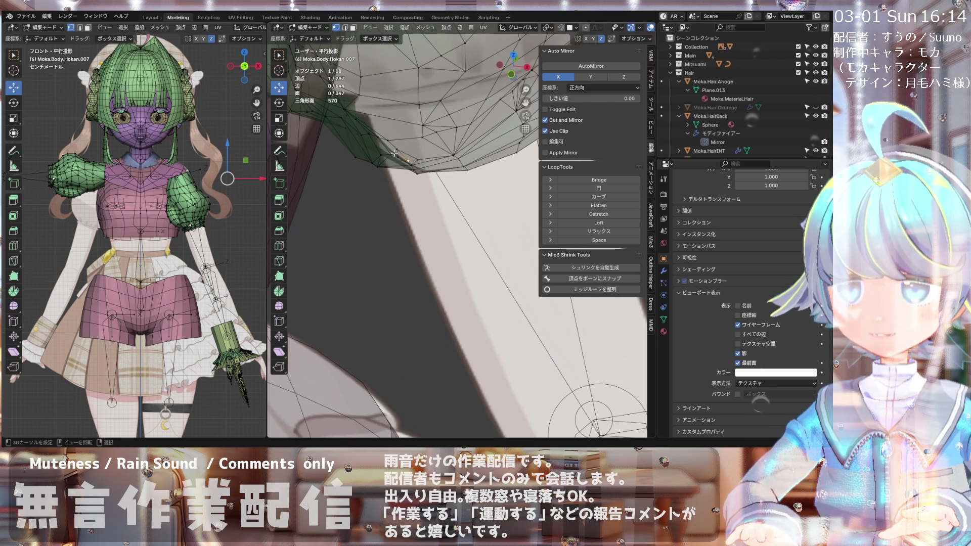
Step: Shrink/fatten the selected vertex, then move it by -0.000605 m X and -0.000219 m Z
key("alt+s")
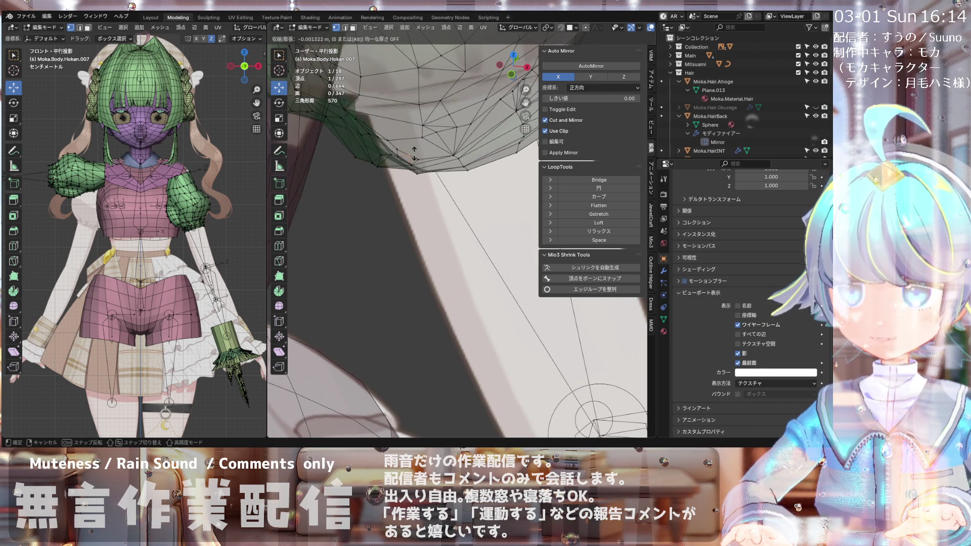
left_click(400, 143)
key("KP_1")
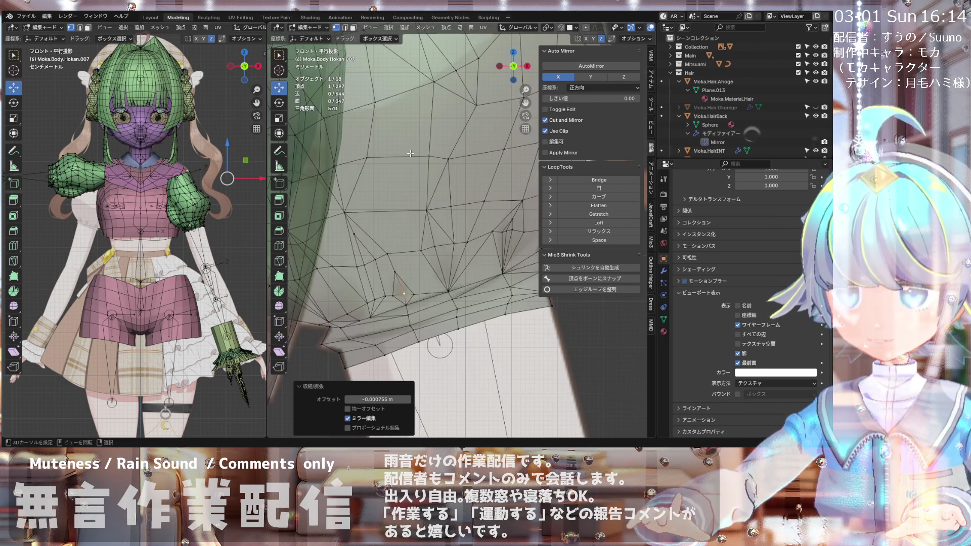
scroll(385, 199, "up", 5)
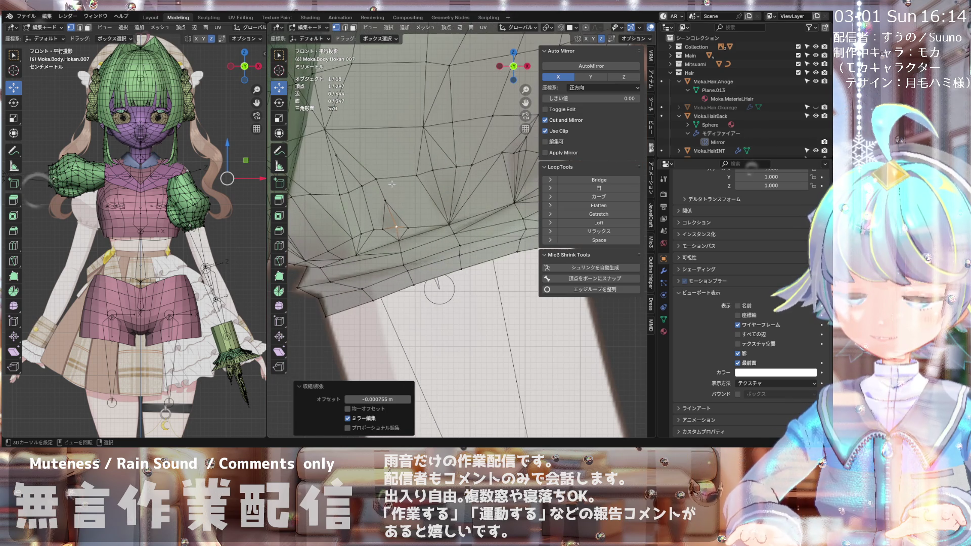
key("g")
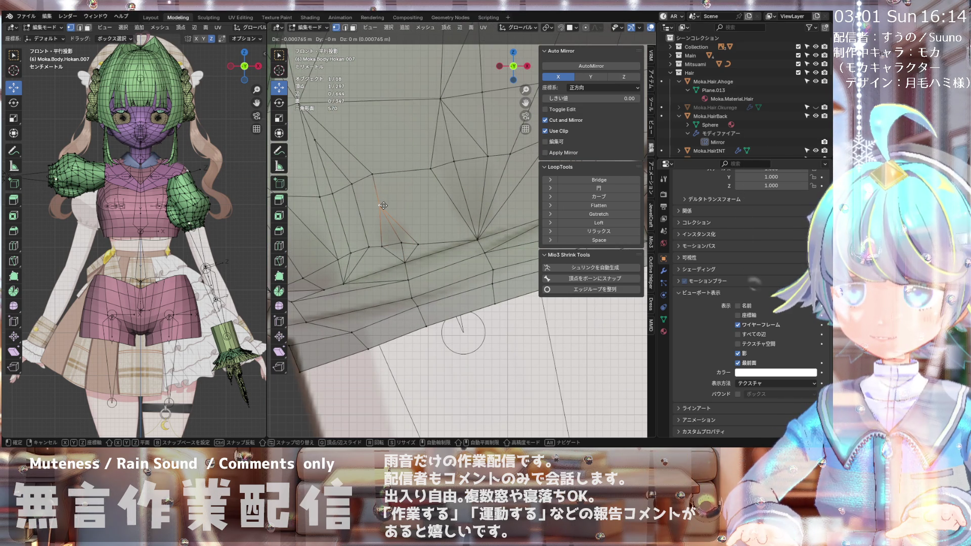
left_click(367, 179)
scroll(405, 146, "down", 3)
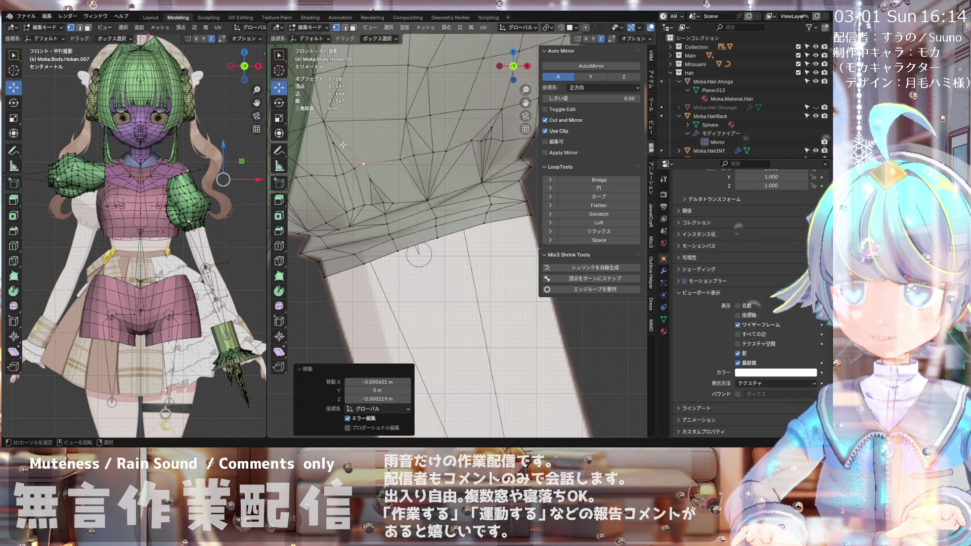
scroll(351, 88, "up", 2)
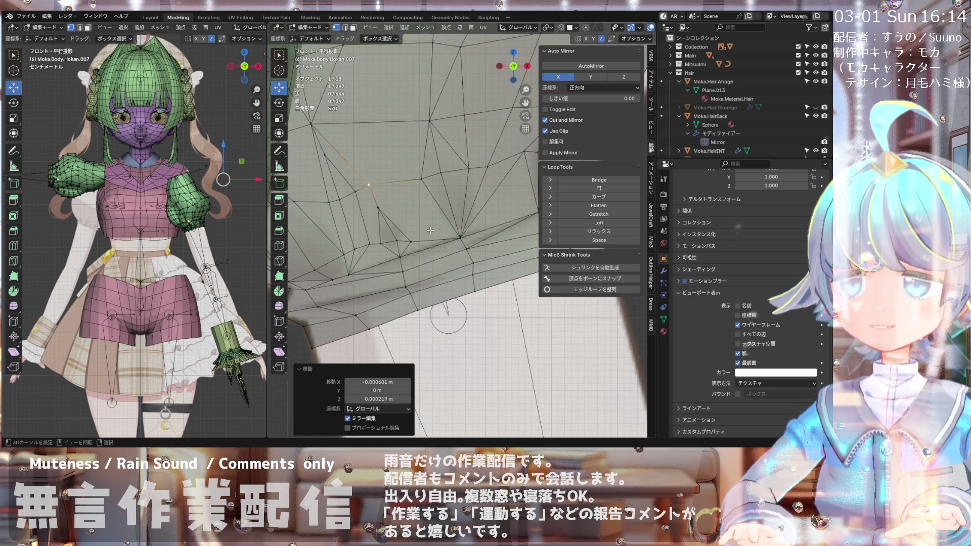
scroll(431, 230, "down", 2)
scroll(416, 236, "up", 2)
scroll(415, 237, "up", 1)
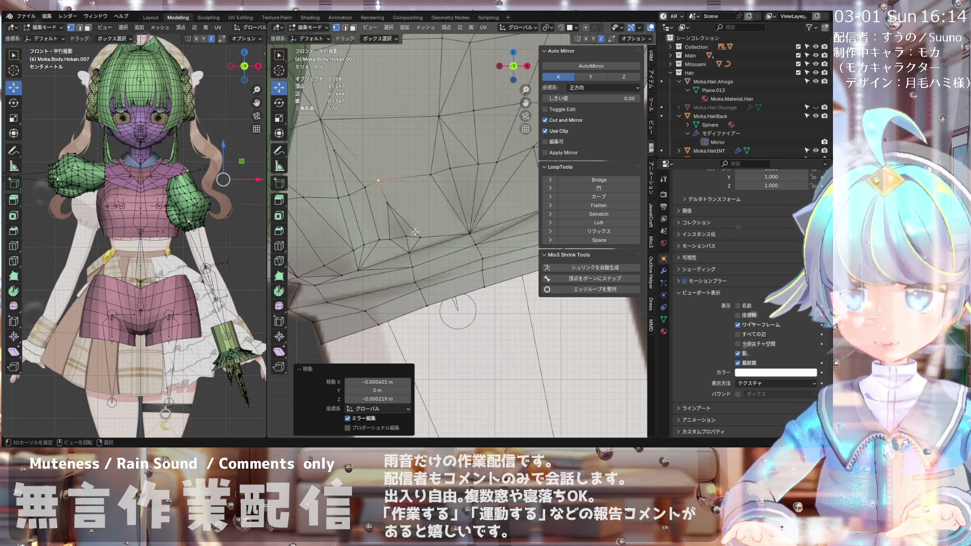
mouse_move(400, 238)
left_mouse_down()
mouse_move(408, 239)
mouse_move(405, 221)
left_mouse_up()
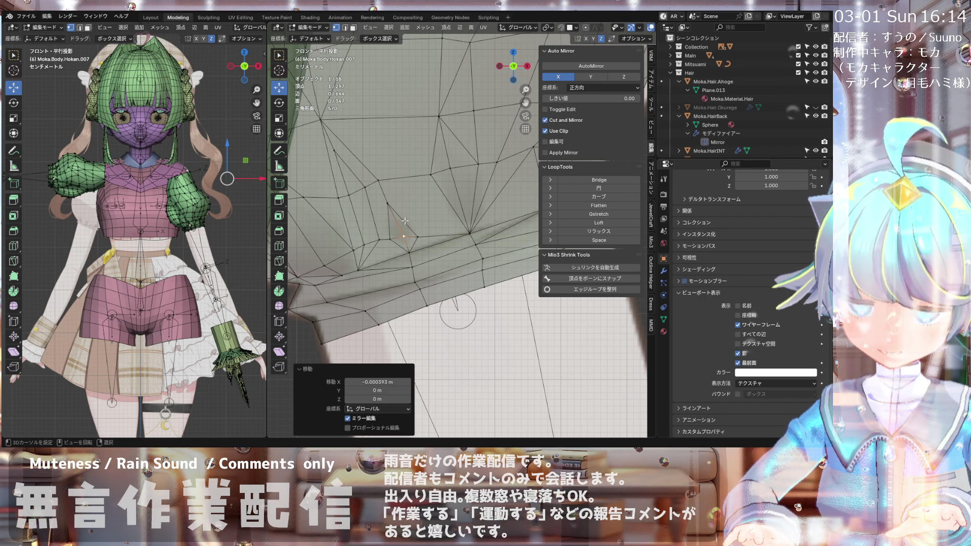
scroll(405, 221, "down", 2)
scroll(389, 200, "up", 2)
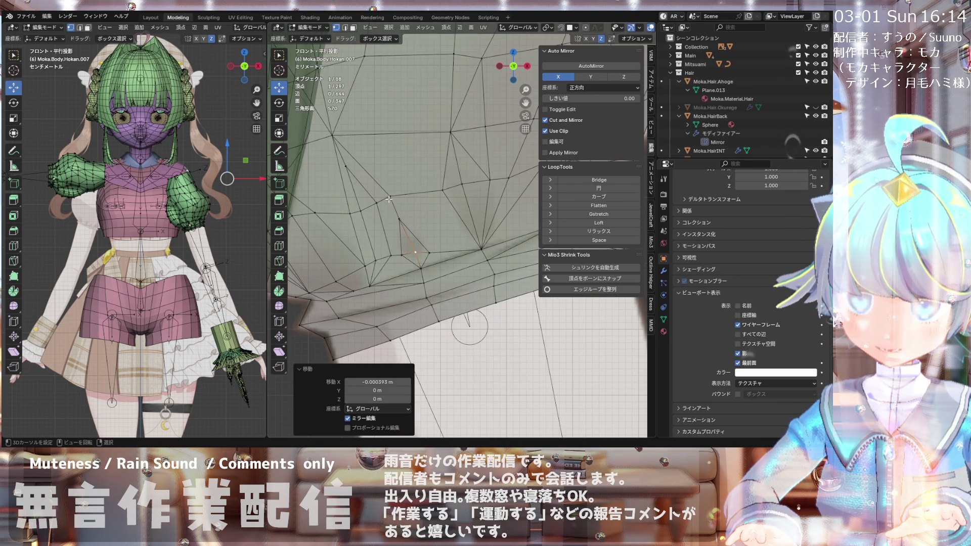
scroll(393, 177, "down", 3)
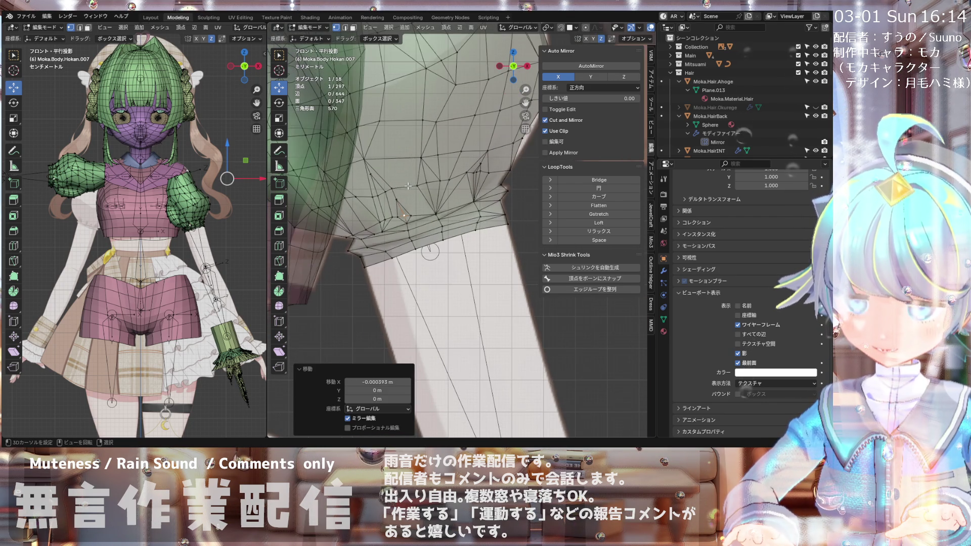
scroll(424, 121, "up", 1)
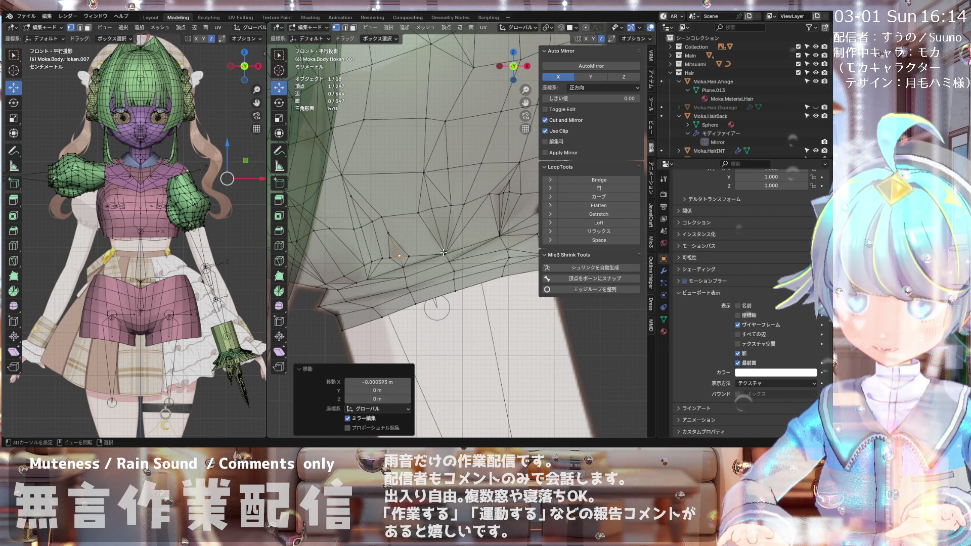
scroll(436, 252, "up", 3)
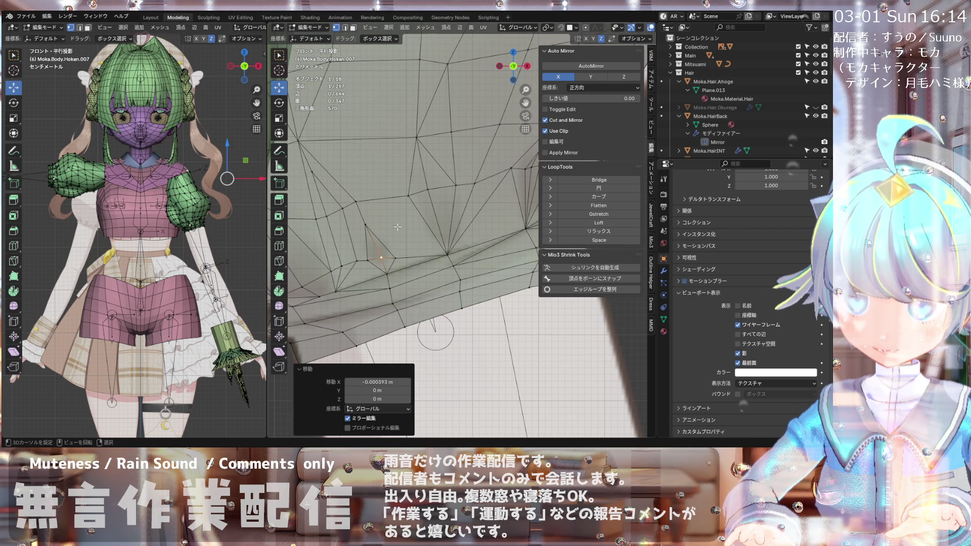
scroll(397, 225, "down", 3)
scroll(389, 240, "up", 2)
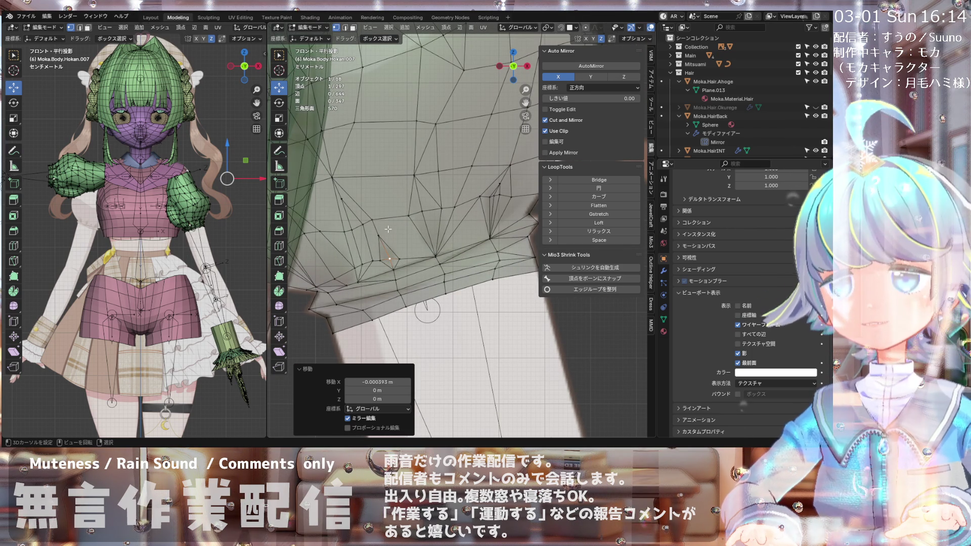
scroll(396, 223, "down", 2)
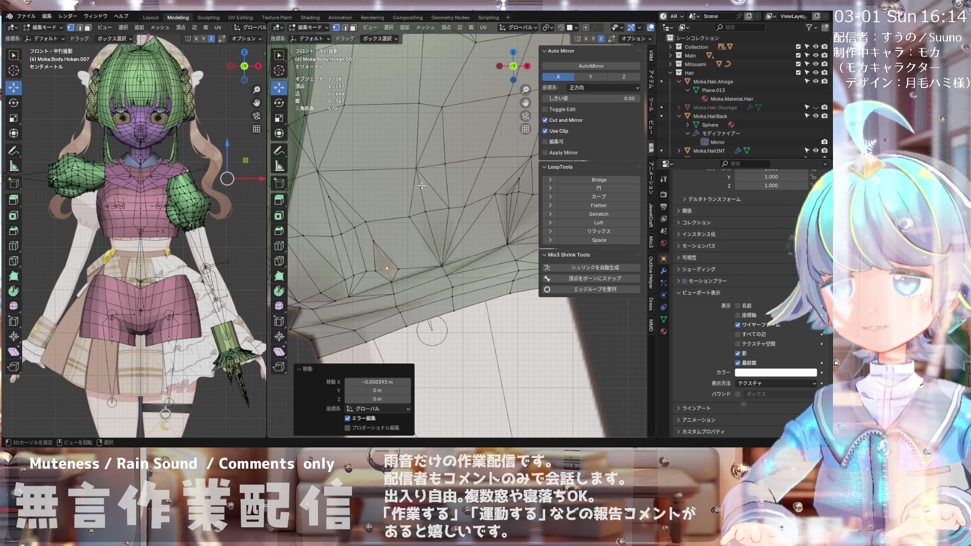
scroll(429, 208, "up", 2)
scroll(428, 208, "down", 3)
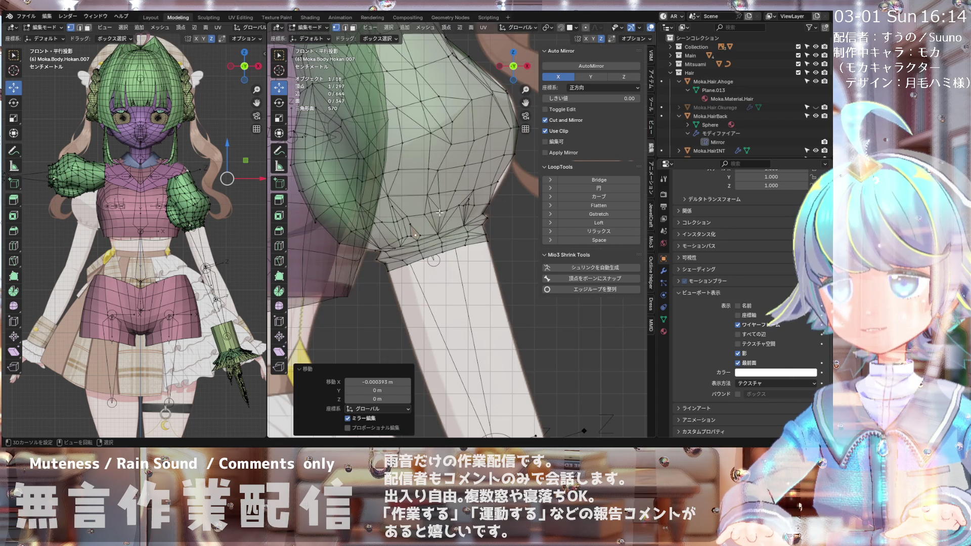
scroll(430, 212, "up", 2)
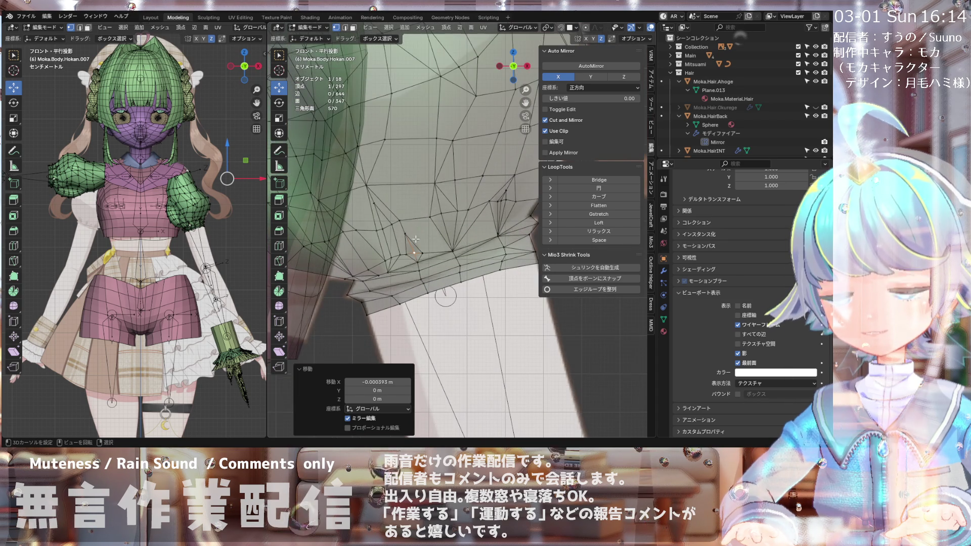
scroll(418, 228, "down", 3)
scroll(435, 228, "down", 3)
scroll(435, 228, "up", 3)
mouse_move(435, 228)
middle_mouse_down()
mouse_move(393, 257)
mouse_move(405, 239)
middle_mouse_up()
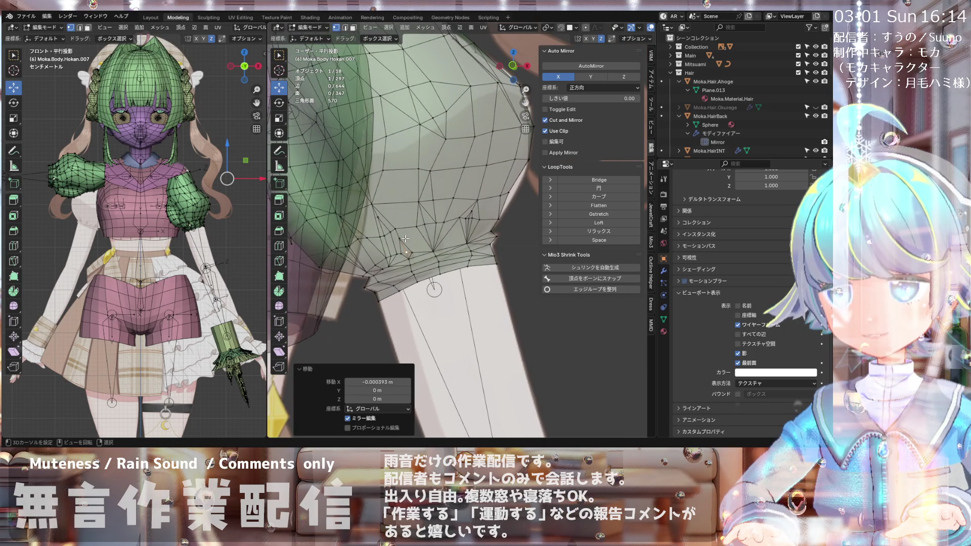
scroll(405, 238, "down", 1)
scroll(405, 239, "up", 2)
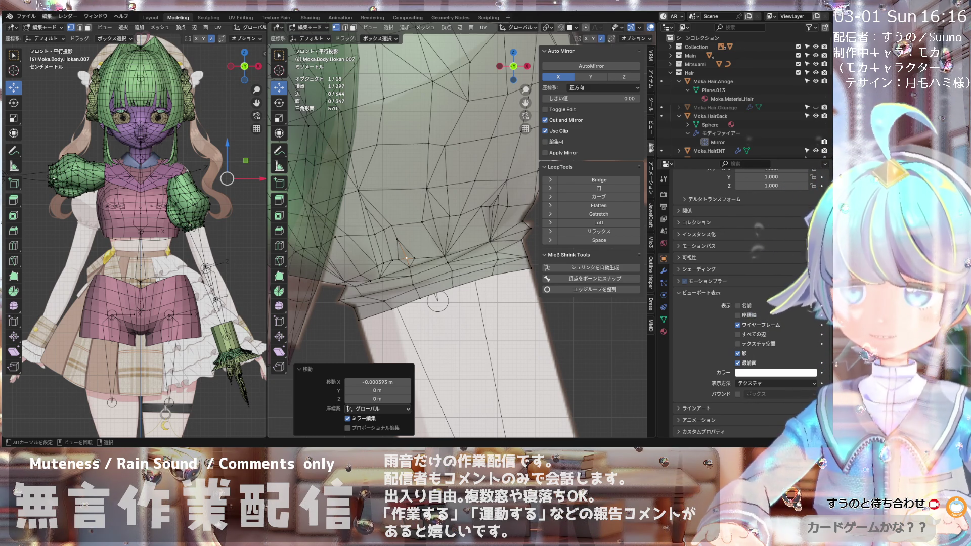
scroll(429, 228, "down", 3)
scroll(430, 228, "up", 2)
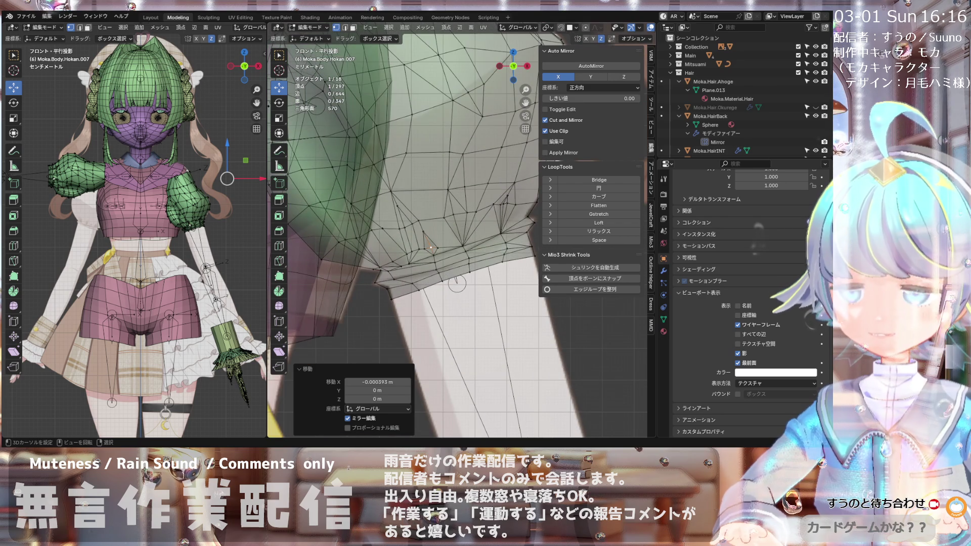
scroll(457, 284, "down", 2)
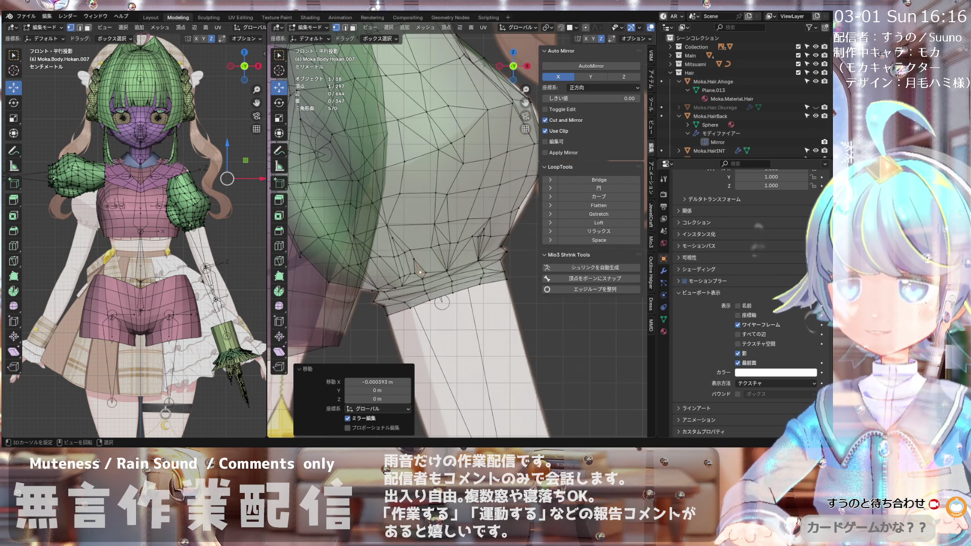
scroll(404, 227, "down", 3)
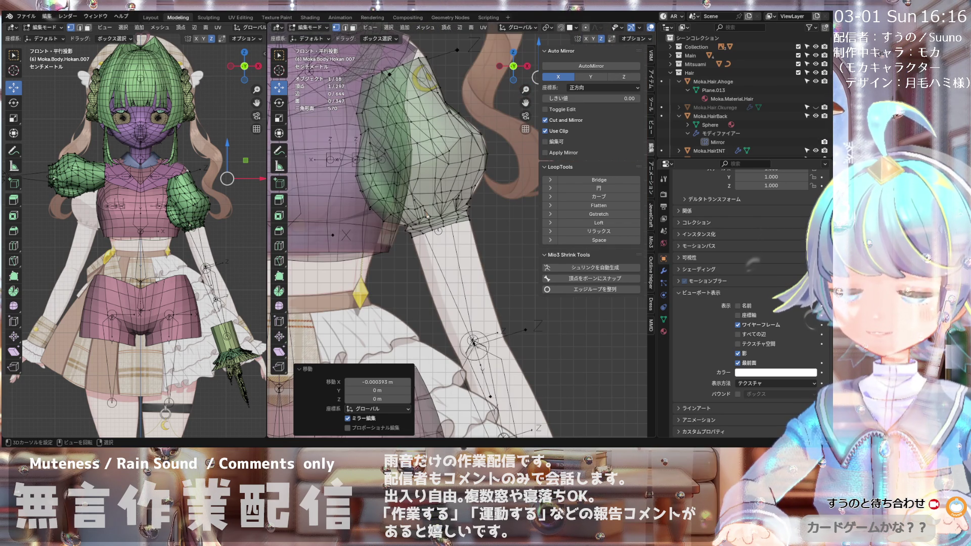
middle_click_drag(377, 182, 408, 271)
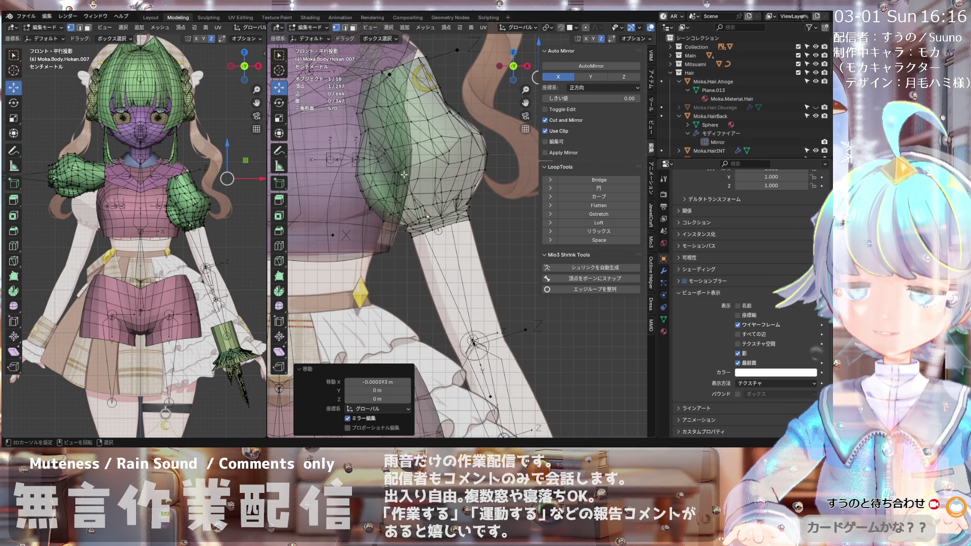
Step: Select a closed path of vertices running around the middle of the green sleeve
scroll(404, 175, "up", 4)
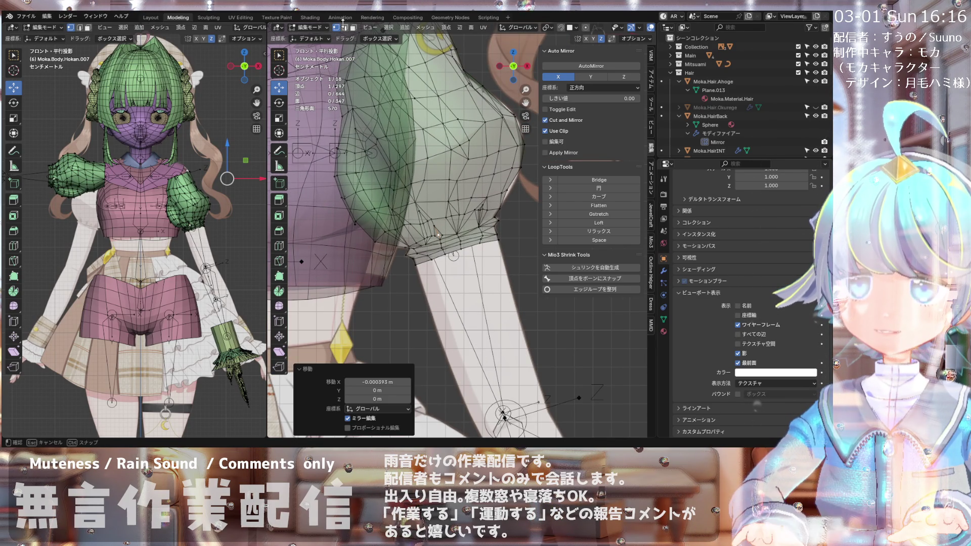
left_click(340, 175, "shift")
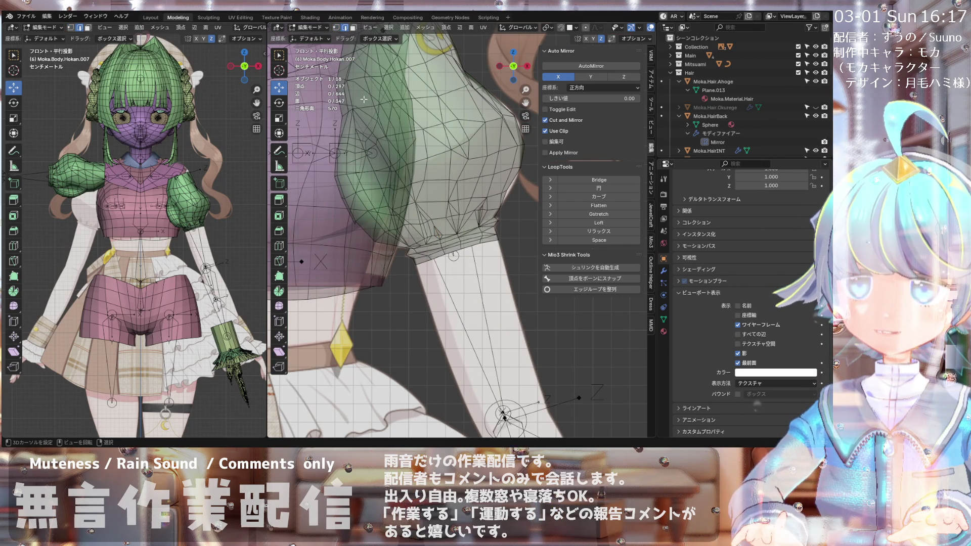
left_click(344, 177, "shift")
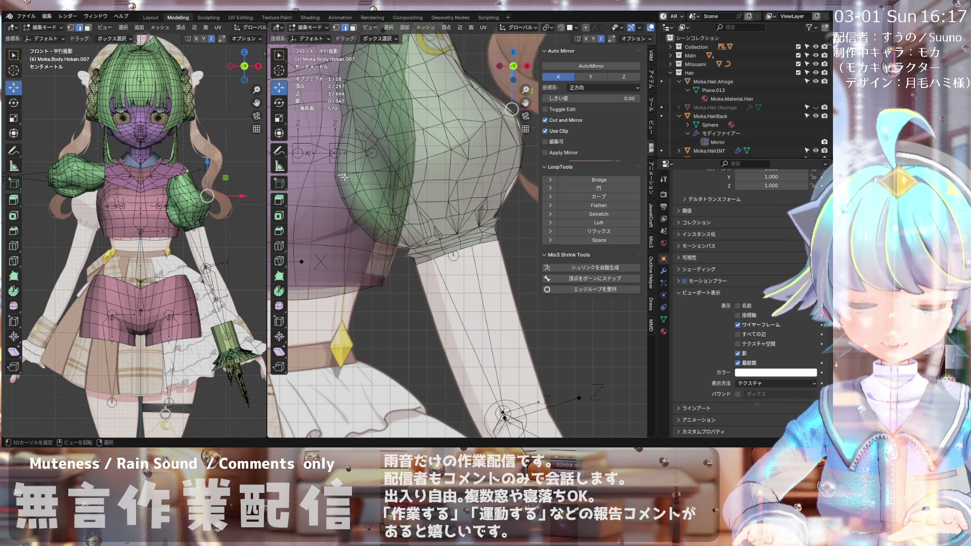
left_click(339, 176, "ctrl")
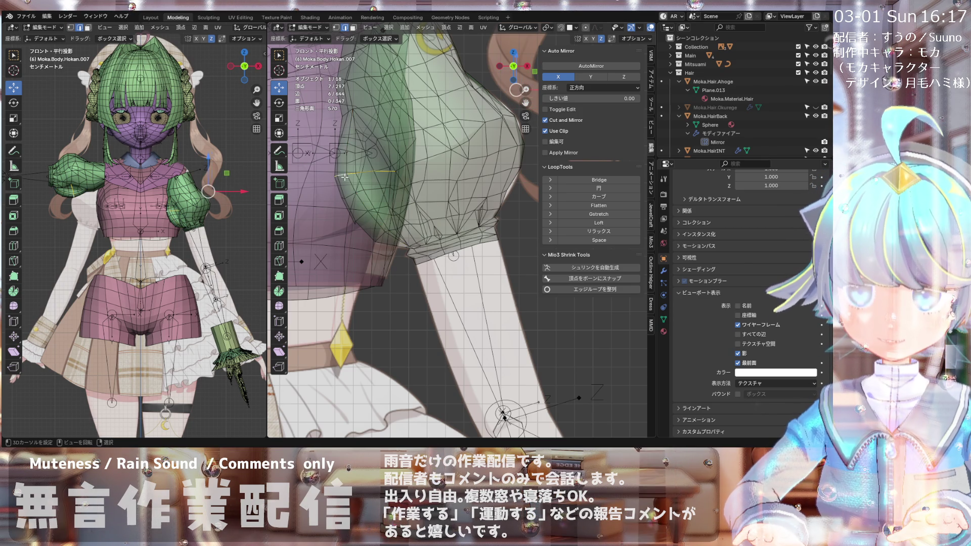
left_click(404, 168, "shift")
middle_click_drag(404, 168, 416, 171)
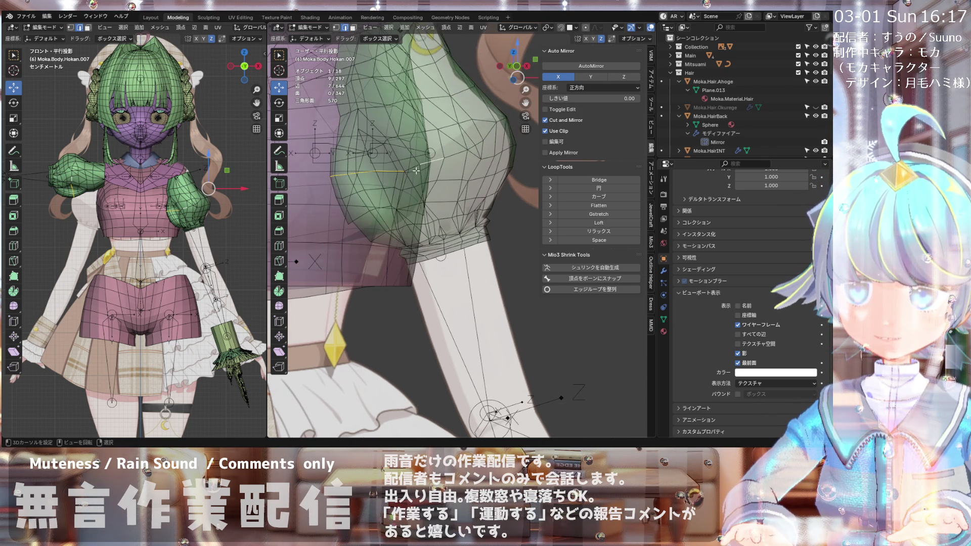
left_click(475, 147, "shift")
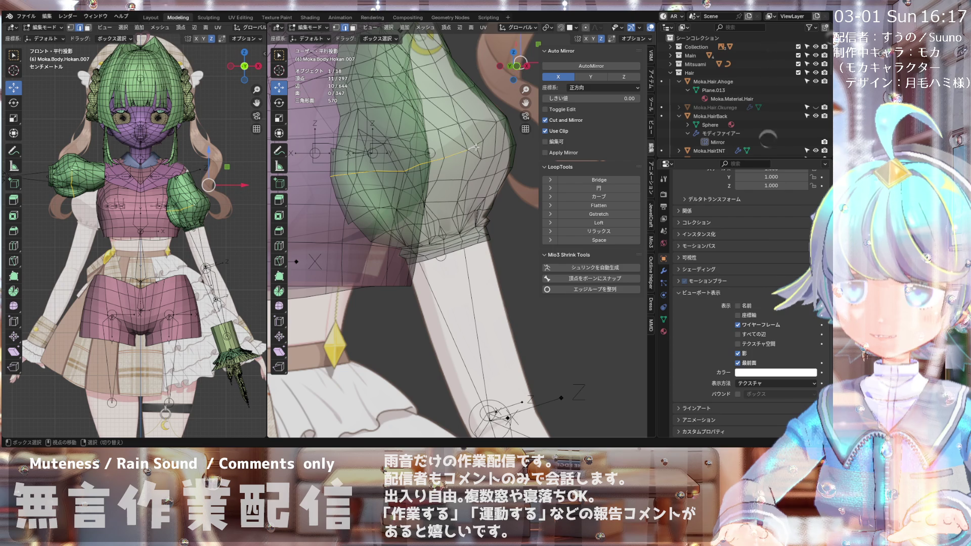
left_click(485, 134, "shift")
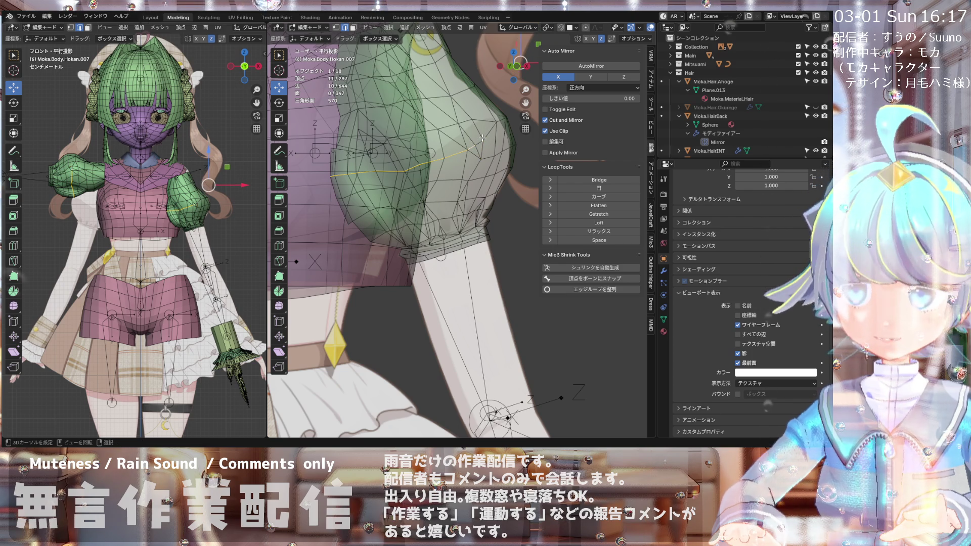
key("KP_1")
left_click(498, 117, "shift")
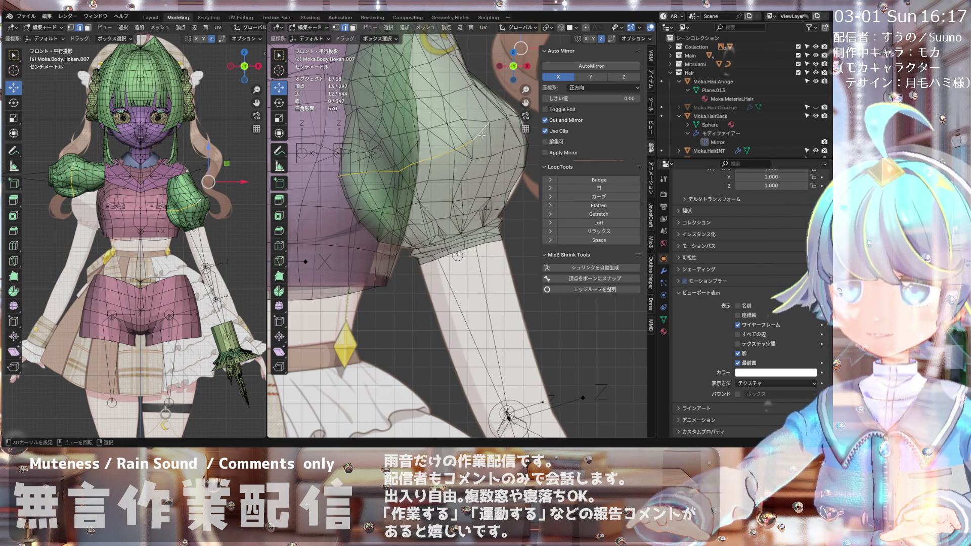
scroll(496, 113, "up", 2)
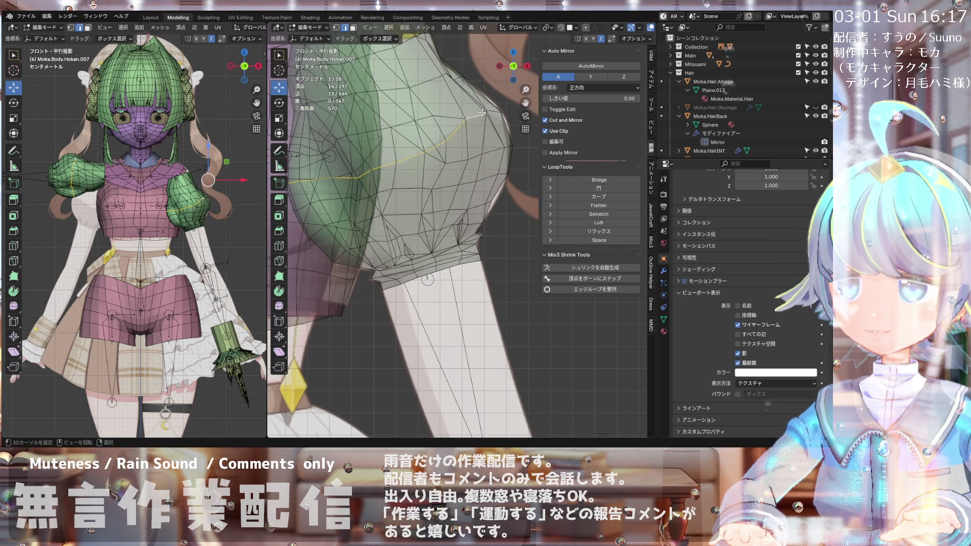
left_click(494, 108, "shift")
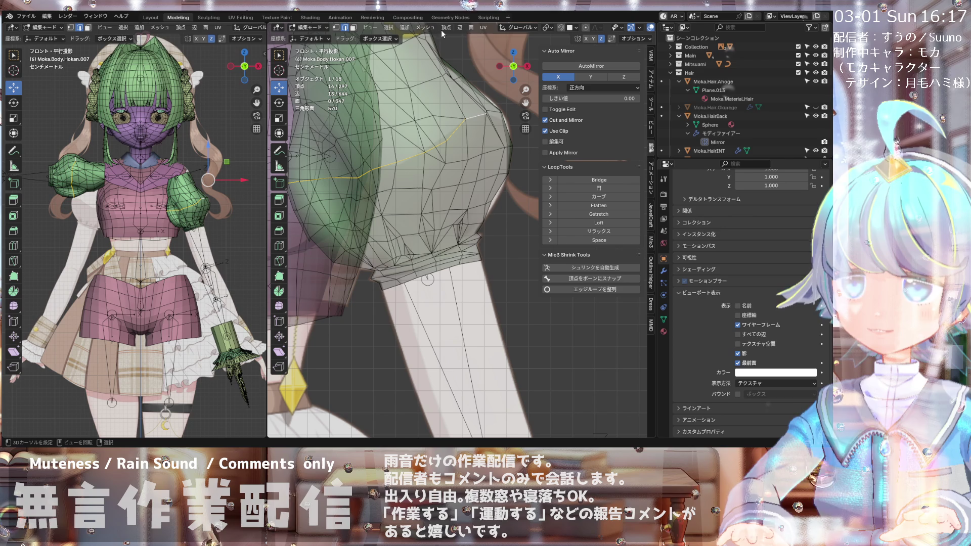
Step: Apply Mark Freestyle Edge from the Edge menu to the selected sleeve loop
left_click(462, 29)
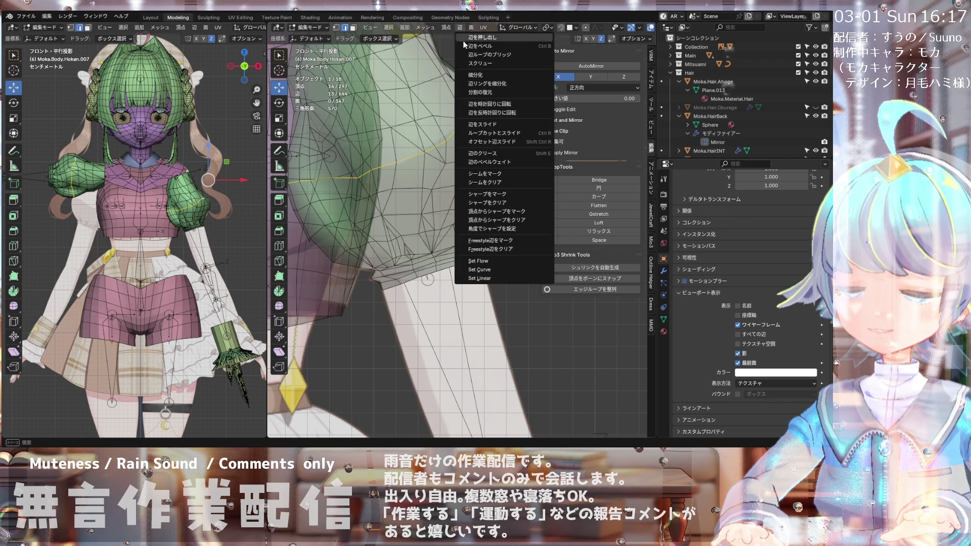
left_click(493, 242)
scroll(465, 110, "down", 3)
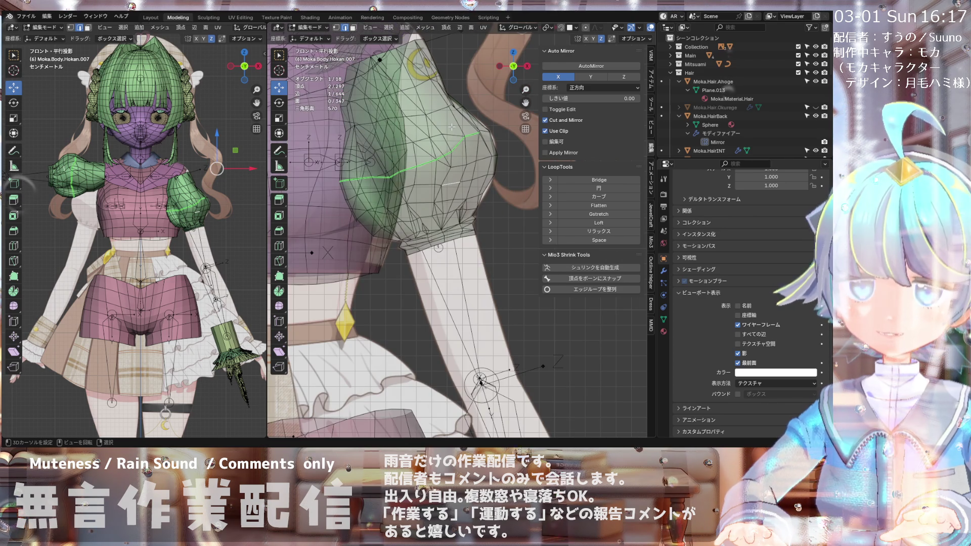
scroll(487, 151, "up", 1)
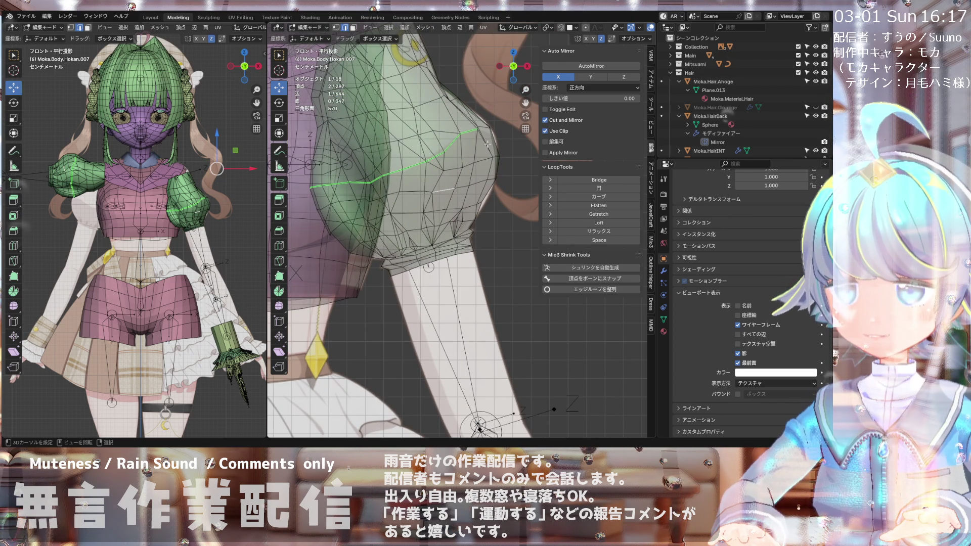